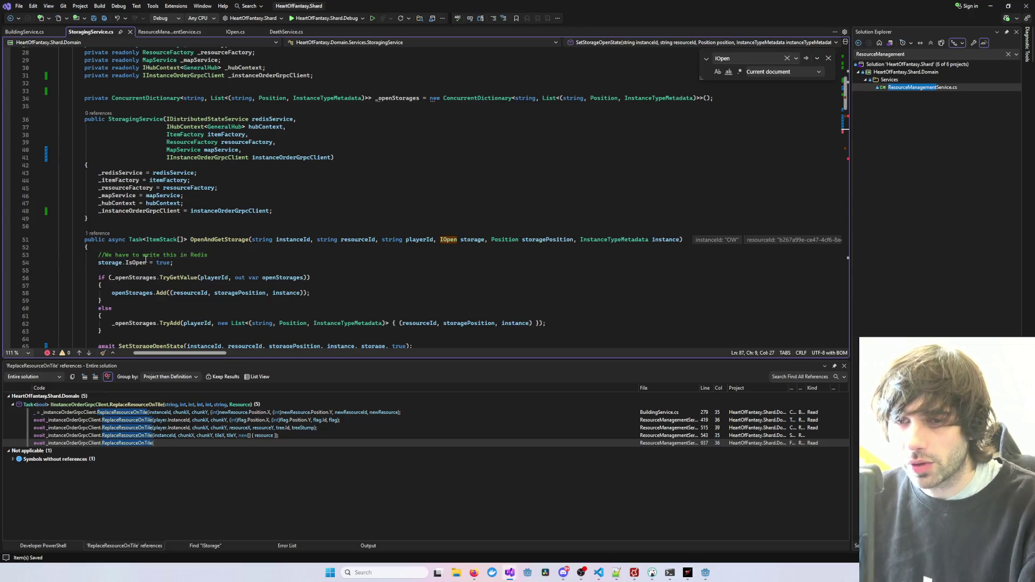
# Step: Delete storage.IsOpen = true from OpenAndGetStorage and move the SetStorageOpenState call up
pyautogui.tripleClick(129, 262)
pyautogui.press('Delete')
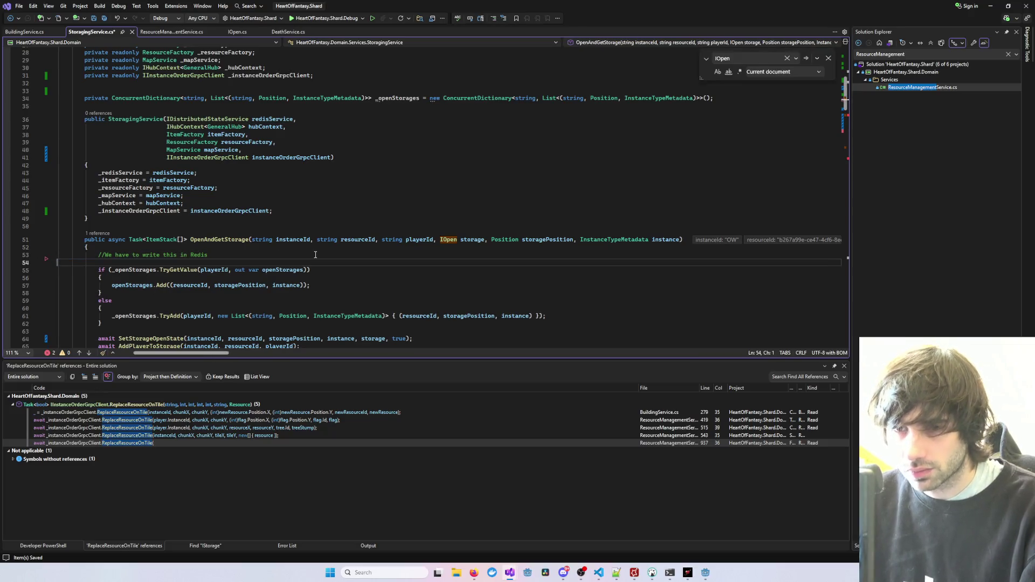
pyautogui.scroll(-1, 199, 239)
pyautogui.scroll(-2, 200, 239)
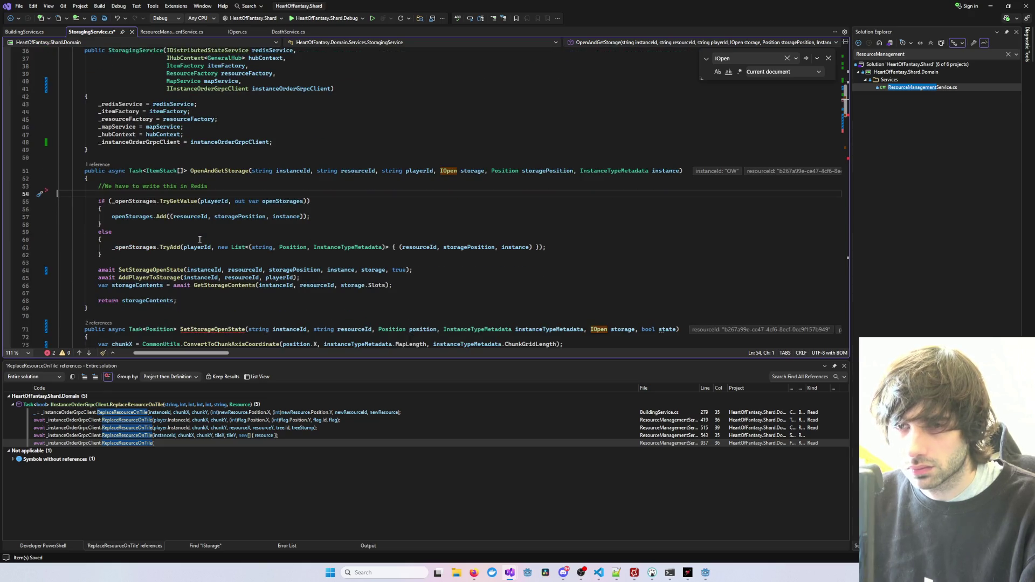
pyautogui.click(156, 269)
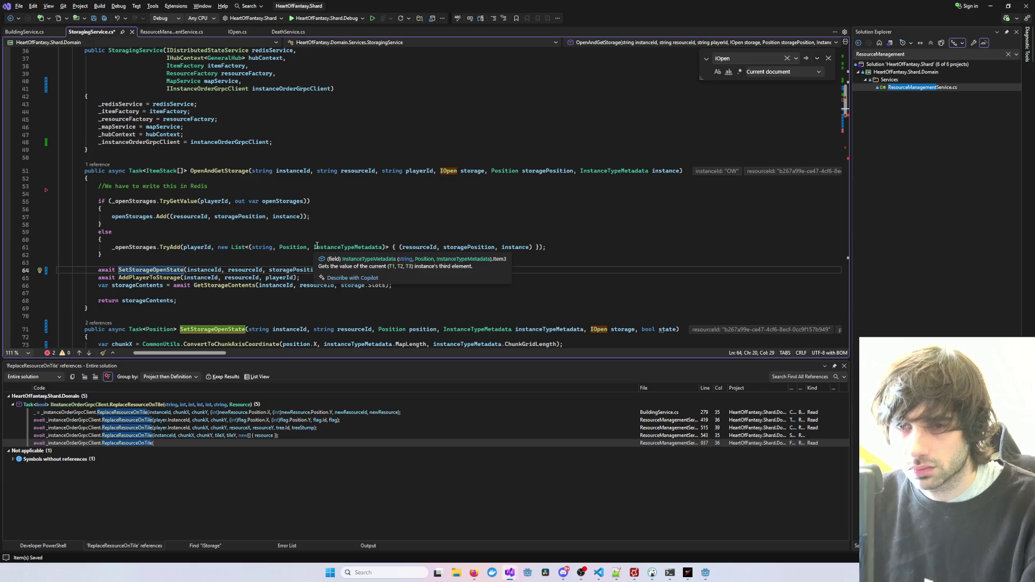
pyautogui.hotkey('alt', 'Up')
pyautogui.hotkey('alt', 'Up')
pyautogui.hotkey('alt', 'Up')
pyautogui.hotkey('alt', 'Up')
pyautogui.hotkey('alt', 'Up')
pyautogui.hotkey('alt', 'Up')
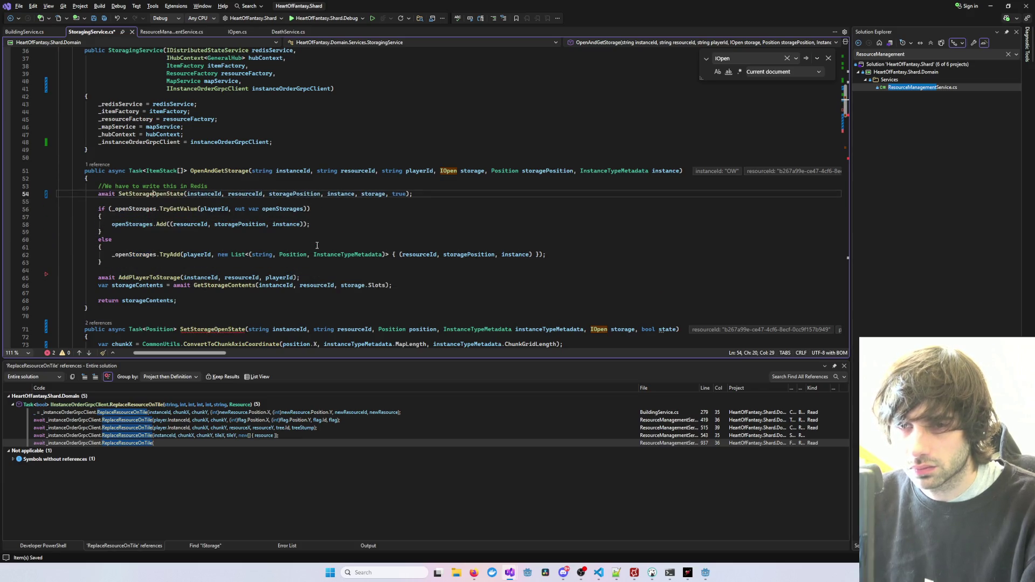
# Step: Add 'storage.IsOpen = true;' at the top of SetStorageOpenState's body
pyautogui.scroll(-3, 260, 292)
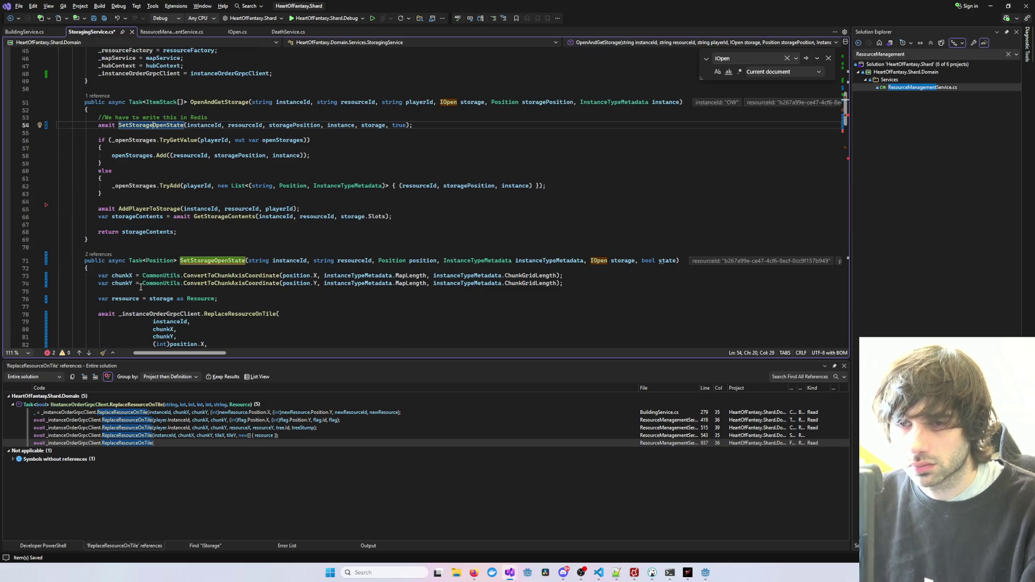
pyautogui.scroll(-1, 141, 287)
pyautogui.click(328, 245)
pyautogui.press('Return')
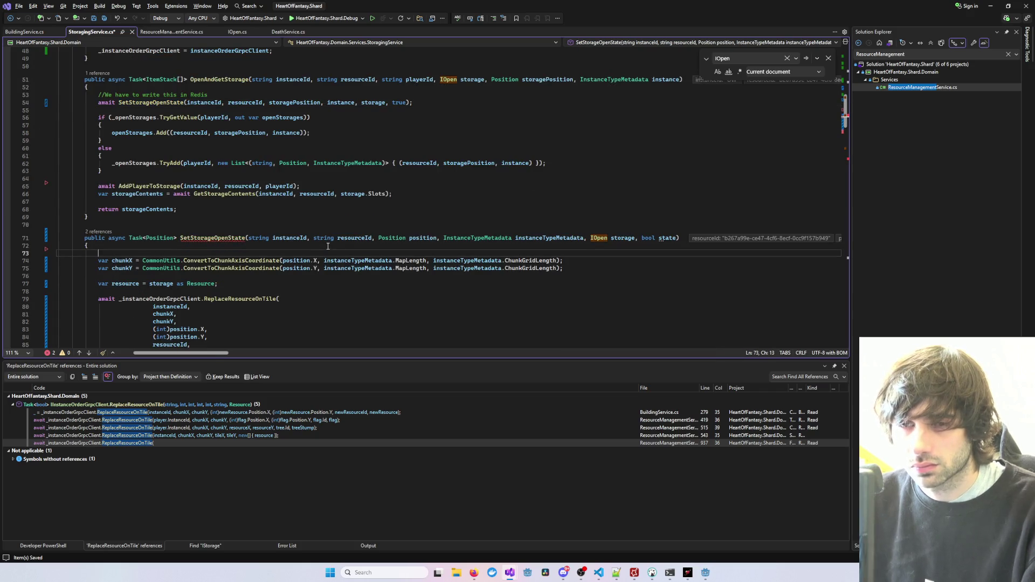
pyautogui.write('storage.IsOpen = true;')
pyautogui.press('Return')
pyautogui.click(608, 268)
# Step: Change SetStorageOpenState's return type from Task<Position> to plain Task
pyautogui.scroll(-4, 215, 245)
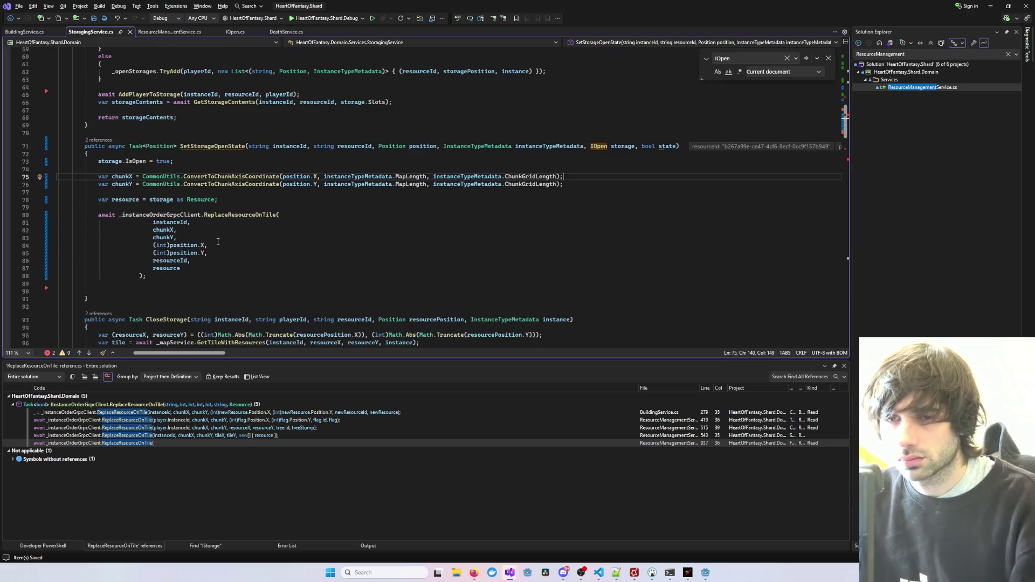
pyautogui.click(242, 273)
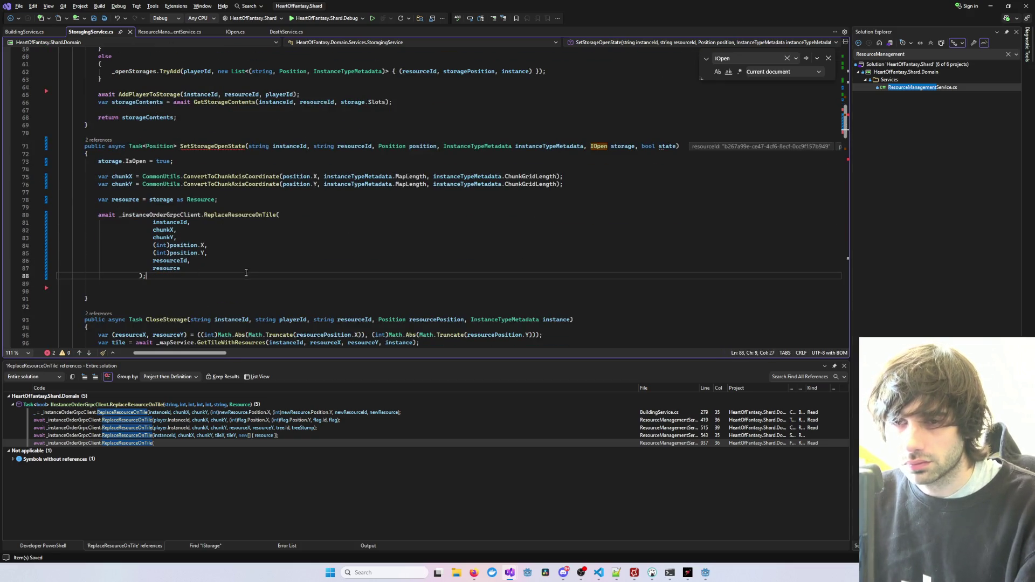
pyautogui.doubleClick(160, 147)
pyautogui.press('BackSpace')
pyautogui.press('BackSpace')
pyautogui.press('Delete')
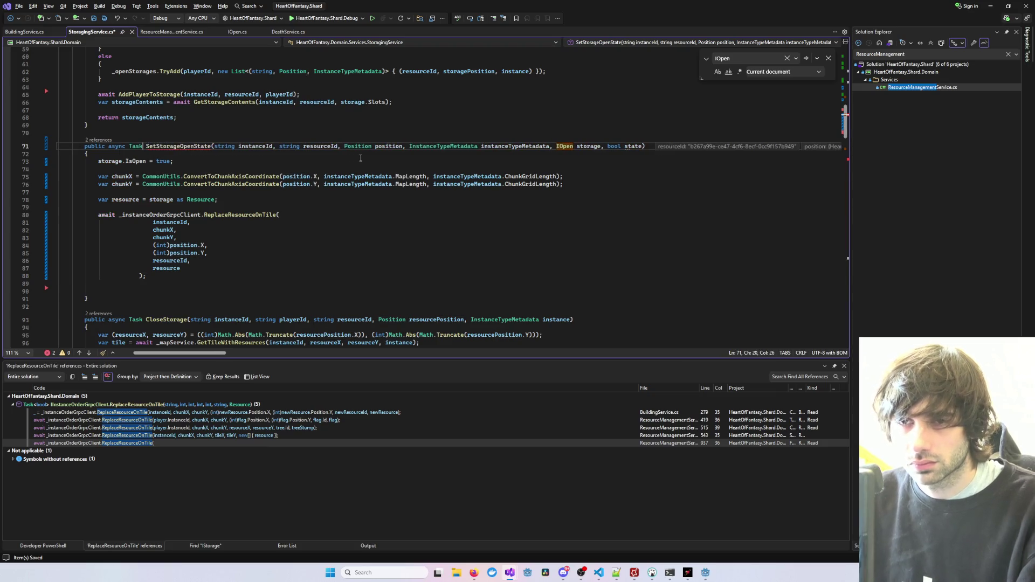
# Step: Remove the extra blank lines after the ReplaceResourceOnTile call before the closing brace
pyautogui.click(347, 231)
pyautogui.click(181, 292)
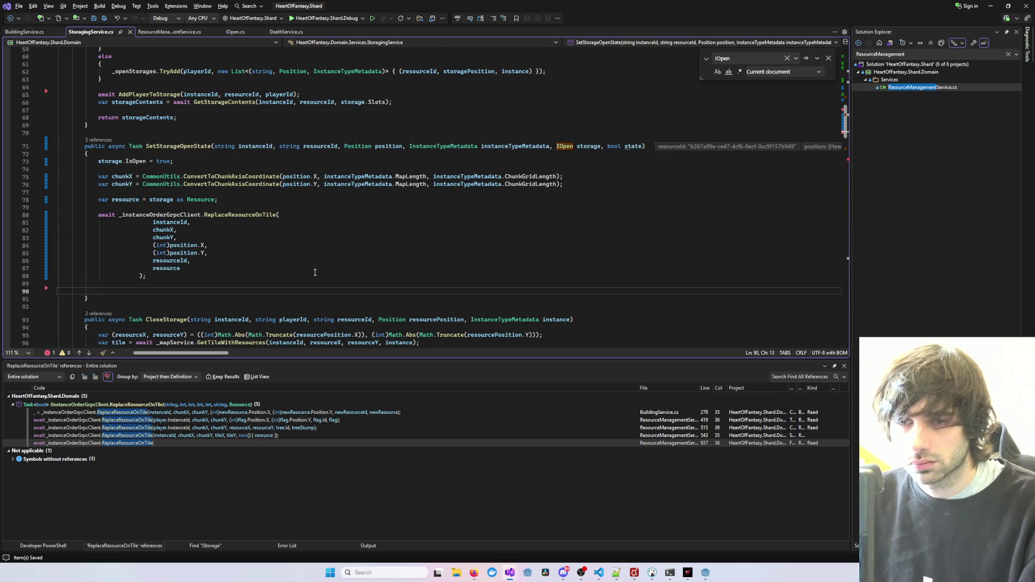
pyautogui.press('BackSpace')
pyautogui.press('BackSpace')
pyautogui.press('BackSpace')
pyautogui.press('Delete')
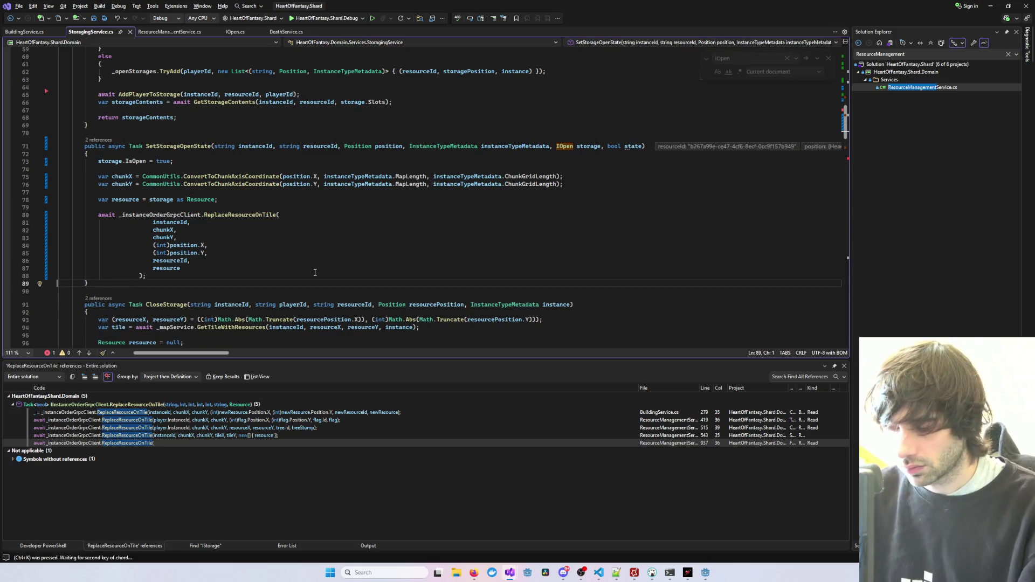
pyautogui.click(325, 215)
pyautogui.scroll(1, 325, 222)
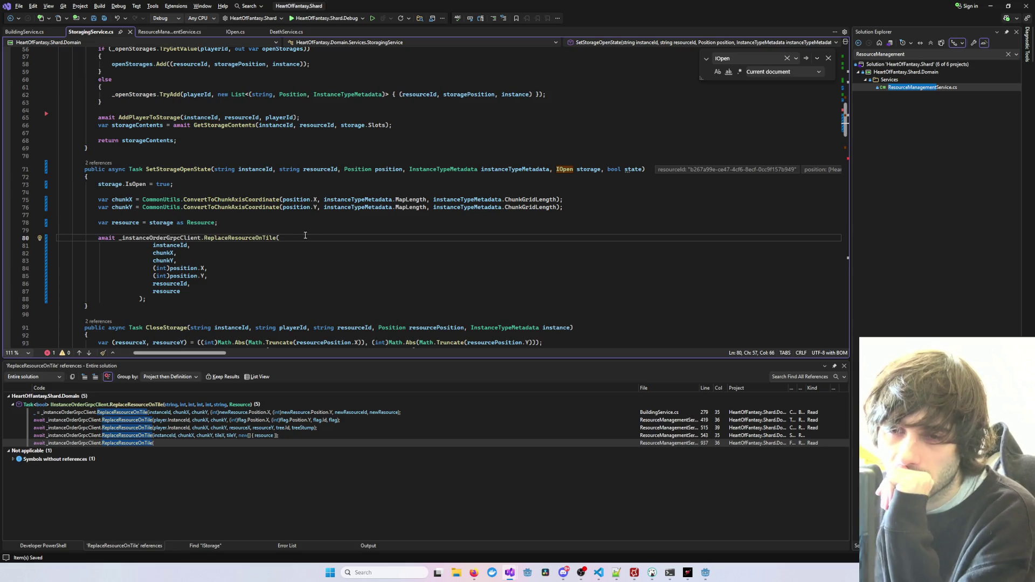
pyautogui.moveTo(278, 235)
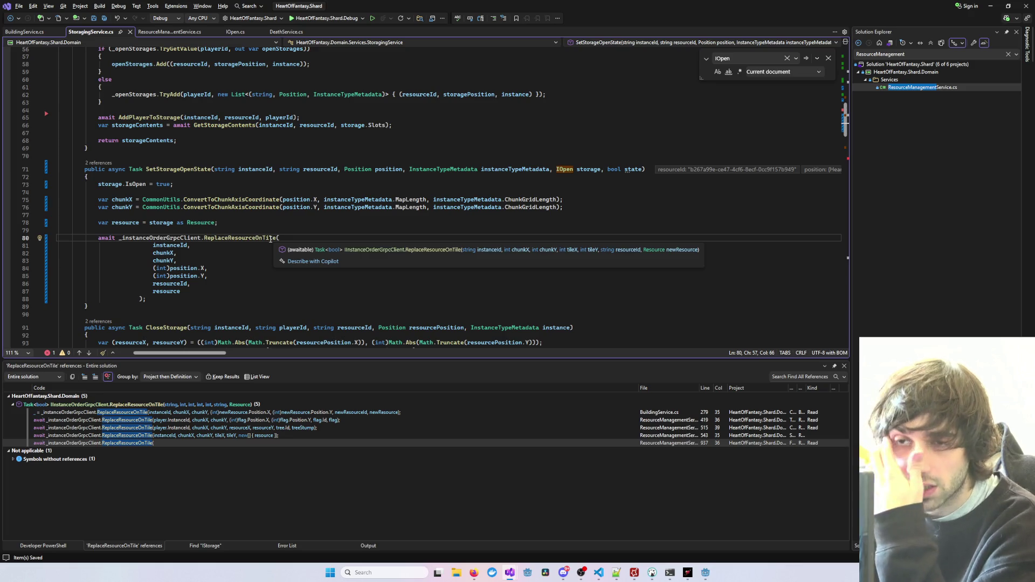
pyautogui.scroll(-1, 291, 253)
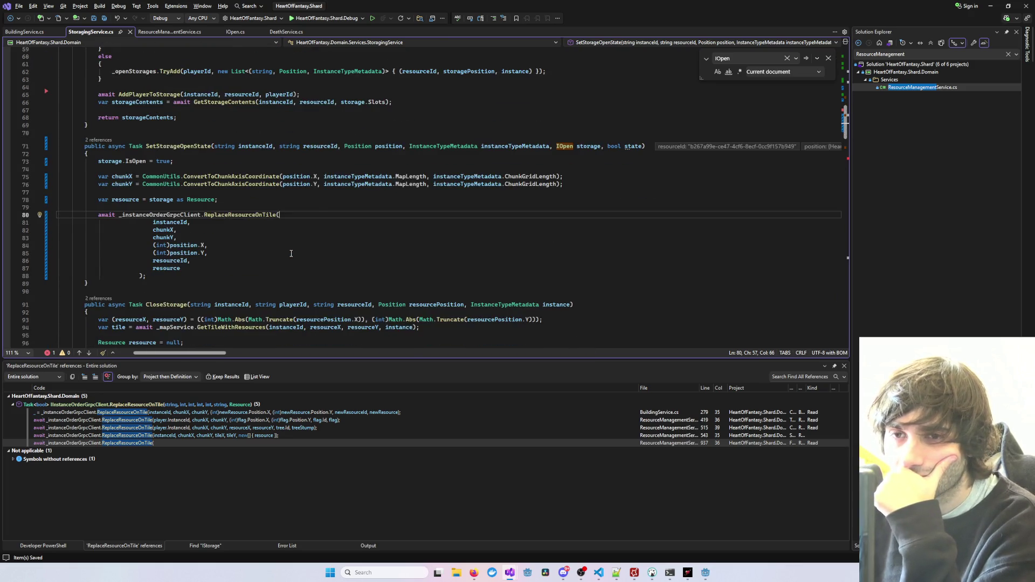
pyautogui.scroll(1, 291, 253)
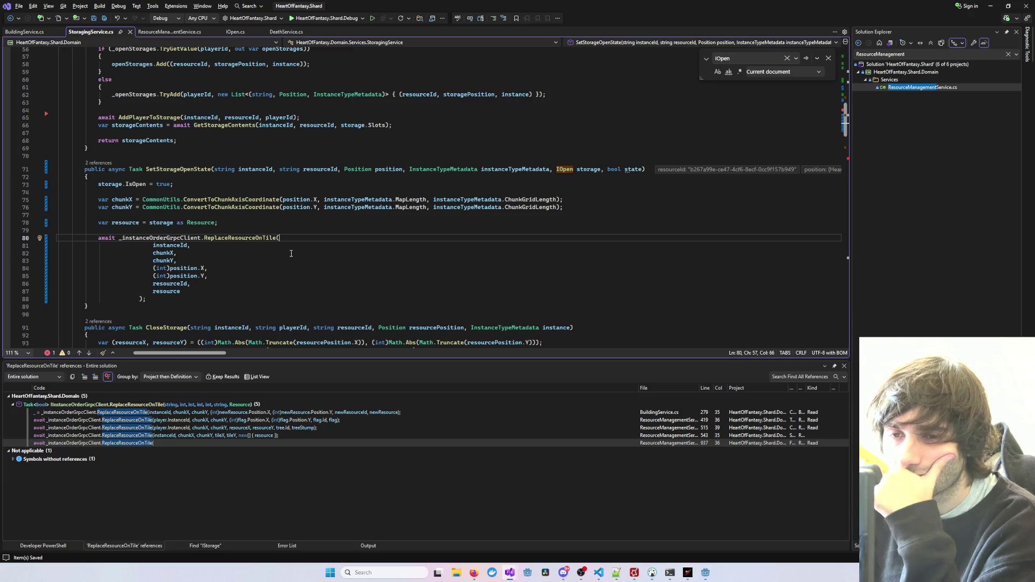
pyautogui.scroll(-4, 291, 253)
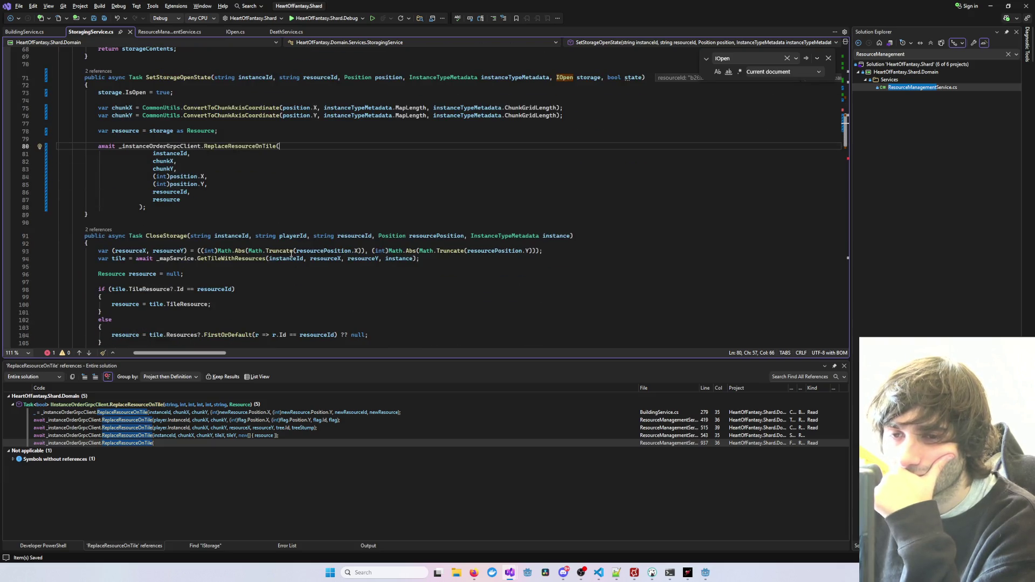
pyautogui.scroll(-3, 291, 253)
pyautogui.scroll(-4, 284, 255)
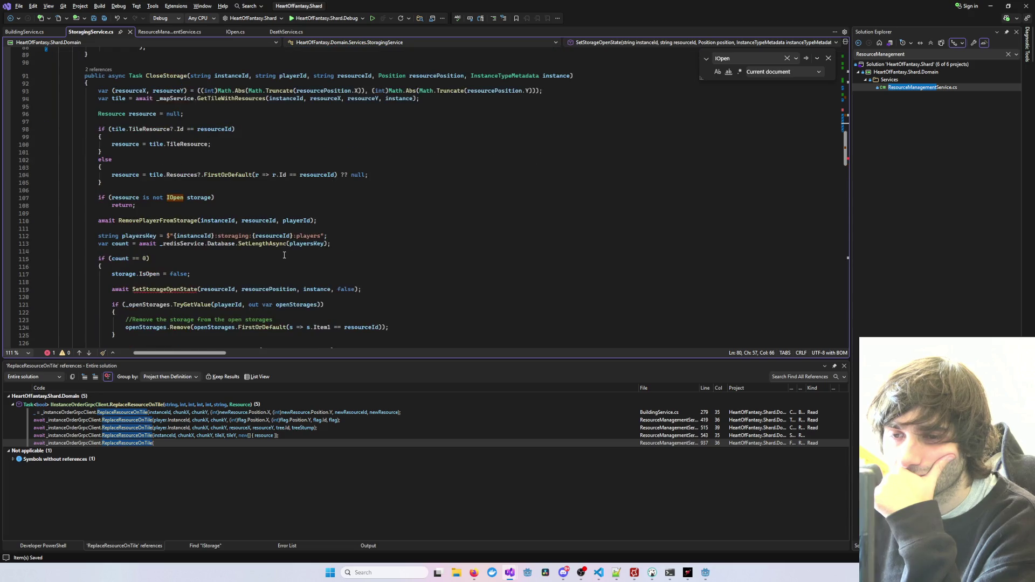
pyautogui.scroll(-1, 284, 255)
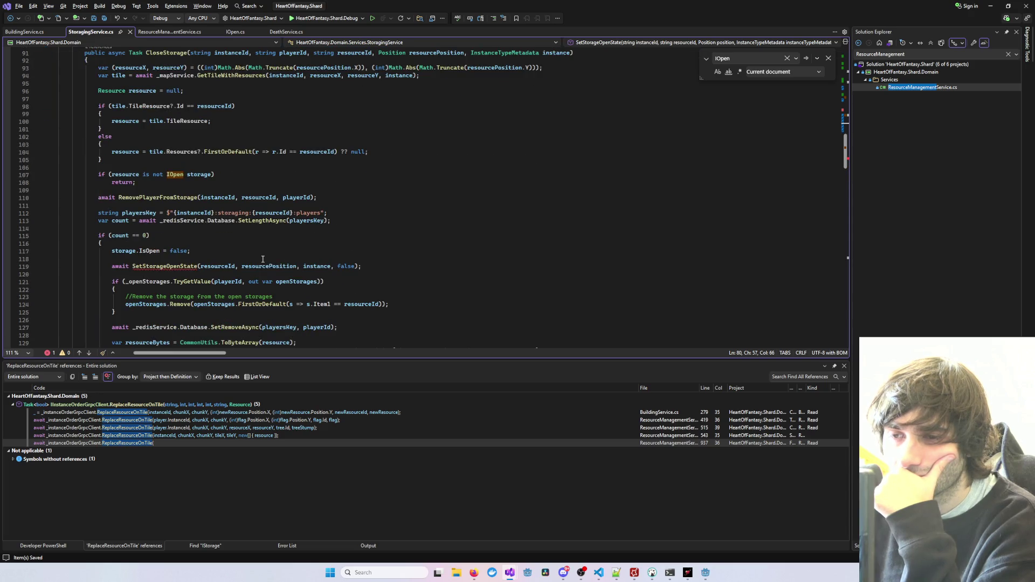
pyautogui.moveTo(173, 266)
pyautogui.doubleClick(194, 174)
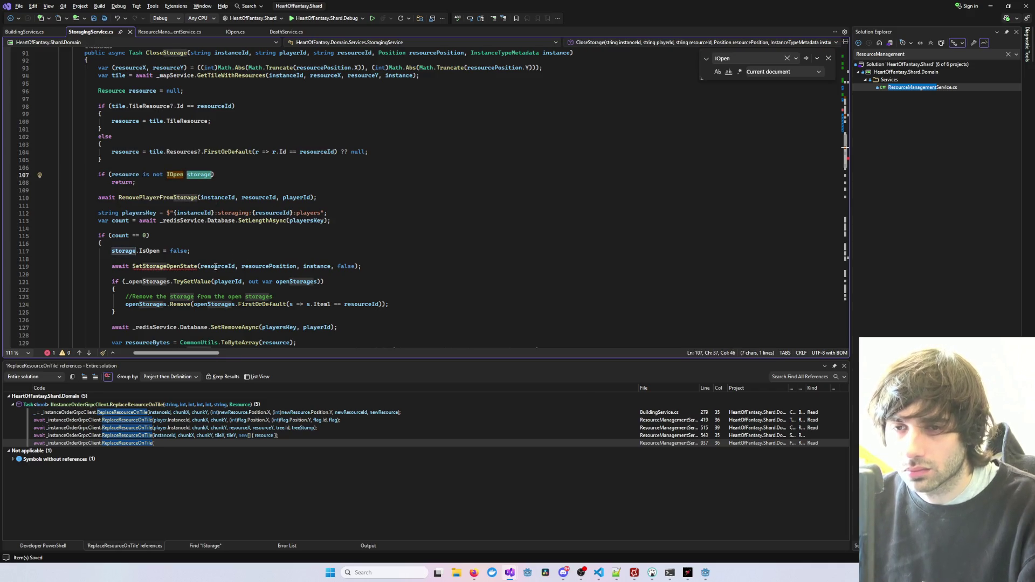
# Step: Add storage as an argument to CloseStorage's SetStorageOpenState call and save
pyautogui.click(331, 266)
pyautogui.write('storage,')
pyautogui.hotkey('ctrl', 's')
pyautogui.click(436, 240)
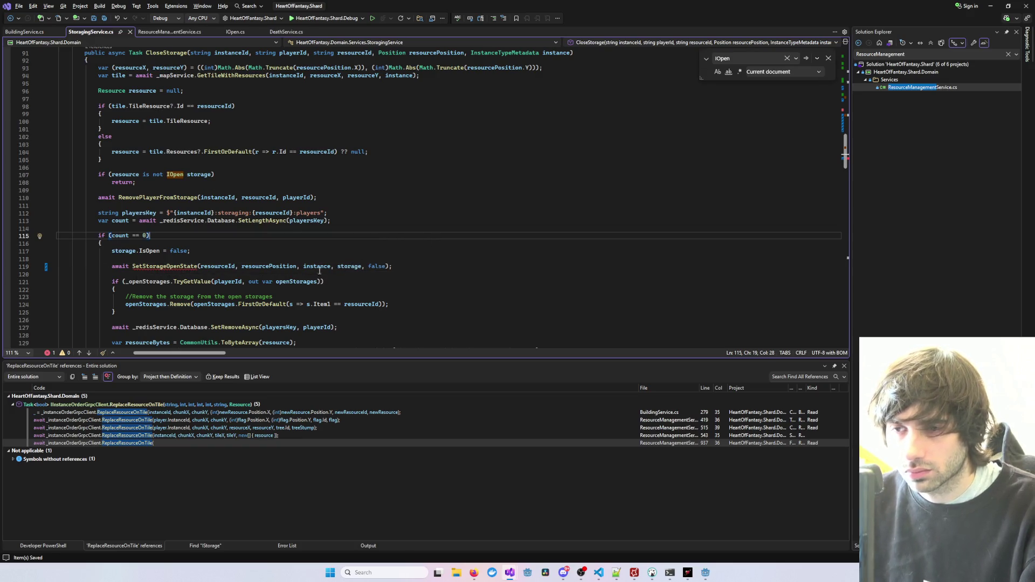
# Step: Insert instanceId before resourceId in the call, then select 'storaging' in the Redis players key
pyautogui.moveTo(174, 267)
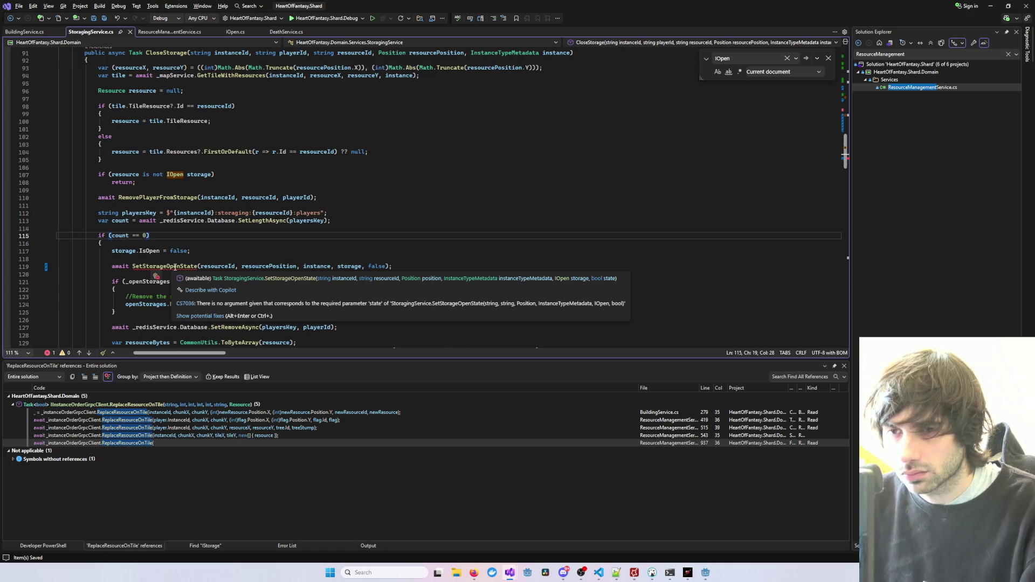
pyautogui.doubleClick(175, 268)
pyautogui.scroll(10, 256, 263)
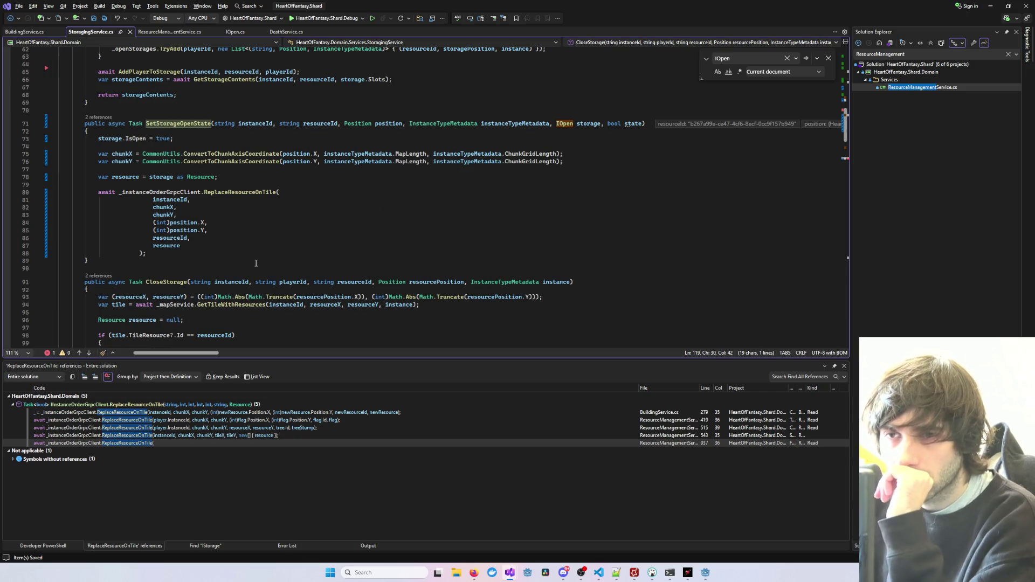
pyautogui.scroll(-8, 256, 263)
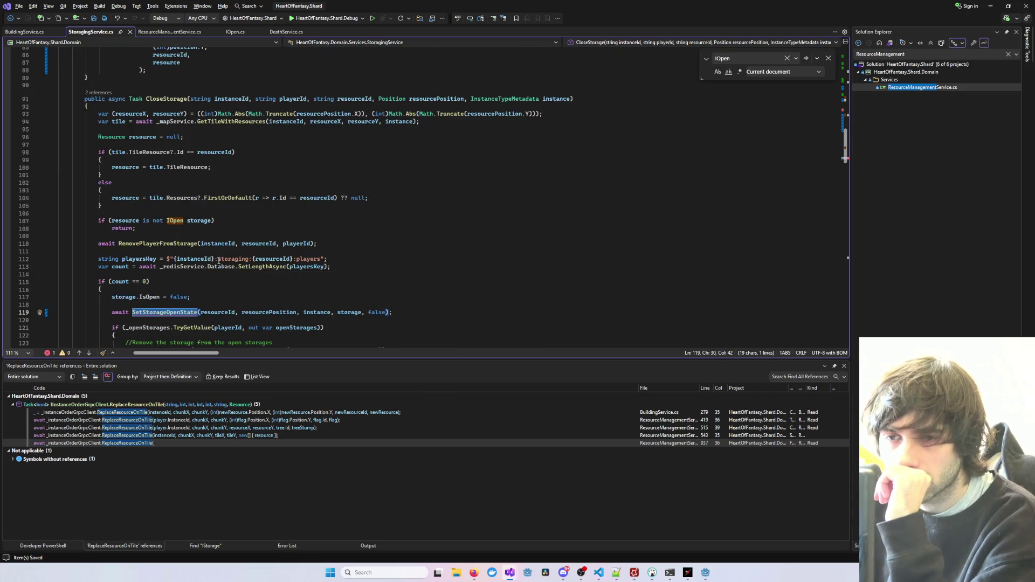
pyautogui.press('Right')
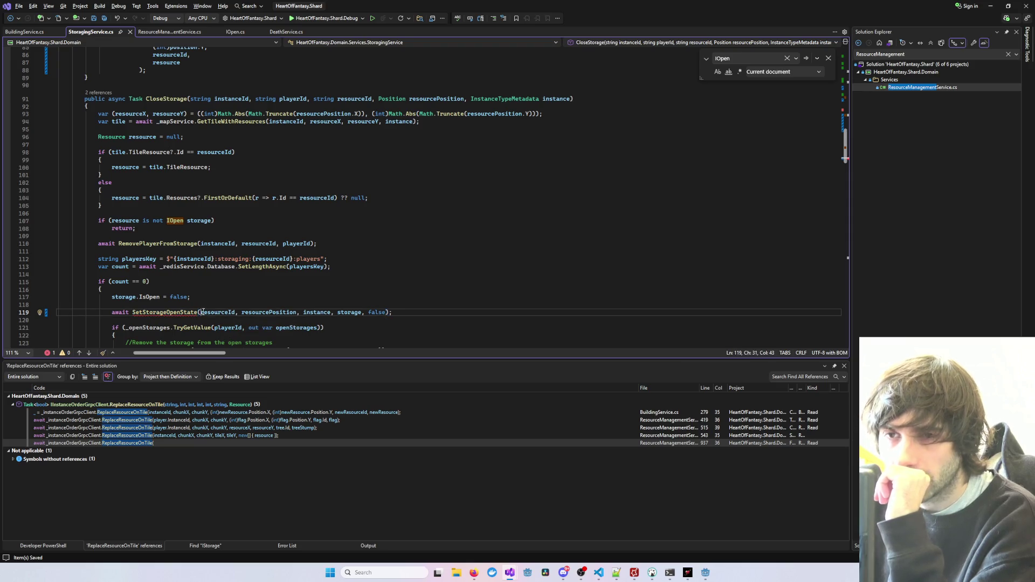
pyautogui.write('instance')
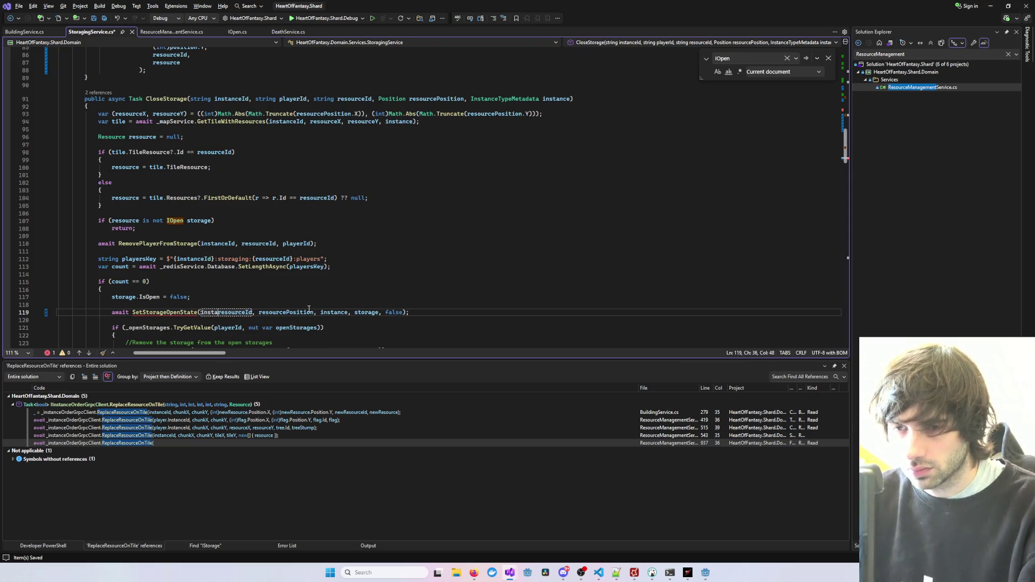
pyautogui.write('Id,')
pyautogui.click(529, 259)
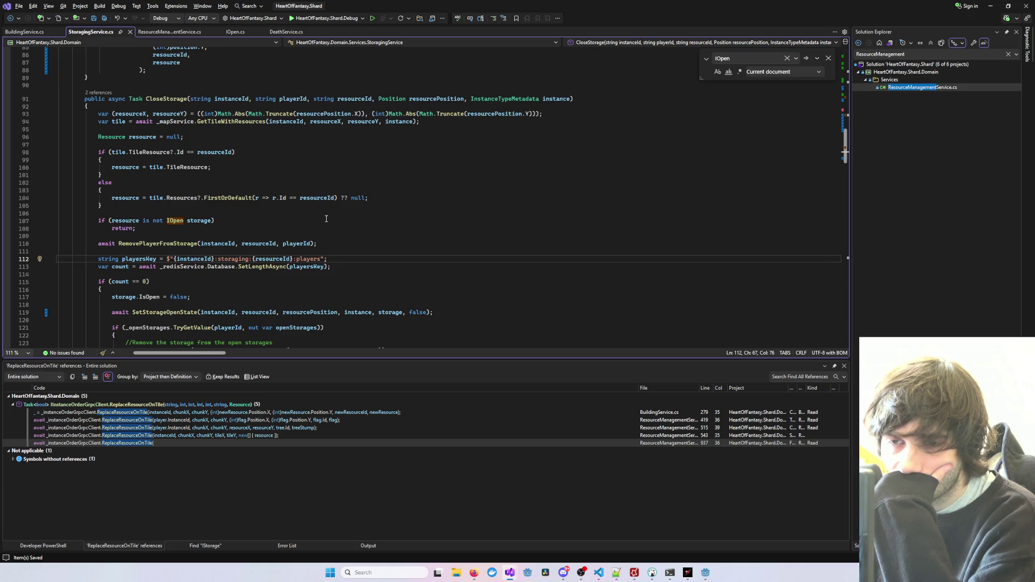
pyautogui.doubleClick(232, 259)
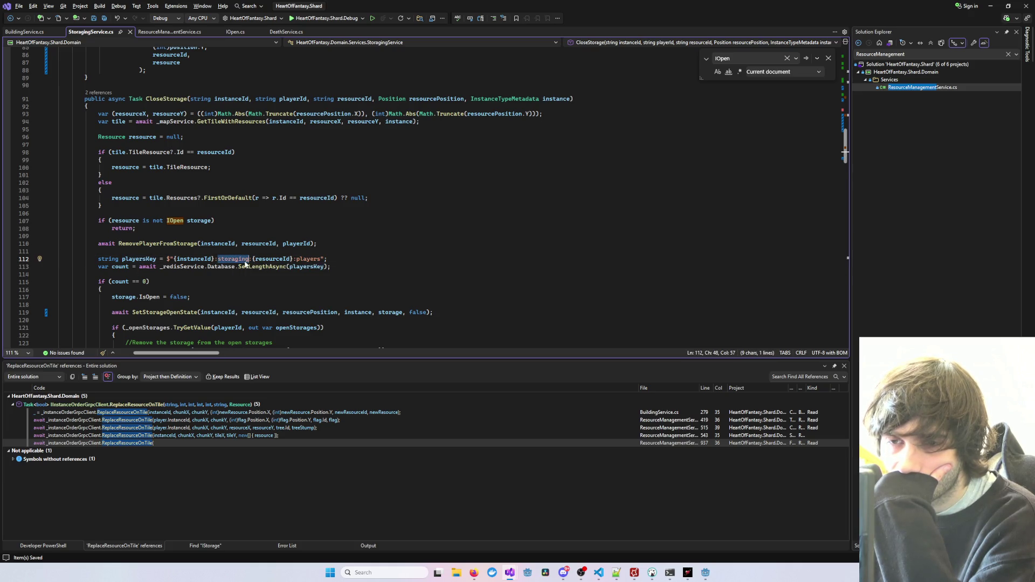
pyautogui.tripleClick(206, 263)
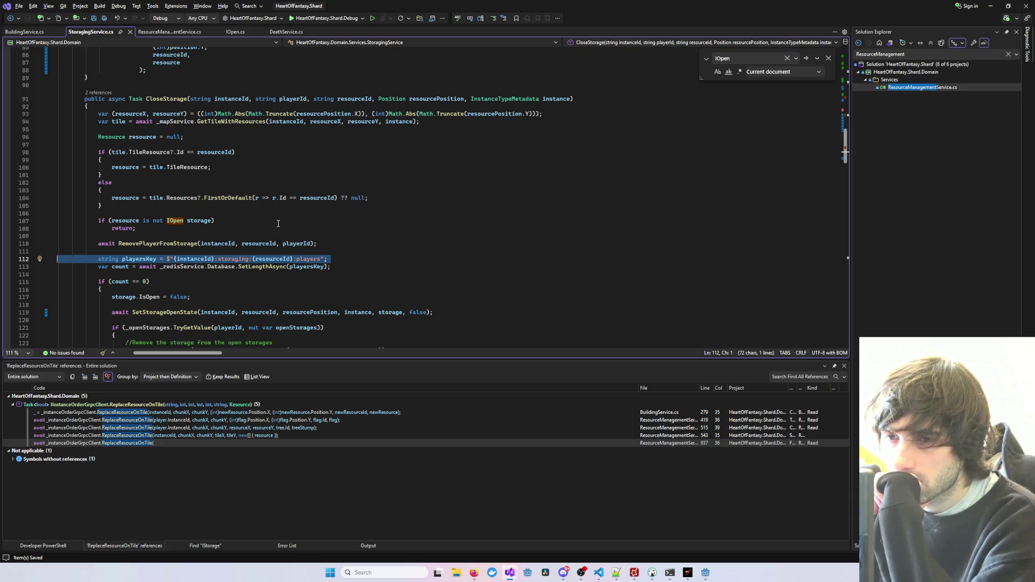
pyautogui.doubleClick(133, 263)
pyautogui.scroll(7, 133, 263)
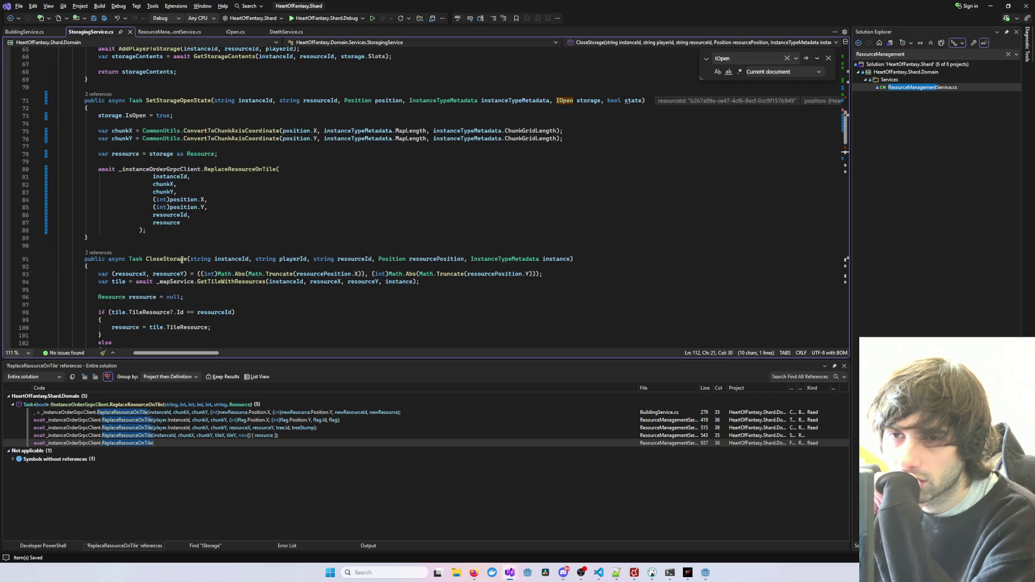
pyautogui.scroll(-9, 182, 260)
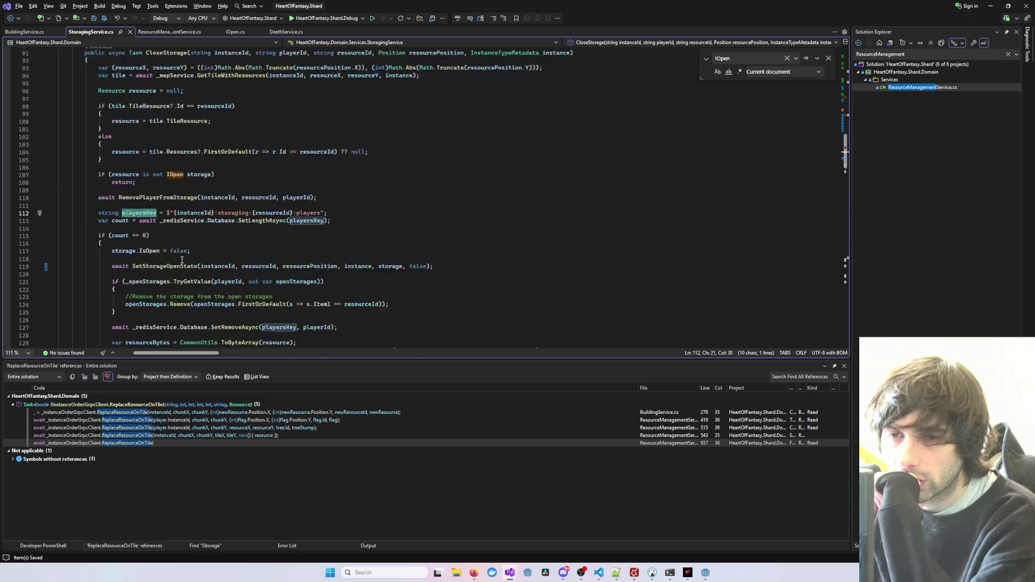
pyautogui.scroll(8, 182, 260)
pyautogui.scroll(6, 182, 260)
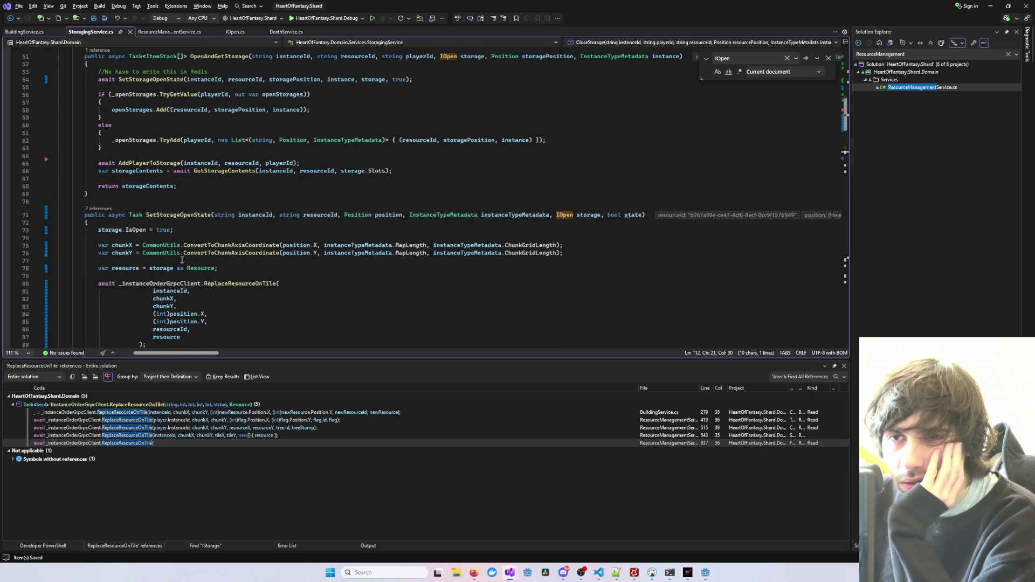
pyautogui.scroll(-20, 182, 260)
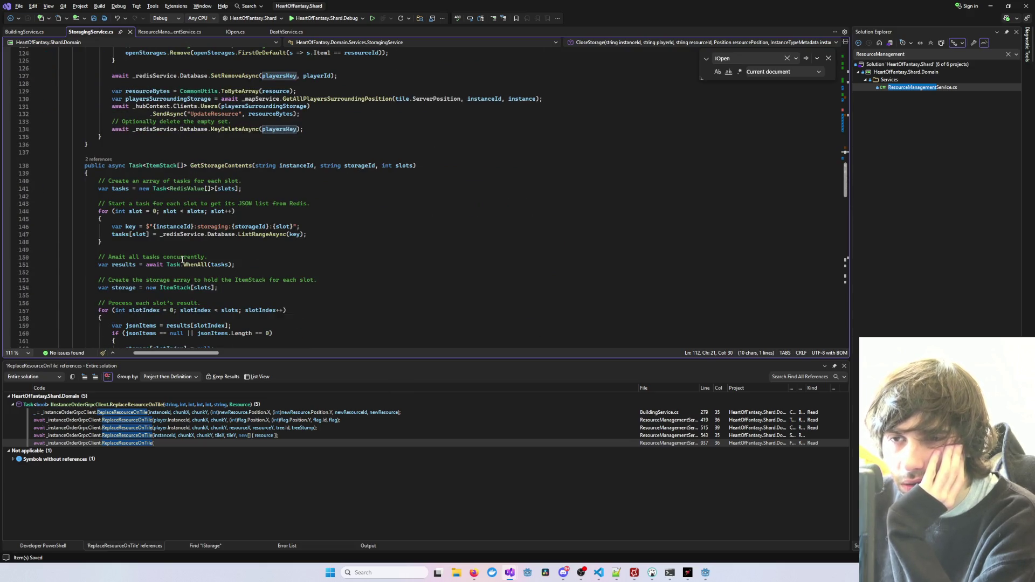
pyautogui.scroll(-19, 230, 229)
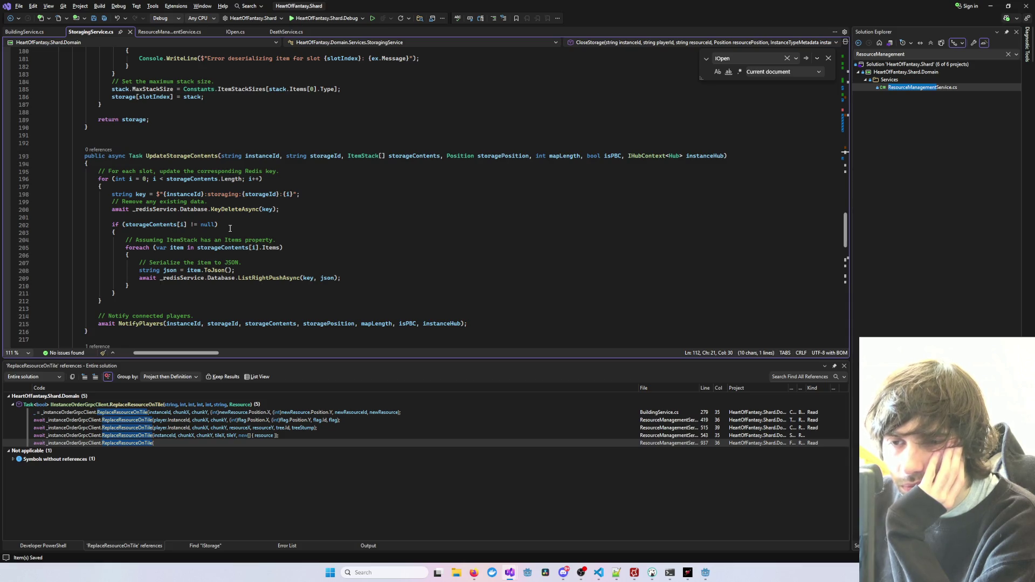
pyautogui.click(634, 573)
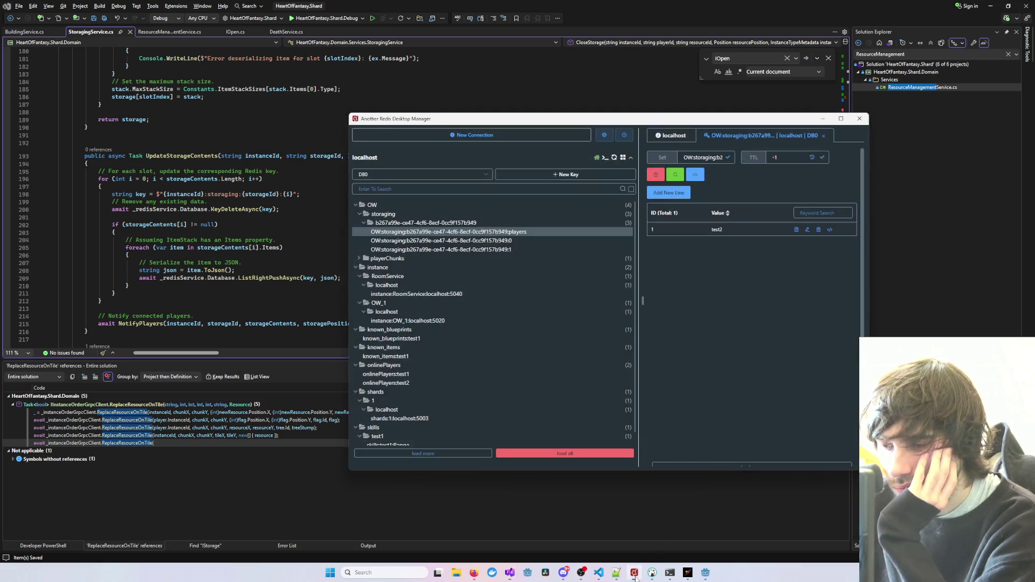
pyautogui.click(415, 241)
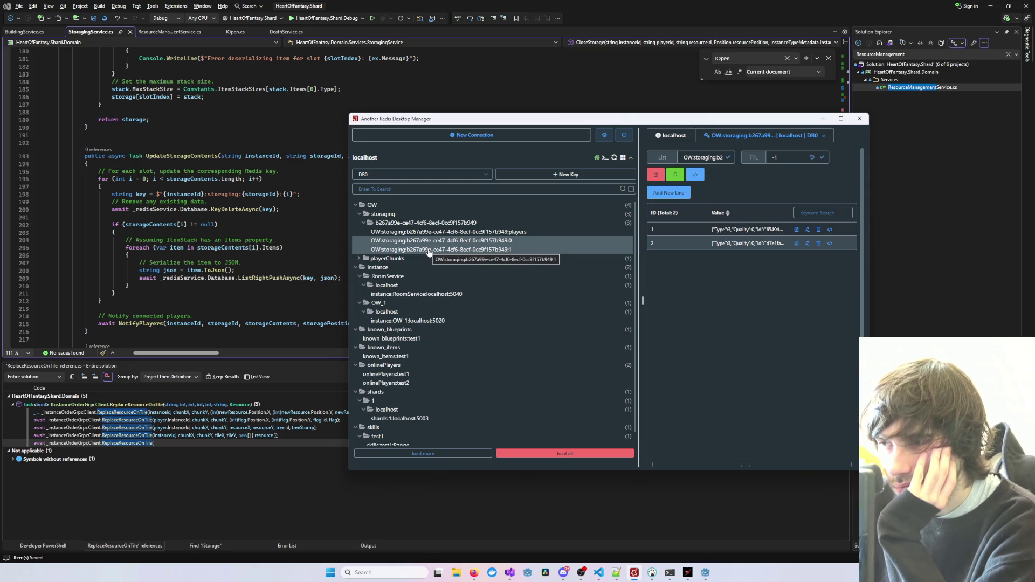
pyautogui.click(429, 250)
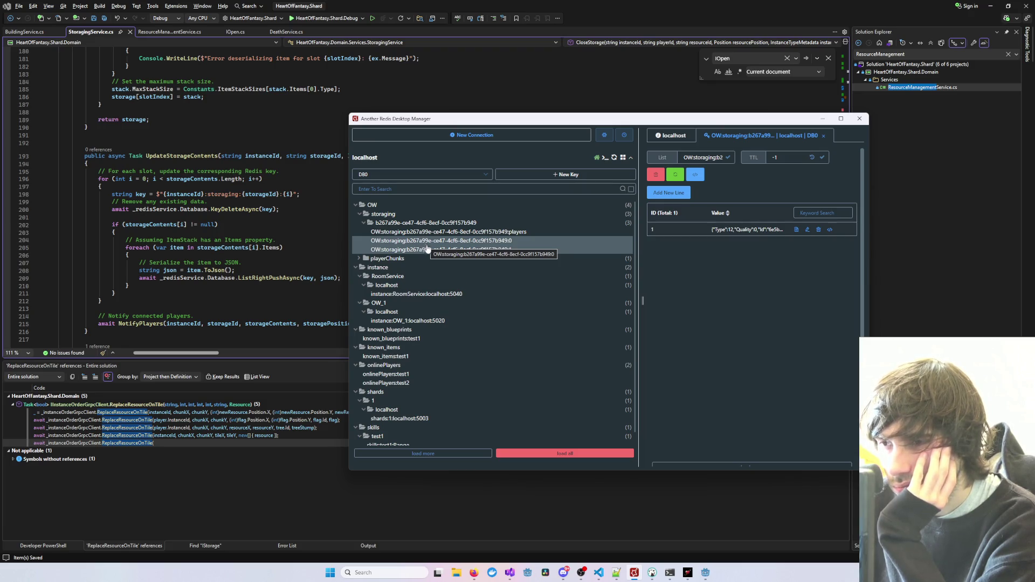
pyautogui.click(427, 249)
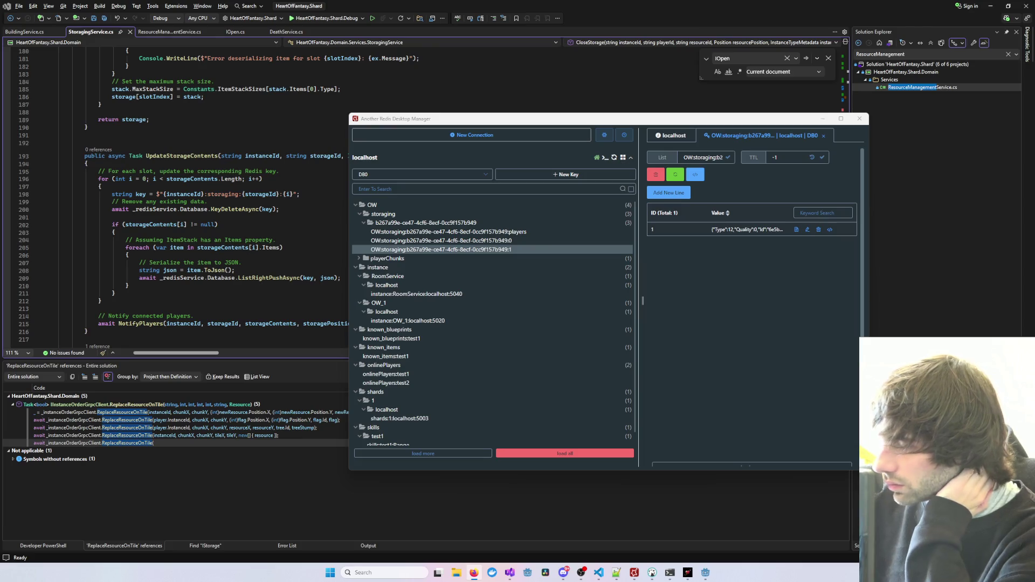
pyautogui.click(201, 194)
# Step: Remove the unused using directives from StoragingService.cs and save the file
pyautogui.scroll(20, 349, 193)
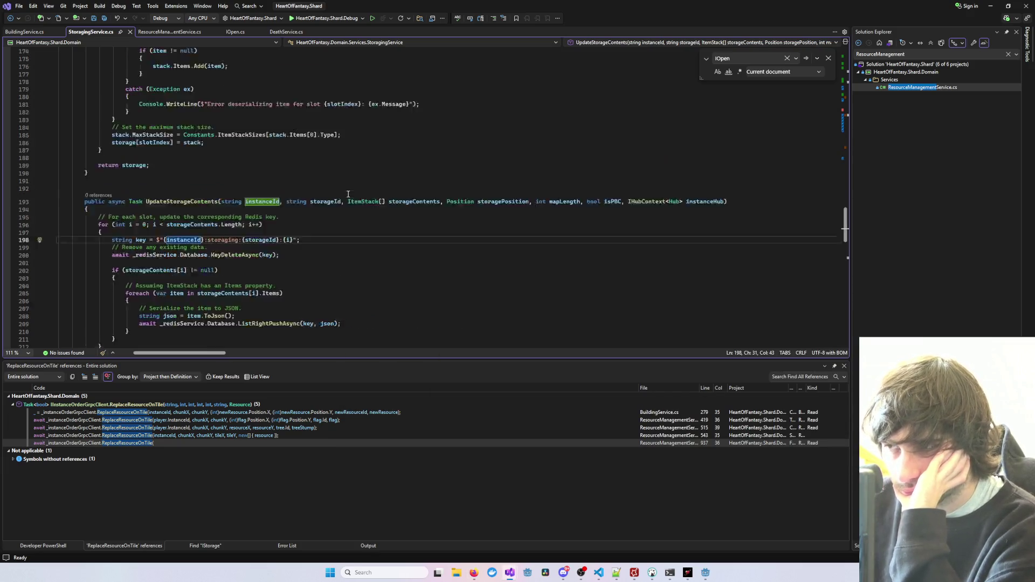
pyautogui.scroll(20, 344, 200)
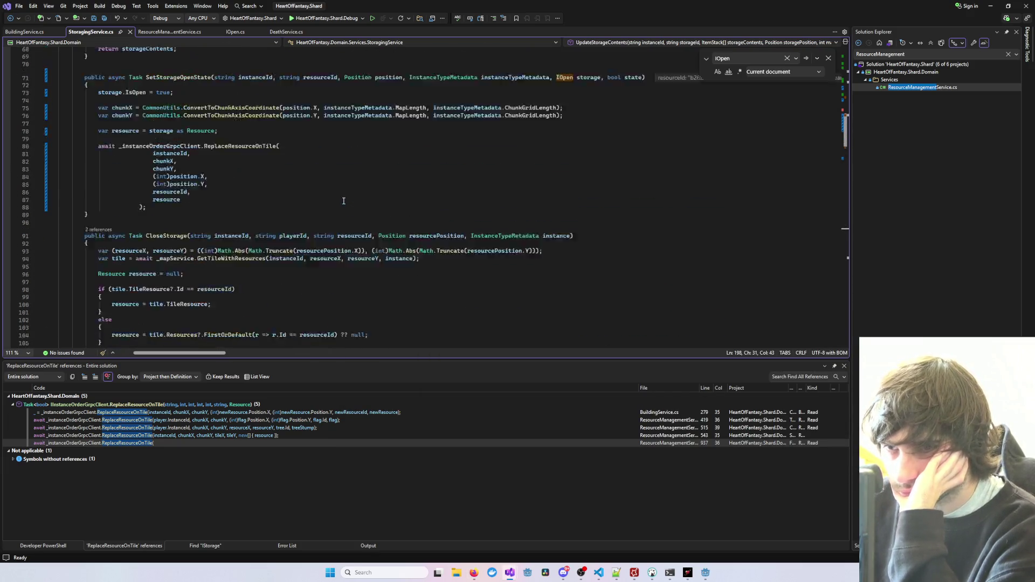
pyautogui.rightClick(326, 173)
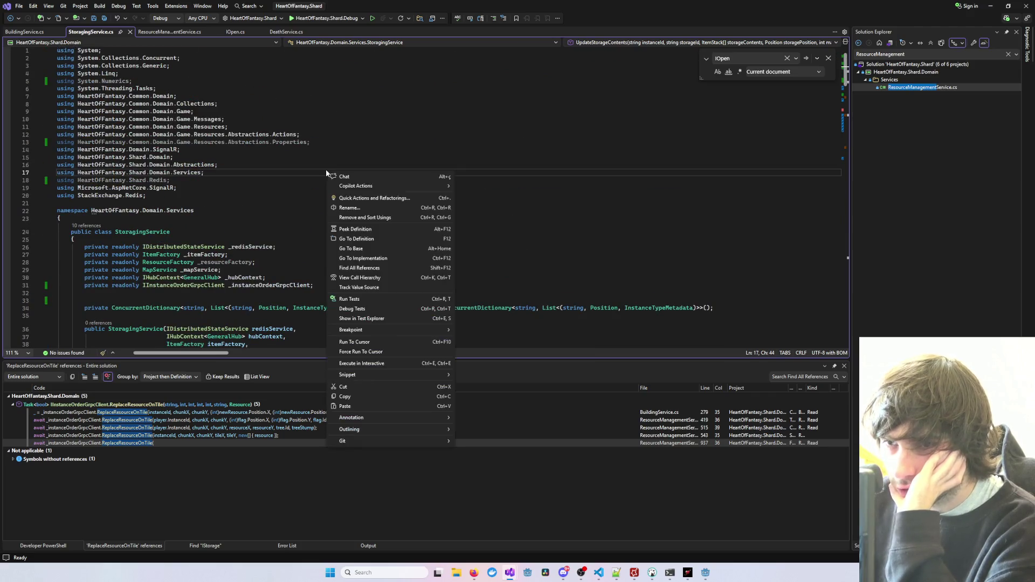
pyautogui.click(373, 216)
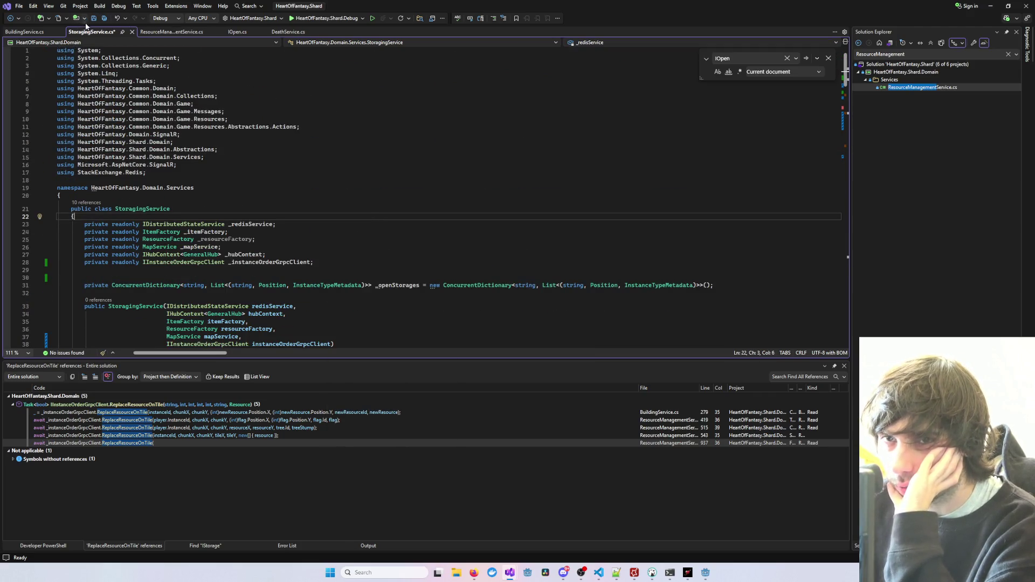
pyautogui.click(104, 18)
pyautogui.click(192, 135)
# Step: Rebuild the entire solution from Solution Explorer
pyautogui.scroll(-9, 192, 176)
pyautogui.scroll(-20, 192, 176)
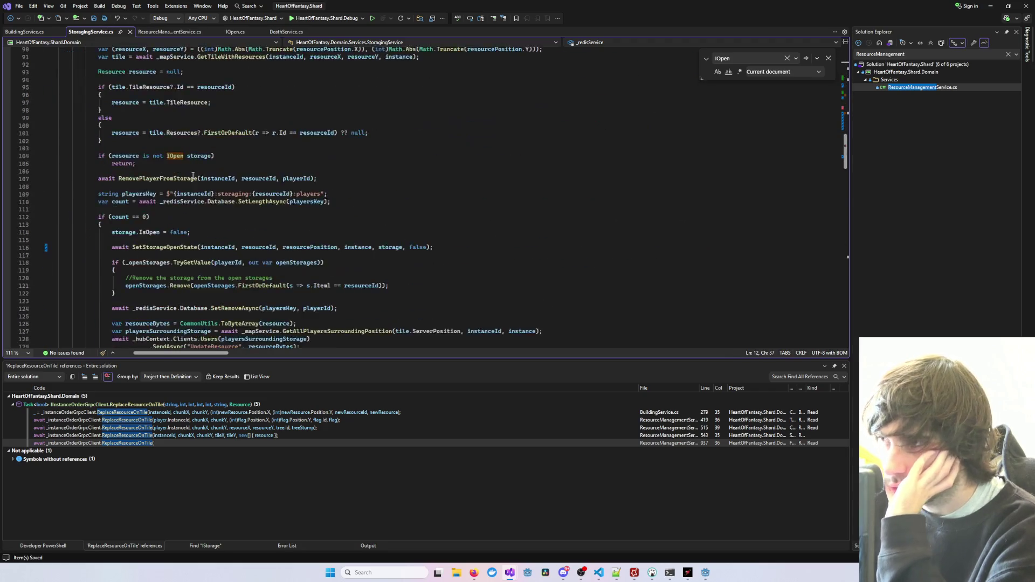
pyautogui.scroll(-4, 192, 176)
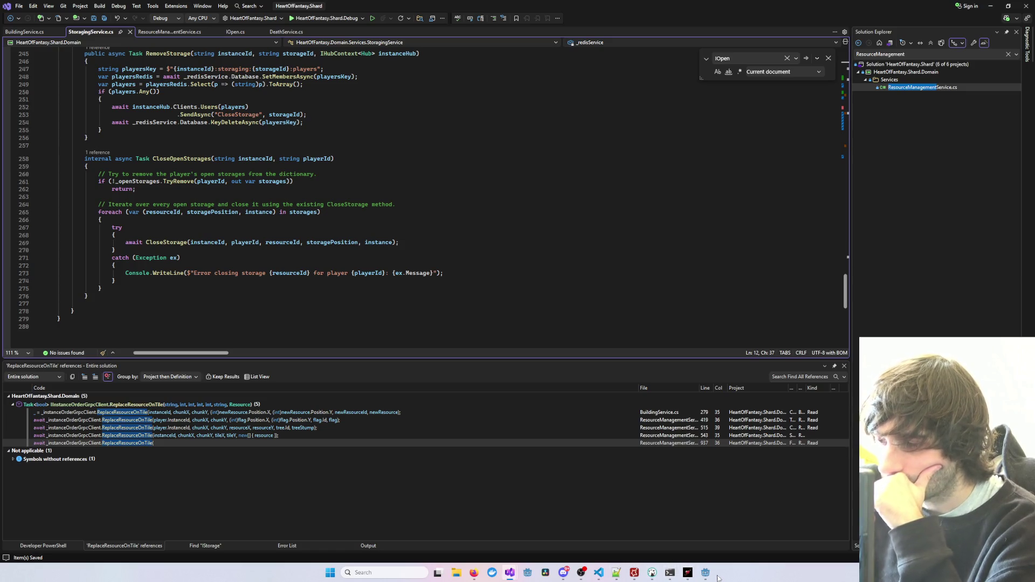
pyautogui.moveTo(694, 576)
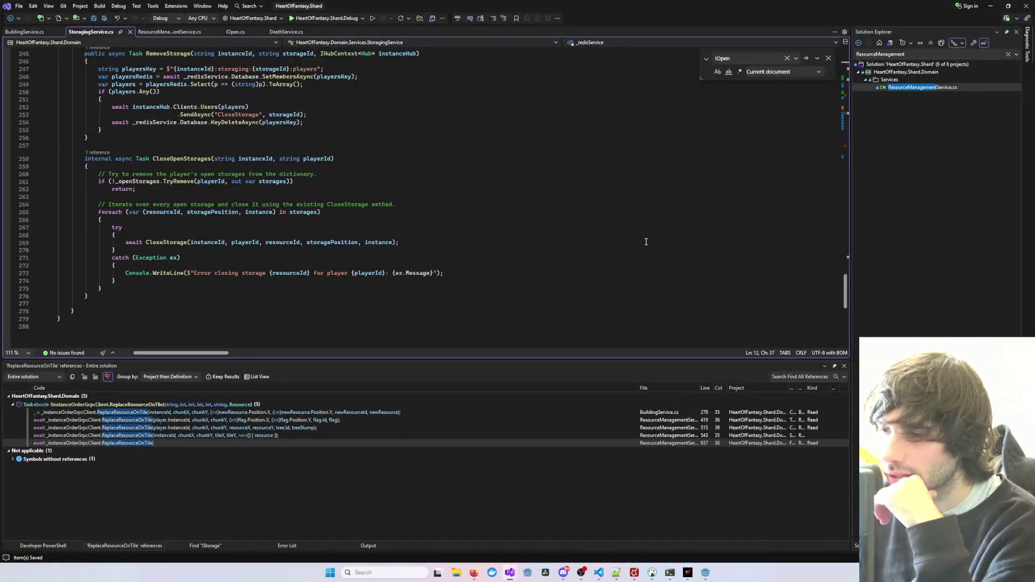
pyautogui.click(646, 241)
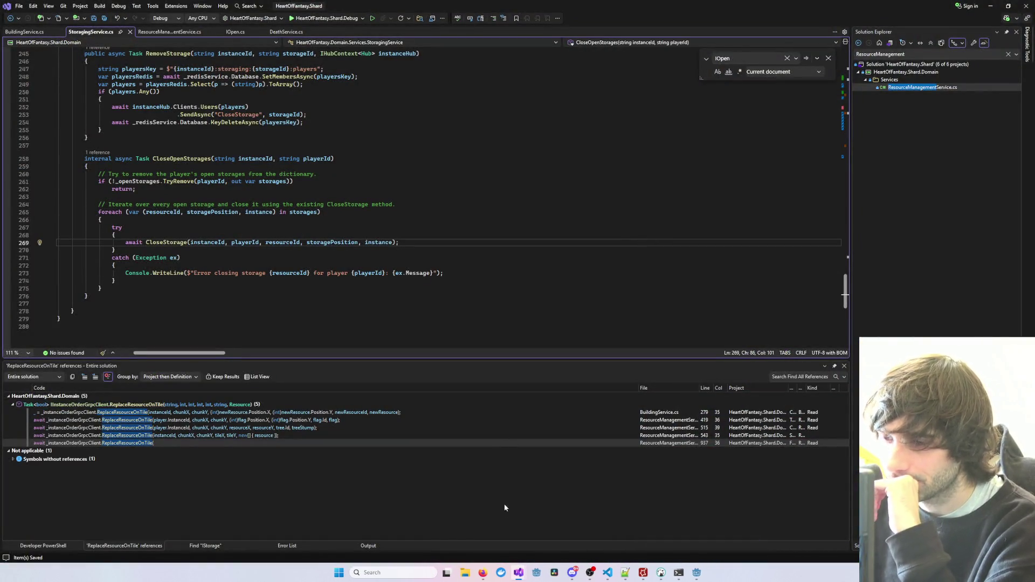
pyautogui.rightClick(914, 64)
pyautogui.press('Escape')
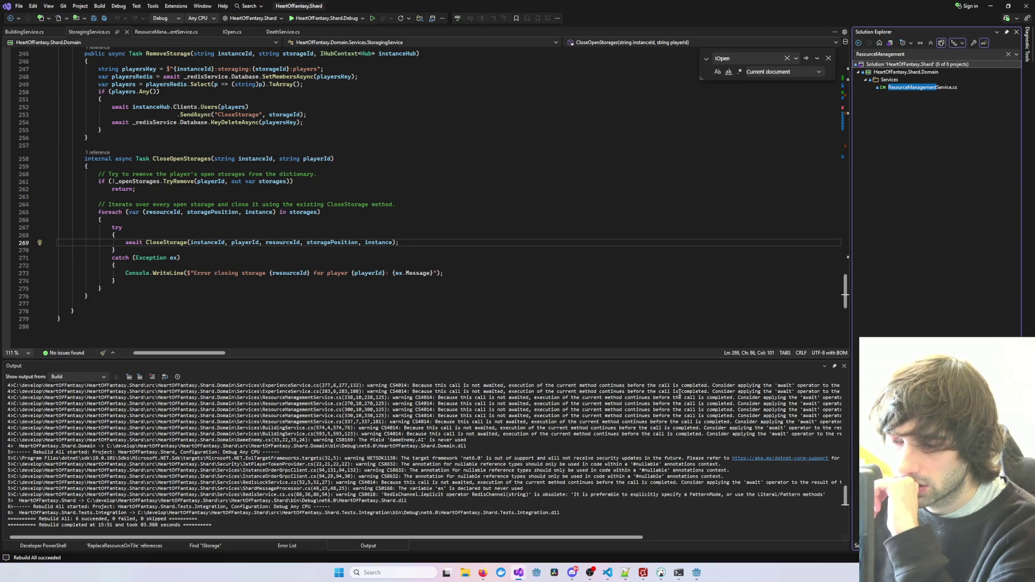
# Step: Switch to the HeartOfFantasy.Gateway window and stop the HeartOfFantasy.Gateway.WebAPI.exe debug run
pyautogui.moveTo(519, 571)
pyautogui.click(376, 491)
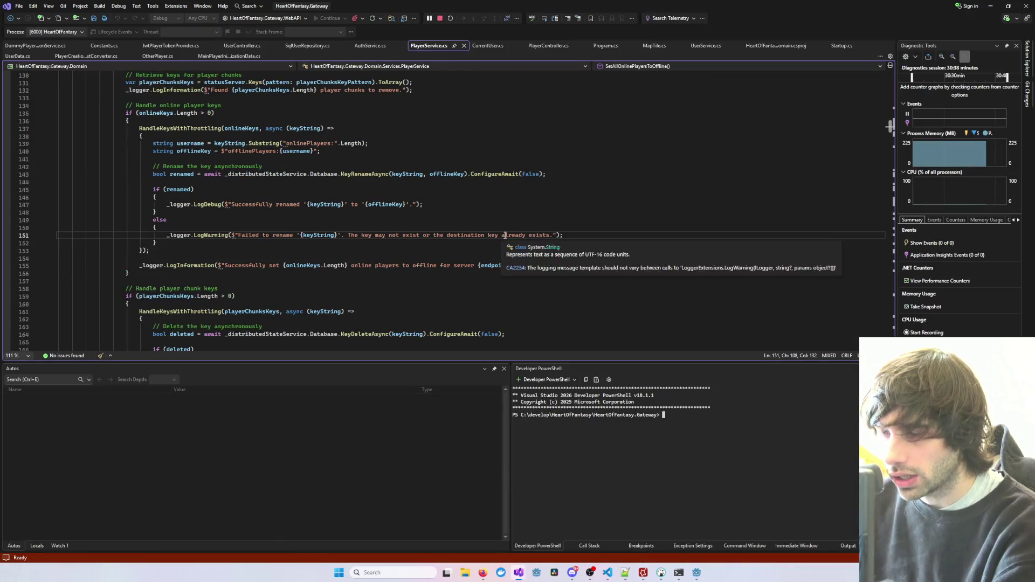
pyautogui.click(439, 19)
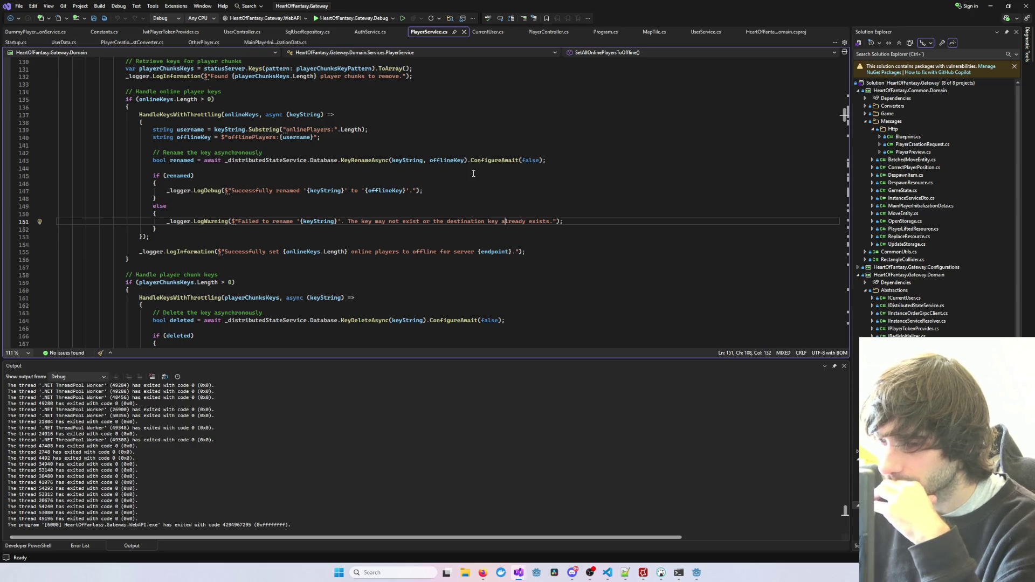
pyautogui.moveTo(525, 570)
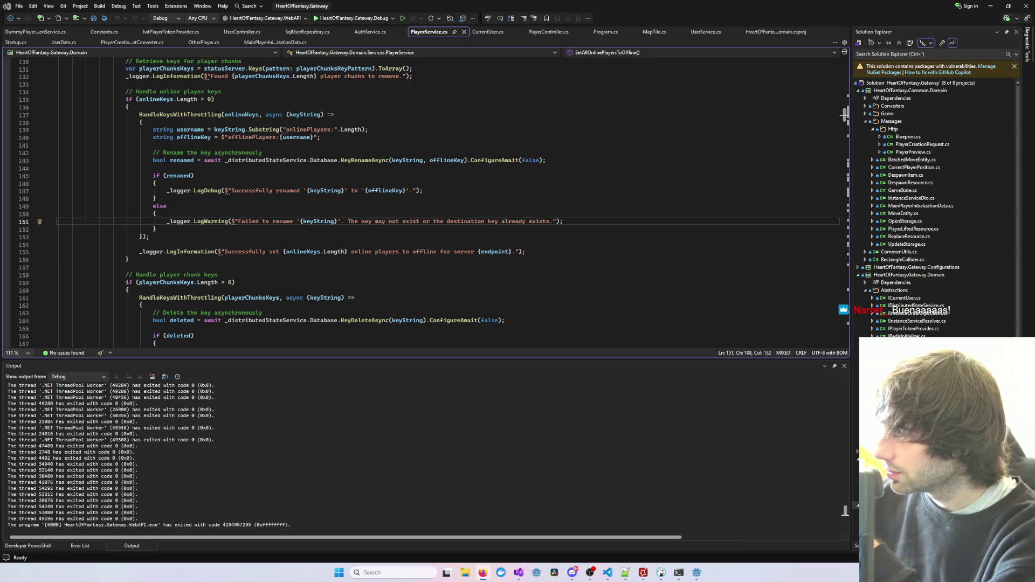
pyautogui.click(521, 271)
pyautogui.scroll(-15, 546, 318)
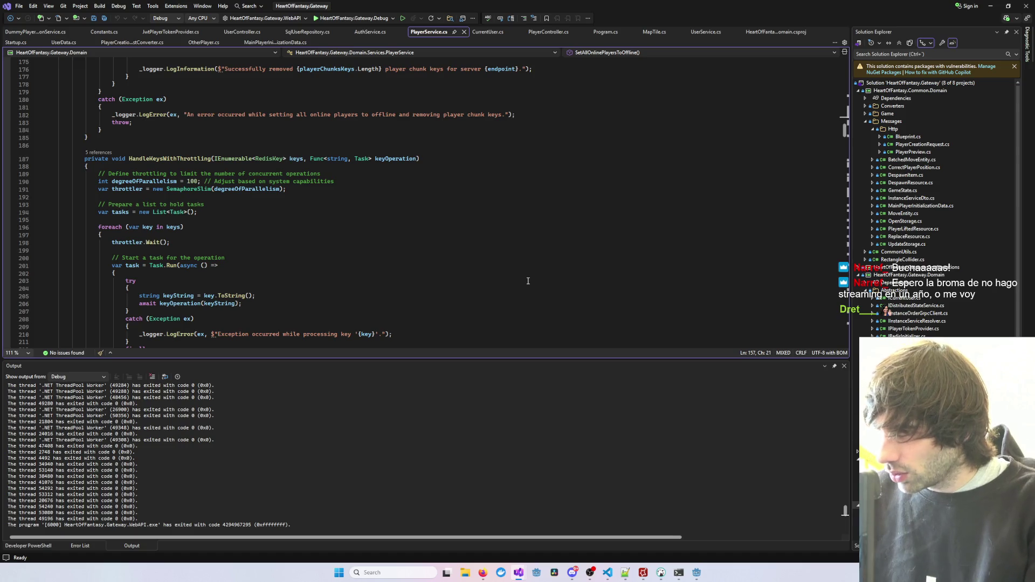
# Step: Look through PlayerService.cs and place the caret after the if (renamed) check
pyautogui.scroll(-9, 552, 183)
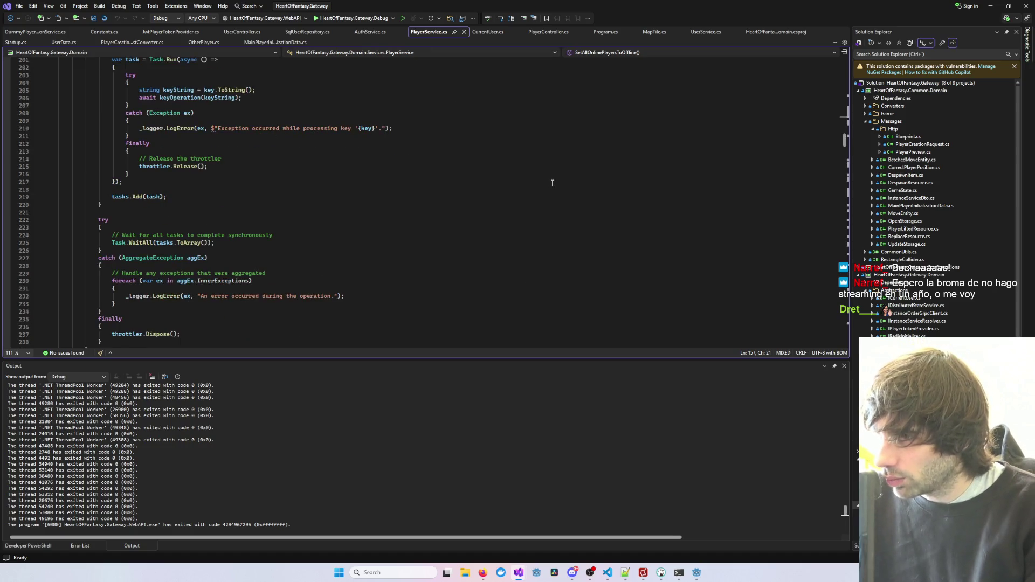
pyautogui.scroll(-7, 552, 183)
pyautogui.scroll(14, 551, 185)
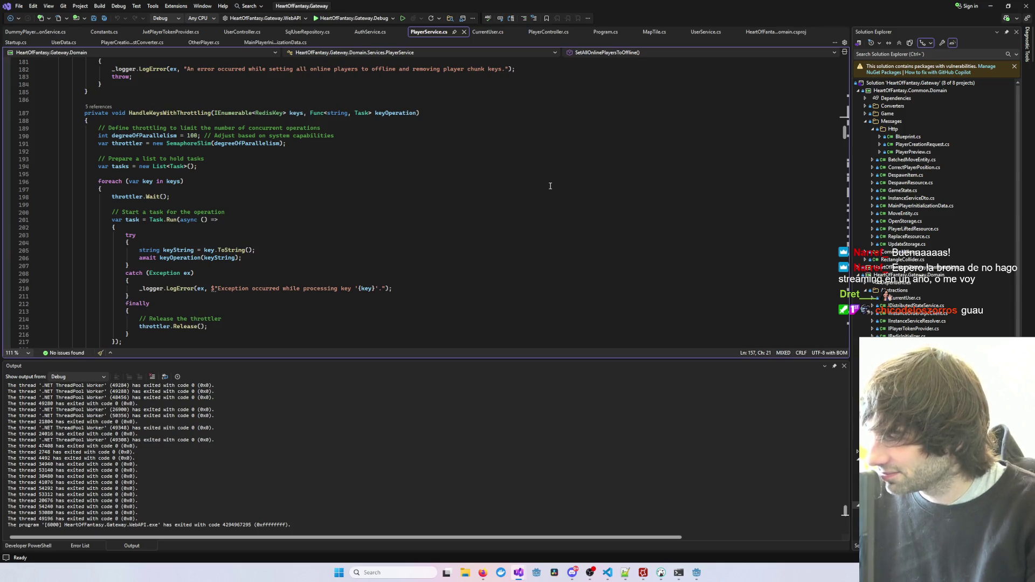
pyautogui.scroll(-15, 550, 187)
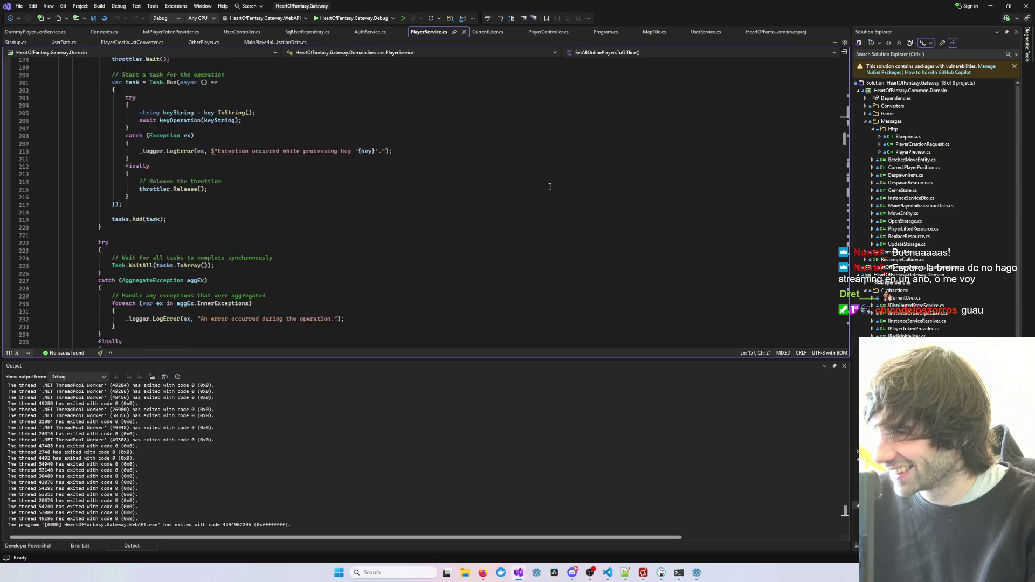
pyautogui.scroll(20, 549, 188)
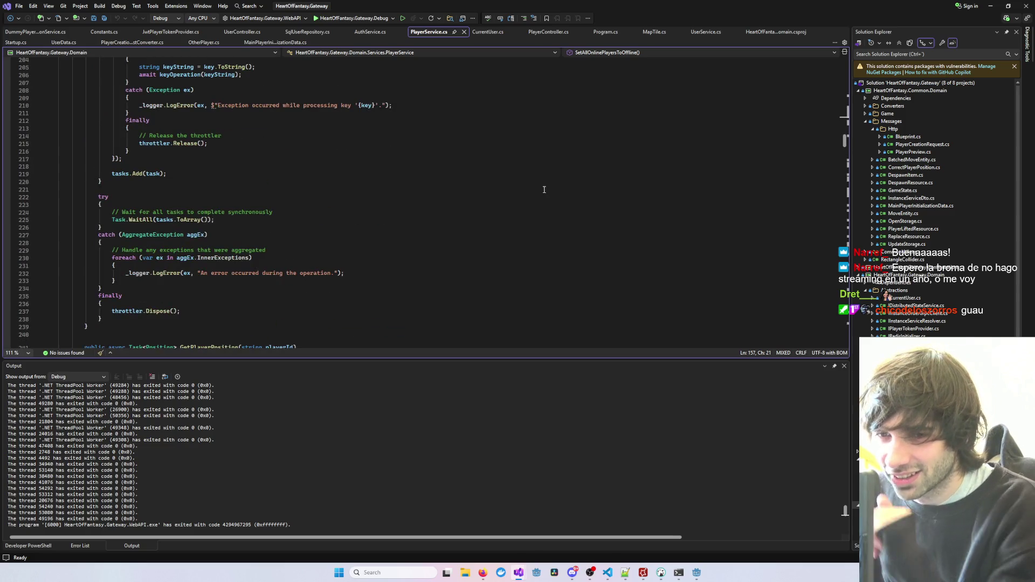
pyautogui.scroll(20, 543, 192)
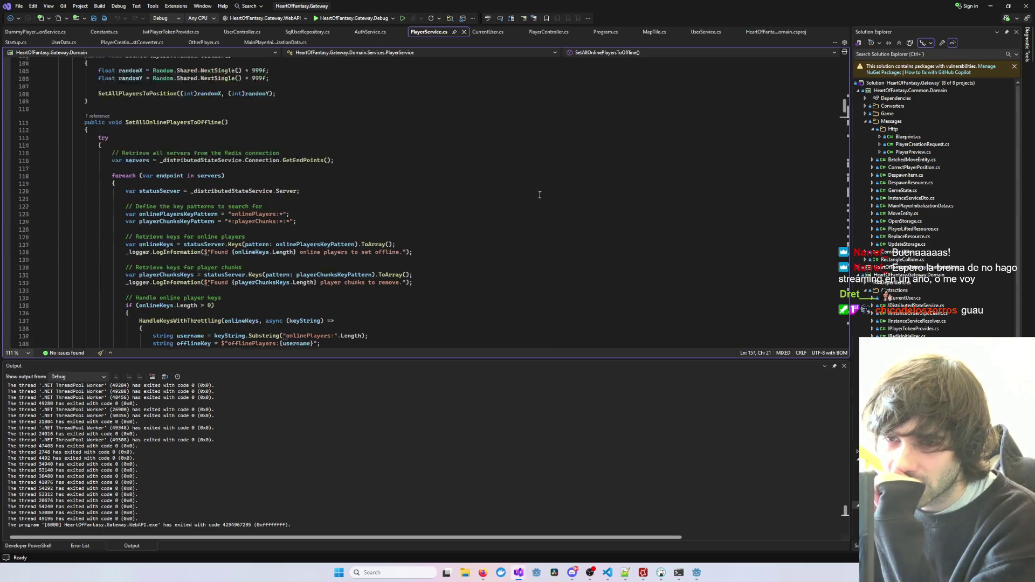
pyautogui.scroll(16, 539, 194)
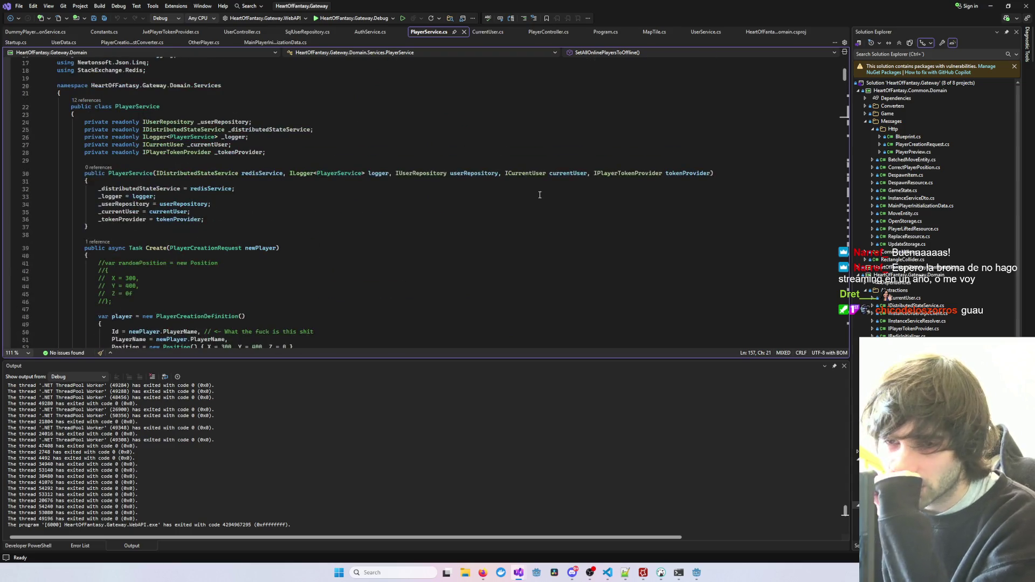
pyautogui.scroll(5, 538, 196)
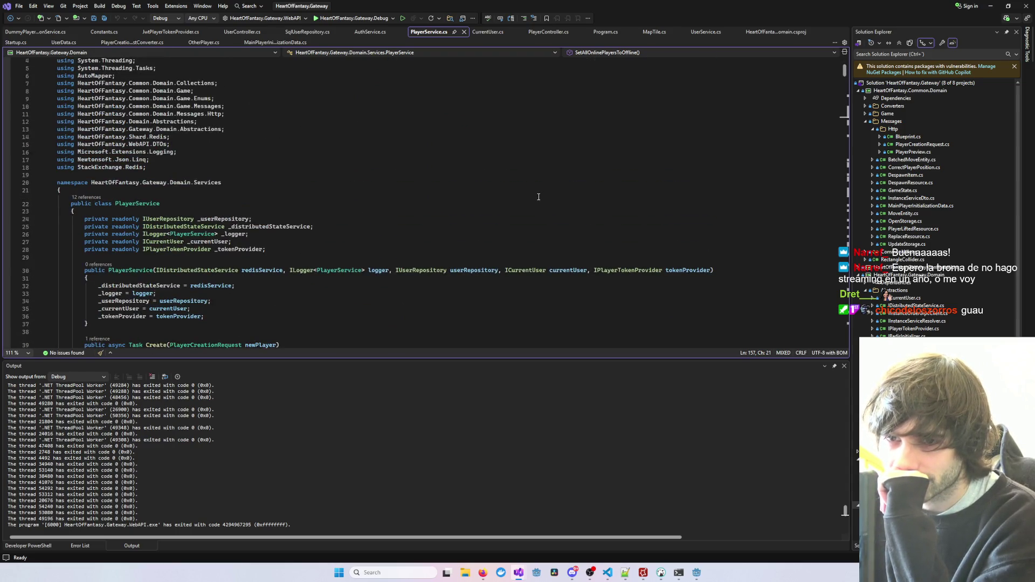
pyautogui.scroll(-20, 538, 197)
pyautogui.click(522, 227)
# Step: Put the caret on the return at line 613 of PlayerService.cs
pyautogui.scroll(-20, 573, 277)
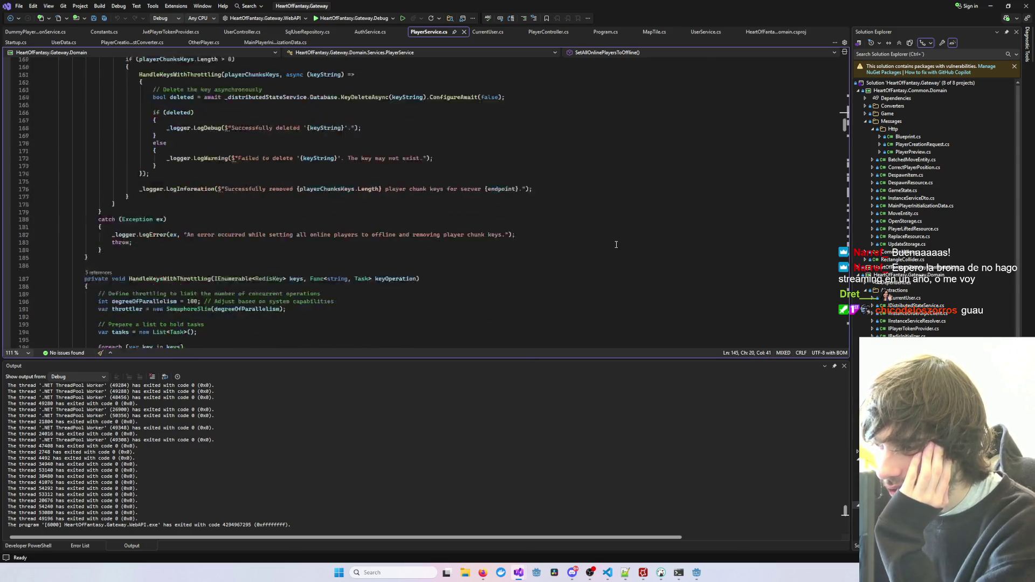
pyautogui.scroll(-20, 610, 264)
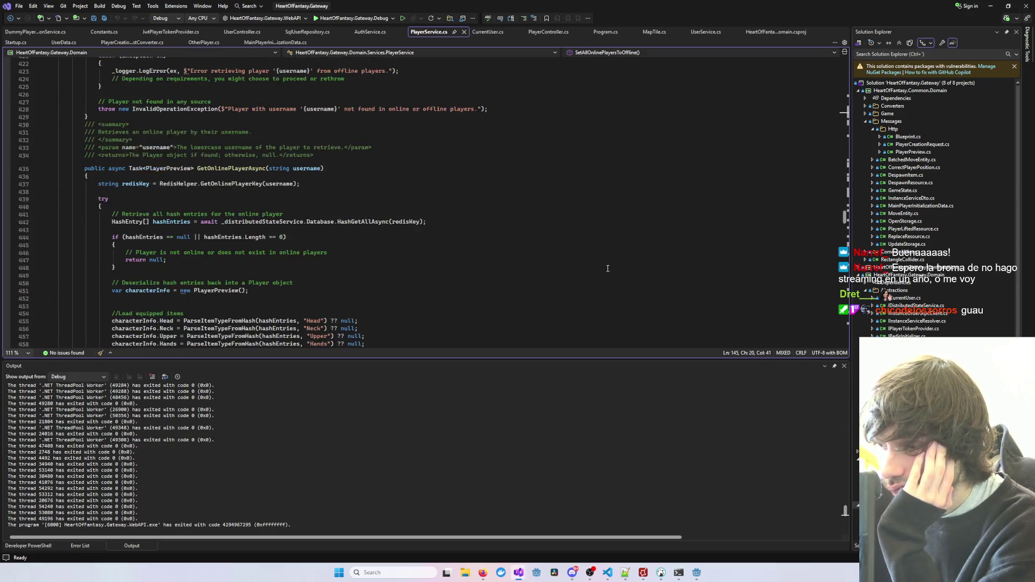
pyautogui.scroll(-20, 607, 269)
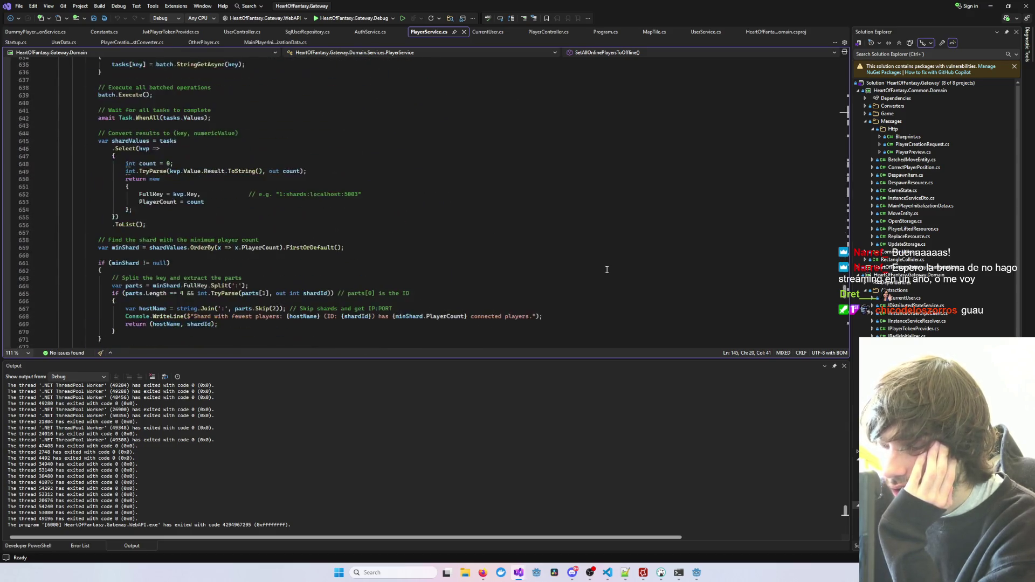
pyautogui.scroll(20, 606, 269)
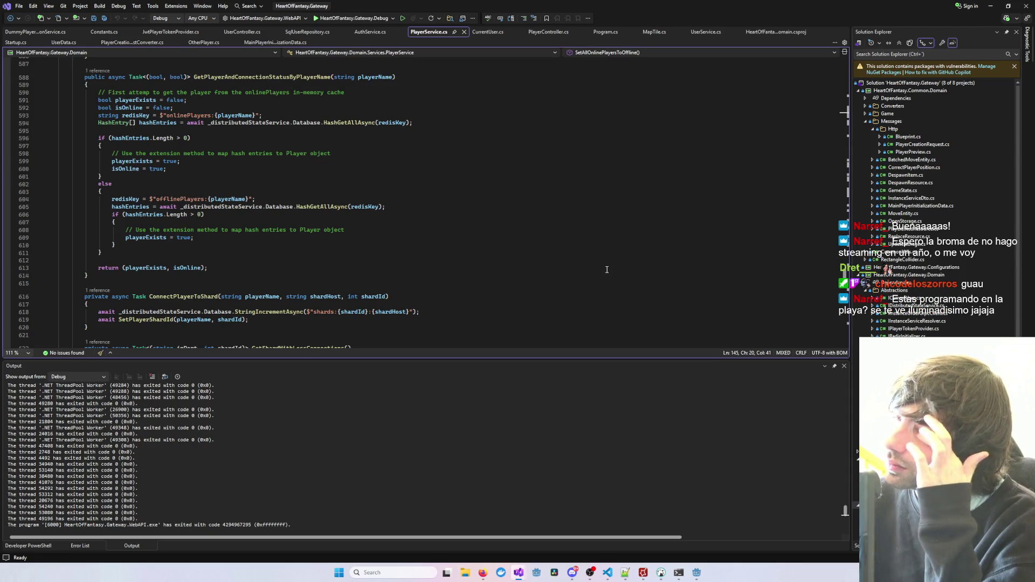
pyautogui.click(606, 269)
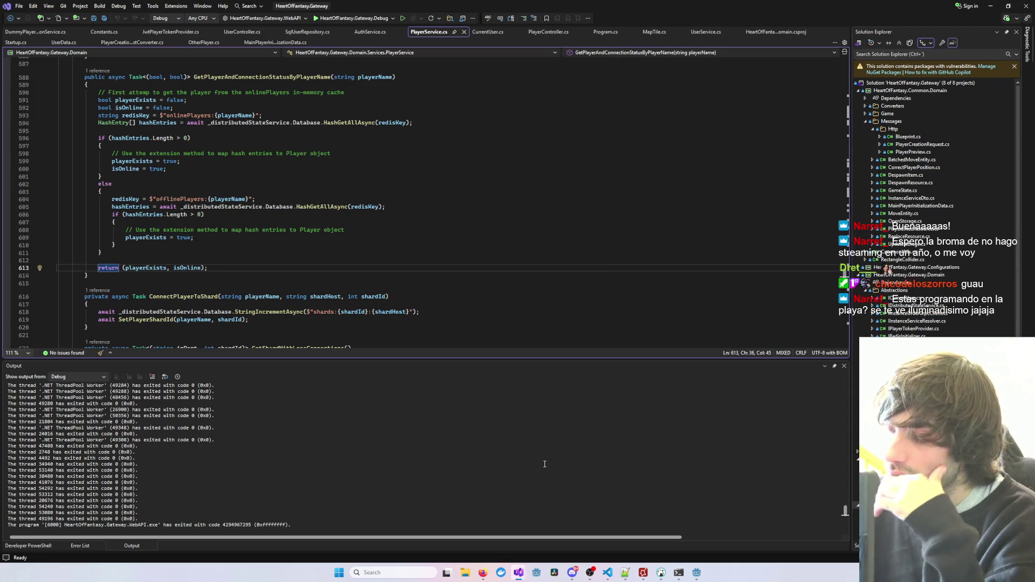
pyautogui.moveTo(521, 578)
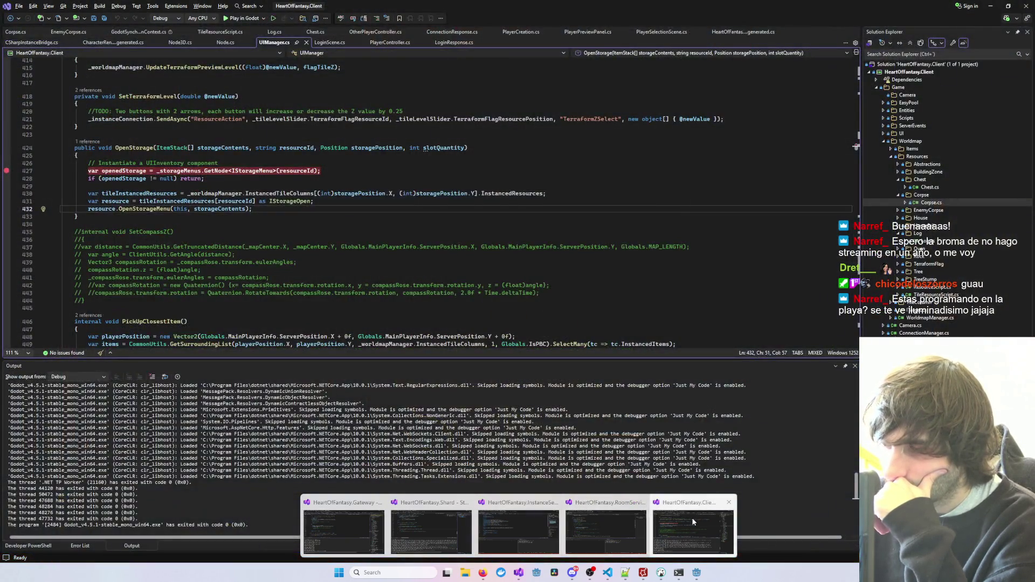
# Step: Switch to the HeartOfFantasy.Client window and collapse the Chest folder in Solution Explorer
pyautogui.click(691, 525)
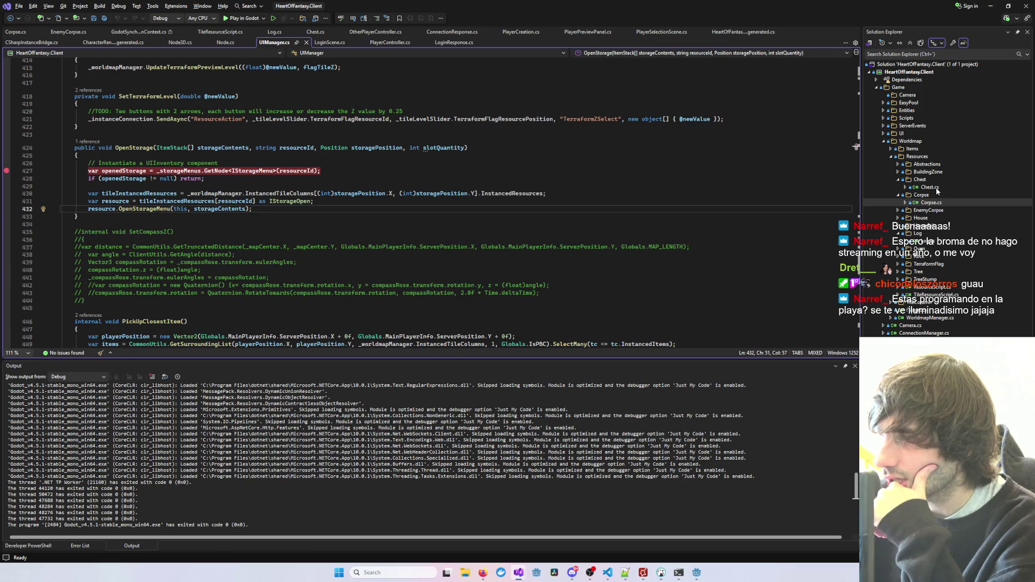
pyautogui.click(898, 180)
pyautogui.click(781, 178)
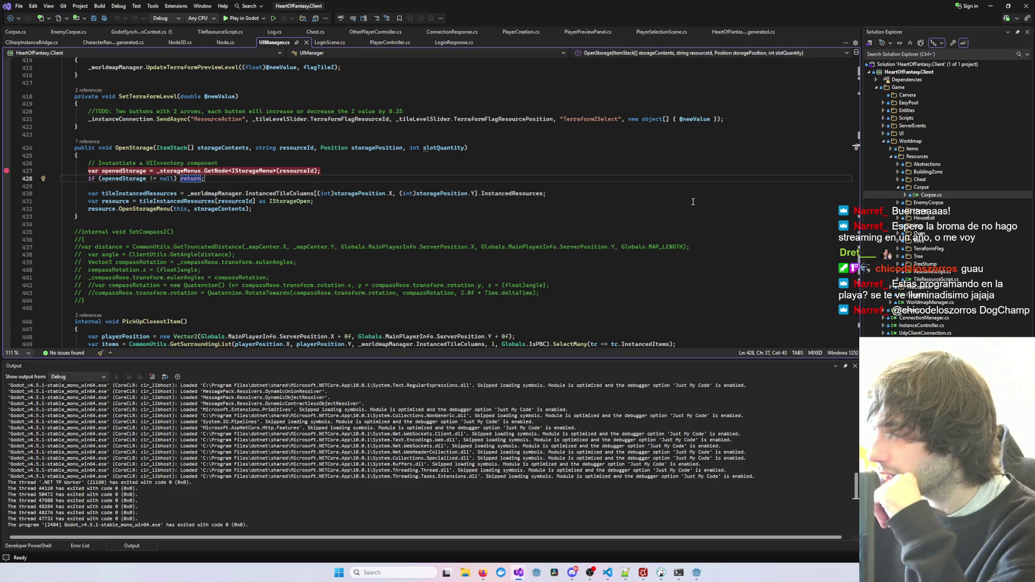
pyautogui.click(543, 171)
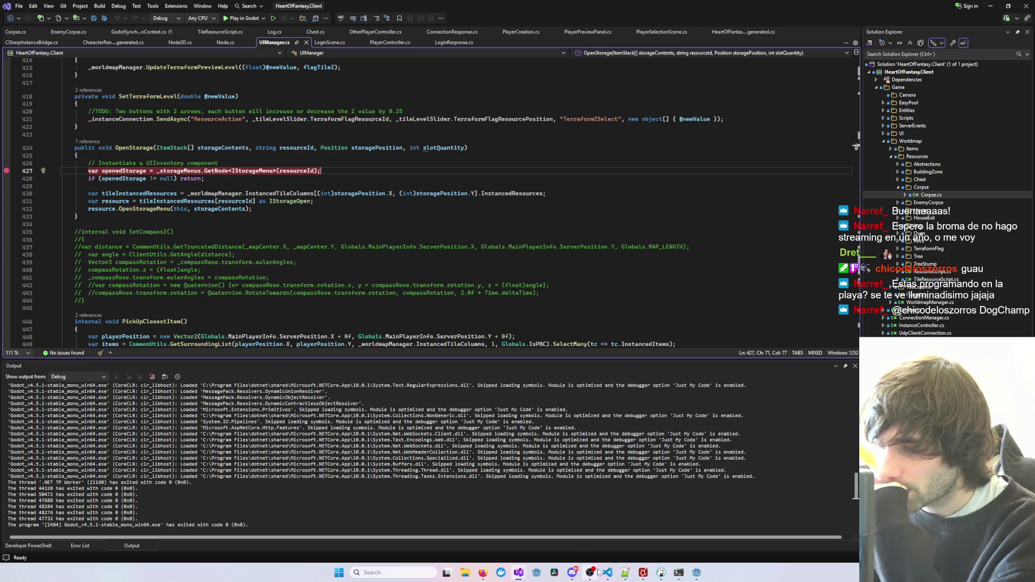
# Step: Remove the breakpoint on line 427's storage lookup in OpenStorage
pyautogui.moveTo(595, 575)
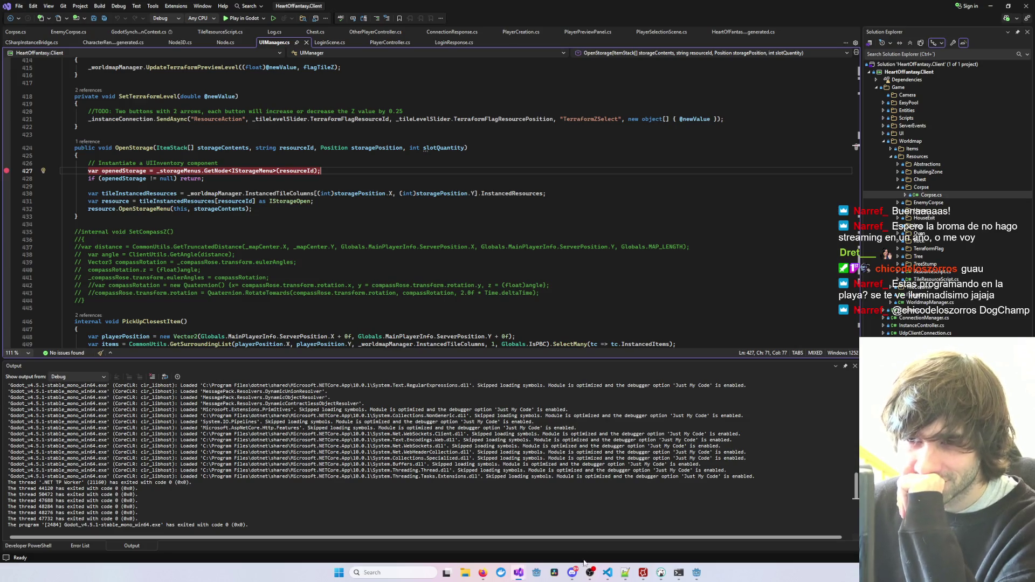
pyautogui.click(533, 240)
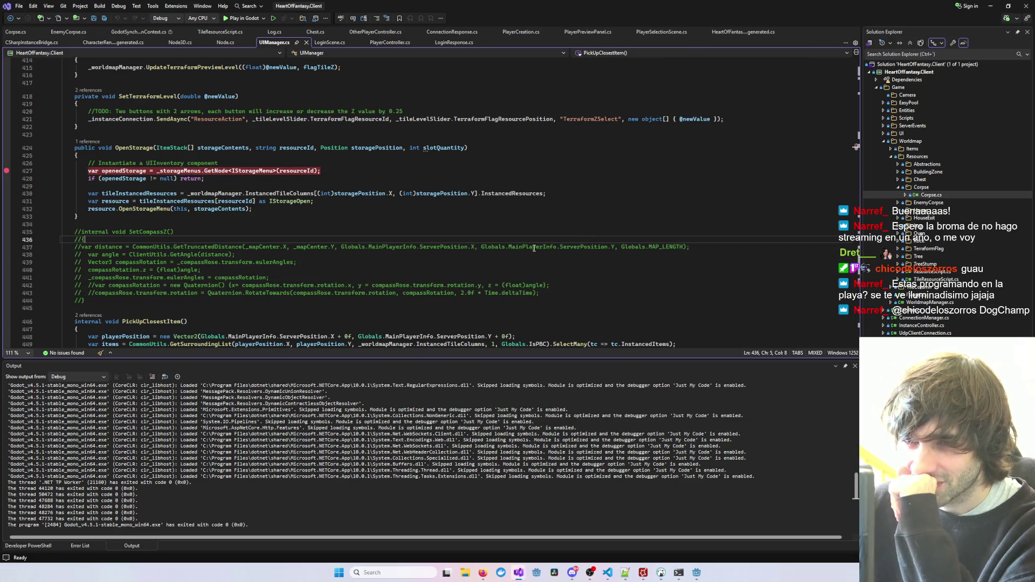
pyautogui.click(6, 171)
pyautogui.click(270, 180)
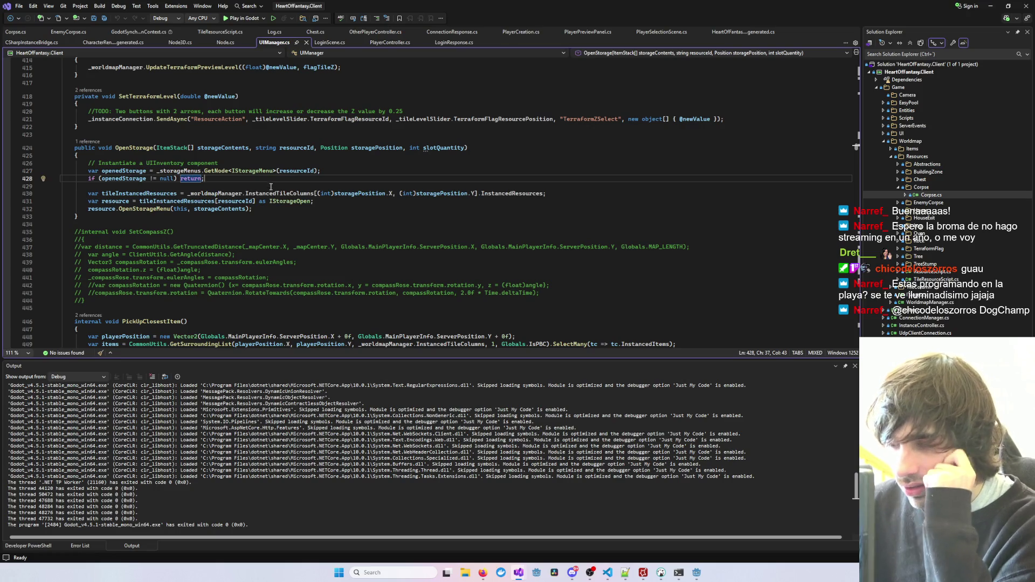
# Step: Check Redis Desktop Manager, return to the client code, and collapse the Corpse folder
pyautogui.moveTo(519, 573)
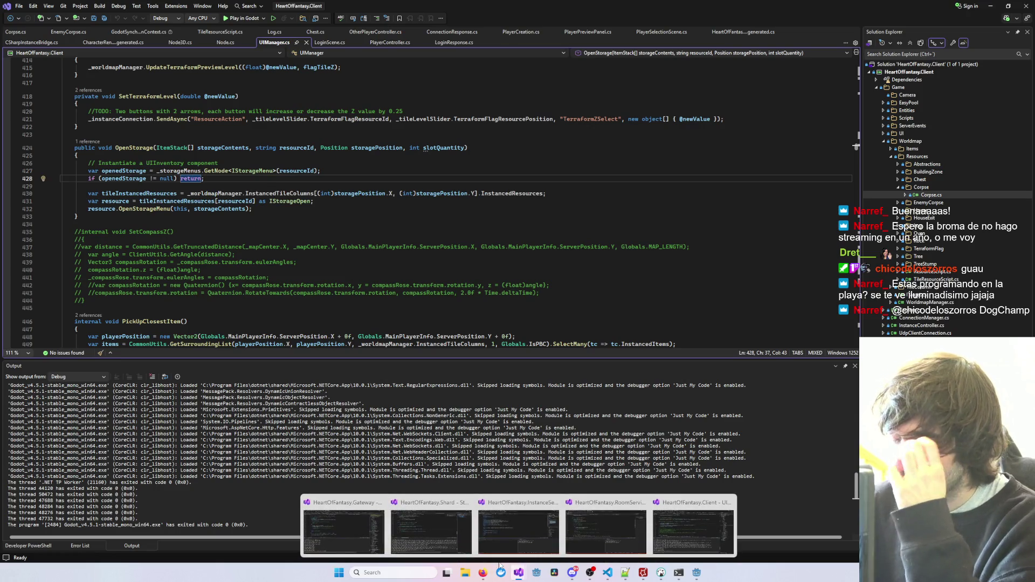
pyautogui.moveTo(430, 550)
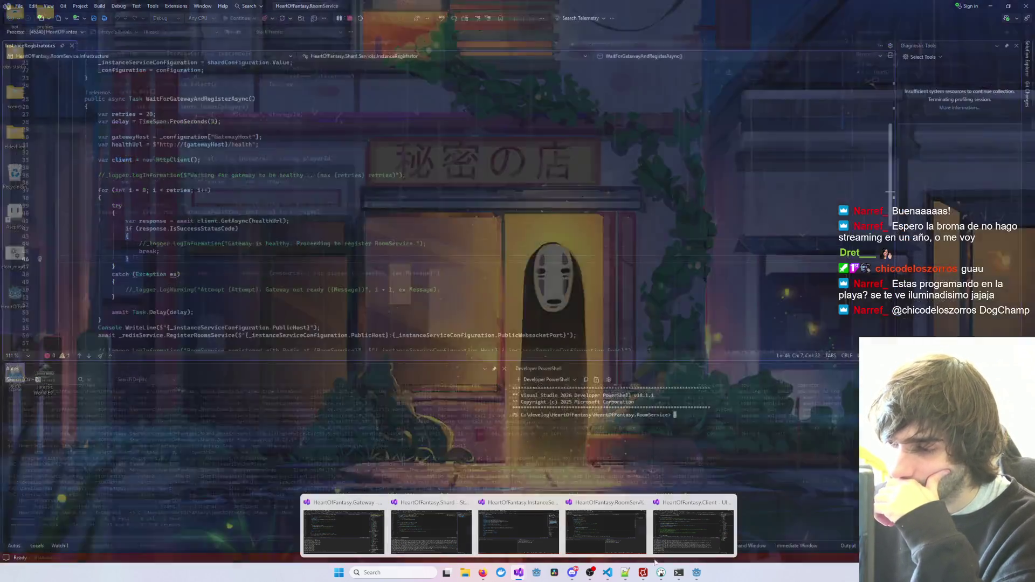
pyautogui.click(643, 574)
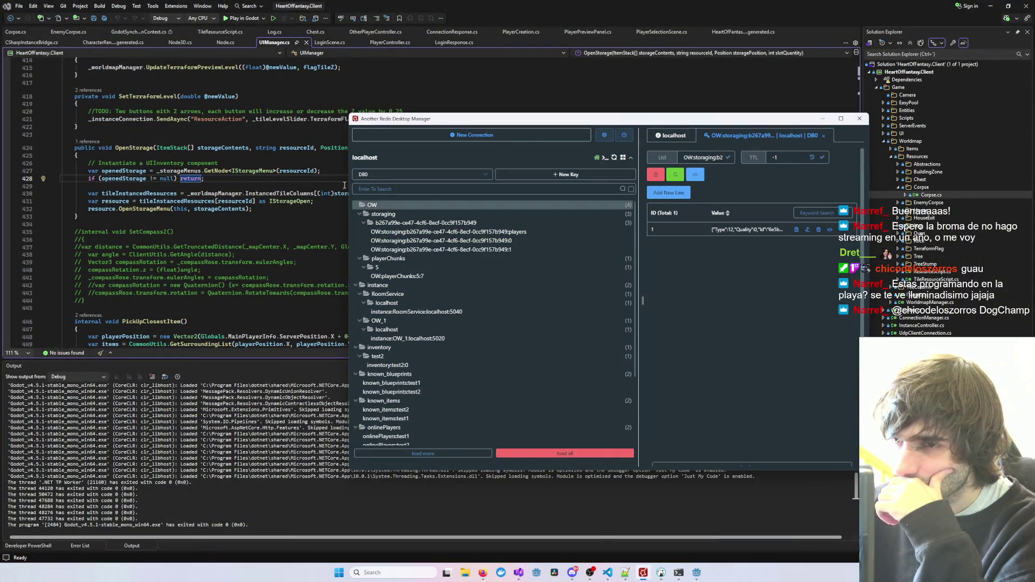
pyautogui.click(334, 96)
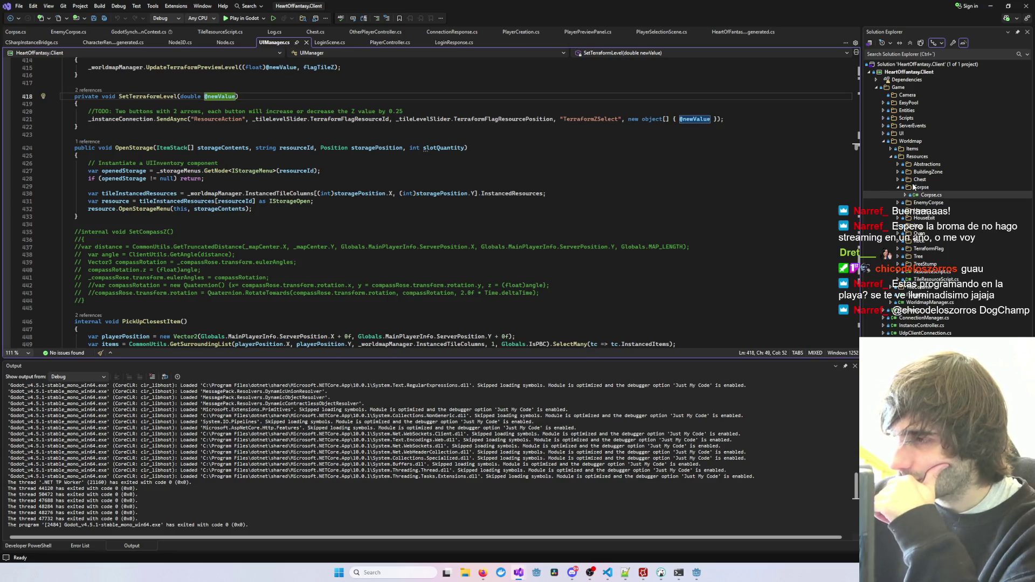
pyautogui.click(898, 188)
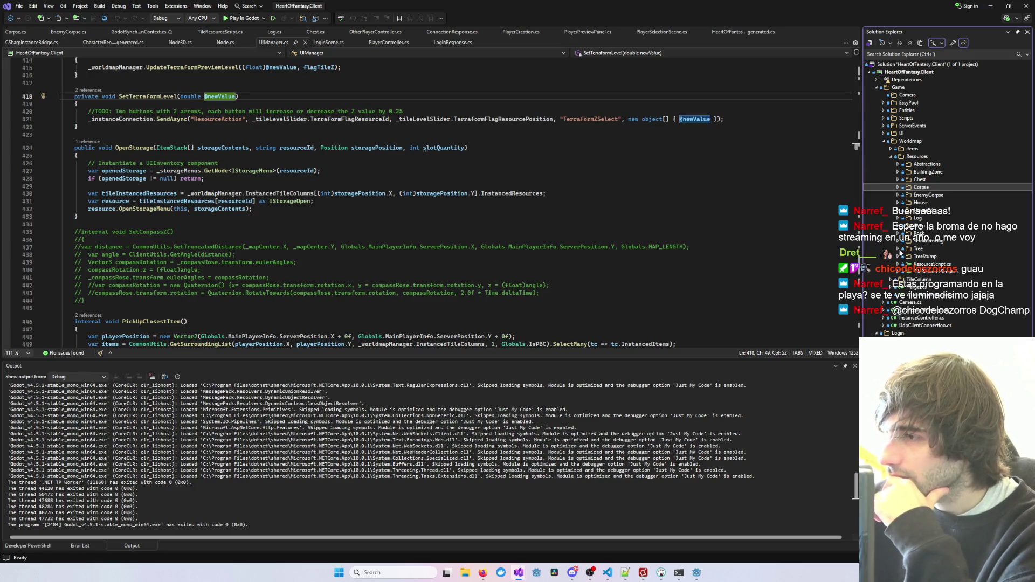
# Step: Search Solution Explorer for 'Buildings', clear the search, and switch to the HeartOfFantasy.Shard window
pyautogui.click(917, 53)
pyautogui.write('Buildings')
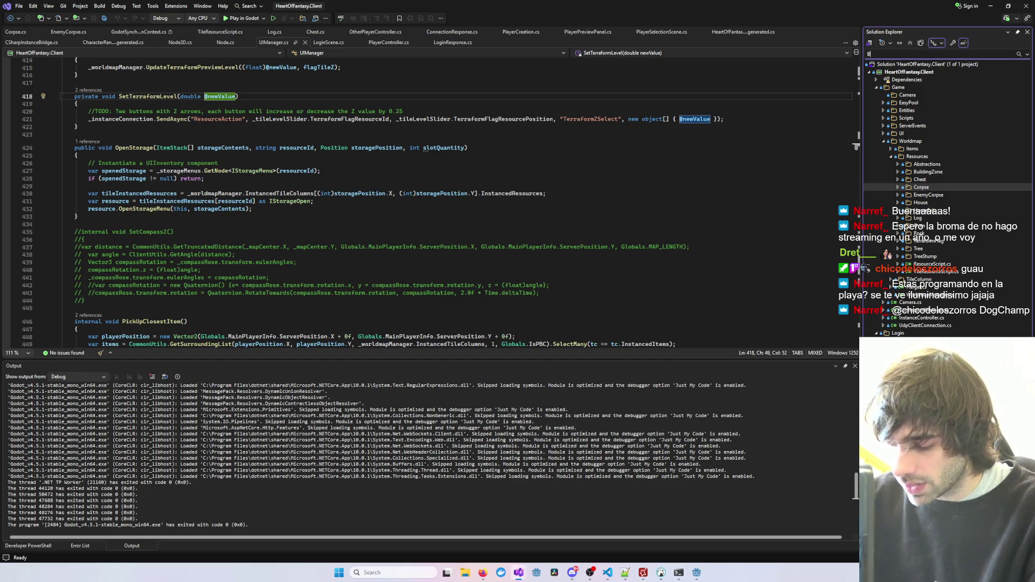
pyautogui.hotkey('ctrl', 'a')
pyautogui.press('BackSpace')
pyautogui.moveTo(519, 574)
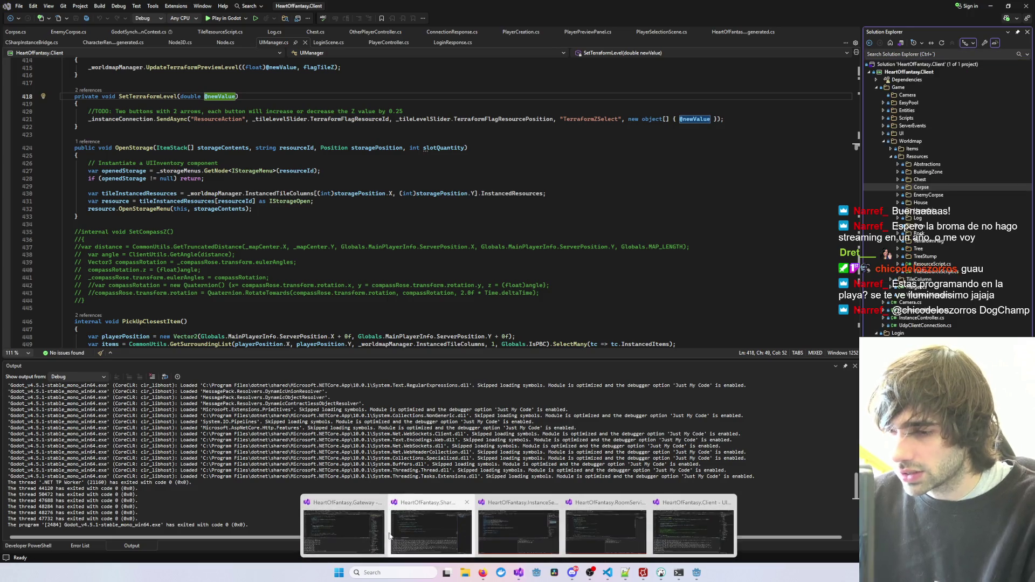
pyautogui.click(445, 523)
# Step: Search the Shard solution for 'Building' and open BuildingBlueprint.cs
pyautogui.click(912, 56)
pyautogui.hotkey('ctrl', 'a')
pyautogui.write('Buildings')
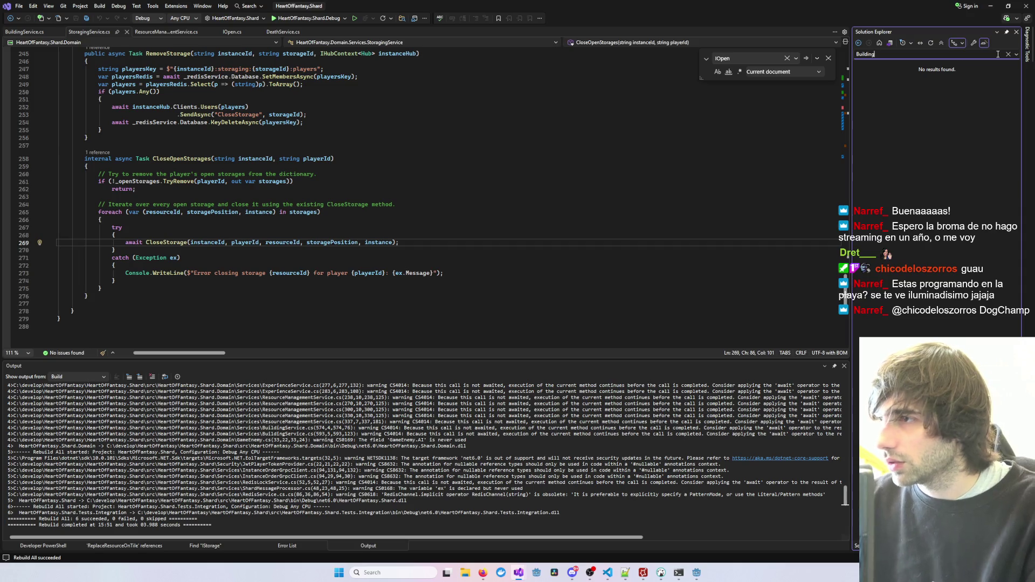
pyautogui.press('BackSpace')
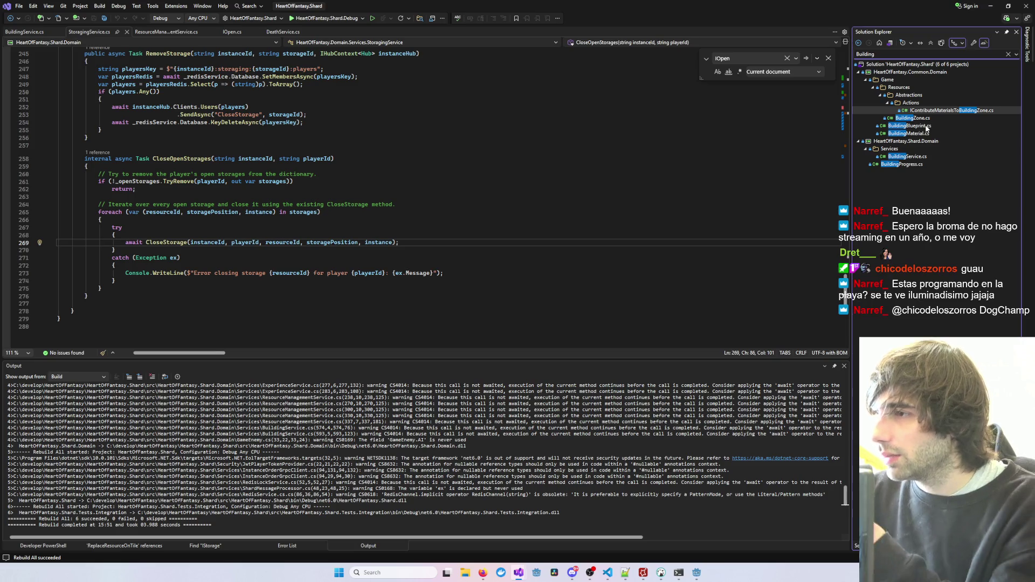
pyautogui.doubleClick(926, 127)
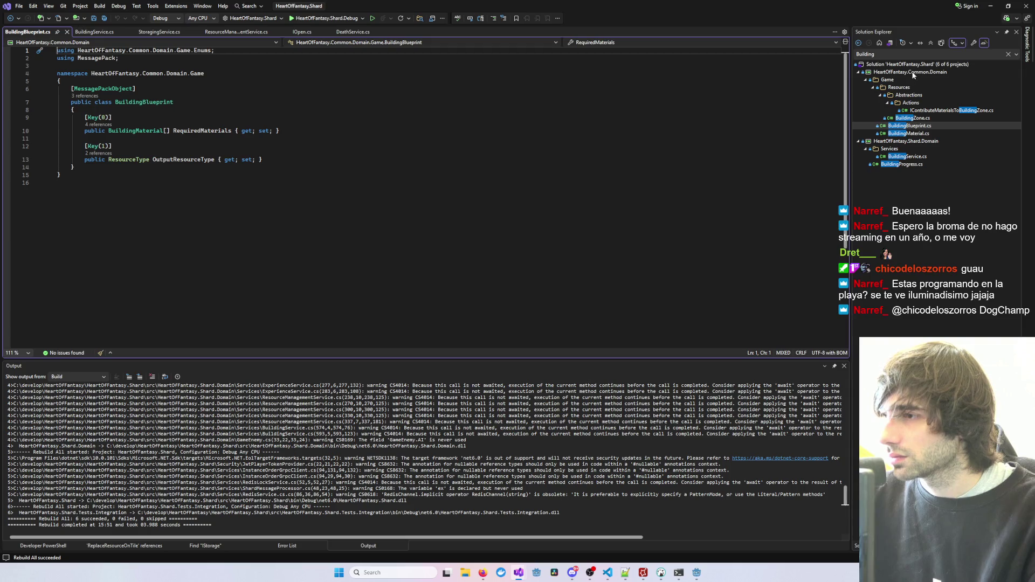
# Step: Search for 'Blueprints' and open Blueprints.cs
pyautogui.hotkey('ctrl', ';')
pyautogui.write('Blueprints')
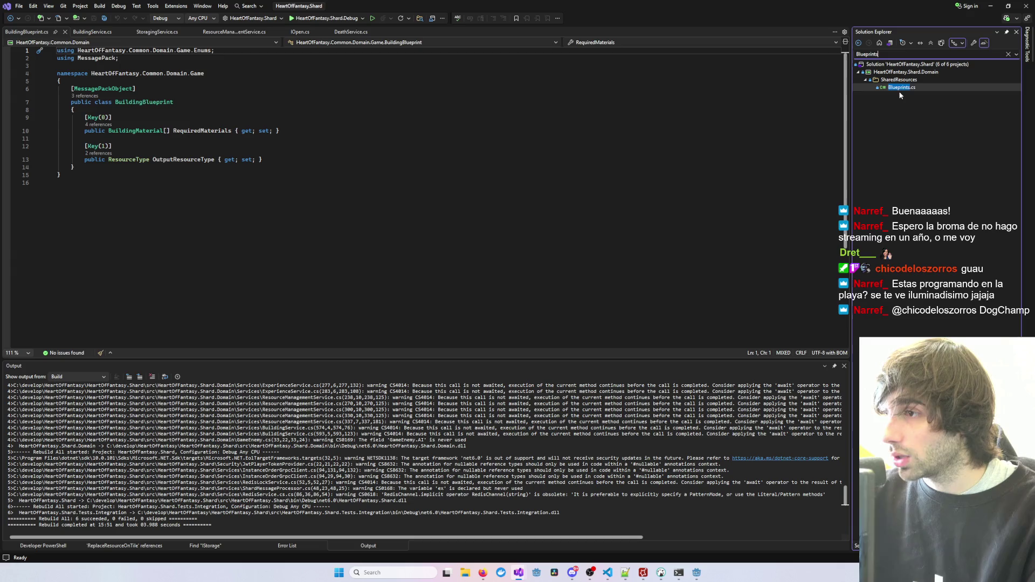
pyautogui.doubleClick(900, 88)
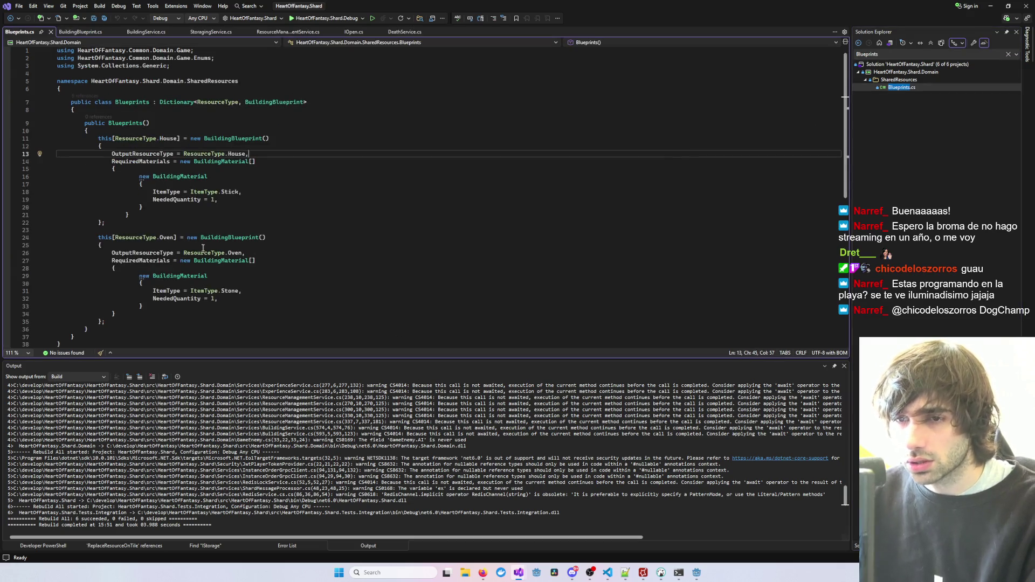
# Step: Duplicate the Oven blueprint block directly below itself in Blueprints.cs
pyautogui.click(213, 240)
pyautogui.press('Home')
pyautogui.hotkey('shift', 'Down')
pyautogui.hotkey('shift', 'Down')
pyautogui.hotkey('shift', 'Down')
pyautogui.hotkey('shift', 'End')
pyautogui.hotkey('ctrl', 'c')
pyautogui.press('Escape')
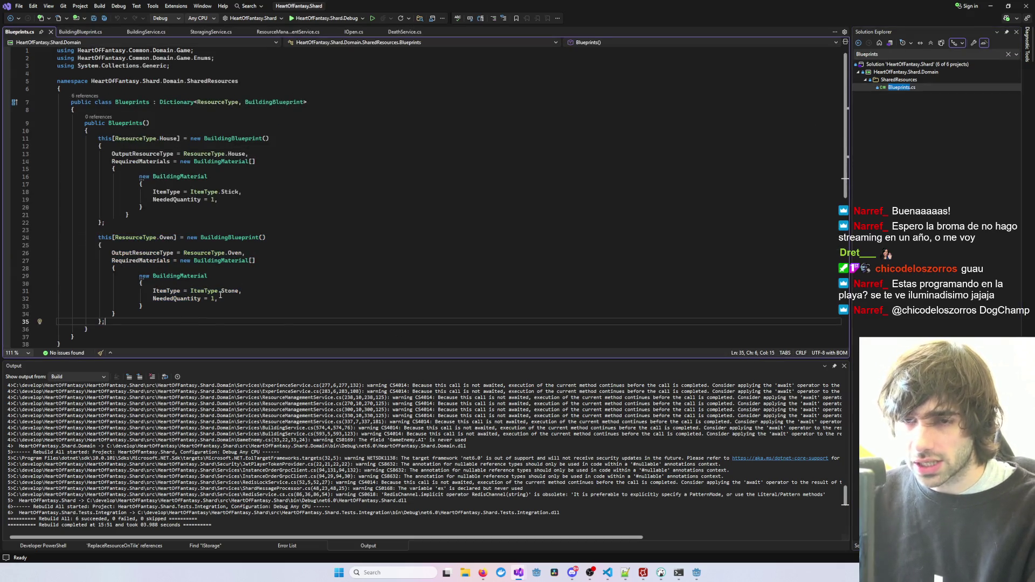
pyautogui.hotkey('ctrl', 'k')
pyautogui.hotkey('ctrl', 'd')
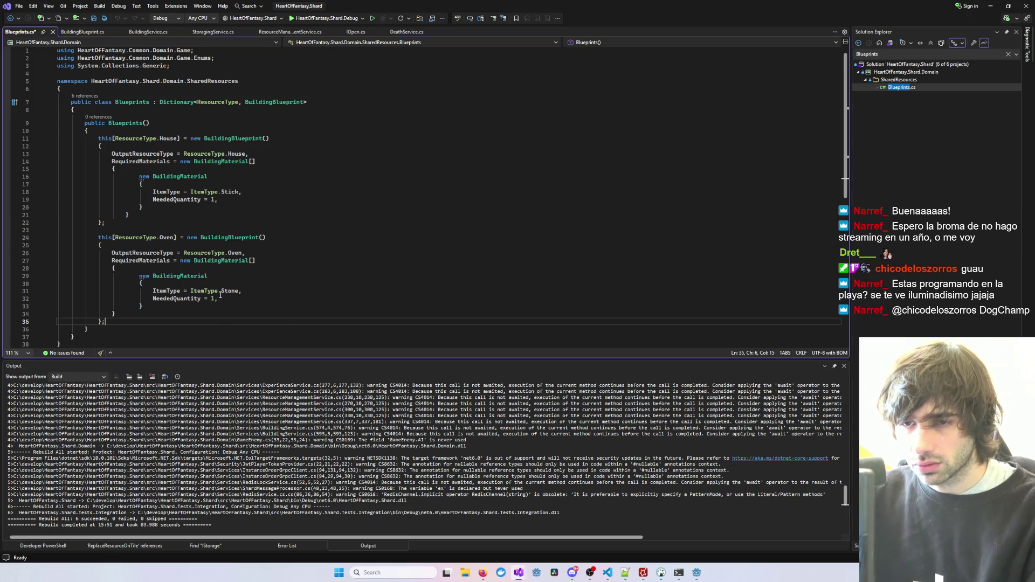
pyautogui.press('Return')
pyautogui.hotkey('ctrl', 'v')
pyautogui.hotkey('ctrl', 's')
# Step: Change the copy's ResourceType key and output type from Oven to Chest and save
pyautogui.doubleClick(168, 261)
pyautogui.write('Chest')
pyautogui.click(210, 298)
pyautogui.doubleClick(235, 275)
pyautogui.write('Chest')
pyautogui.hotkey('ctrl', 's')
# Step: Change the Chest blueprint's required material from Stone to Stick and save
pyautogui.scroll(-4, 345, 269)
pyautogui.click(229, 222)
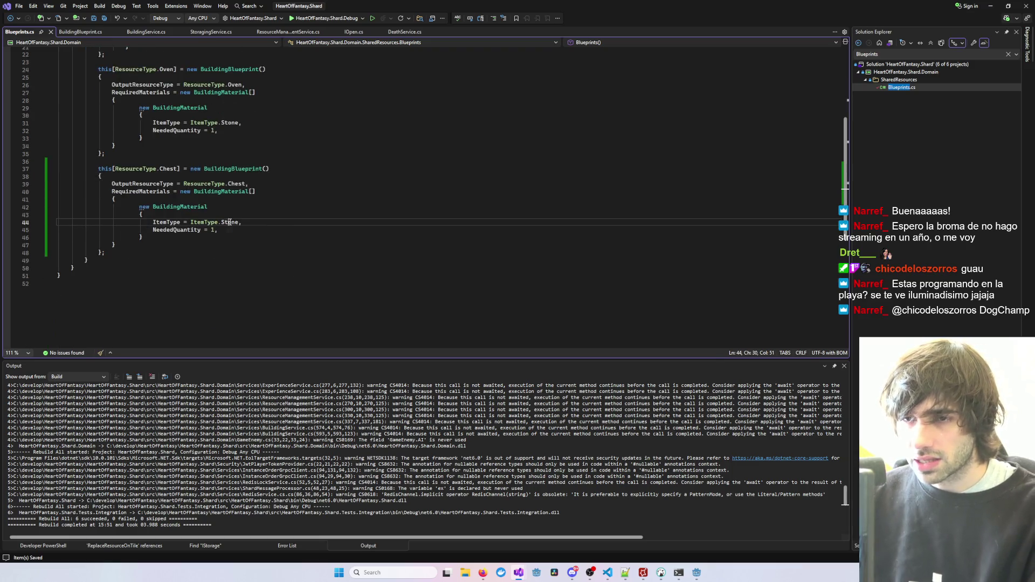
pyautogui.doubleClick(229, 222)
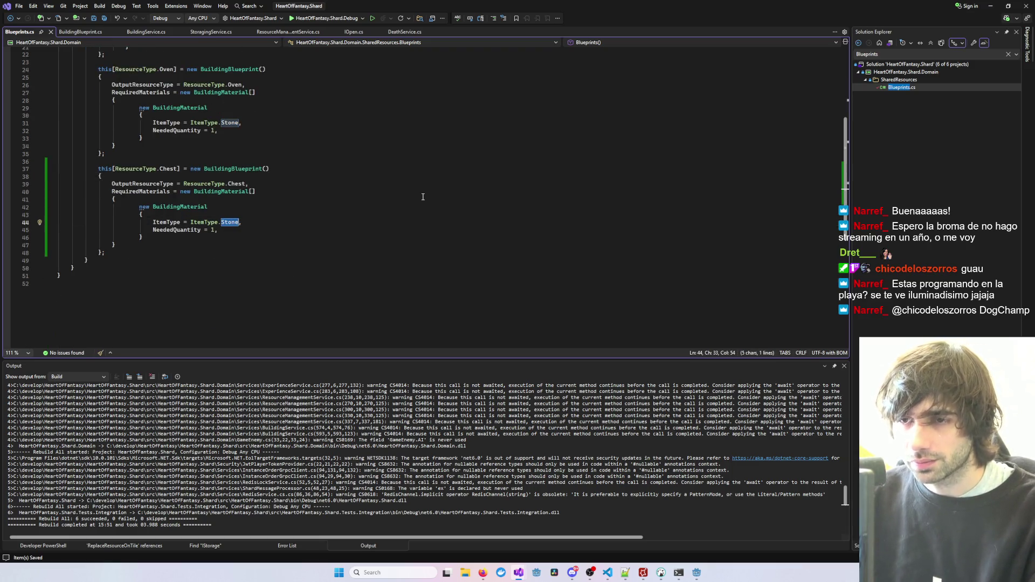
pyautogui.write('Stick')
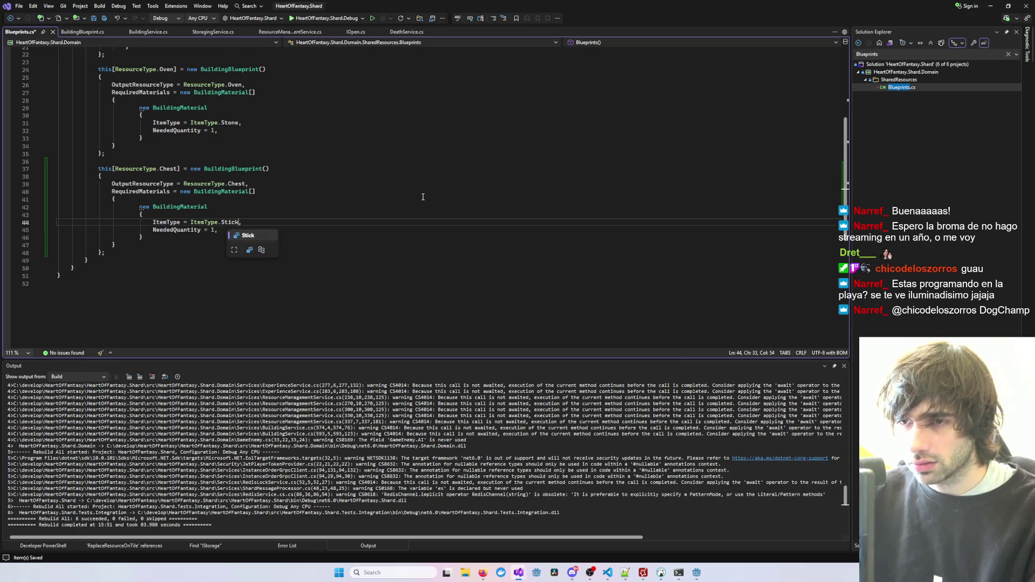
pyautogui.press('Down')
pyautogui.press('Down')
pyautogui.press('Down')
pyautogui.click(179, 232)
pyautogui.click(343, 238)
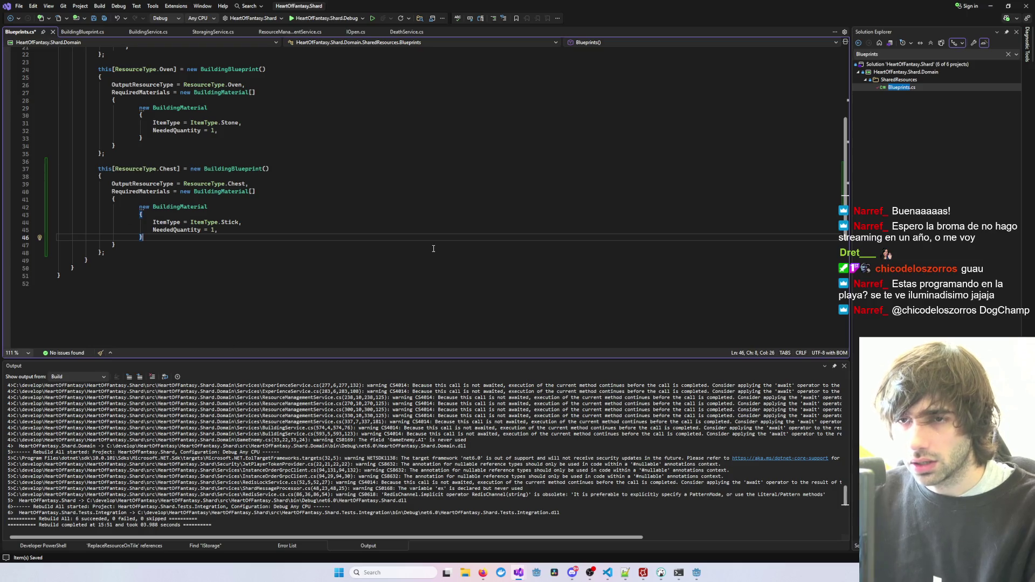
pyautogui.hotkey('ctrl', 's')
# Step: Look over the finished Chest blueprint block
pyautogui.click(393, 183)
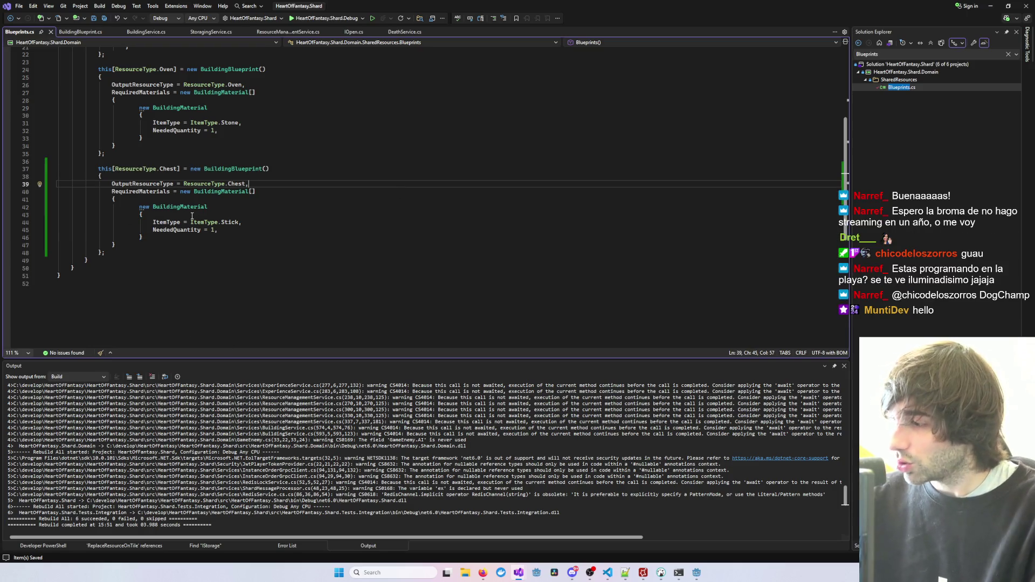
pyautogui.moveTo(98, 169); pyautogui.dragTo(216, 227)
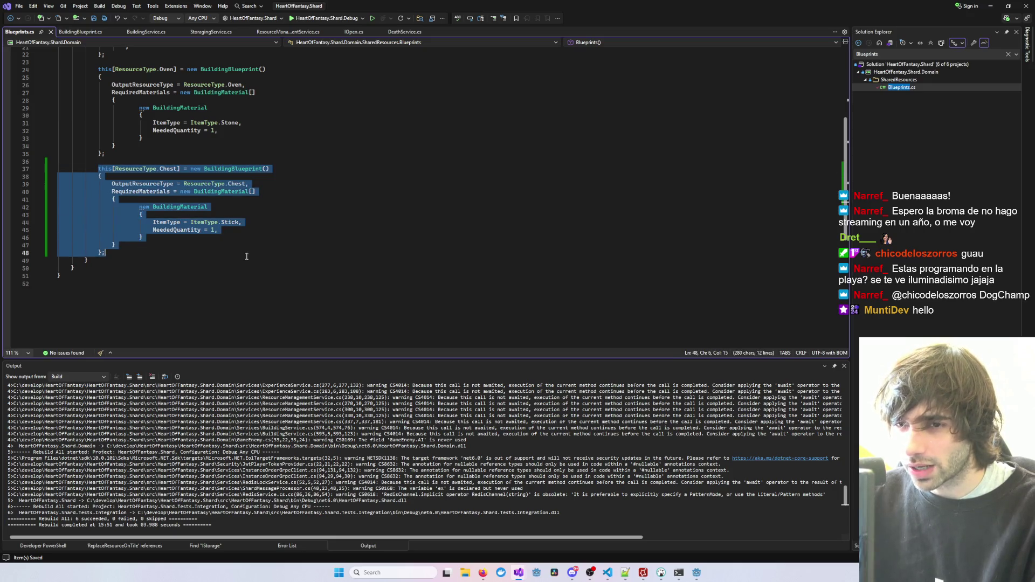
pyautogui.scroll(7, 217, 227)
pyautogui.scroll(-4, 216, 227)
pyautogui.click(204, 222)
pyautogui.scroll(2, 188, 221)
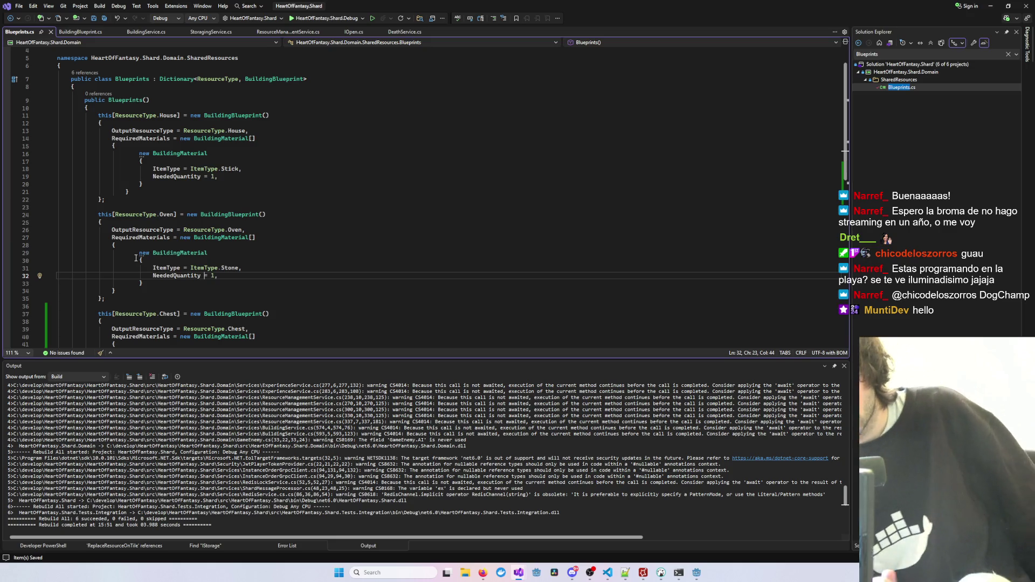
pyautogui.scroll(-4, 136, 257)
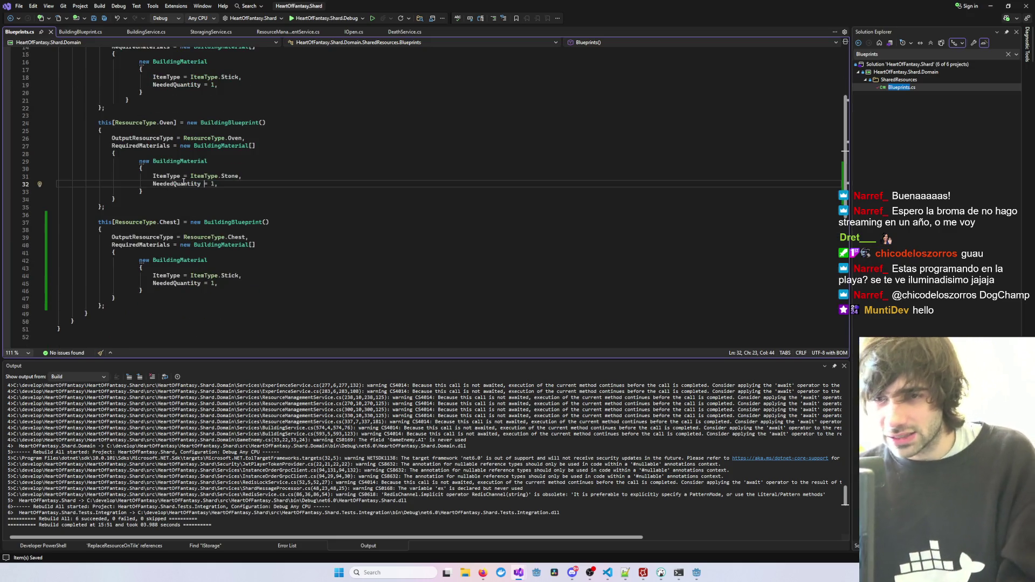
pyautogui.moveTo(121, 305); pyautogui.dragTo(111, 210)
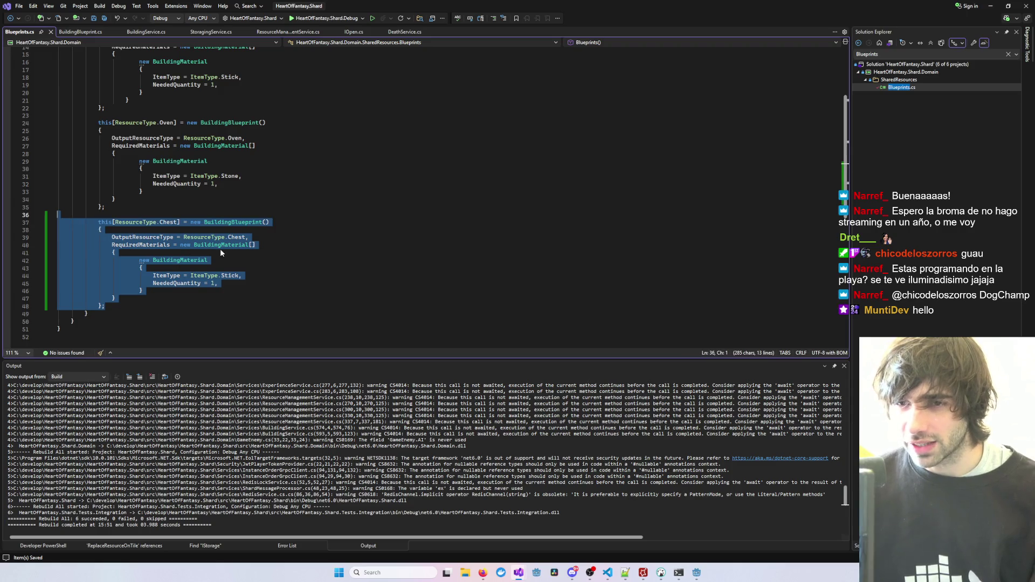
pyautogui.click(493, 279)
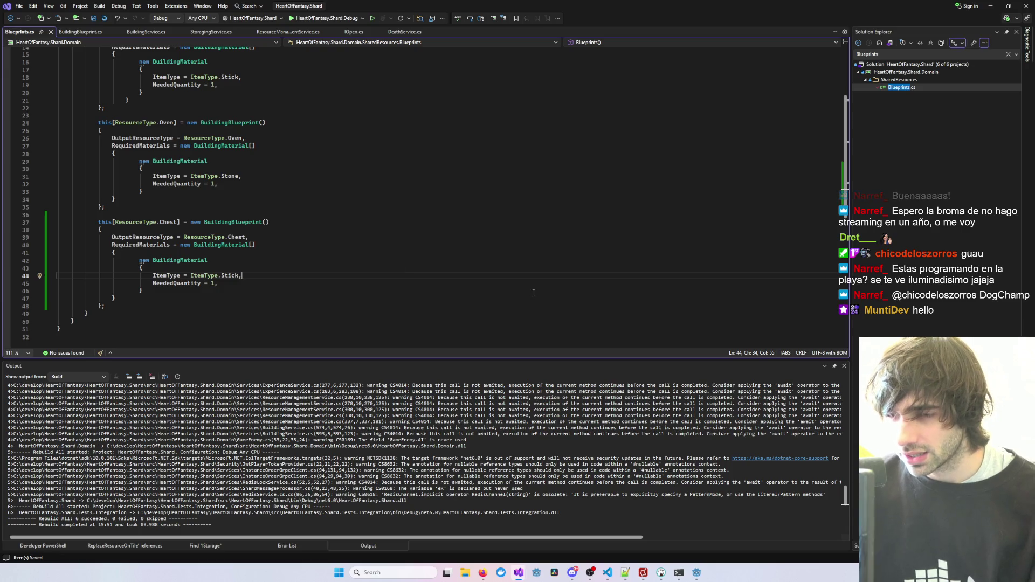
pyautogui.scroll(5, 143, 274)
# Step: Recheck the Oven and Chest blueprints, save Blueprints.cs and close it
pyautogui.click(421, 275)
pyautogui.click(139, 230)
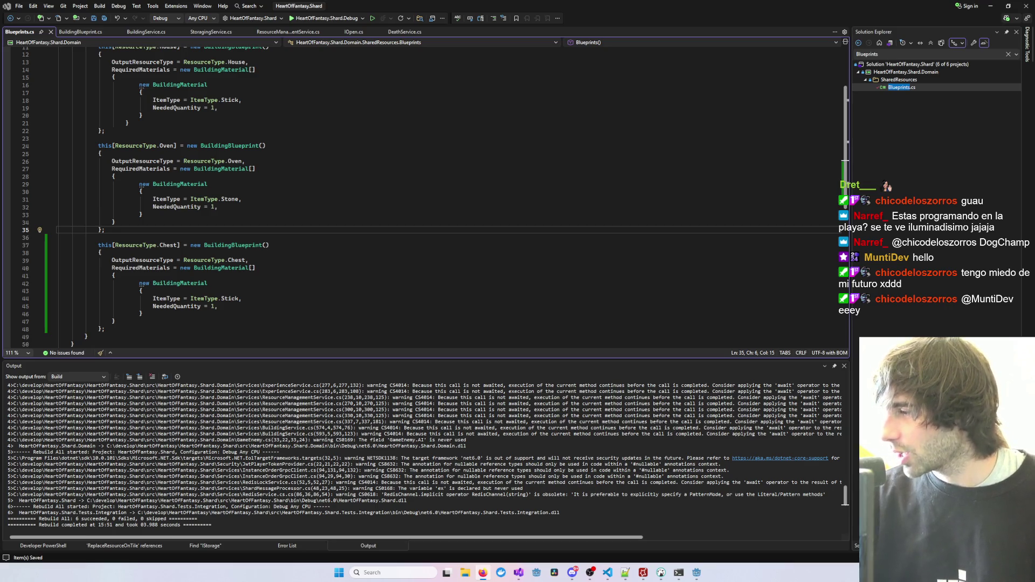
pyautogui.click(471, 199)
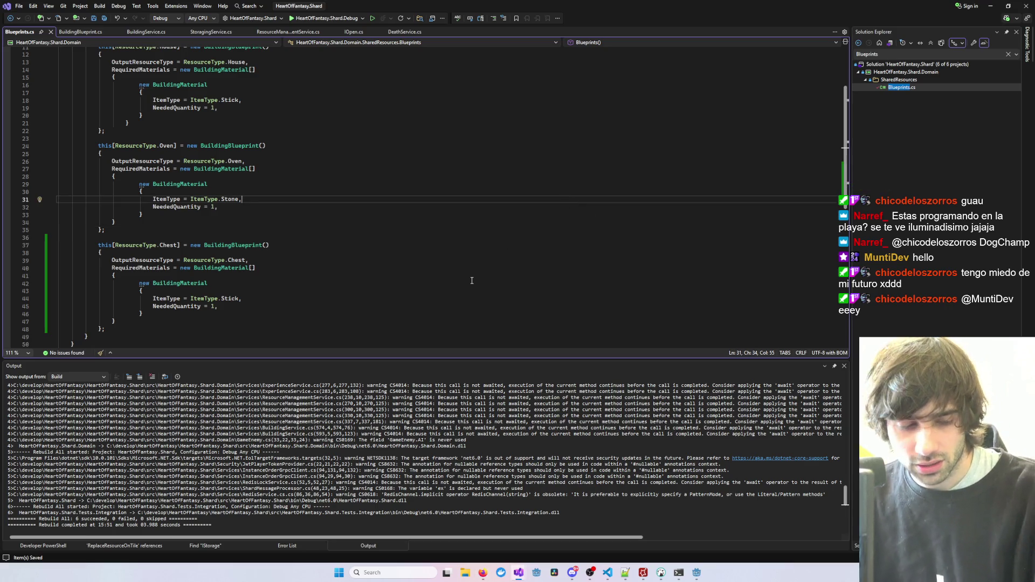
pyautogui.scroll(2, 356, 294)
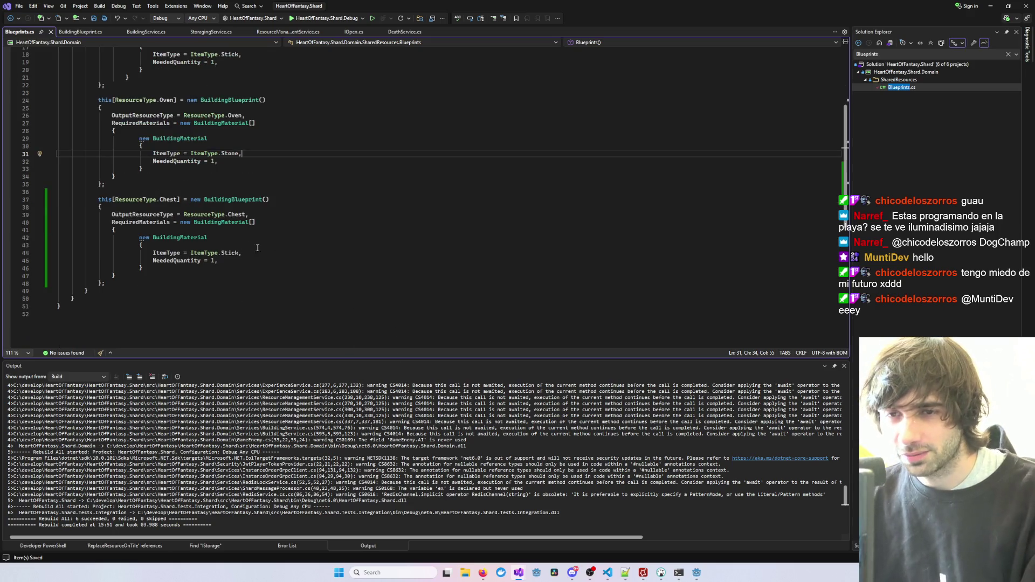
pyautogui.click(343, 275)
pyautogui.hotkey('ctrl', 's')
pyautogui.click(106, 252)
pyautogui.scroll(-5, 225, 182)
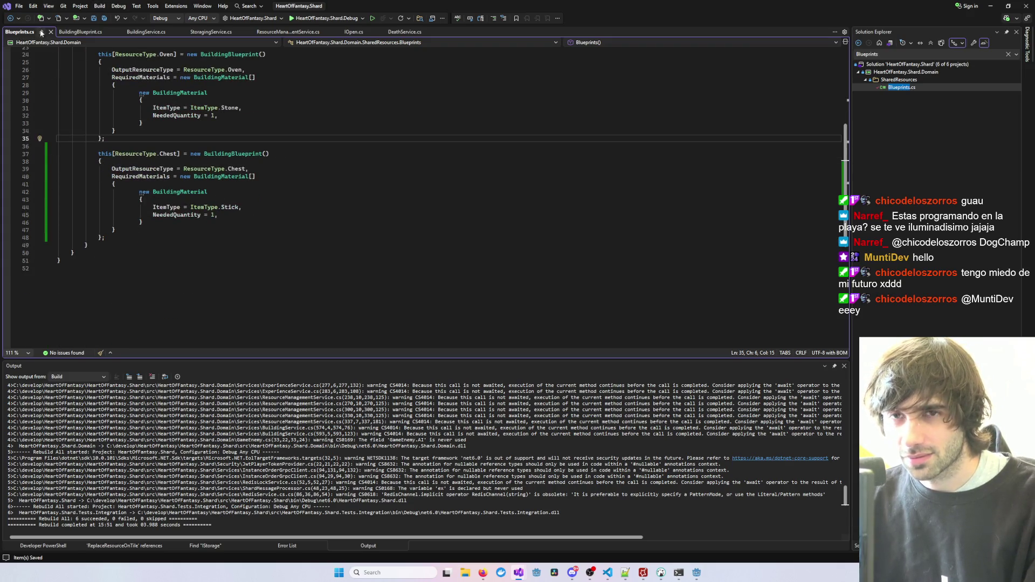
pyautogui.middleClick(19, 33)
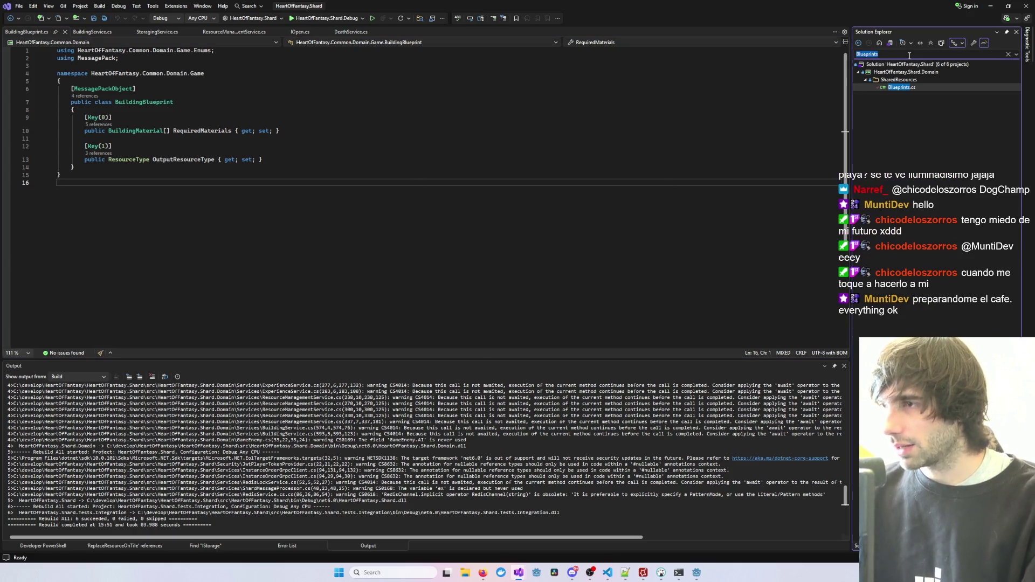
# Step: Reopen Blueprints.cs from Solution Explorer and return to the blueprint blocks
pyautogui.doubleClick(899, 87)
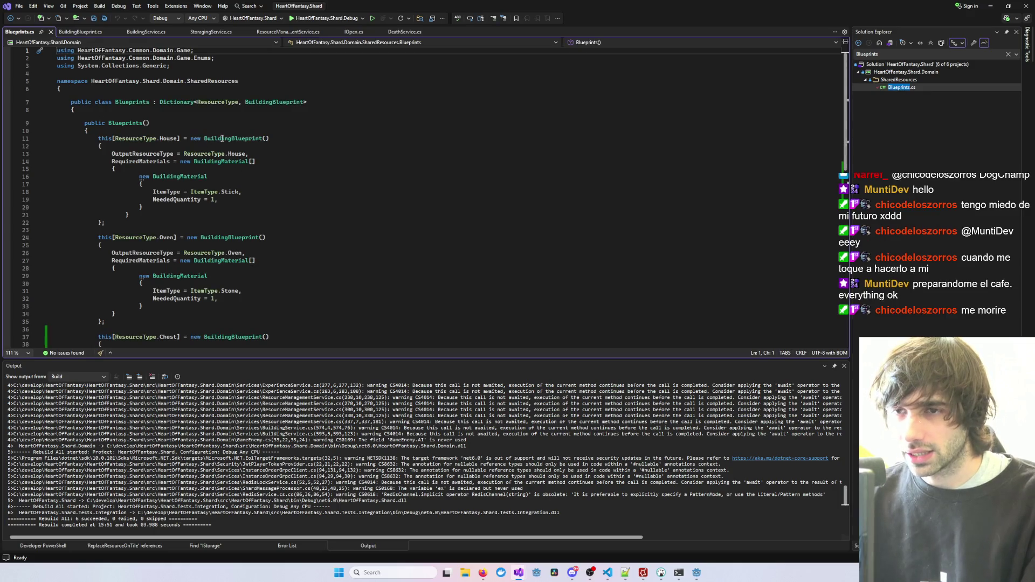
pyautogui.scroll(-8, 226, 142)
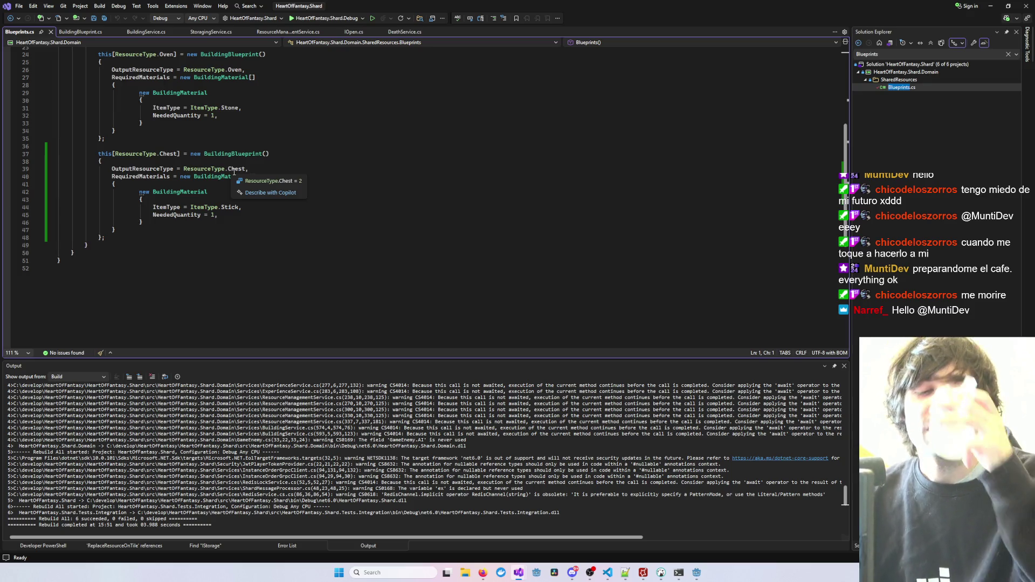
pyautogui.click(487, 248)
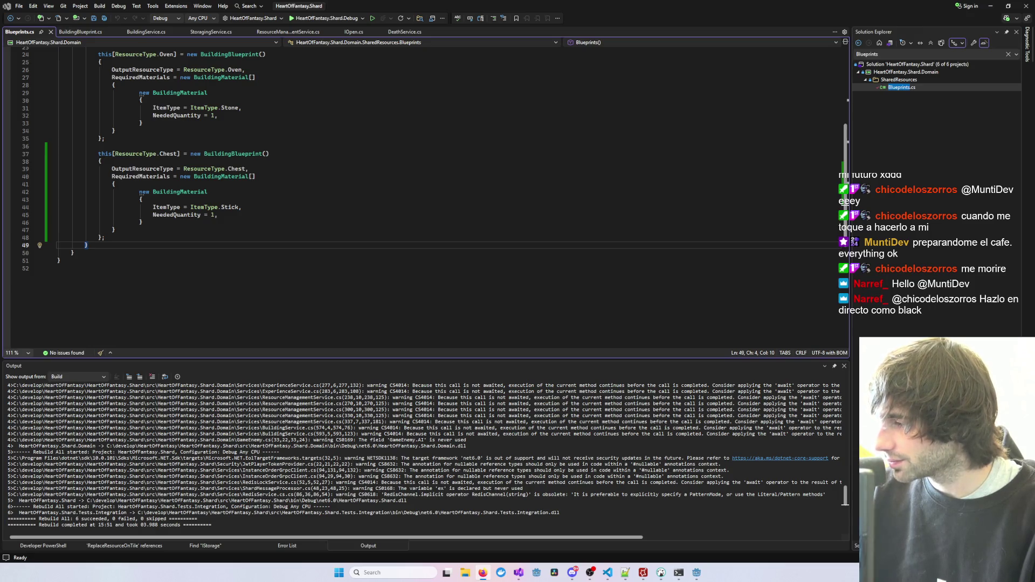
pyautogui.click(216, 161)
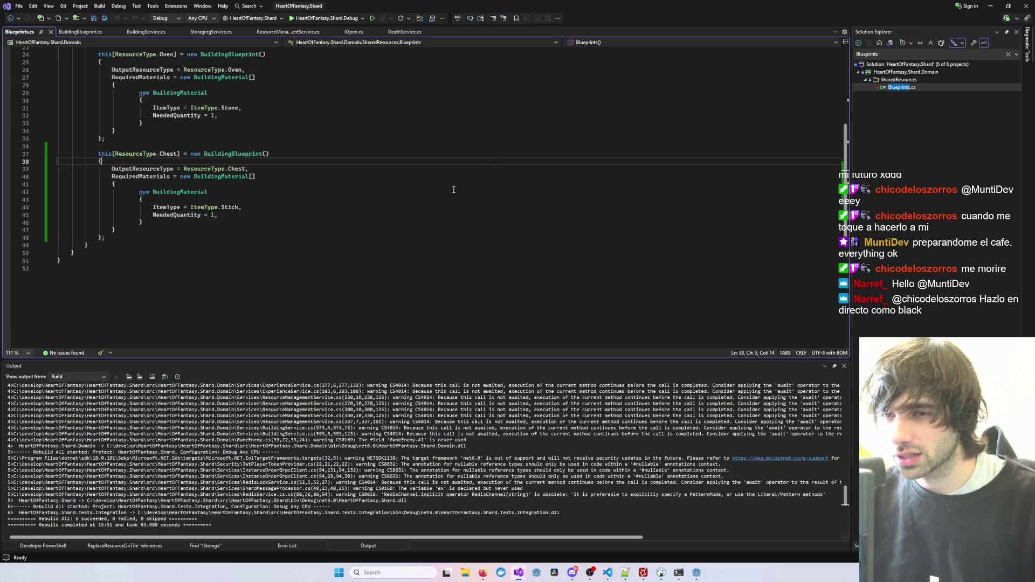
pyautogui.scroll(4, 219, 273)
pyautogui.scroll(3, 219, 273)
# Step: Dedent the House BuildingMaterial block by one level
pyautogui.click(305, 176)
pyautogui.press('Down')
pyautogui.press('Down')
pyautogui.press('Down')
pyautogui.press('BackSpace')
pyautogui.press('Up')
pyautogui.press('End')
pyautogui.hotkey('shift', 'Up')
pyautogui.hotkey('shift', 'Up')
pyautogui.hotkey('shift', 'Up')
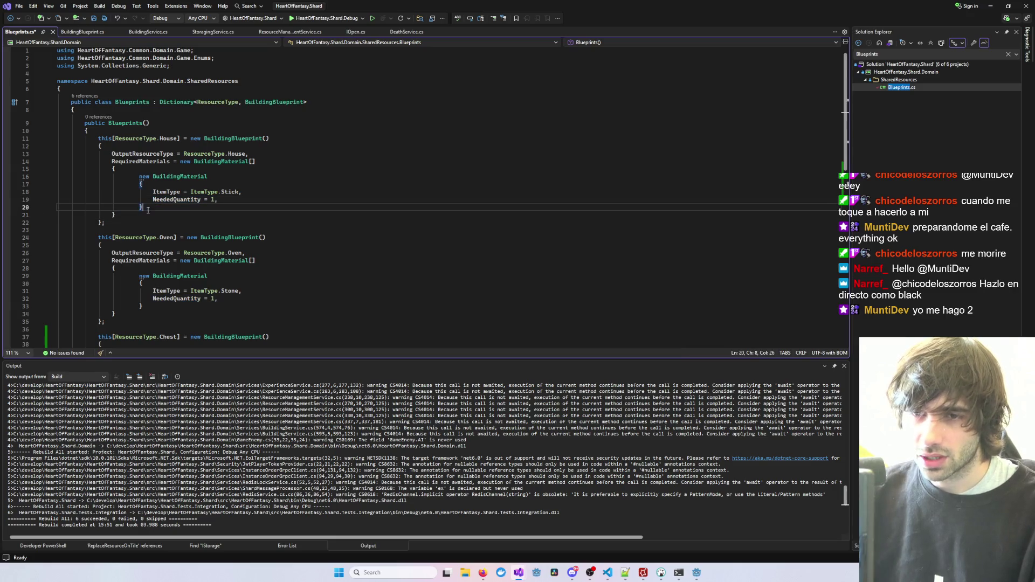
pyautogui.hotkey('shift', 'Home')
pyautogui.hotkey('shift', 'Tab')
# Step: Dedent the Oven's Stone BuildingMaterial block by one level
pyautogui.press('Escape')
pyautogui.click(295, 306)
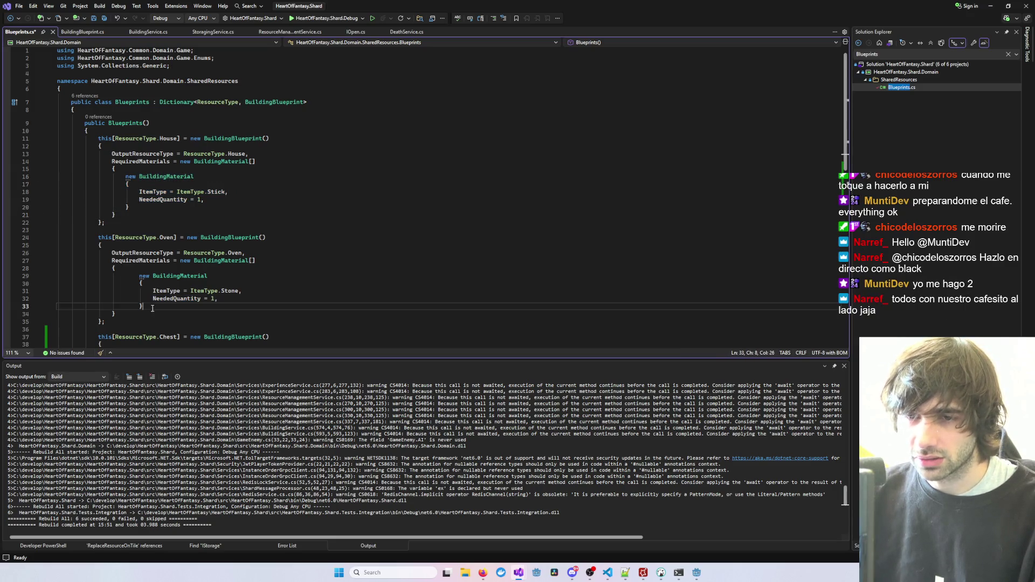
pyautogui.hotkey('shift', 'Up')
pyautogui.hotkey('shift', 'Up')
pyautogui.hotkey('shift', 'Up')
pyautogui.hotkey('shift', 'Home')
pyautogui.hotkey('shift', 'Tab')
pyautogui.click(194, 276)
# Step: Dedent the Chest's Stick BuildingMaterial block and save Blueprints.cs
pyautogui.scroll(-4, 187, 279)
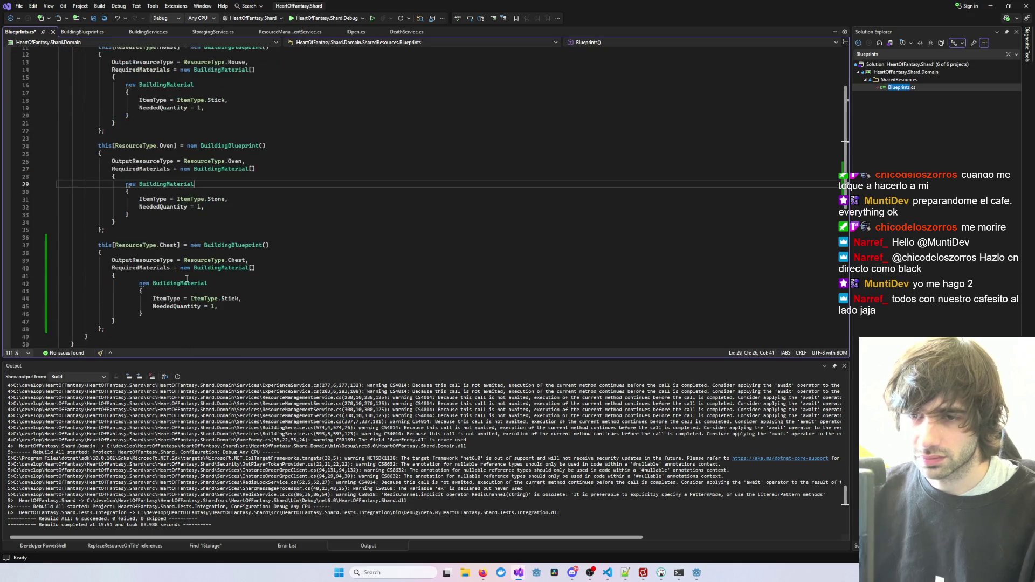
pyautogui.click(148, 311)
pyautogui.hotkey('shift', 'Up')
pyautogui.hotkey('shift', 'Up')
pyautogui.hotkey('shift', 'Up')
pyautogui.hotkey('shift', 'Home')
pyautogui.hotkey('shift', 'Tab')
pyautogui.click(393, 268)
pyautogui.scroll(-3, 378, 216)
pyautogui.hotkey('ctrl', 's')
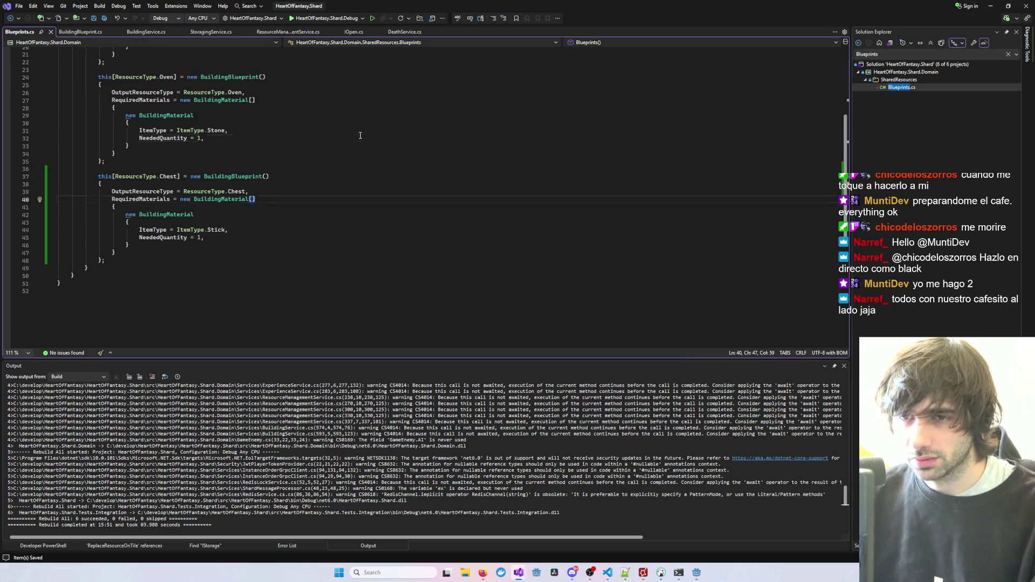
pyautogui.click(360, 135)
pyautogui.scroll(6, 372, 137)
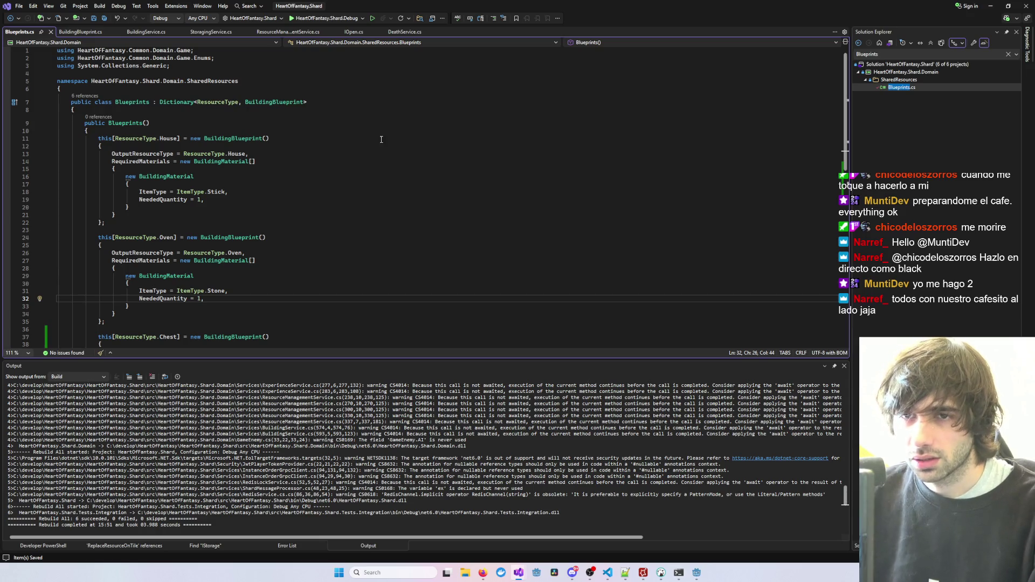
pyautogui.scroll(-1, 381, 139)
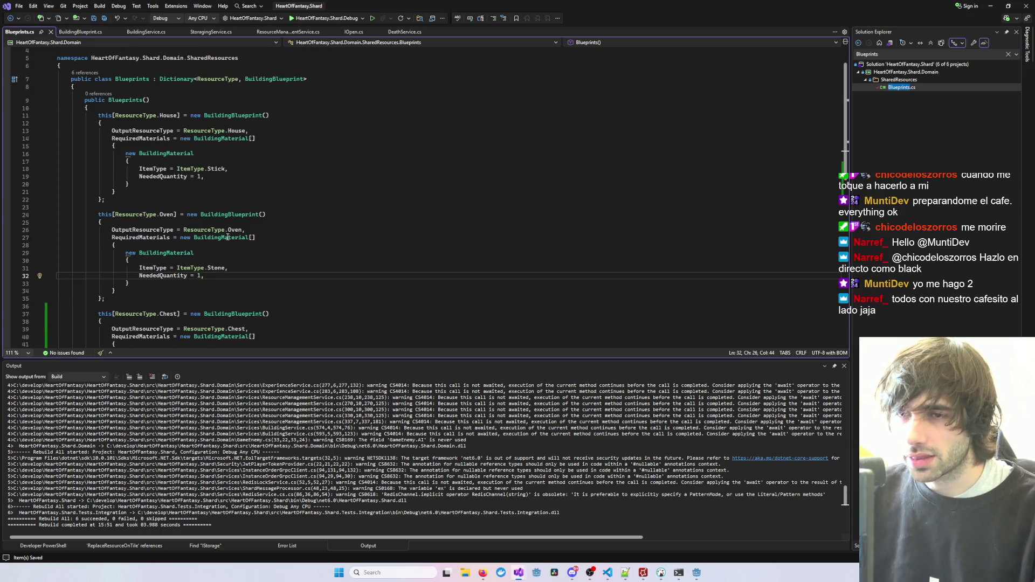
# Step: Find all references to BuildingBlueprint and check the Oven and Chest usages
pyautogui.rightClick(230, 314)
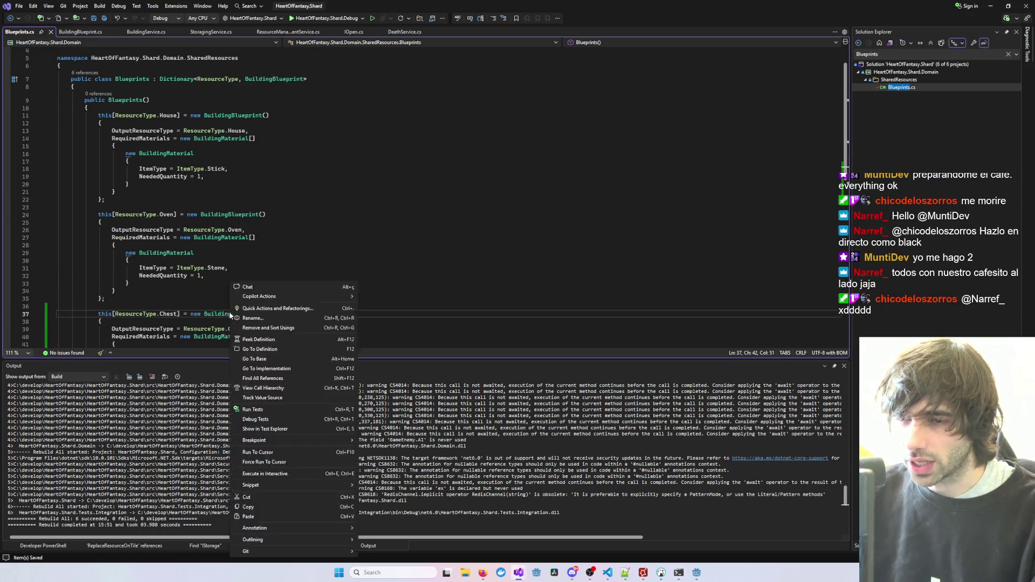
pyautogui.click(261, 378)
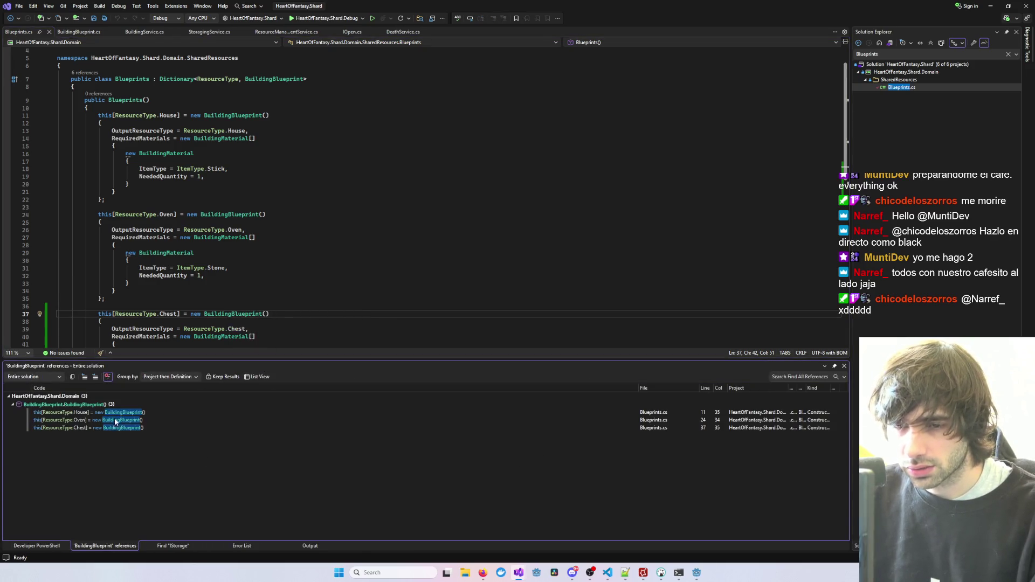
pyautogui.doubleClick(115, 420)
pyautogui.doubleClick(116, 427)
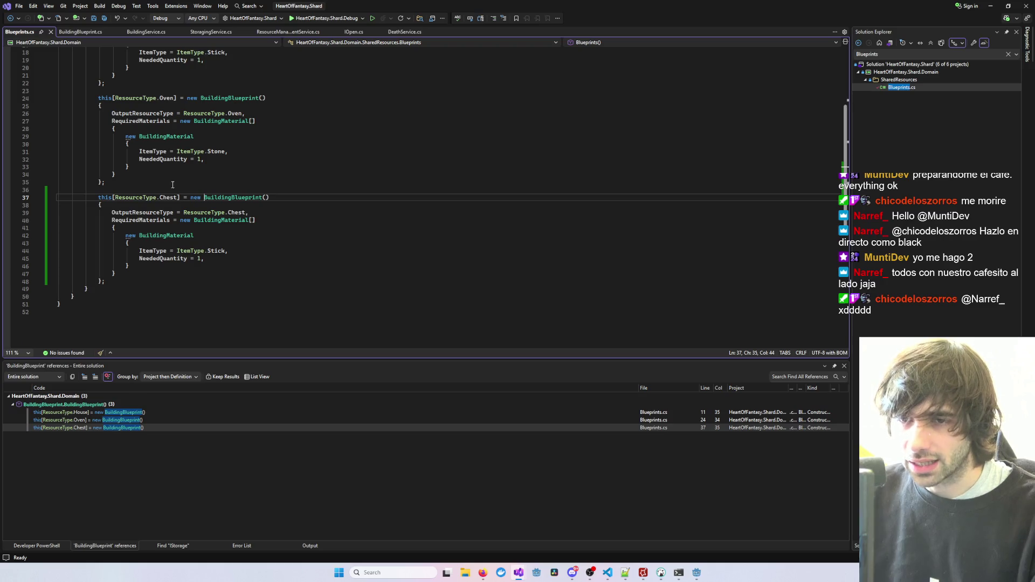
pyautogui.click(909, 55)
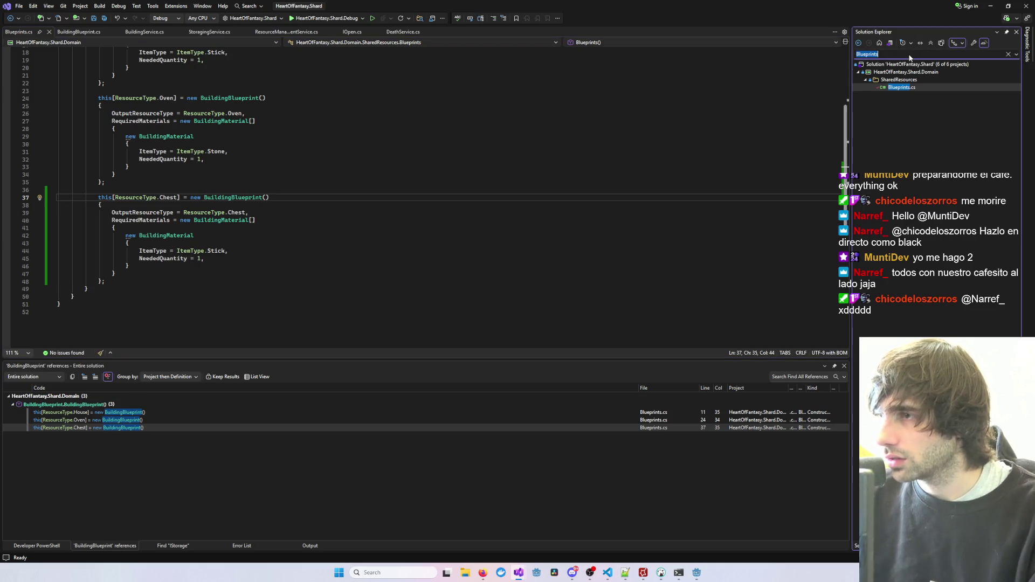
pyautogui.click(539, 166)
# Step: Search all files for 'Unlock' and open UnlockCondition at its constructor
pyautogui.hotkey('ctrl', 'shift', 'f')
pyautogui.write('Uniock')
pyautogui.press('Return')
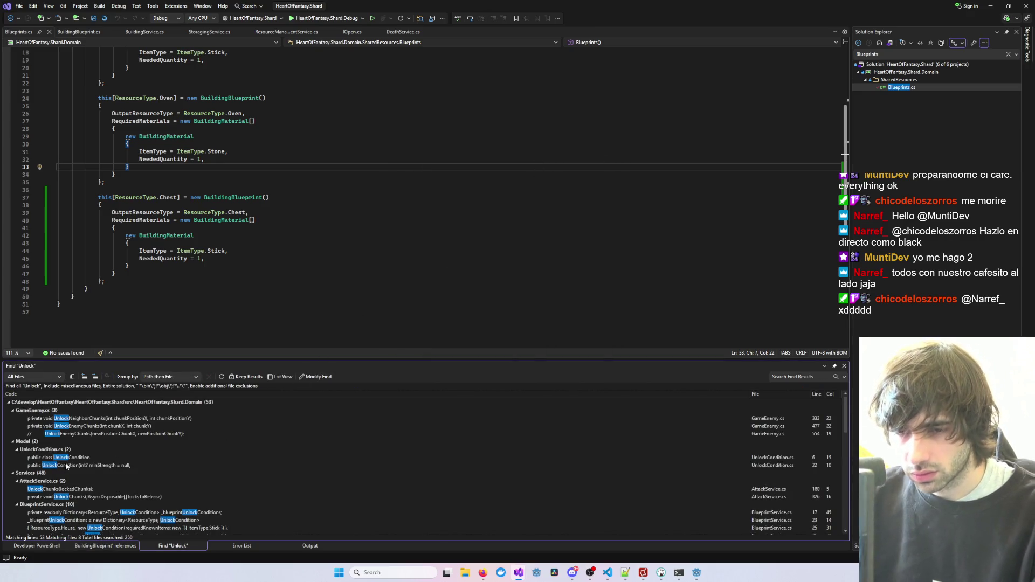
pyautogui.scroll(-2, 80, 432)
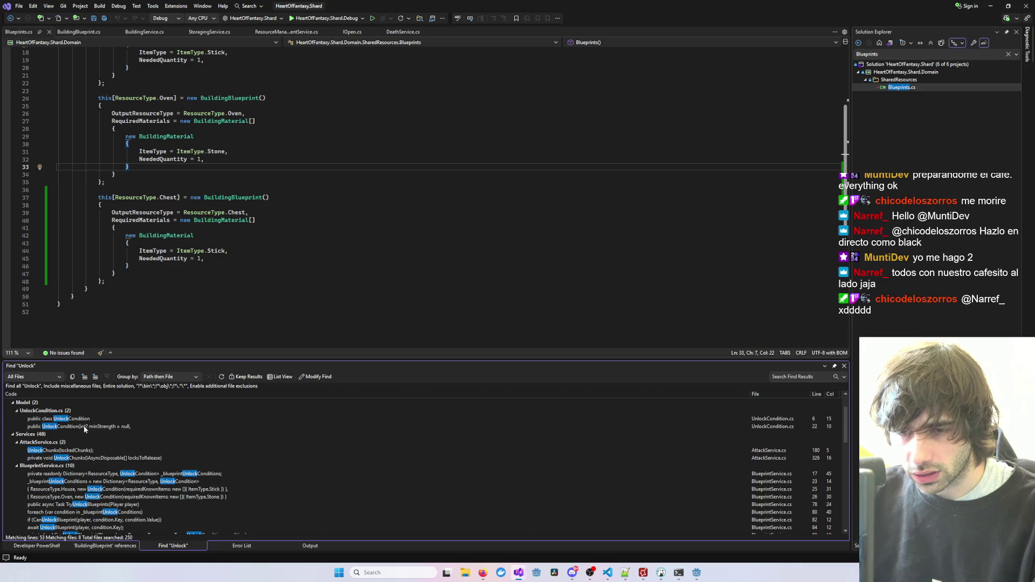
pyautogui.doubleClick(87, 419)
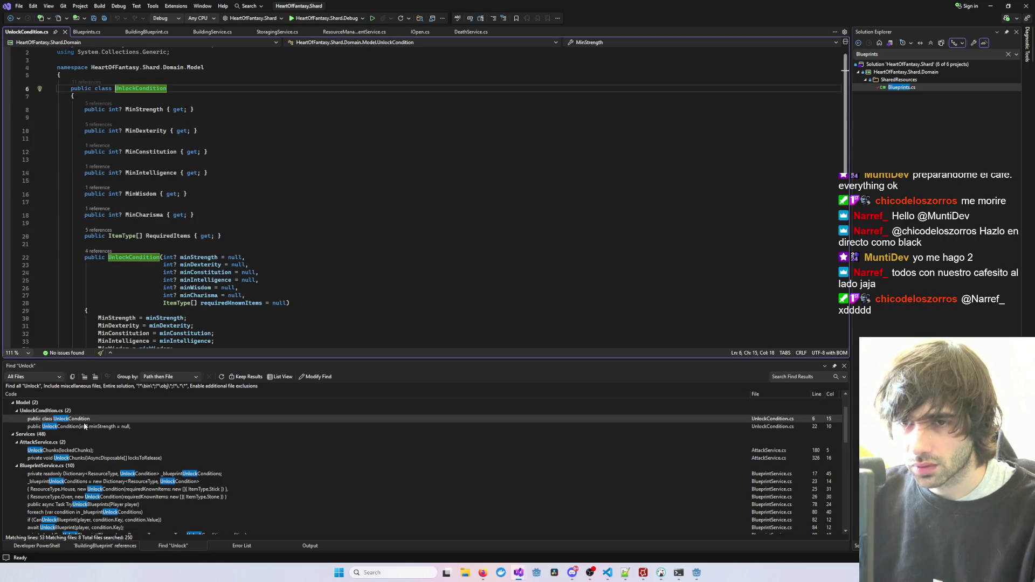
pyautogui.doubleClick(85, 426)
pyautogui.click(120, 190)
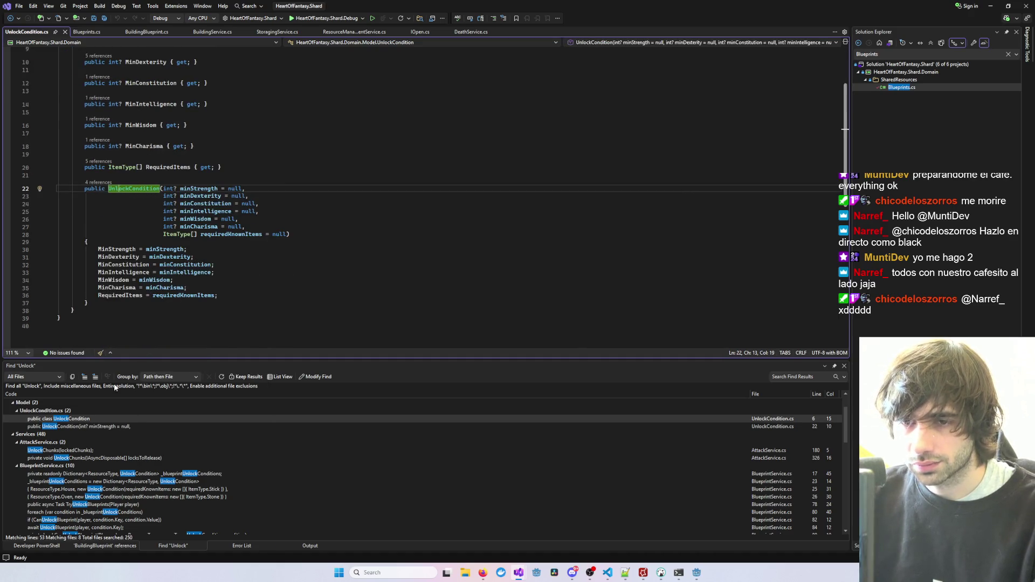
pyautogui.doubleClick(75, 426)
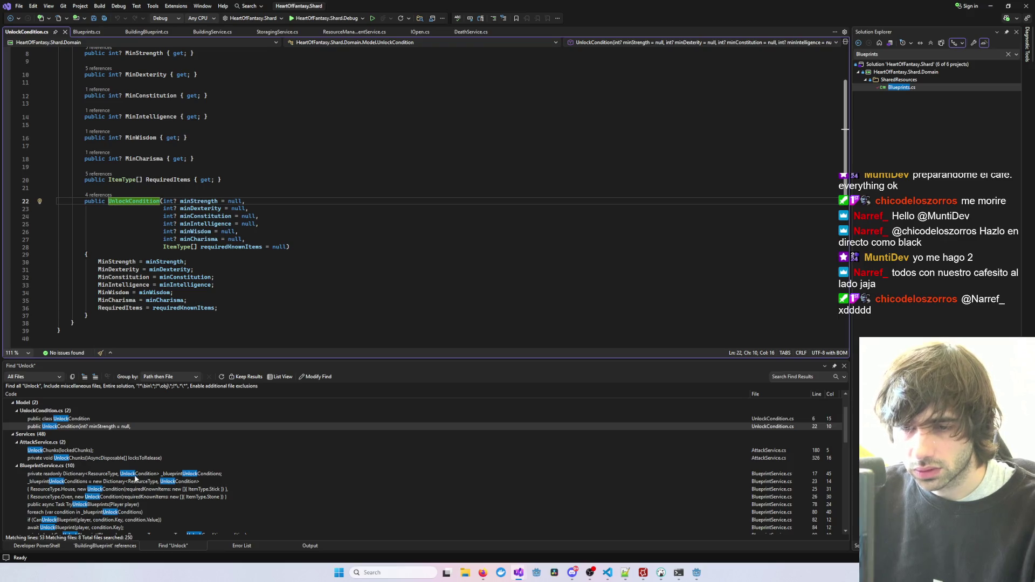
# Step: In BlueprintService.cs, duplicate the Oven unlock condition line with a separating comma and save
pyautogui.doubleClick(186, 474)
pyautogui.press('Down')
pyautogui.press('Down')
pyautogui.press('Down')
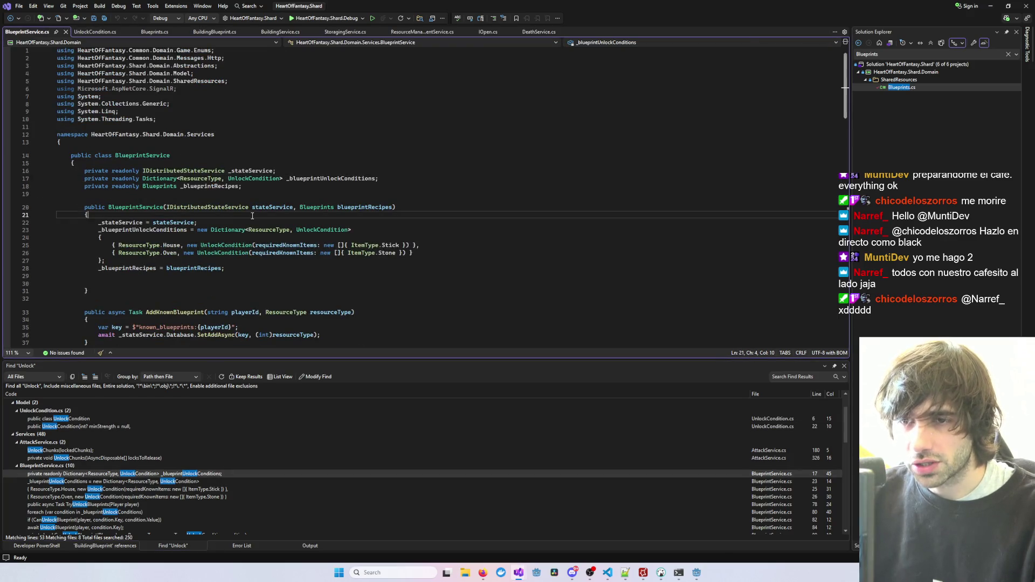
pyautogui.click(435, 253)
pyautogui.press('Return')
pyautogui.write('{ ResourceType.Oven, new UnlockCondition(requiredKnownItems: new []{ ItemType.Stone }) }')
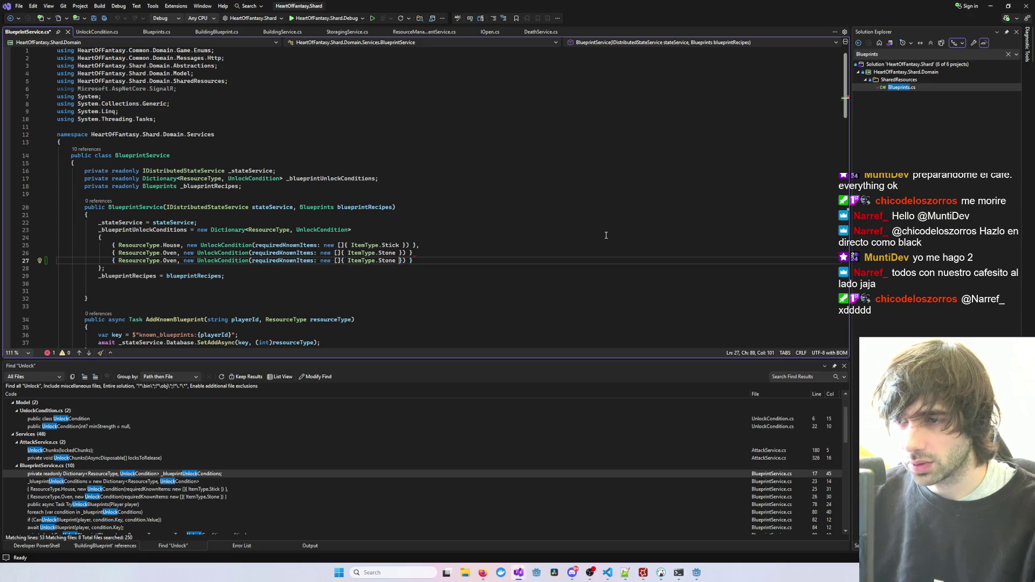
pyautogui.press('Up')
pyautogui.press('End')
pyautogui.write(',')
pyautogui.hotkey('ctrl', 's')
# Step: On line 27, change Oven to Chest and Stone to Stick
pyautogui.press('Down')
pyautogui.press('Home')
pyautogui.hotkey('ctrl', 'Right')
pyautogui.hotkey('ctrl', 'Right')
pyautogui.hotkey('ctrl', 'Right')
pyautogui.hotkey('ctrl', 'shift', 'Left')
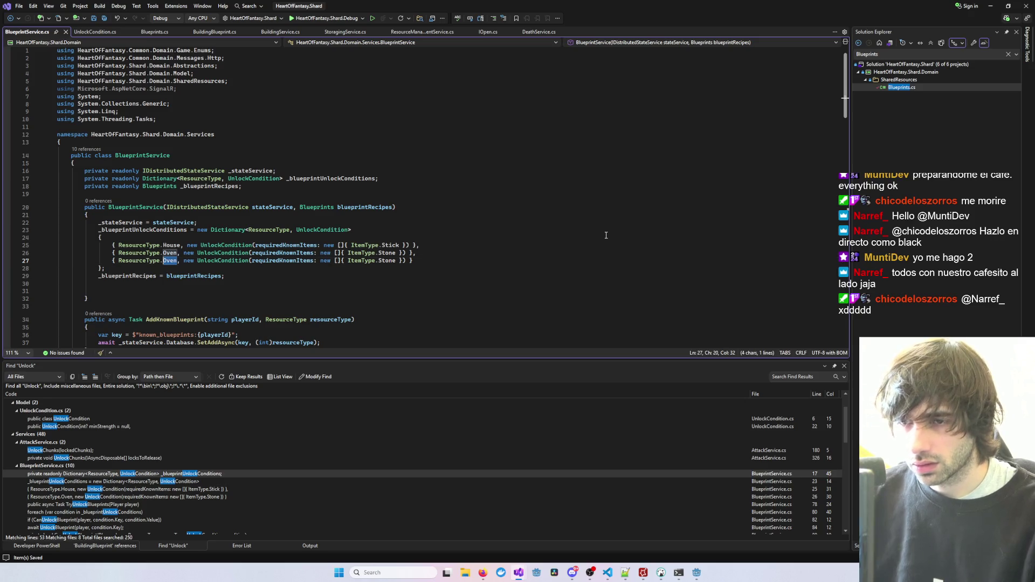
pyautogui.write('Chest')
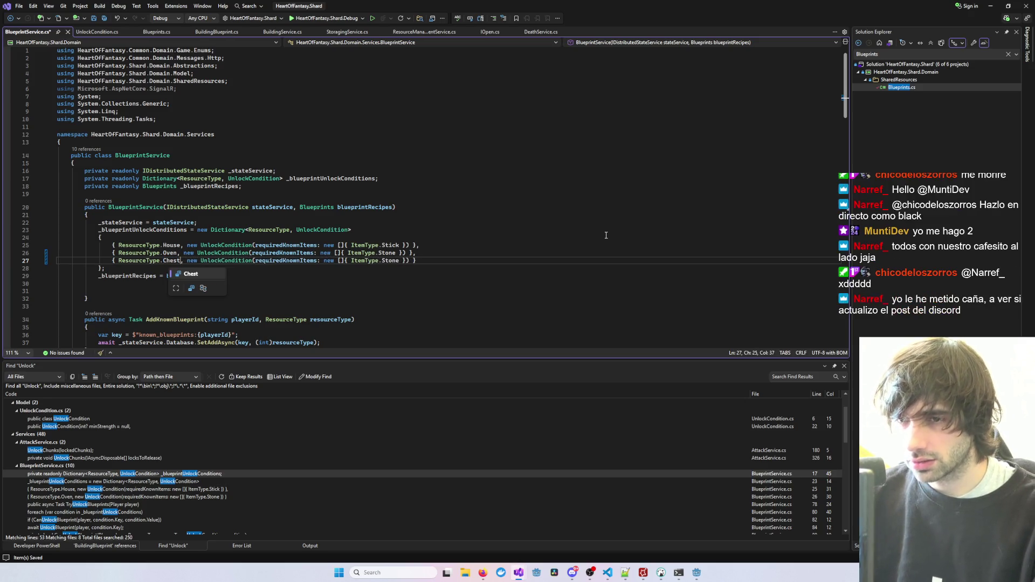
pyautogui.hotkey('ctrl', 'Right')
pyautogui.hotkey('ctrl', 'Right')
pyautogui.hotkey('ctrl', 'Right')
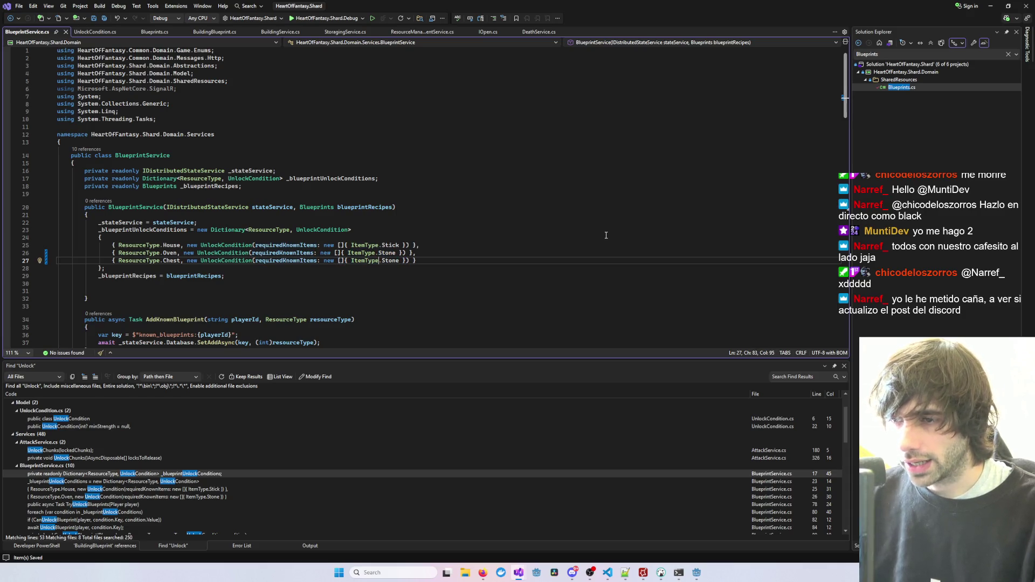
pyautogui.hotkey('ctrl', 'Right')
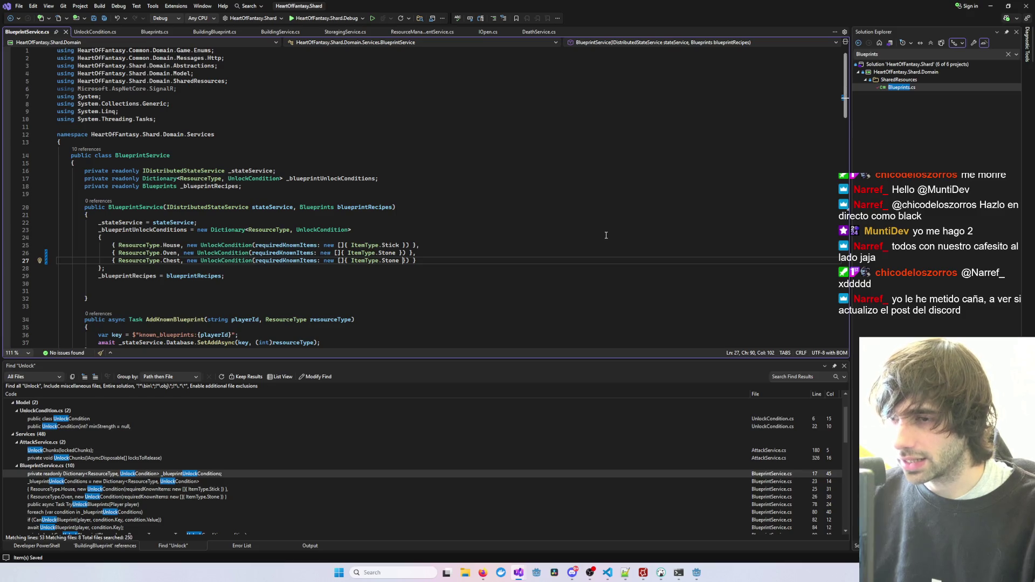
pyautogui.hotkey('ctrl', 'shift', 'Left')
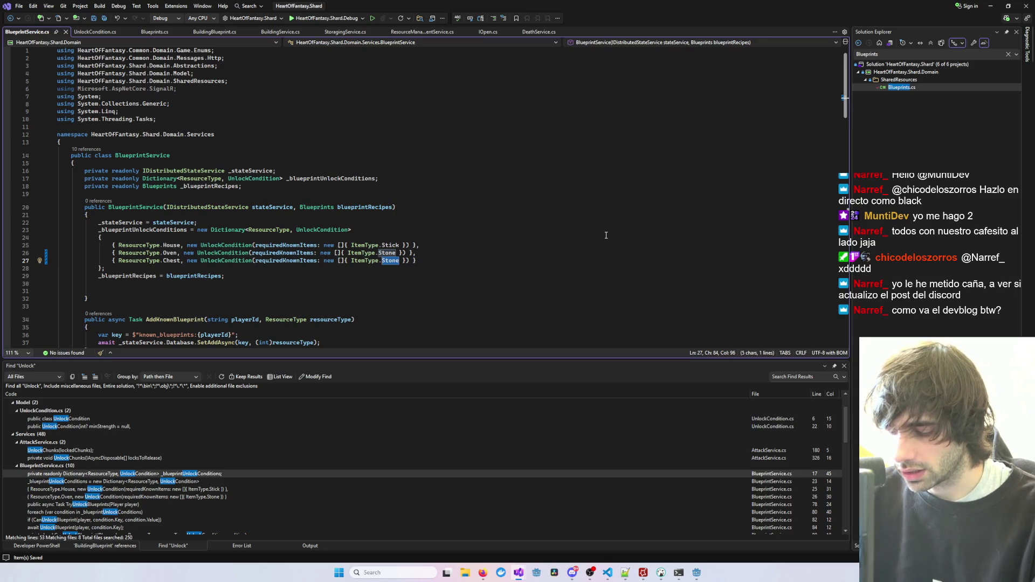
pyautogui.write('Stick')
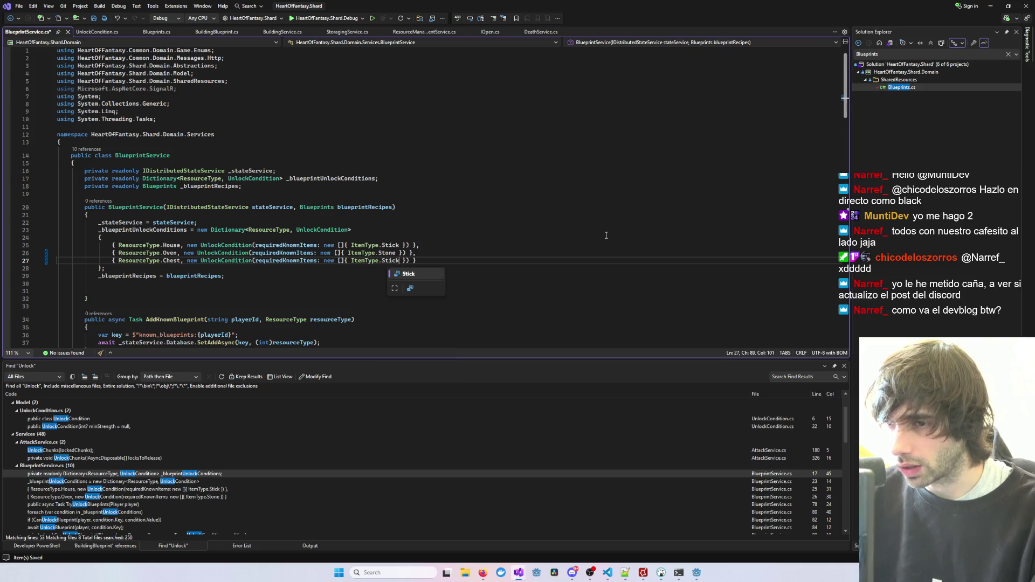
pyautogui.press('Tab')
# Step: Check the new Chest condition line and start debugging the Shard server
pyautogui.click(573, 256)
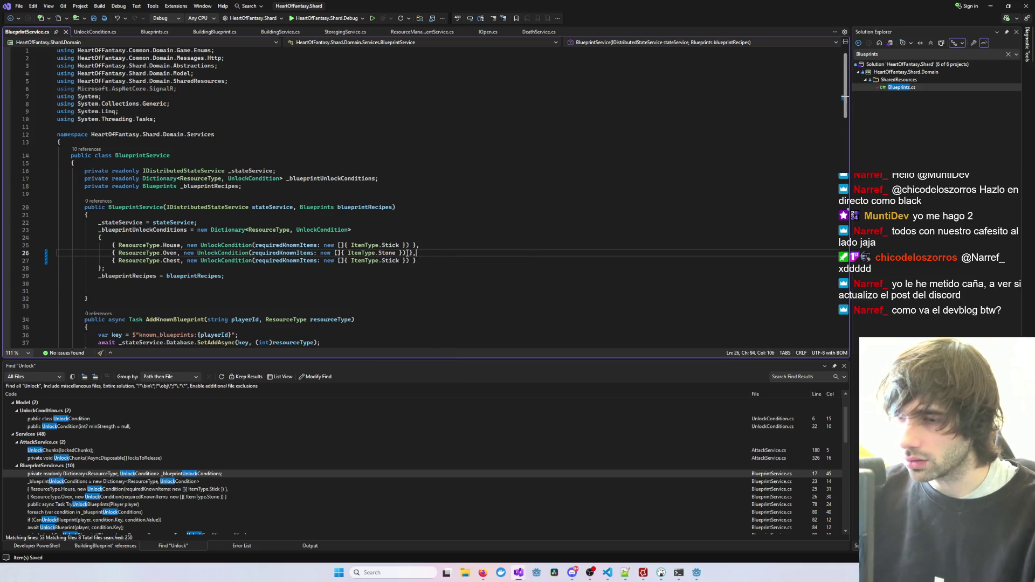
pyautogui.doubleClick(172, 260)
pyautogui.moveTo(420, 261); pyautogui.dragTo(90, 267)
pyautogui.doubleClick(172, 261)
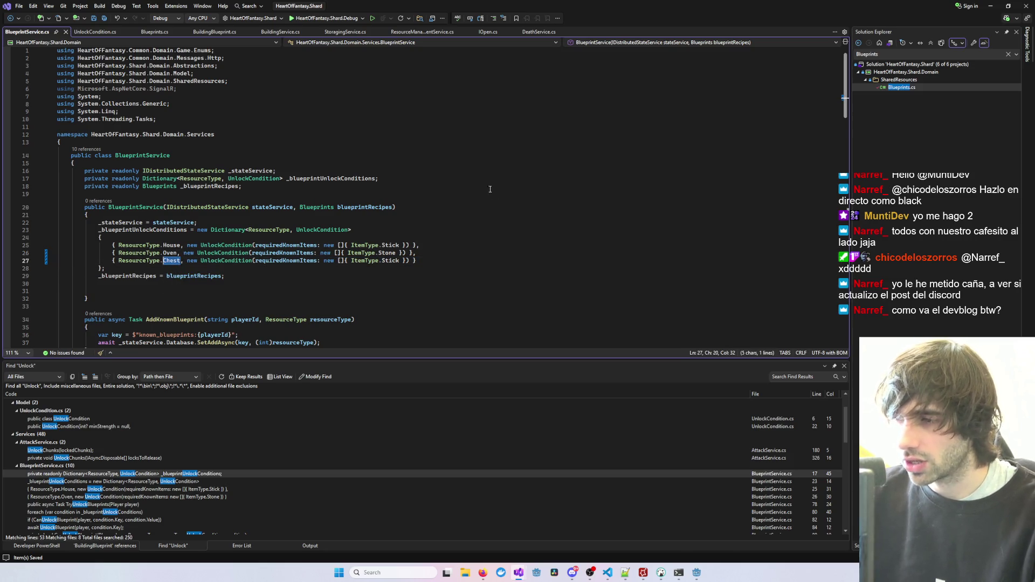
pyautogui.click(324, 18)
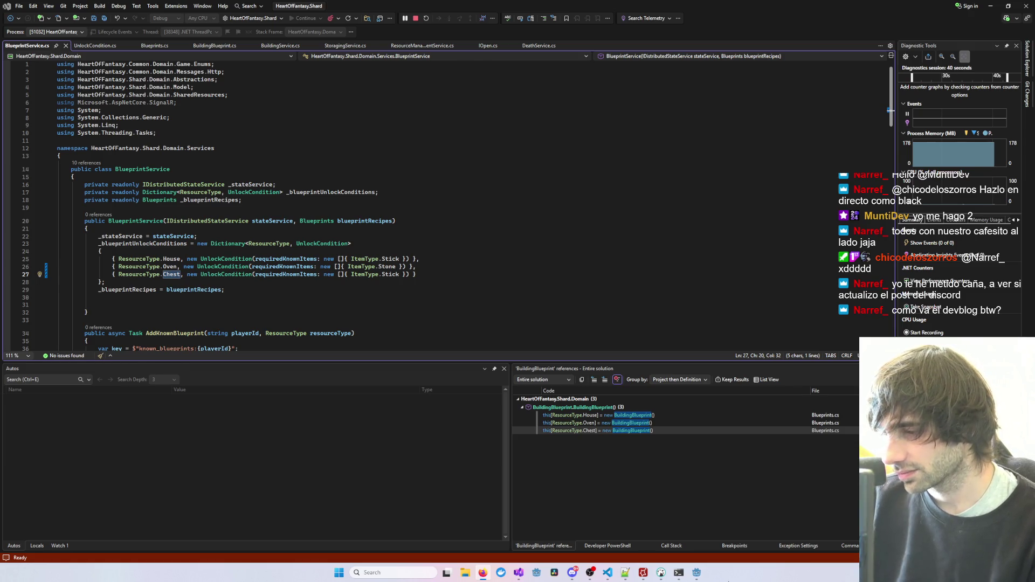
# Step: Launch the HeartOfFantasy.Client game from its solution with F5, then close the game window
pyautogui.moveTo(696, 572)
pyautogui.moveTo(723, 546)
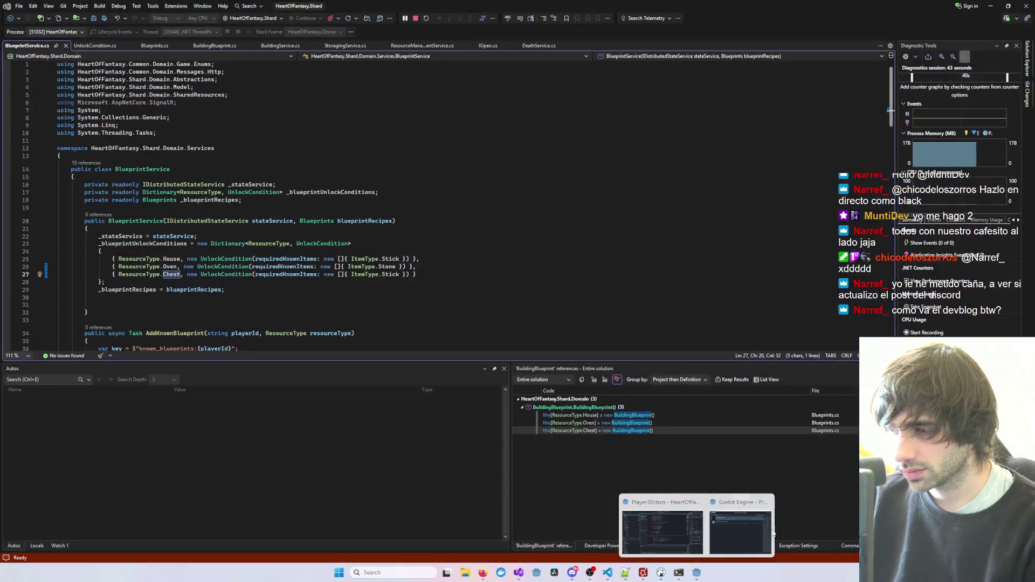
pyautogui.click(722, 527)
pyautogui.moveTo(527, 576)
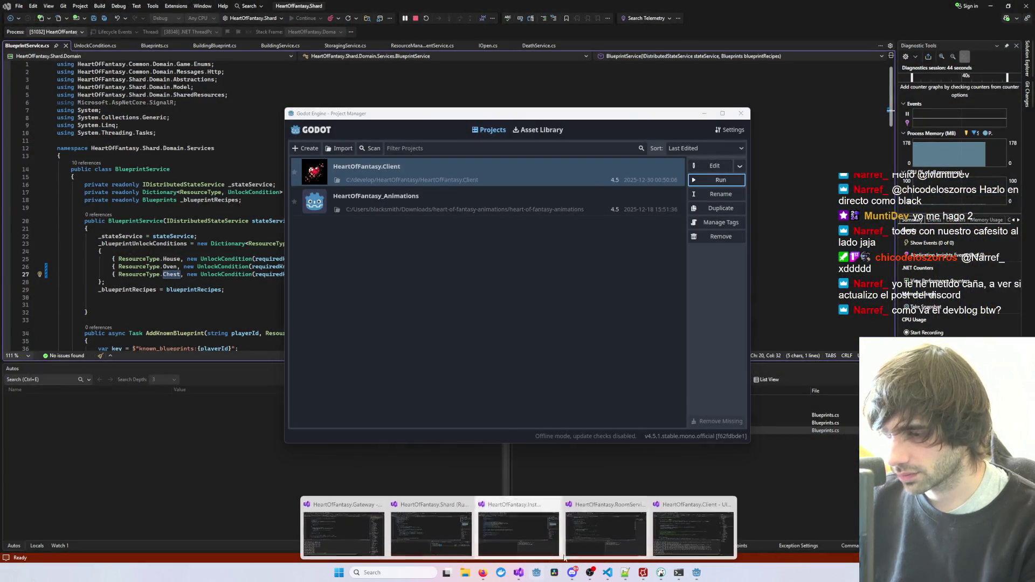
pyautogui.click(678, 516)
pyautogui.click(674, 201)
pyautogui.press('F5')
pyautogui.moveTo(679, 576)
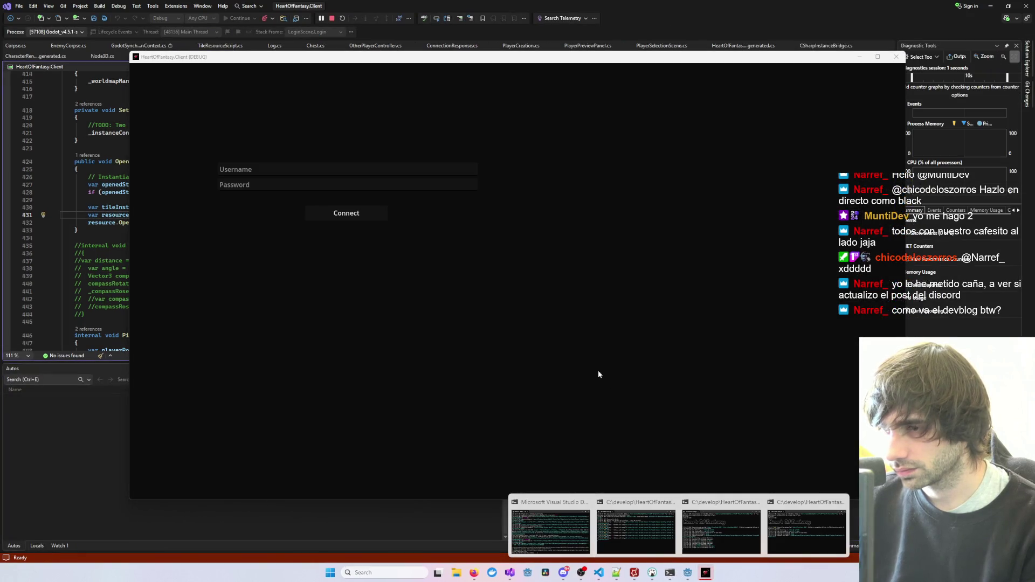
pyautogui.click(265, 170)
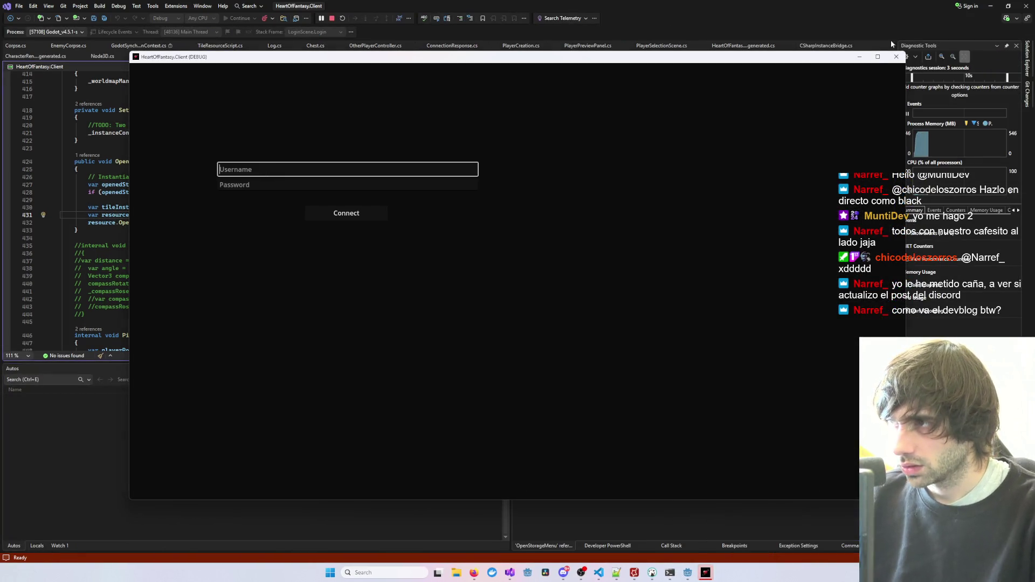
pyautogui.click(895, 56)
# Step: Relaunch the client and log in with the test account's username and password
pyautogui.moveTo(679, 574)
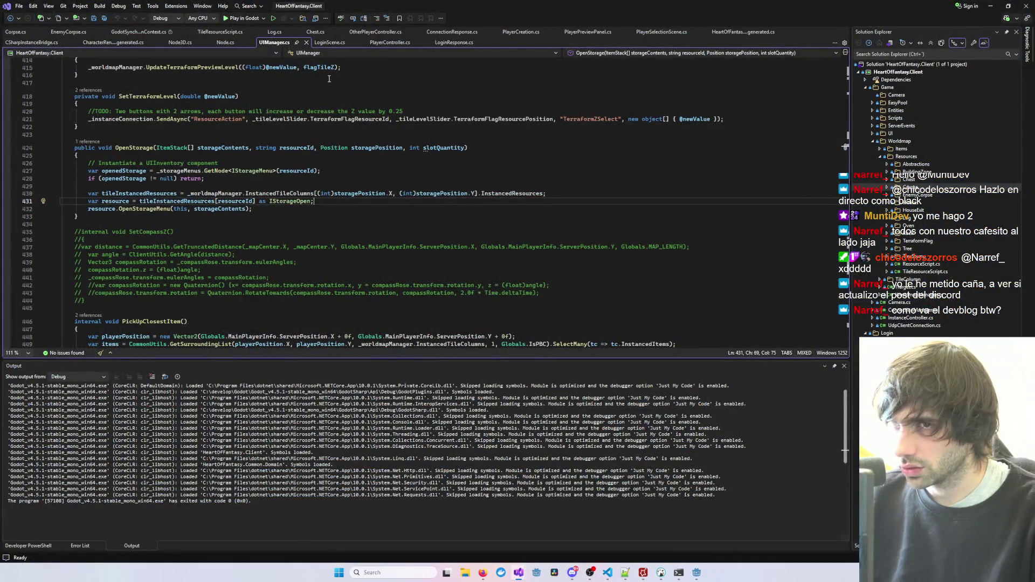
pyautogui.click(243, 18)
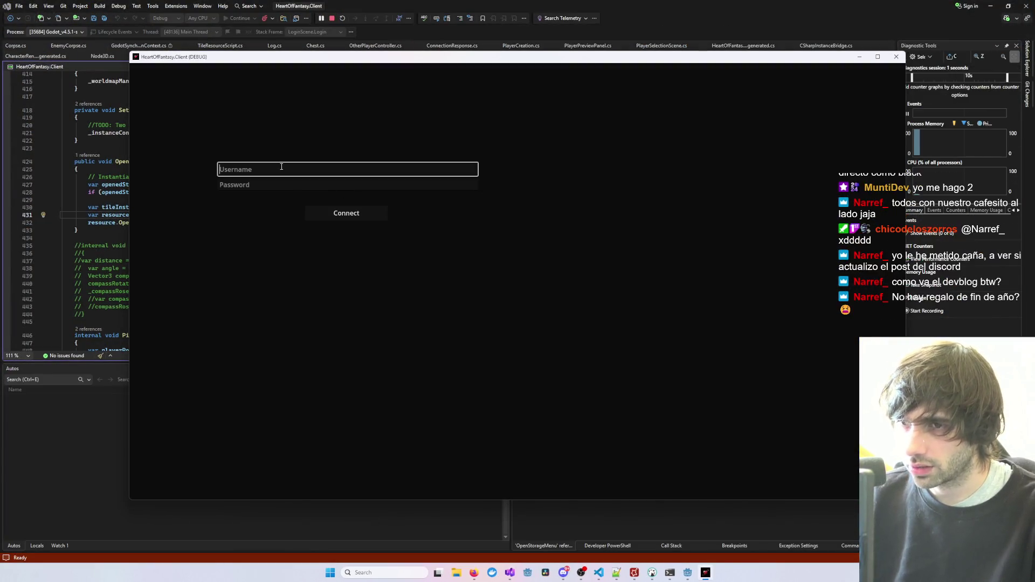
pyautogui.write('test1')
pyautogui.hotkey('ctrl', 'a')
pyautogui.press('Tab')
pyautogui.write('test1')
pyautogui.click(348, 215)
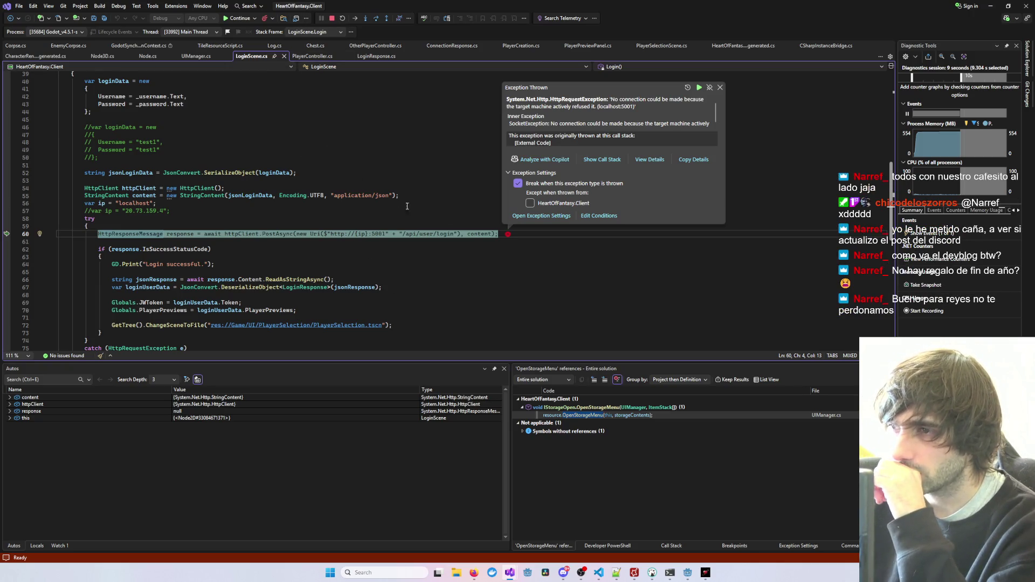
# Step: Check the Gateway server solution and close the terminal window
pyautogui.moveTo(505, 577)
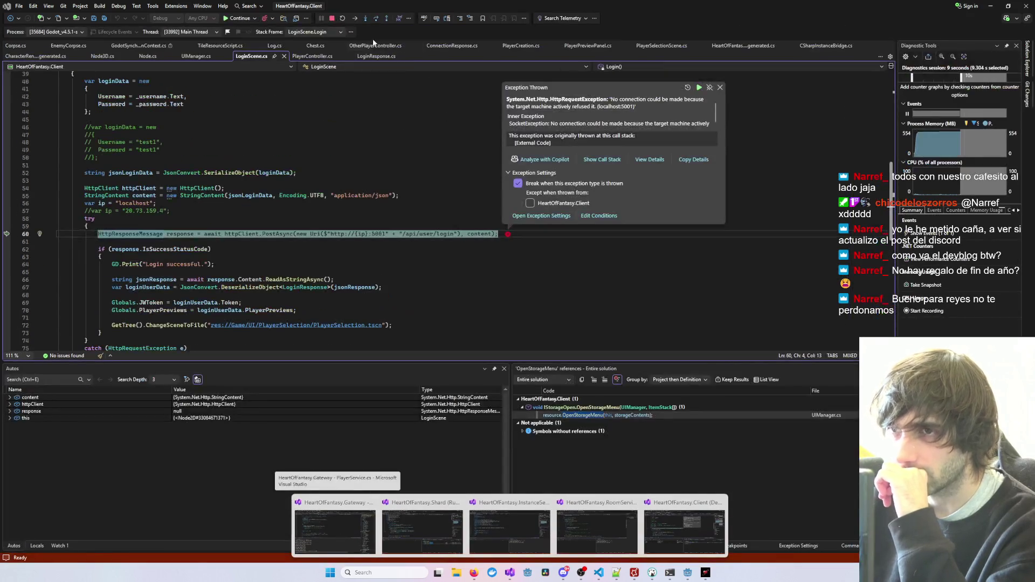
pyautogui.click(334, 531)
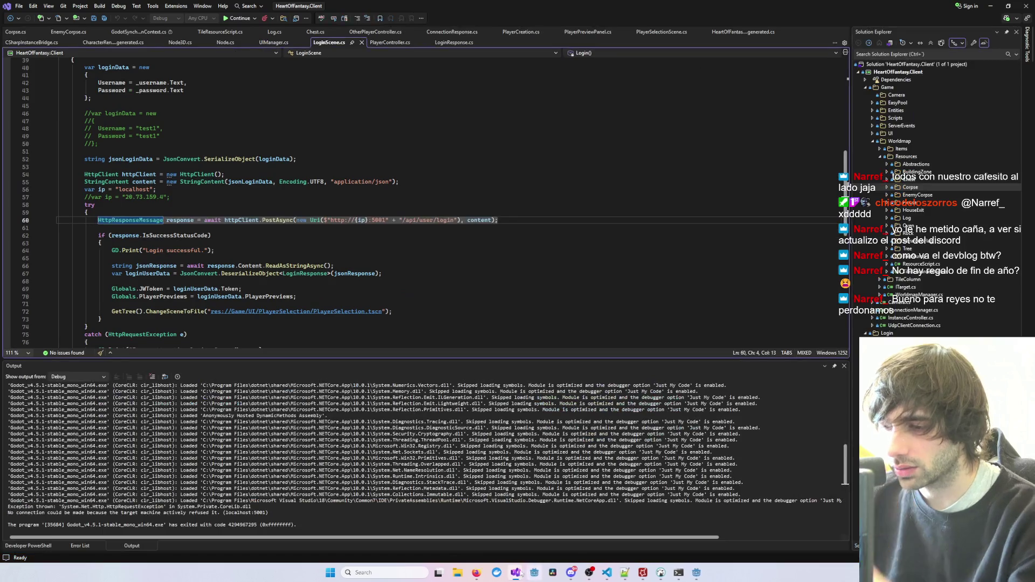
pyautogui.press('Up')
pyautogui.press('Up')
pyautogui.press('Up')
pyautogui.rightClick(678, 572)
pyautogui.click(676, 550)
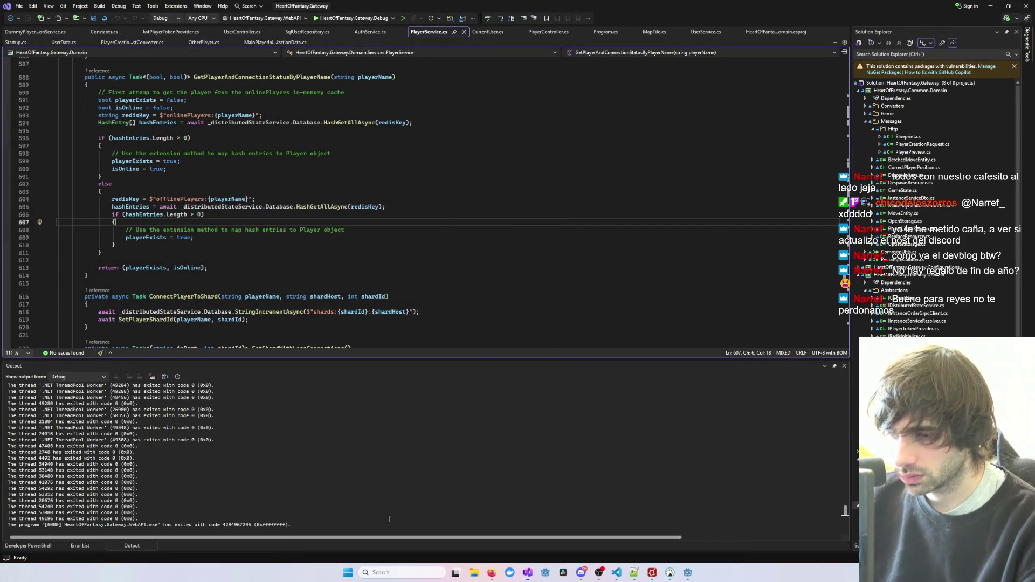
# Step: Look over the Shard and RoomService solutions, then relaunch the game client under the debugger
pyautogui.moveTo(527, 571)
pyautogui.click(440, 539)
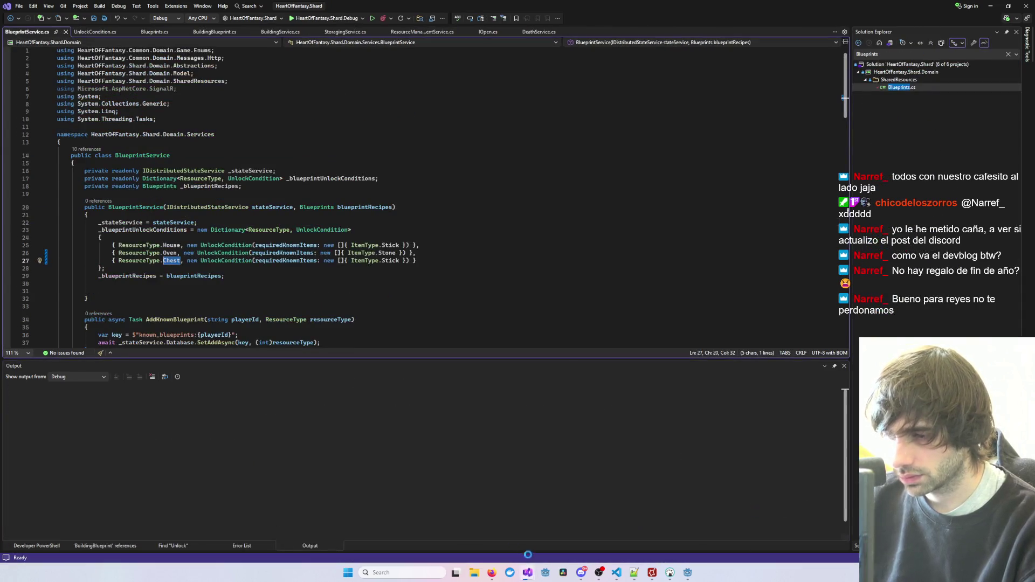
pyautogui.click(521, 561)
pyautogui.click(628, 531)
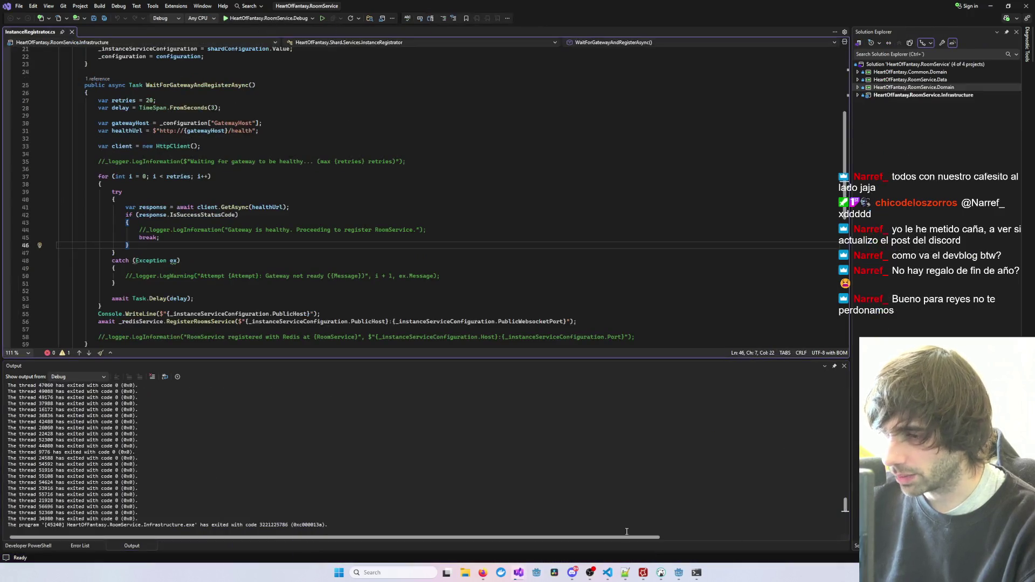
pyautogui.click(680, 544)
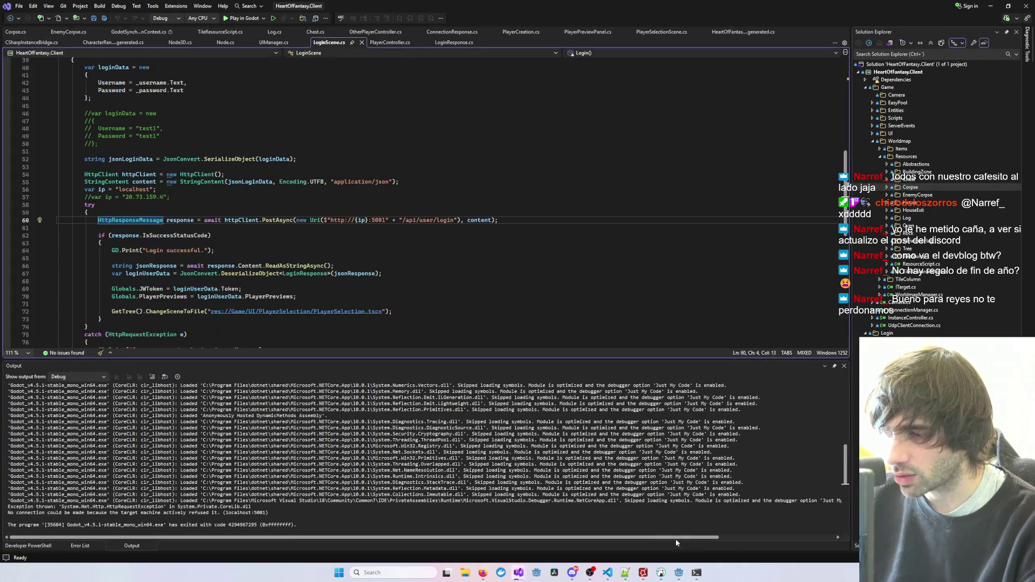
pyautogui.click(370, 292)
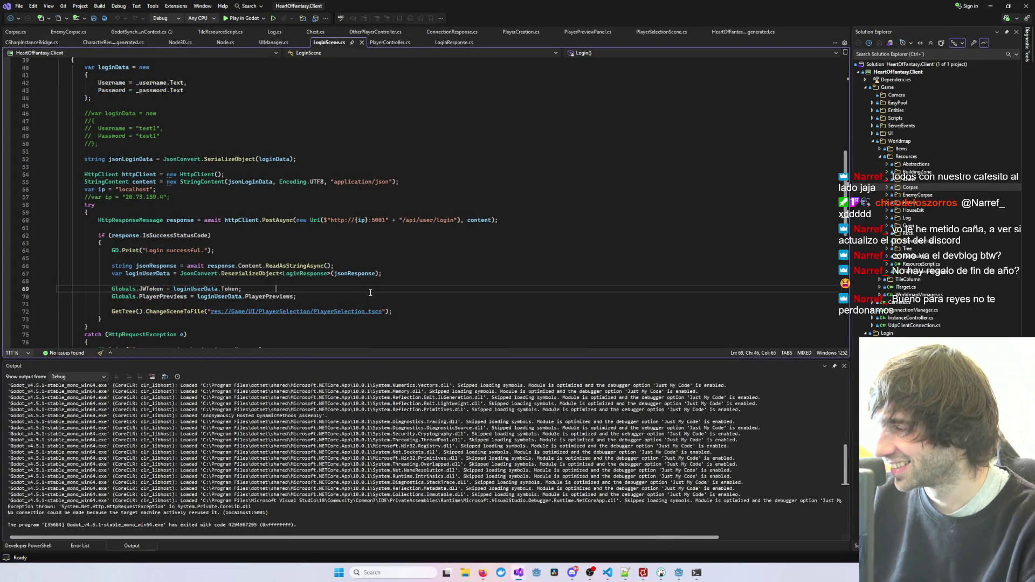
pyautogui.press('F5')
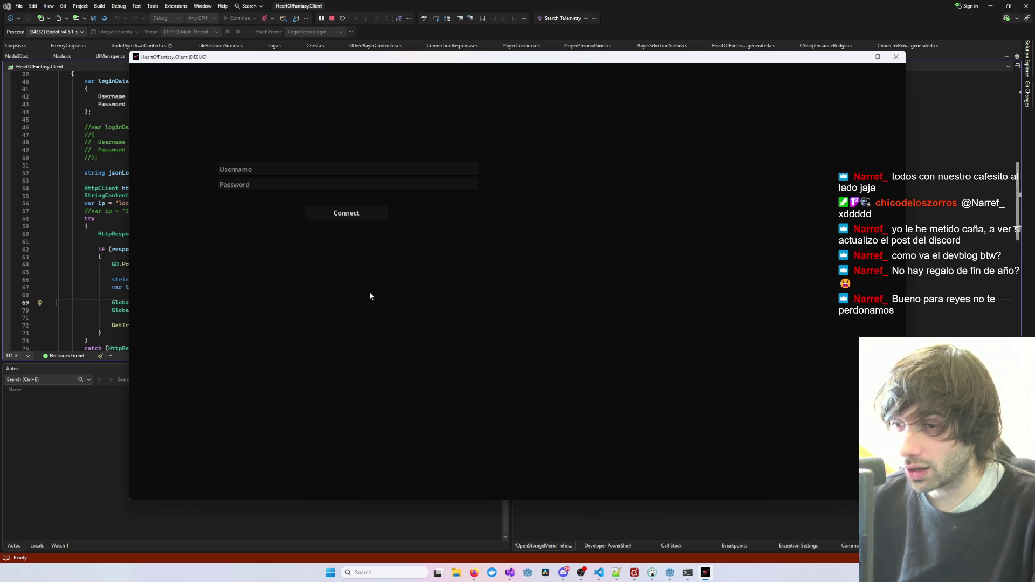
# Step: Log in to the game client with the test account's username and password
pyautogui.click(303, 166)
pyautogui.write('test1')
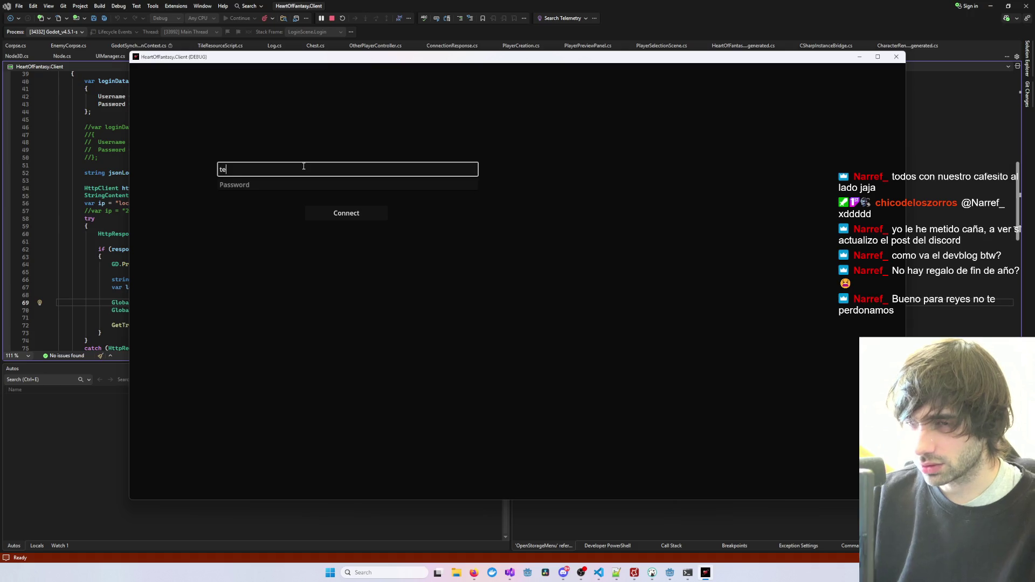
pyautogui.click(236, 180)
pyautogui.write('test1')
pyautogui.click(345, 214)
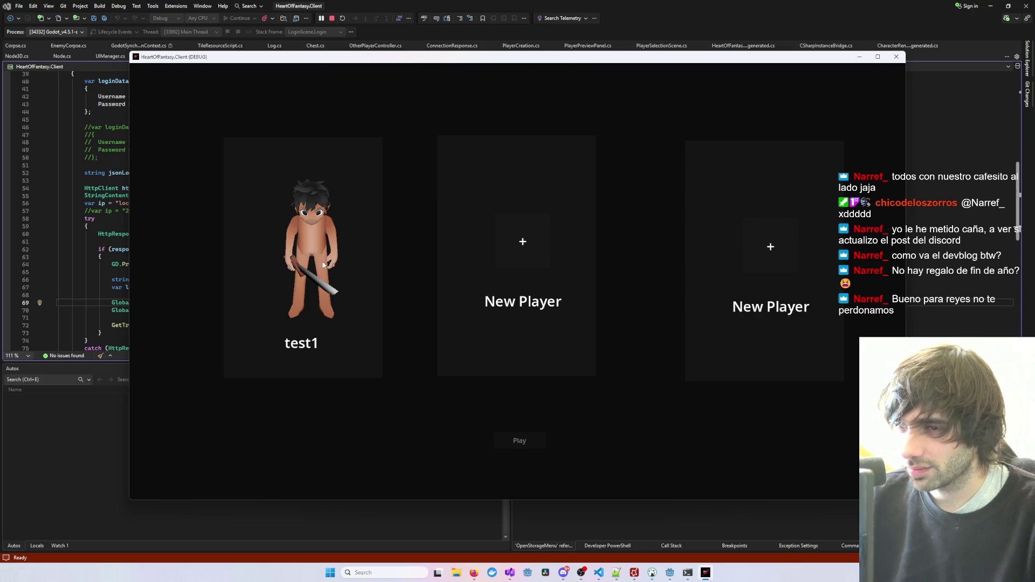
# Step: Select the existing character and enter the forest game world
pyautogui.click(302, 253)
pyautogui.click(518, 434)
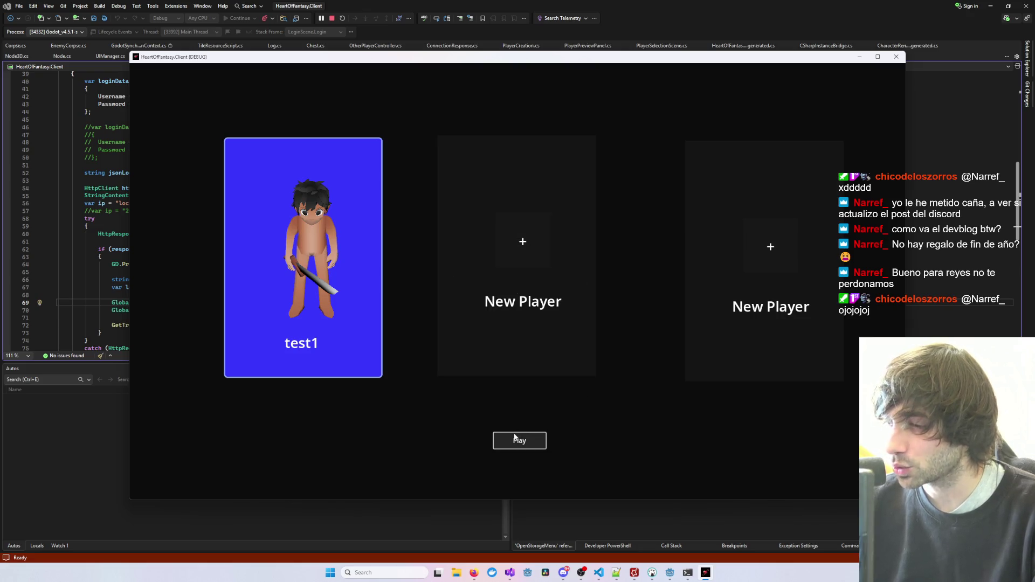
pyautogui.click(515, 438)
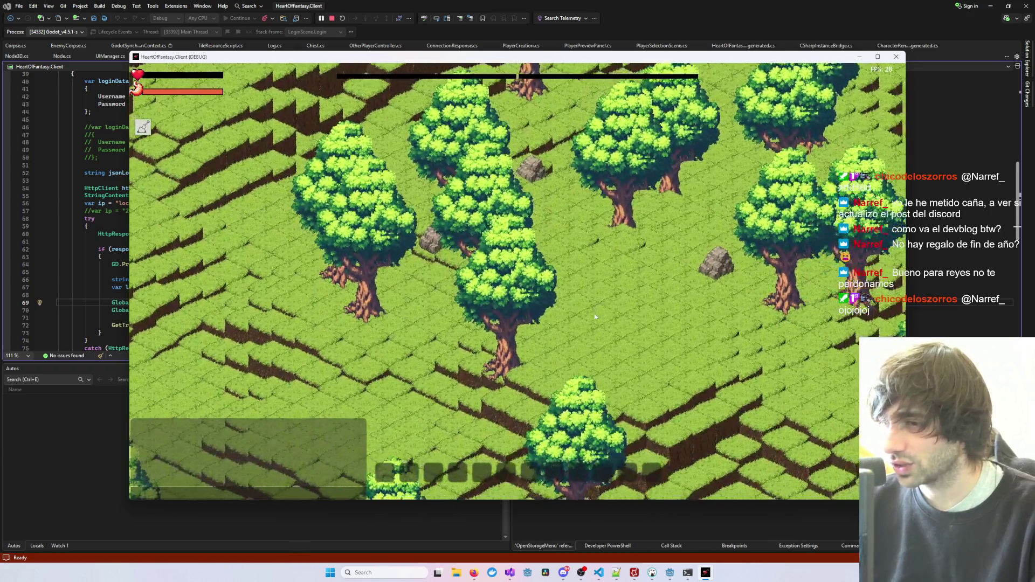
pyautogui.press('b')
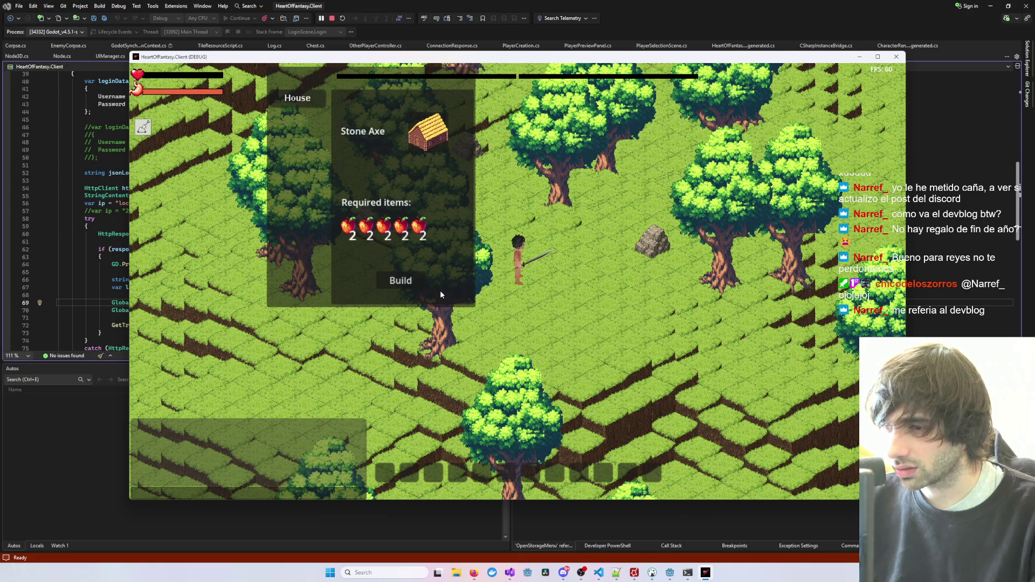
pyautogui.press('b')
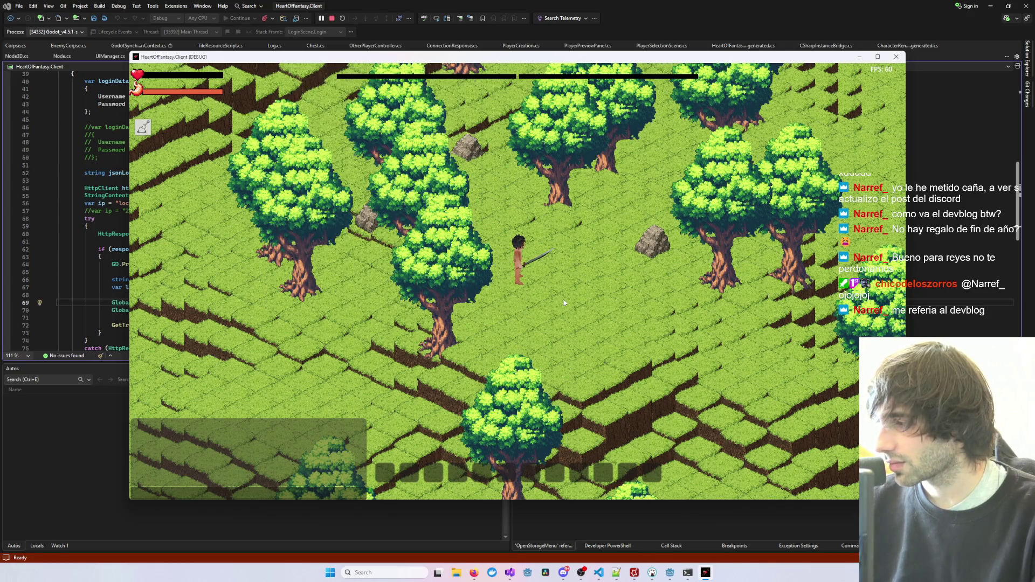
pyautogui.press('w')
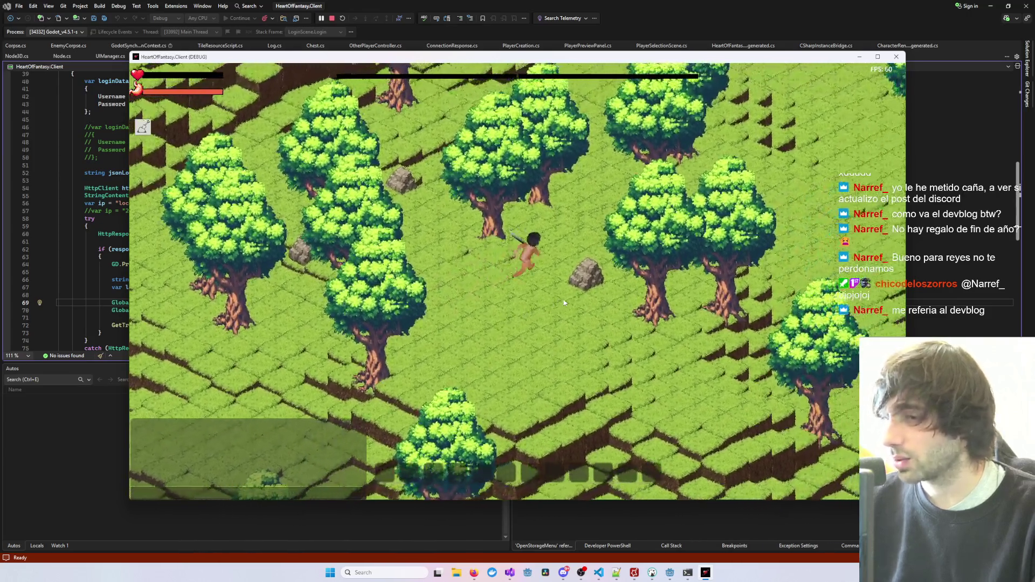
pyautogui.press('a')
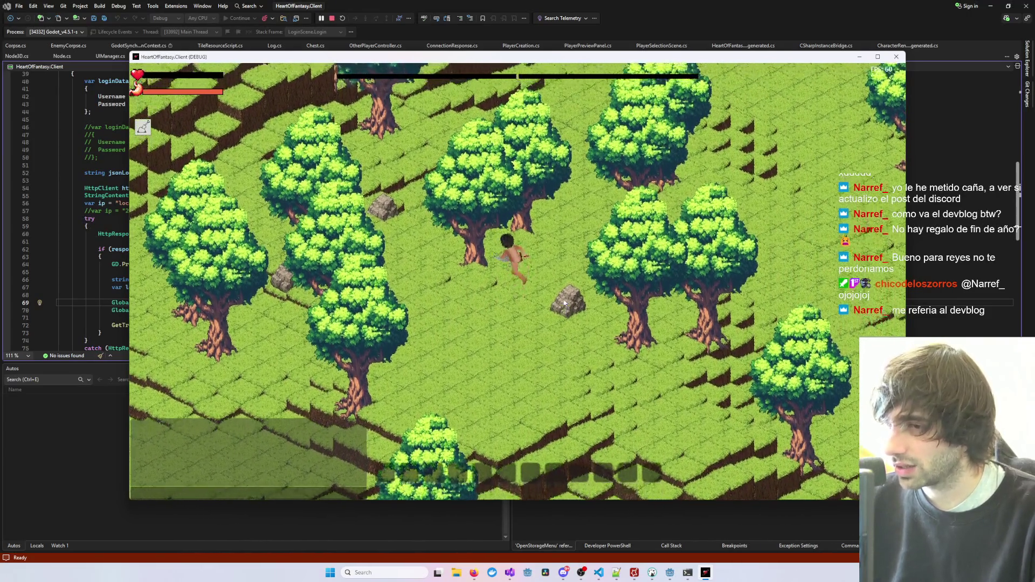
pyautogui.press('a')
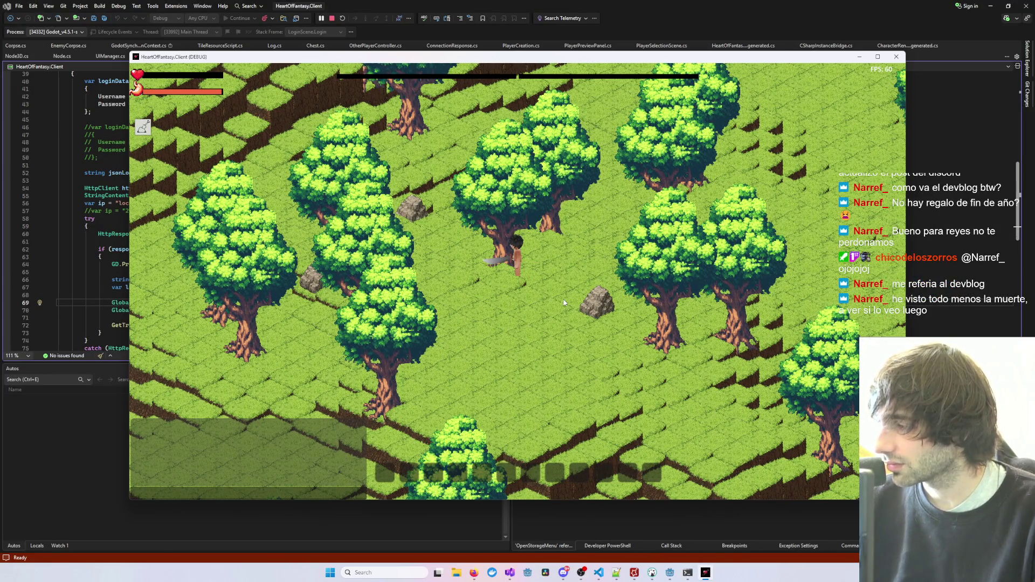
pyautogui.press('a')
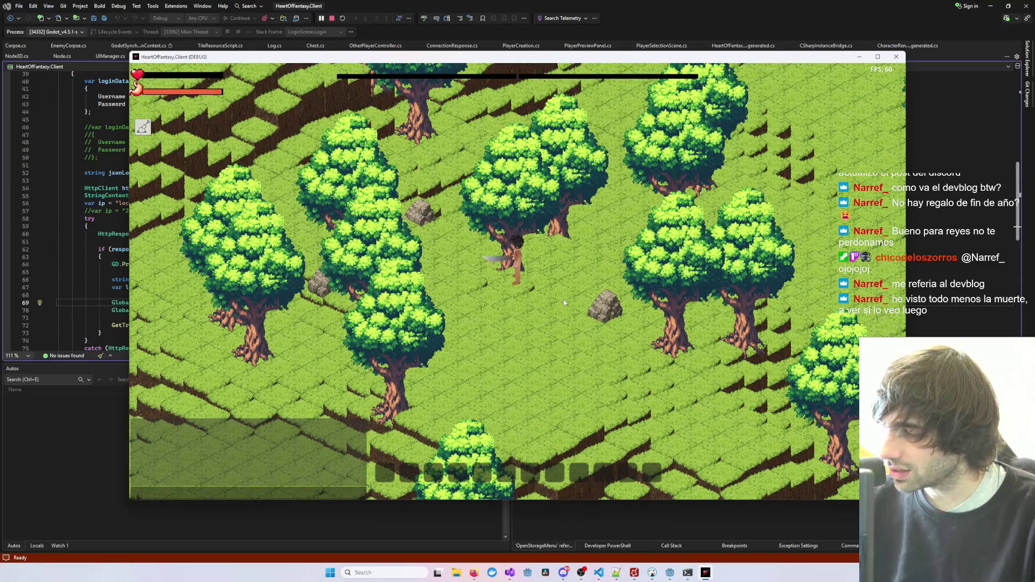
pyautogui.scroll(5, 565, 303)
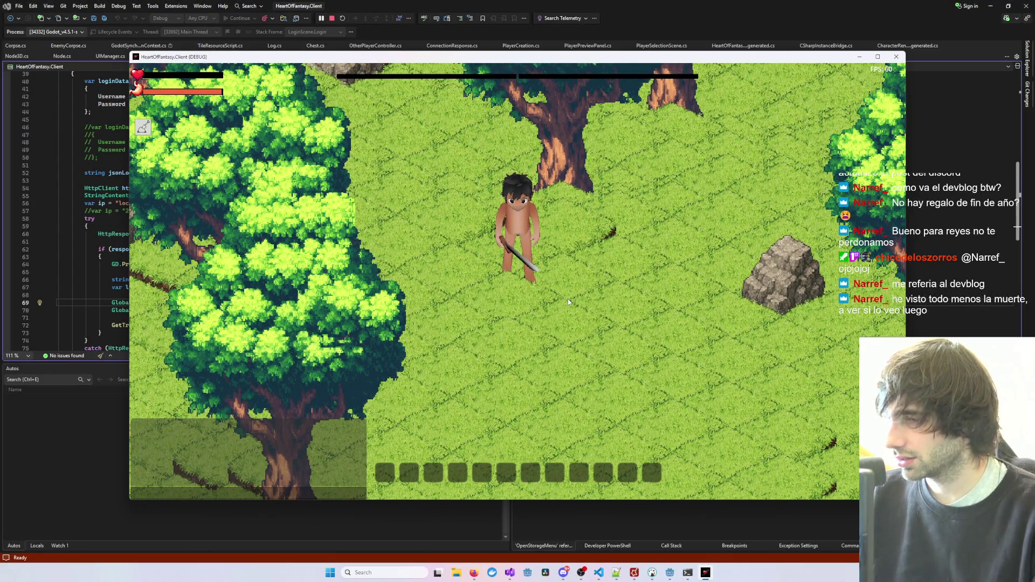
pyautogui.press('w')
pyautogui.press('w')
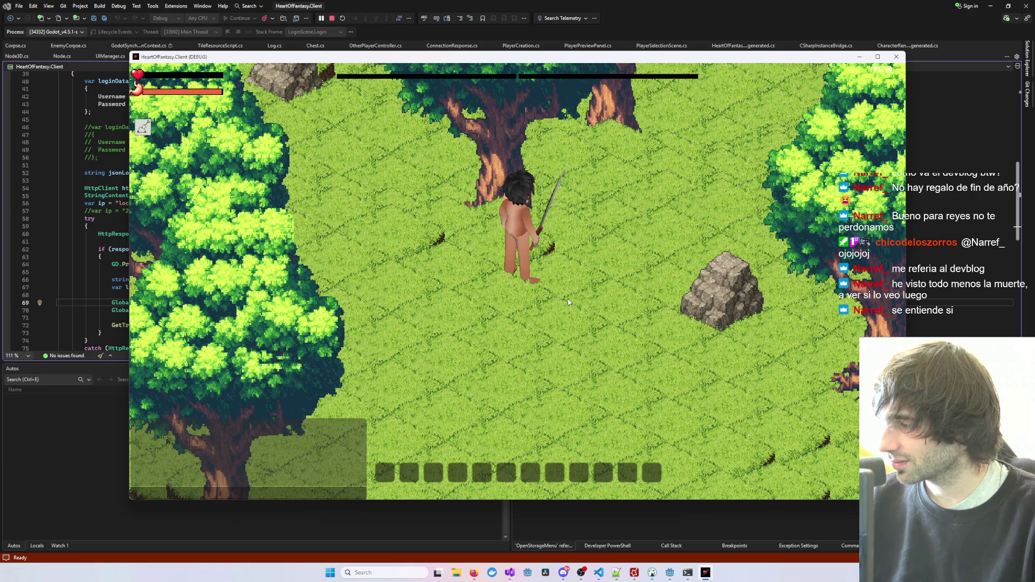
pyautogui.press('w')
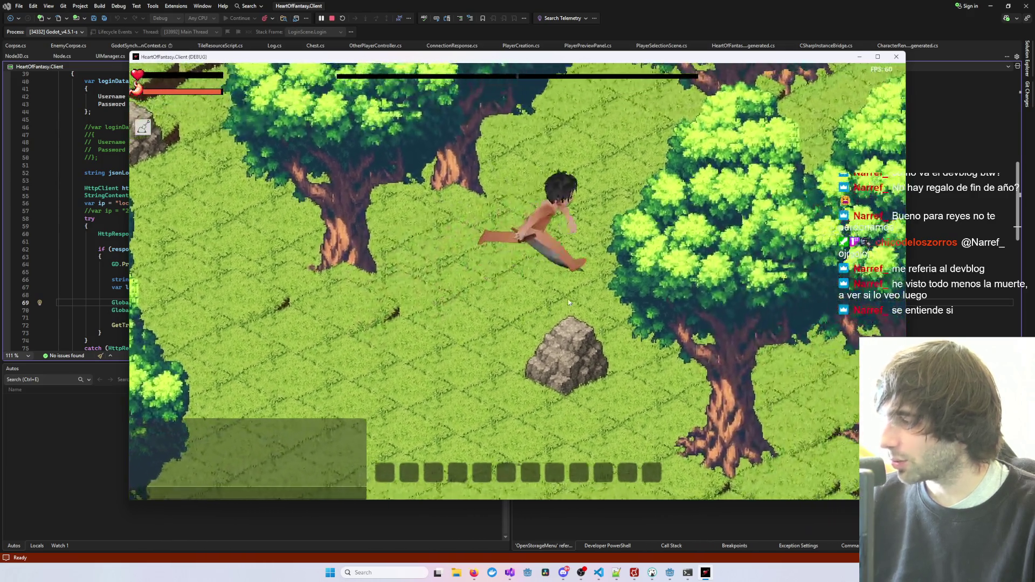
pyautogui.press('a')
pyautogui.press('w')
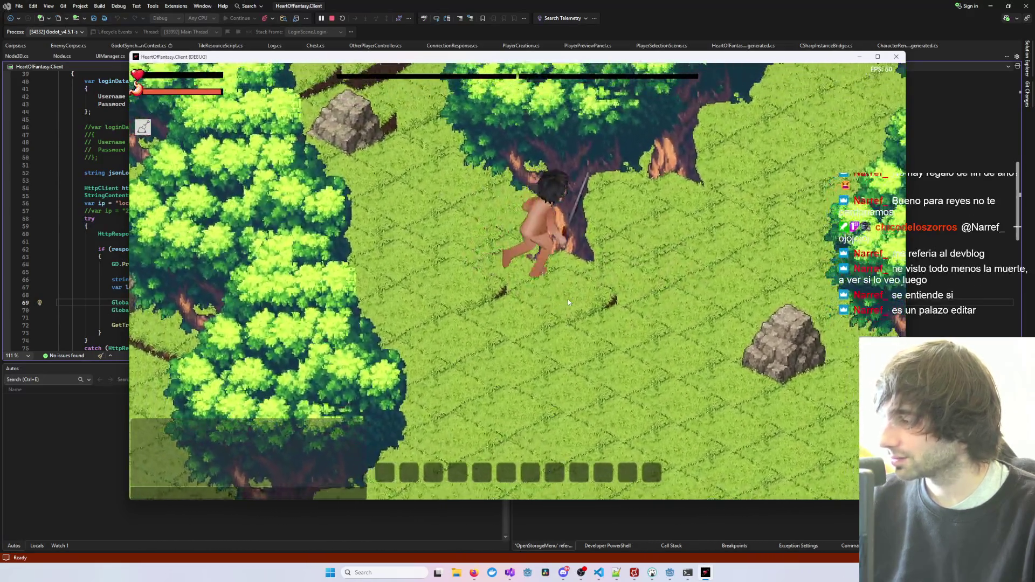
pyautogui.press('w')
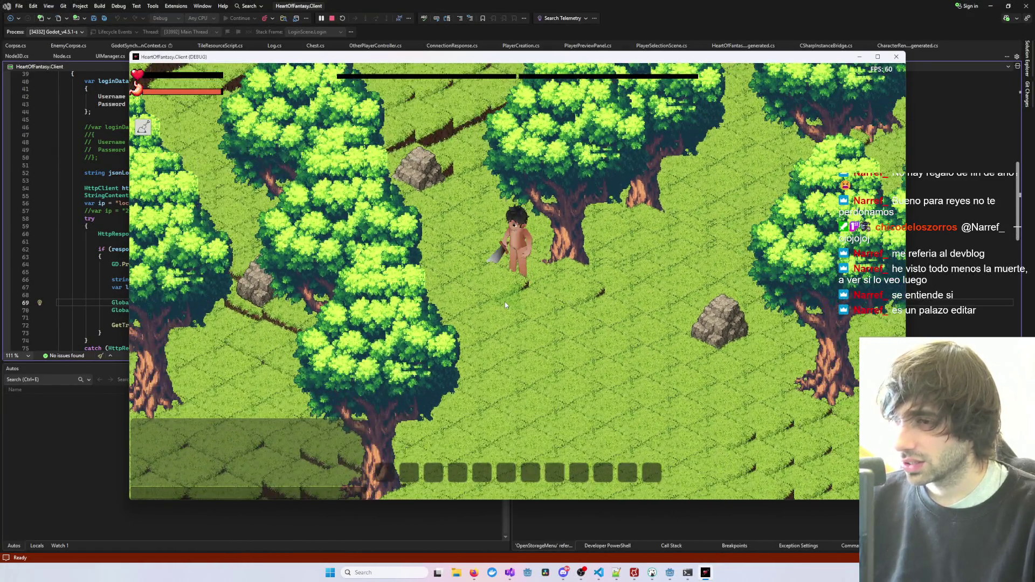
pyautogui.press('w')
pyautogui.press('d')
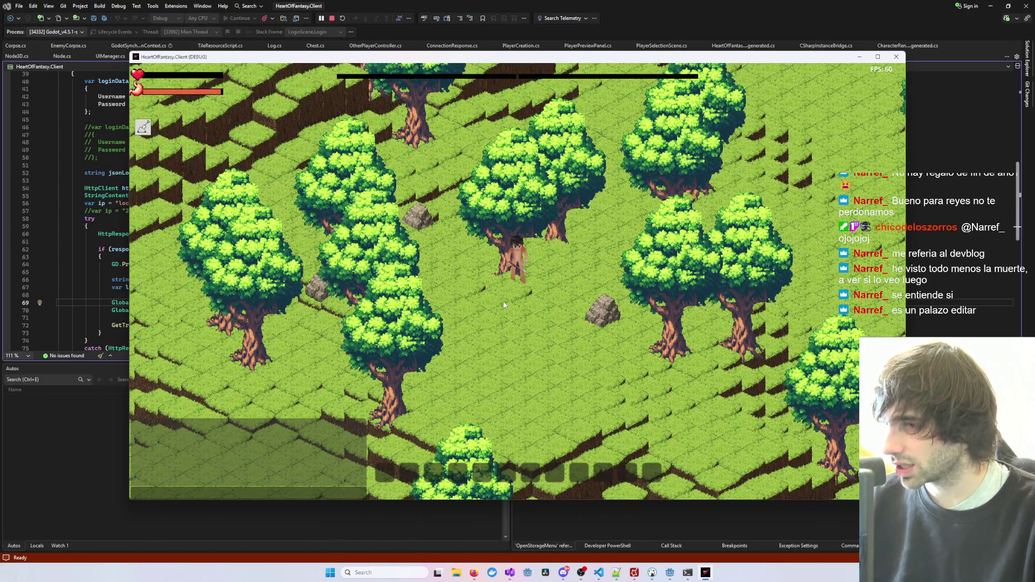
pyautogui.press('d')
# Step: Run the character around the forest map with WASD, swinging the sword along the way
pyautogui.click(498, 302)
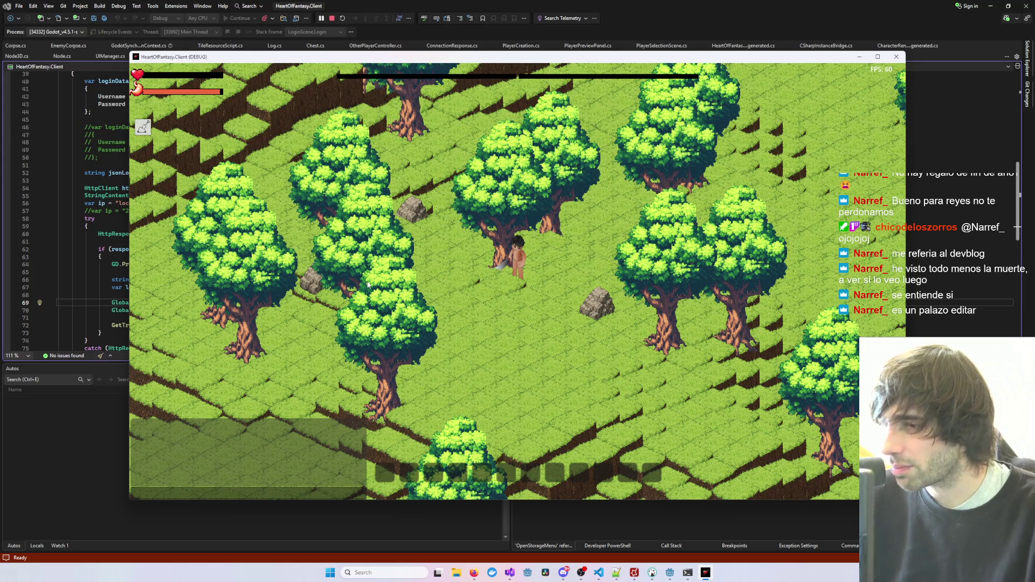
pyautogui.scroll(-3, 529, 328)
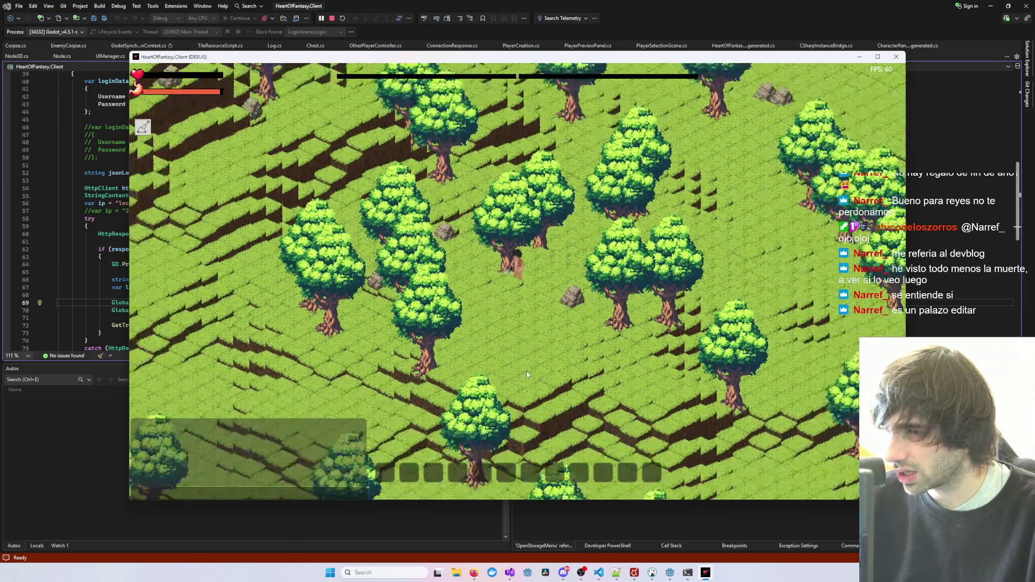
pyautogui.scroll(2, 529, 332)
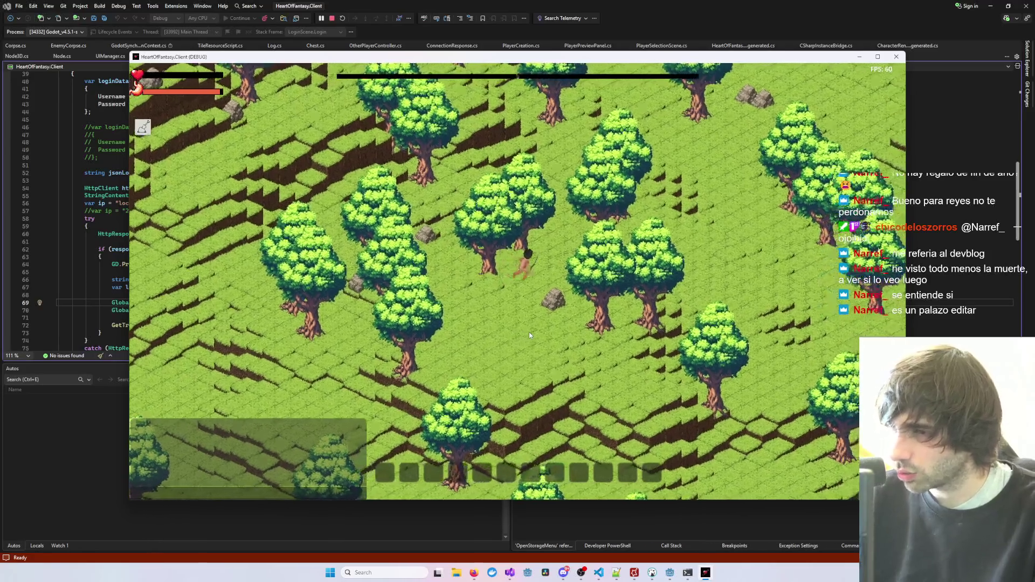
pyautogui.press('d')
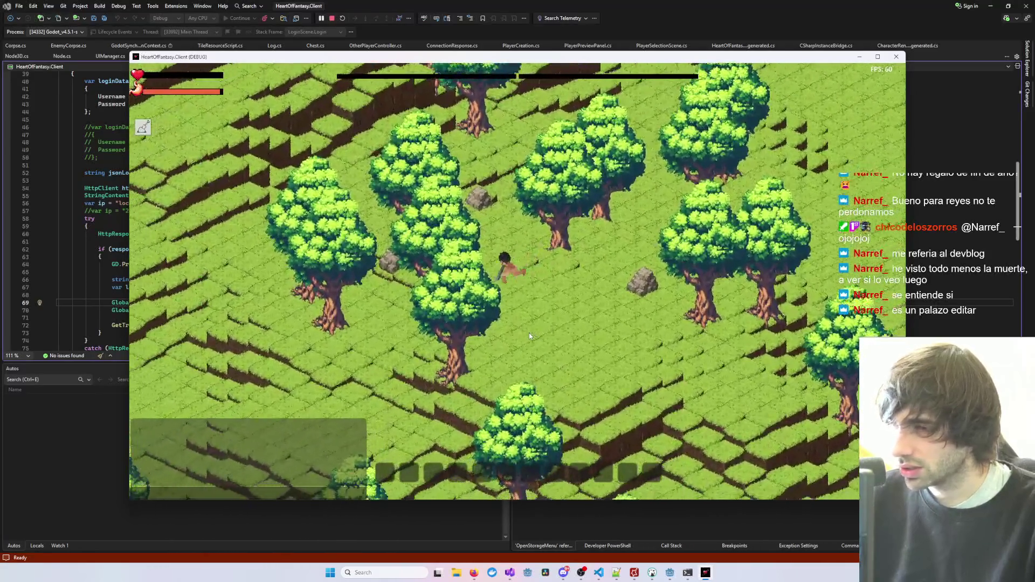
pyautogui.press('s')
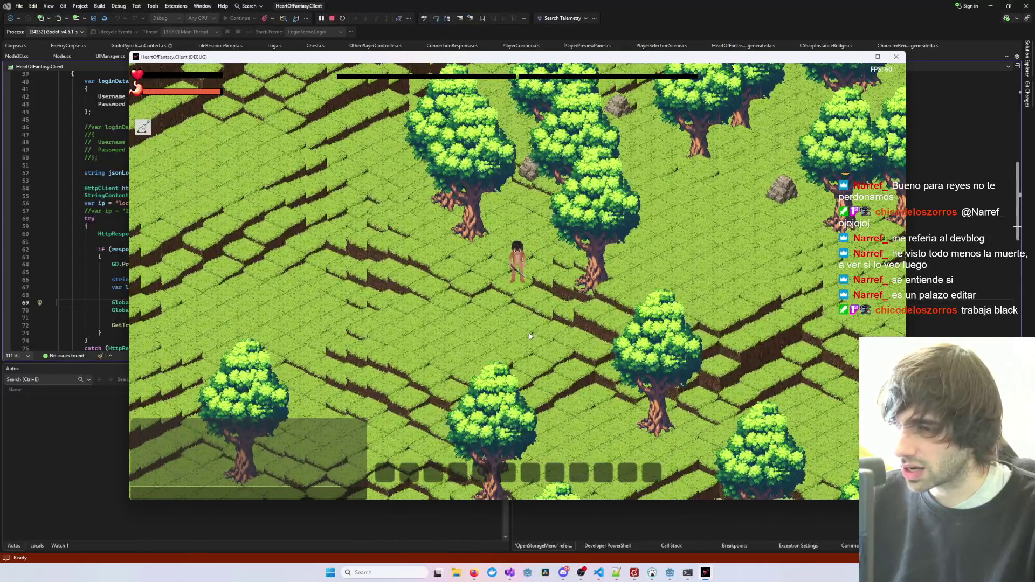
pyautogui.press('w')
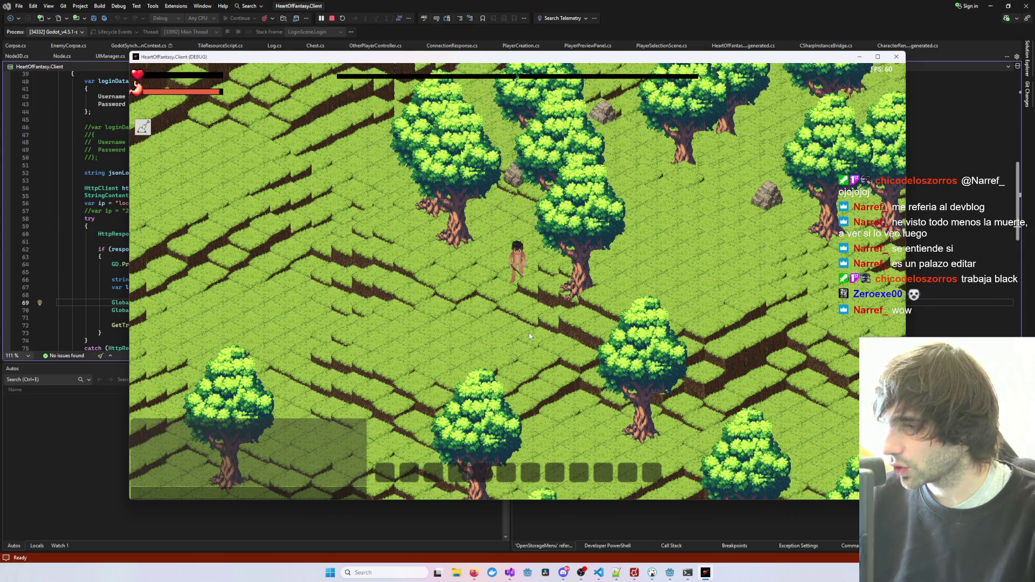
pyautogui.click(550, 334)
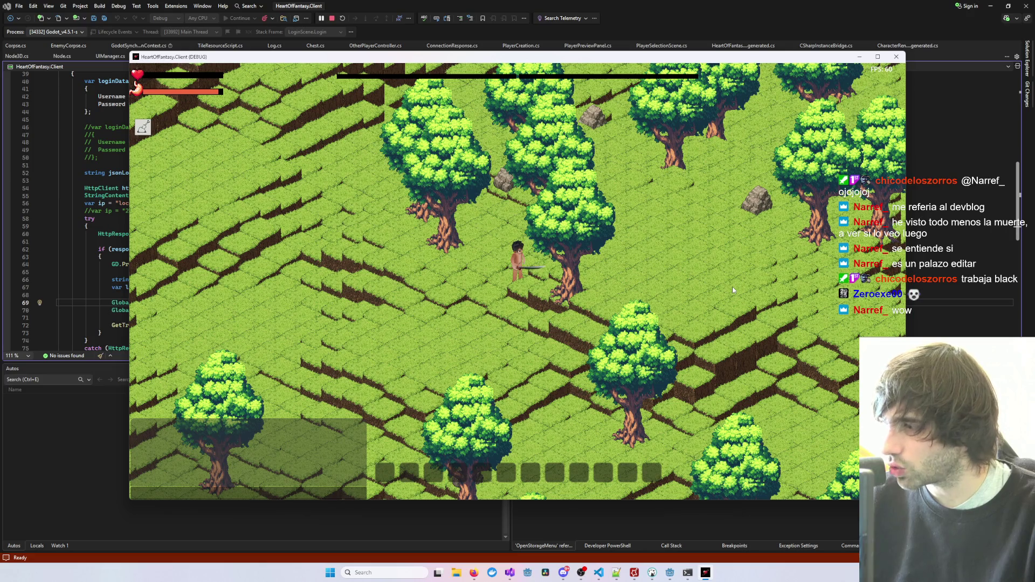
pyautogui.press('w')
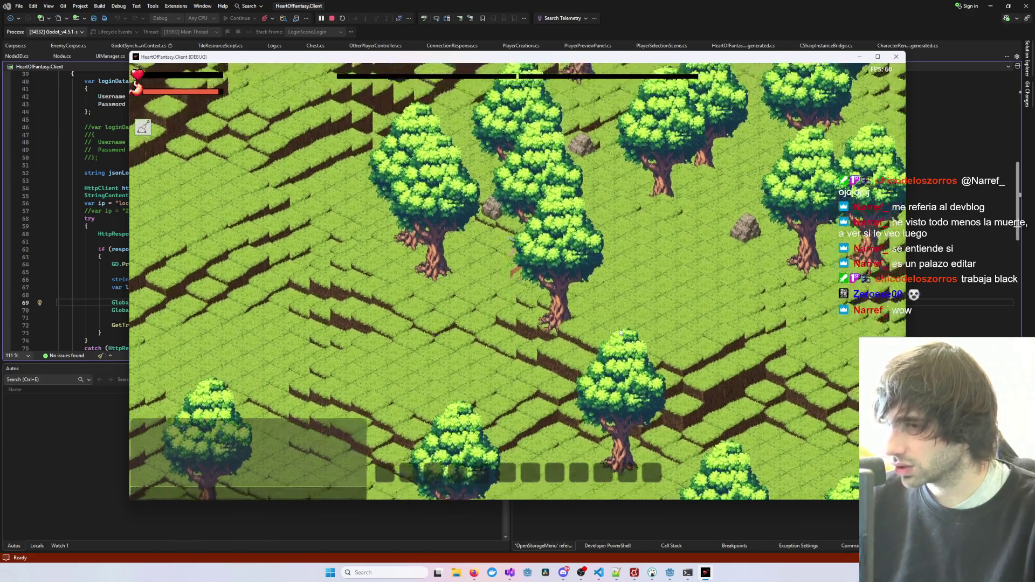
pyautogui.press('w')
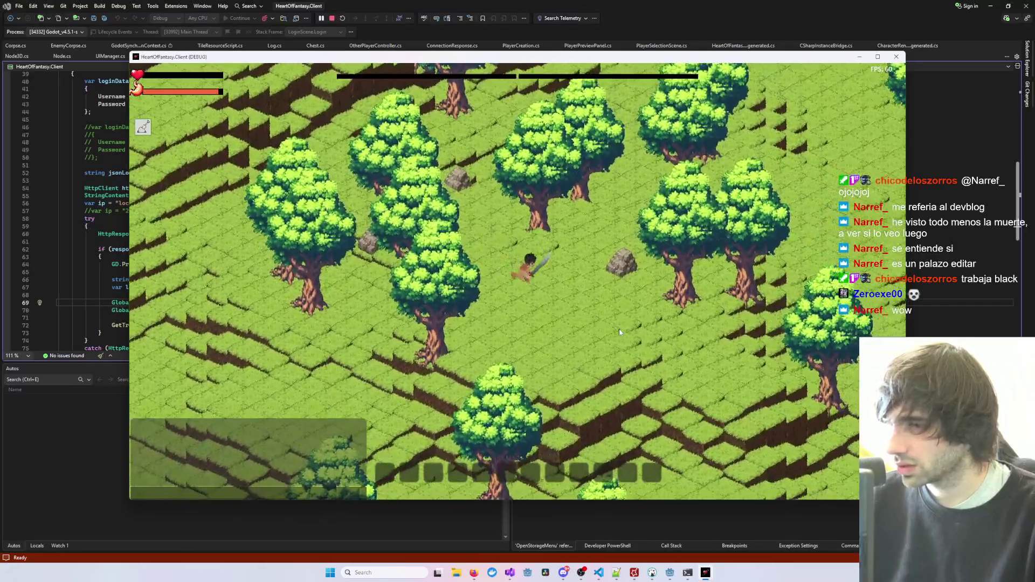
pyautogui.press('w')
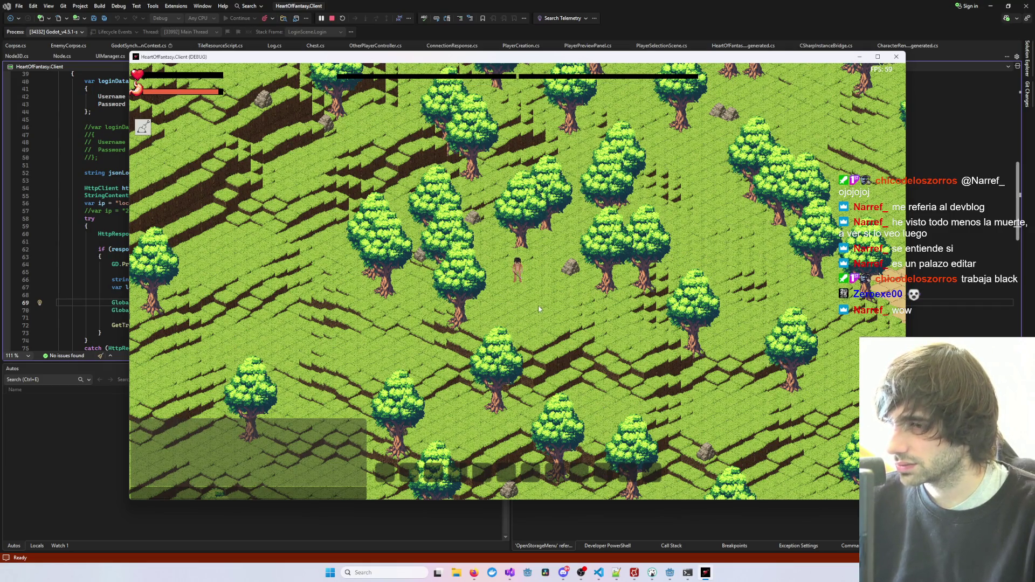
# Step: Minimize the game to glance at the code, then restore the game window
pyautogui.scroll(3, 538, 309)
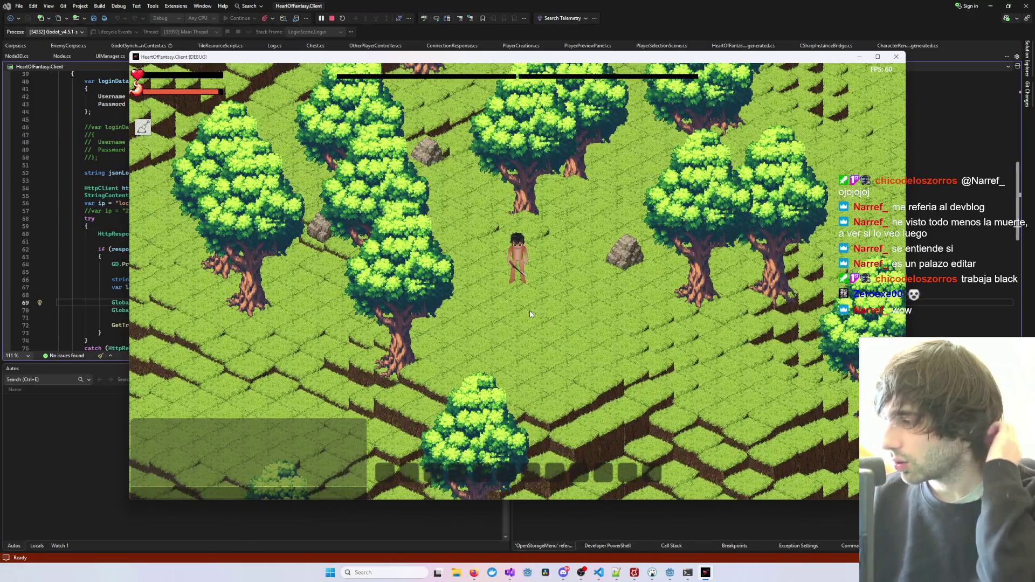
pyautogui.moveTo(634, 572)
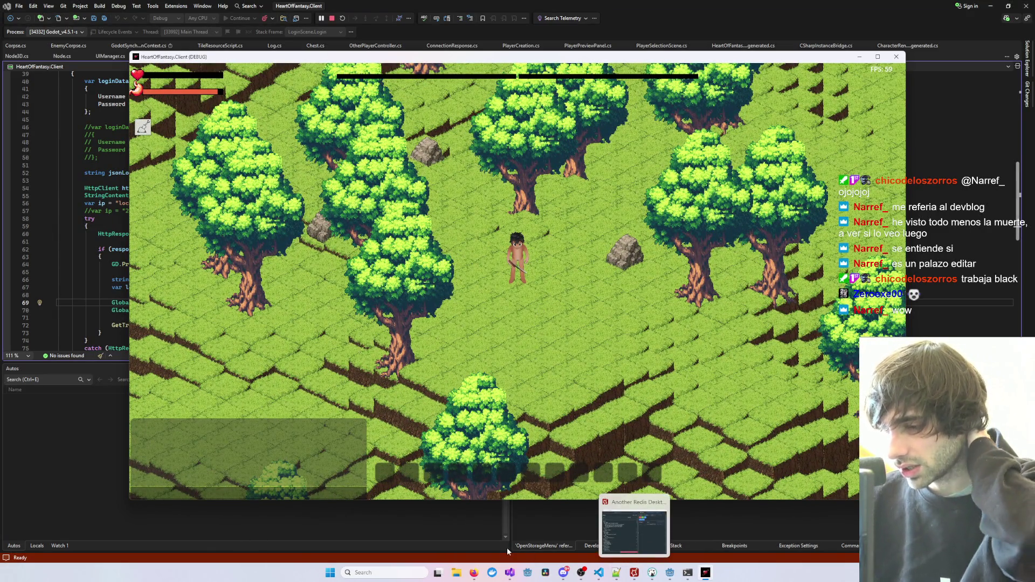
pyautogui.moveTo(509, 572)
pyautogui.moveTo(688, 543)
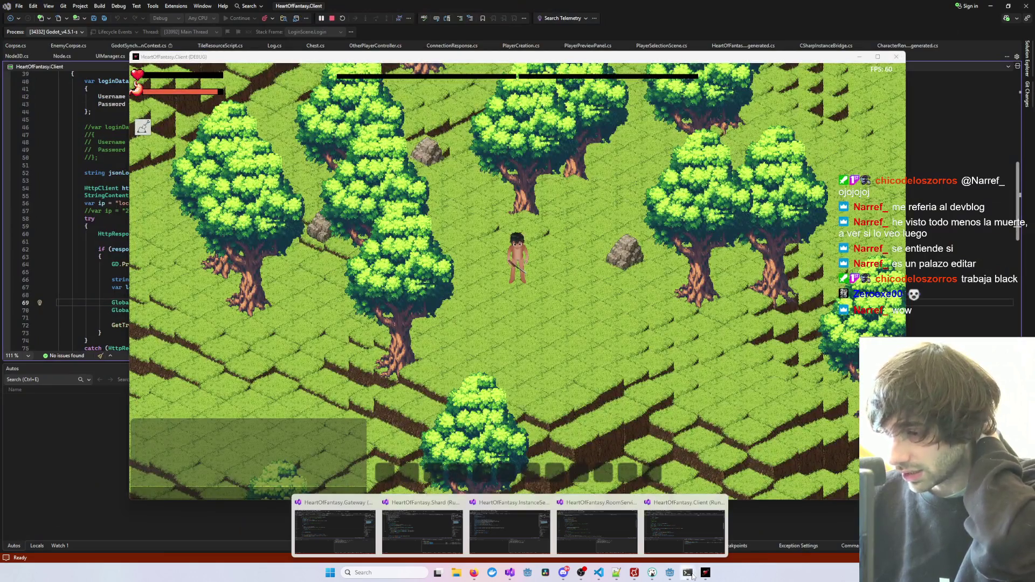
pyautogui.click(706, 574)
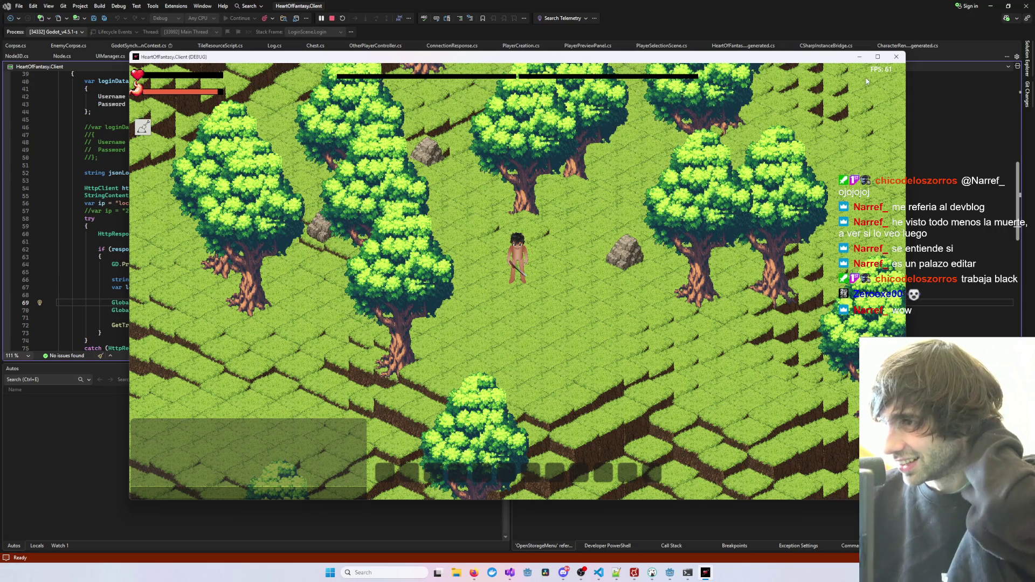
pyautogui.click(859, 56)
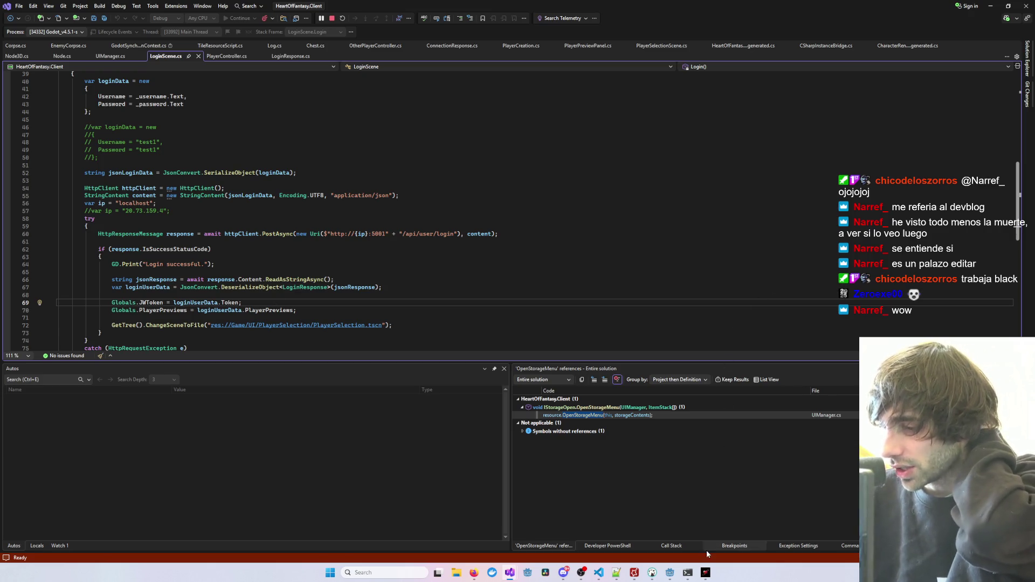
pyautogui.click(705, 573)
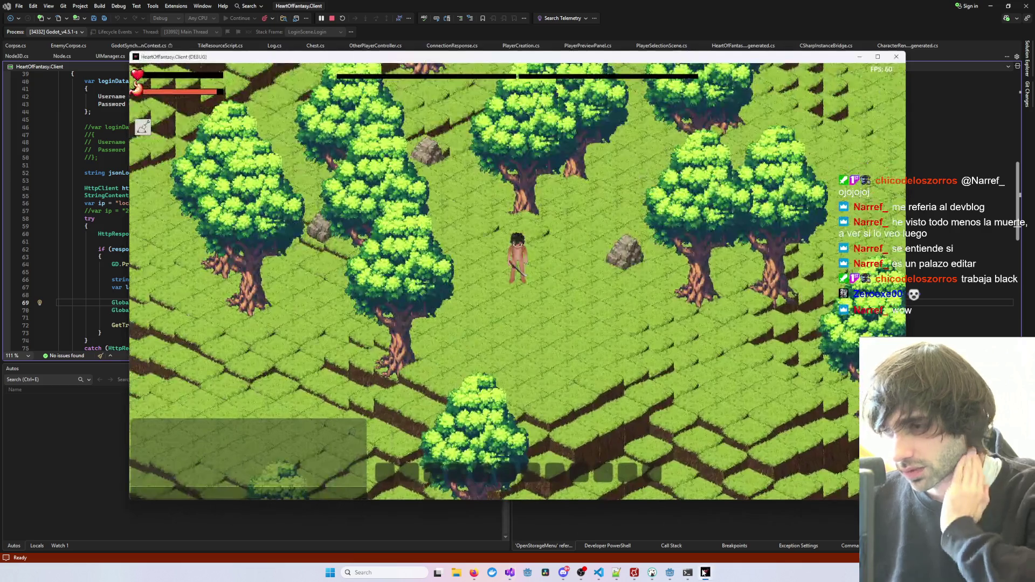
# Step: Open the blueprint build panel, take a tree branch, and move then close the House panel
pyautogui.press('b')
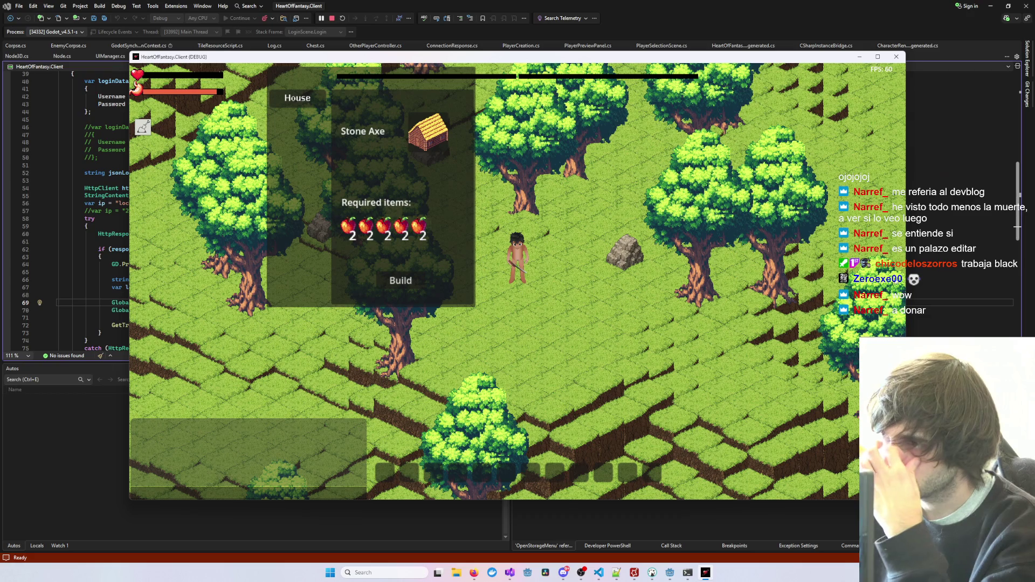
pyautogui.click(531, 164)
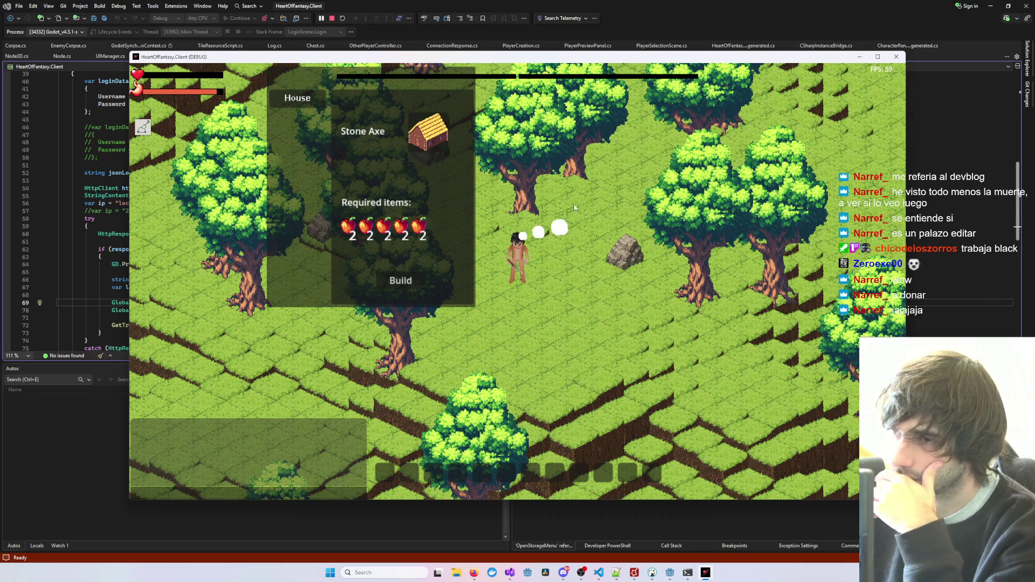
pyautogui.click(638, 200)
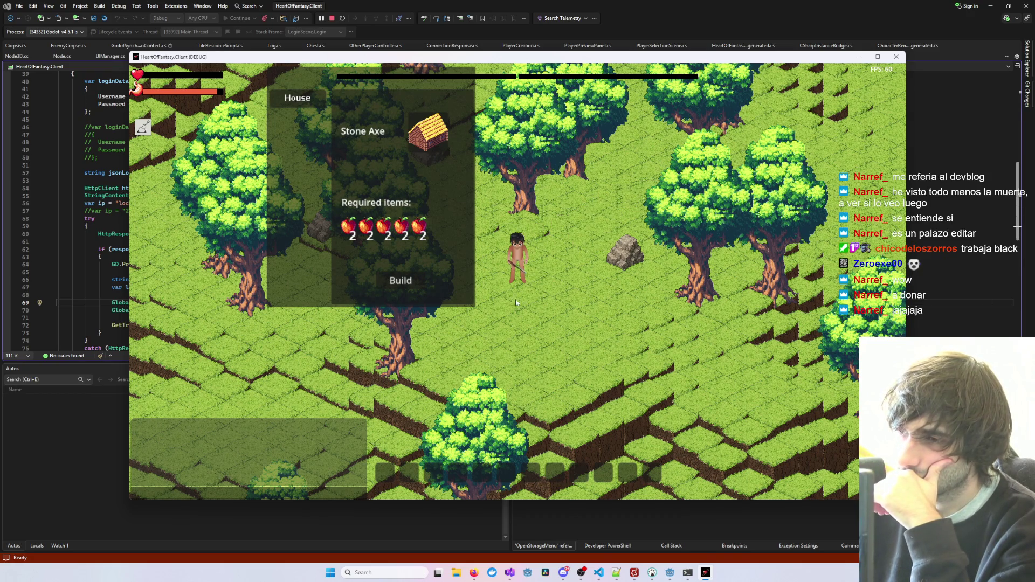
pyautogui.moveTo(315, 91); pyautogui.dragTo(415, 205)
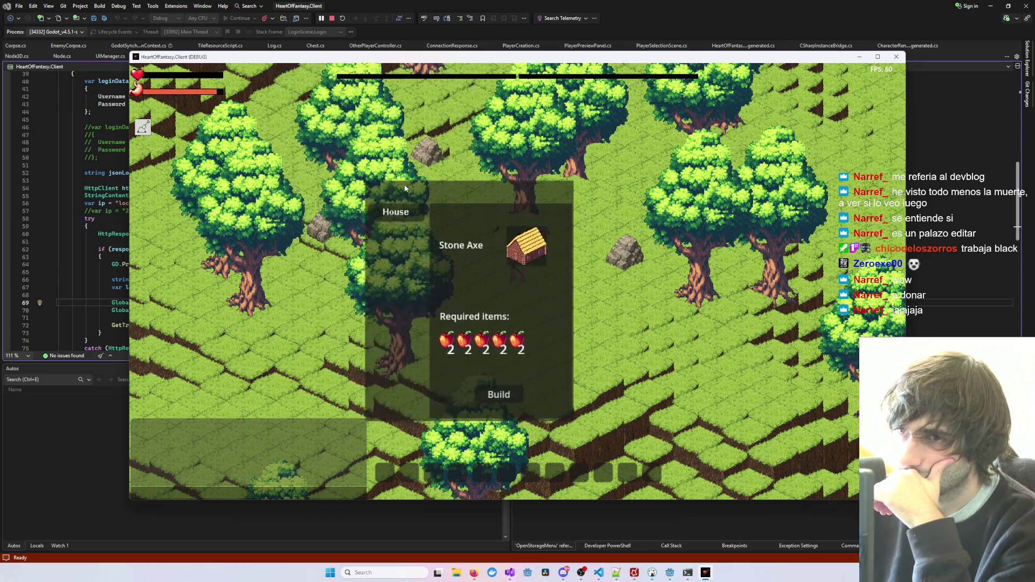
pyautogui.press('Escape')
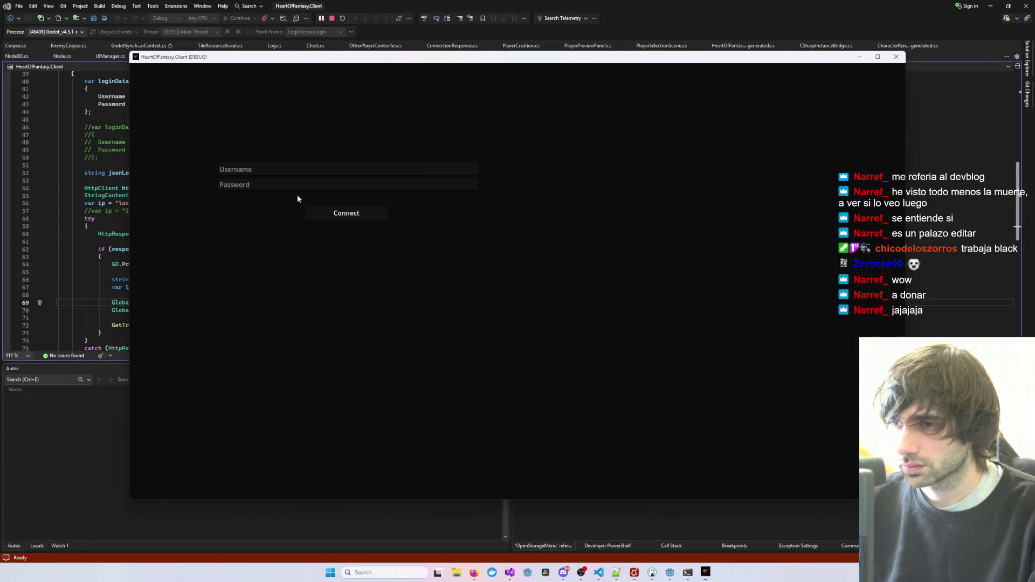
# Step: Log in with the test1 account's credentials and enter the world as the test1 character
pyautogui.click(242, 166)
pyautogui.write('test1')
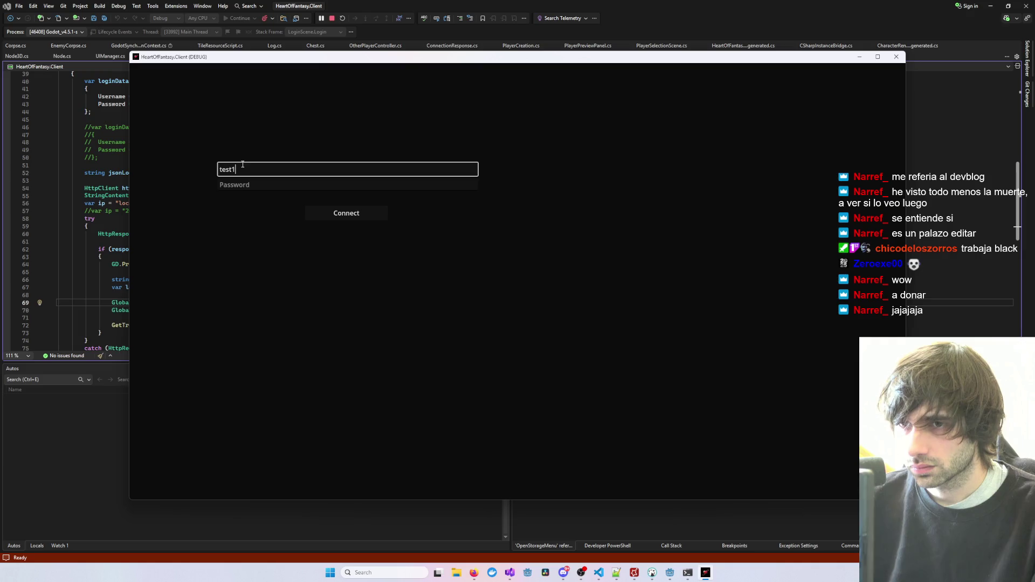
pyautogui.press('Tab')
pyautogui.write('test1')
pyautogui.click(341, 218)
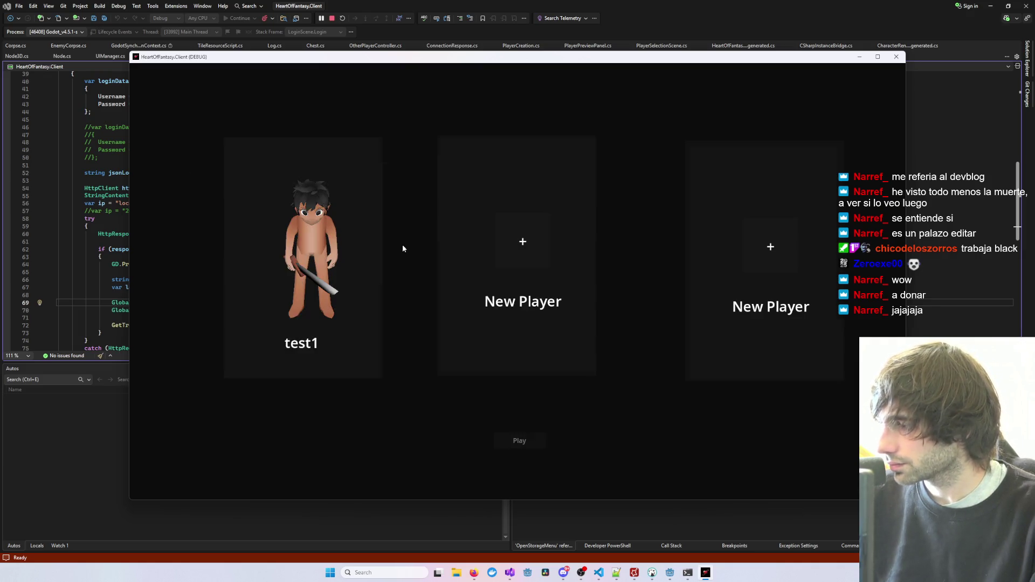
pyautogui.click(367, 270)
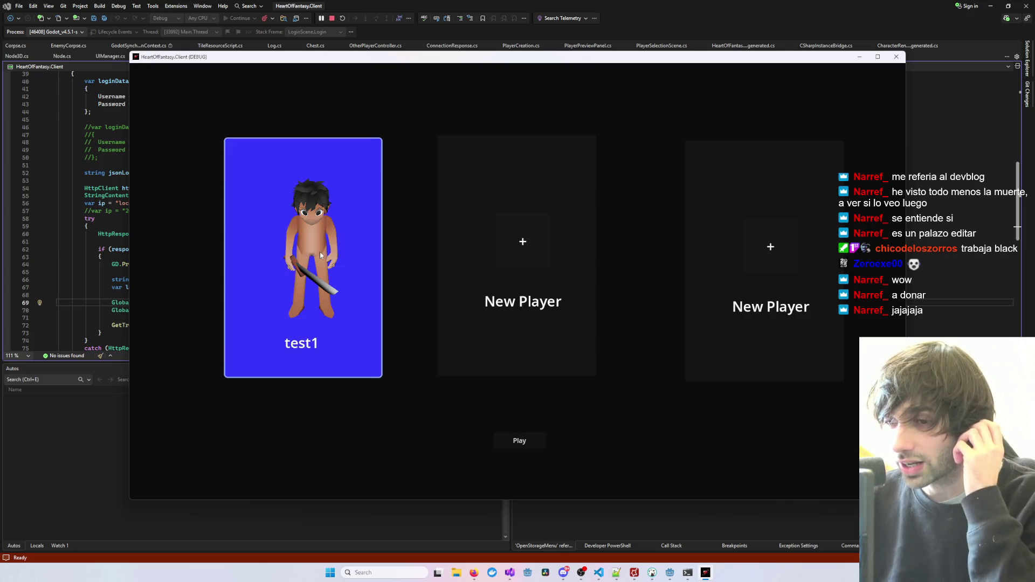
pyautogui.click(509, 441)
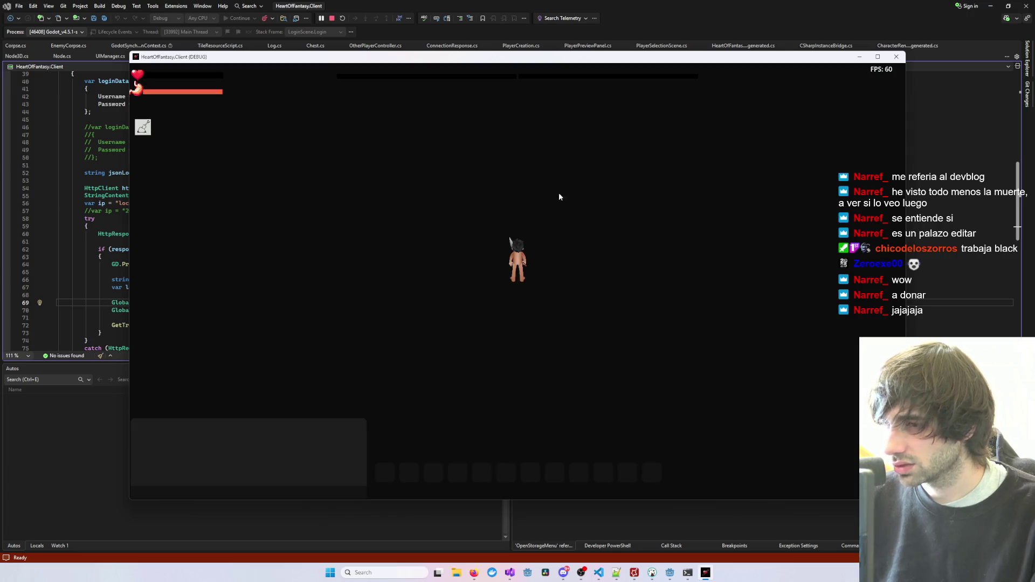
# Step: Open the building panel, move it, and show the House blueprint details
pyautogui.press('b')
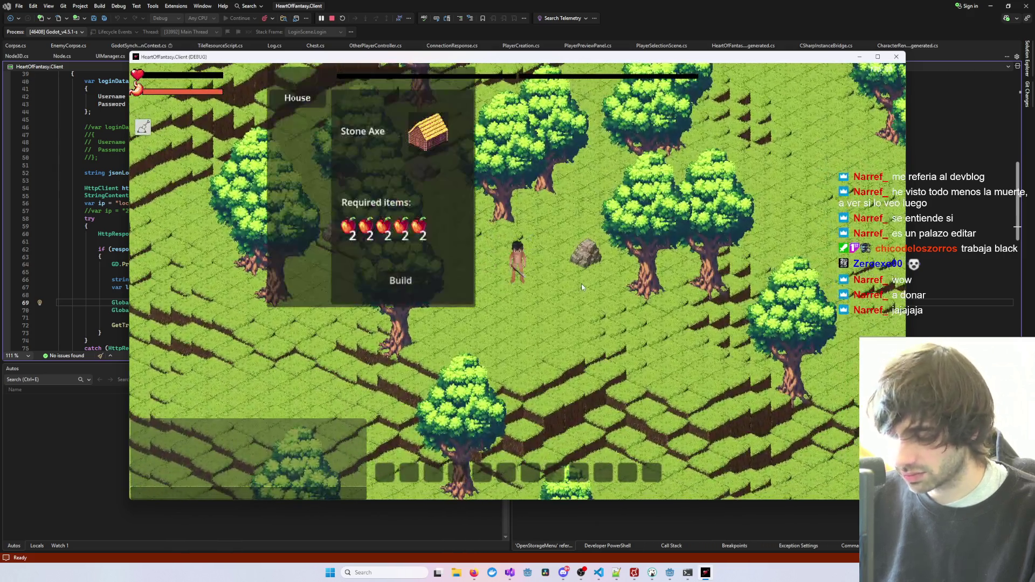
pyautogui.press('b')
pyautogui.press('b')
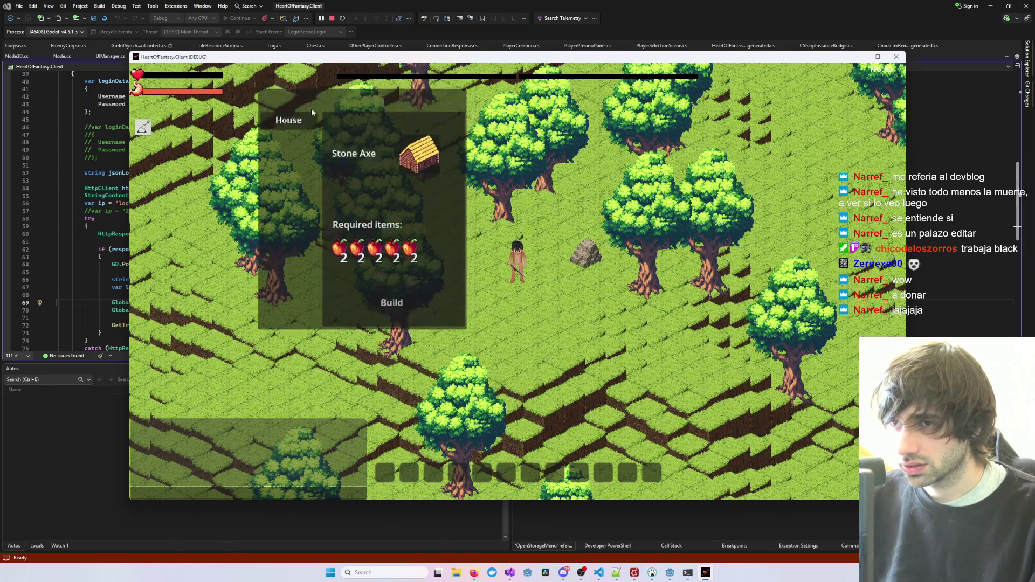
pyautogui.moveTo(310, 139)
pyautogui.mouseDown()
pyautogui.moveTo(296, 122)
pyautogui.moveTo(269, 118)
pyautogui.moveTo(257, 147)
pyautogui.moveTo(319, 137)
pyautogui.mouseUp()
pyautogui.click(317, 155)
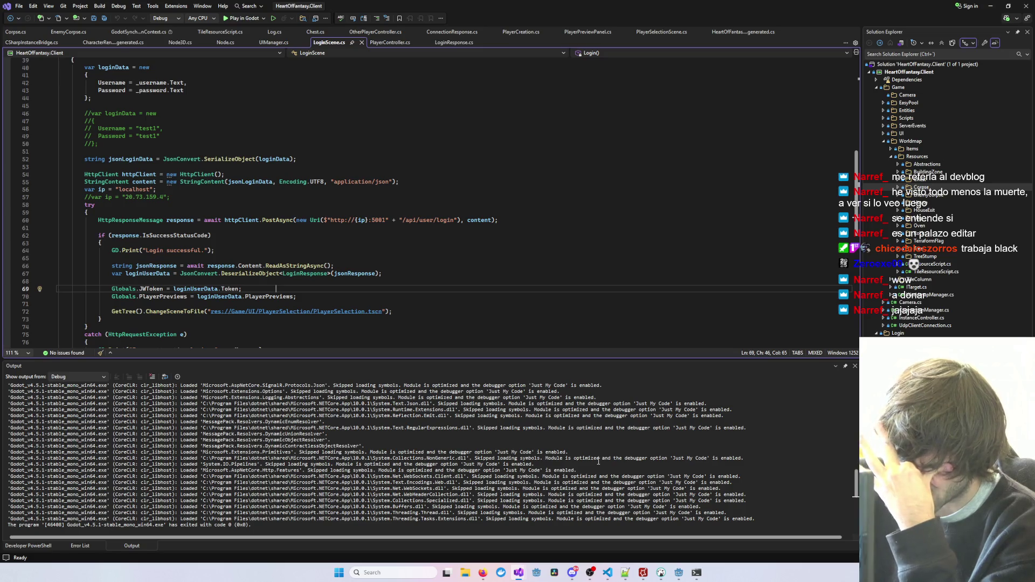
# Step: Relaunch the game client under the debugger and focus its Username field
pyautogui.click(406, 196)
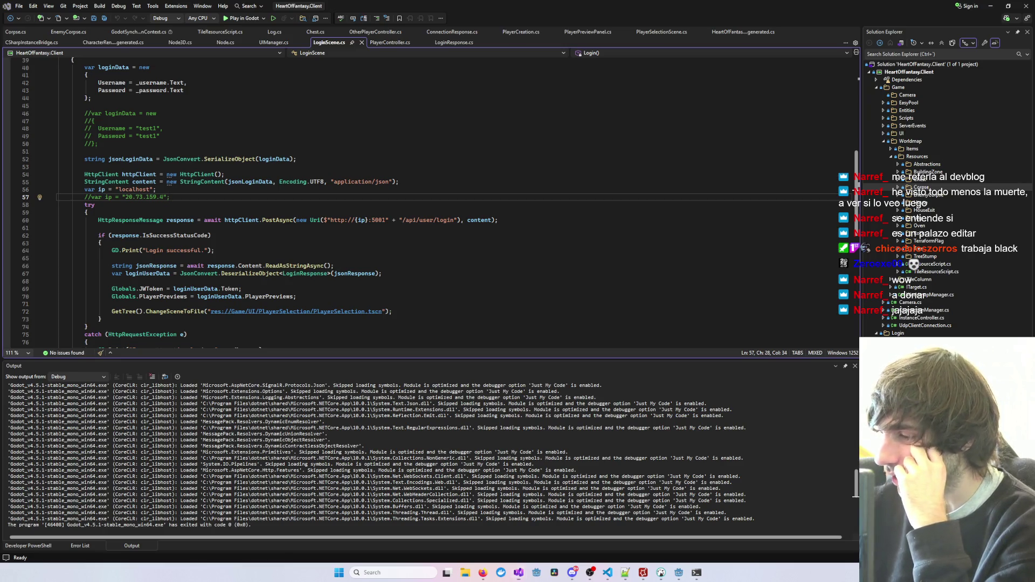
pyautogui.press('Down')
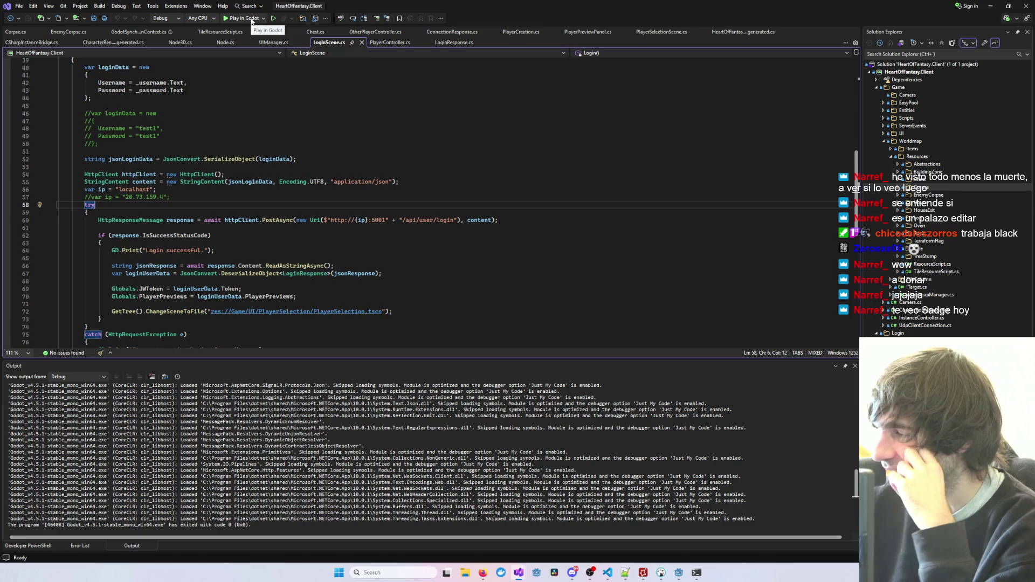
pyautogui.click(251, 19)
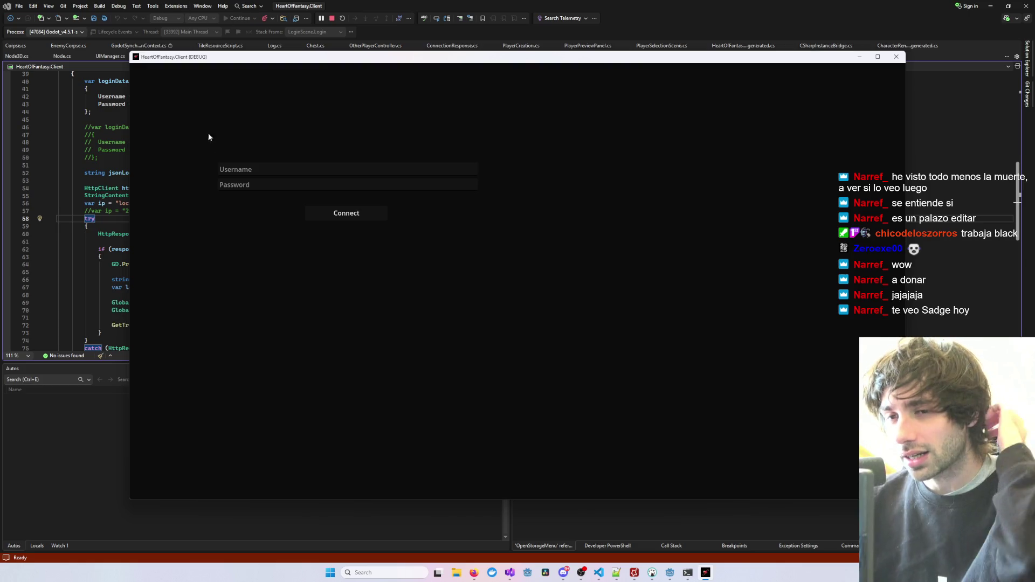
pyautogui.click(246, 169)
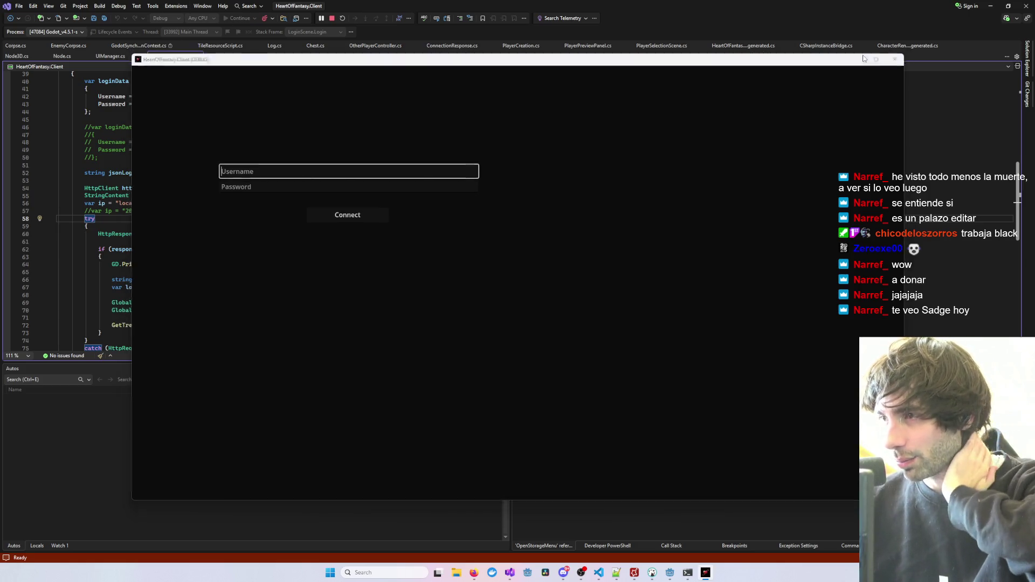
# Step: Minimize the game login window and bring the Redis viewer to the front
pyautogui.click(860, 56)
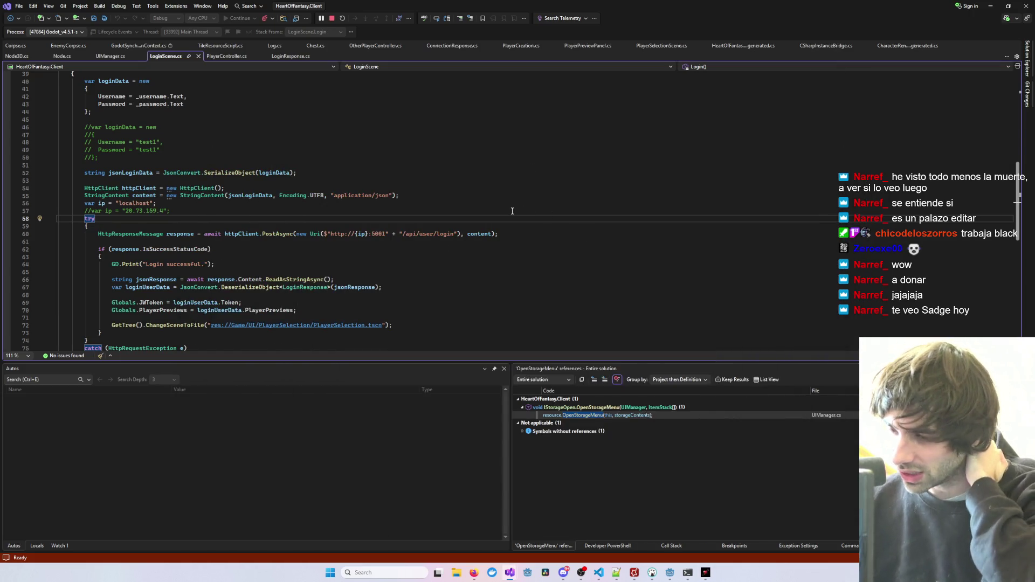
pyautogui.moveTo(509, 573)
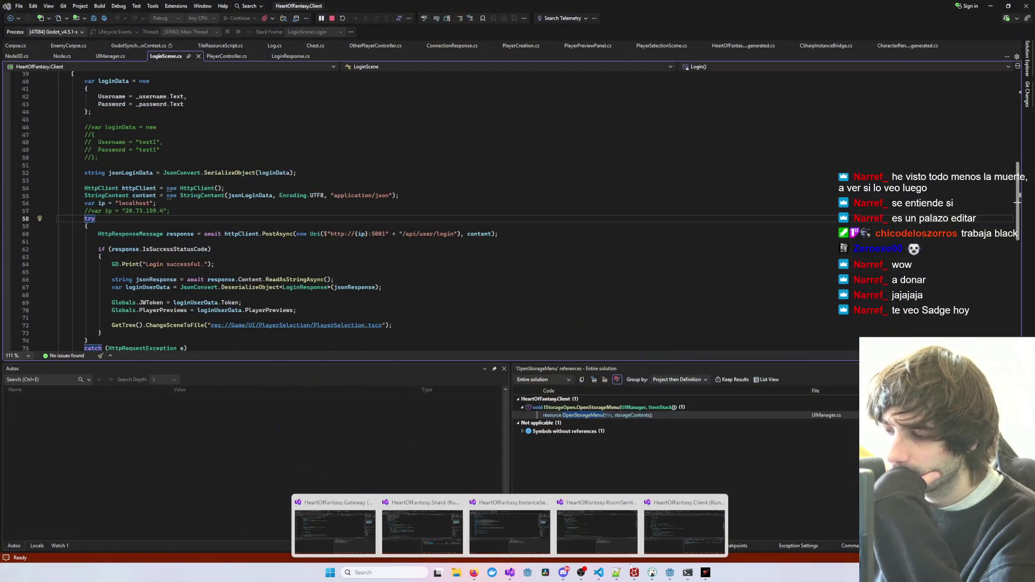
pyautogui.click(634, 574)
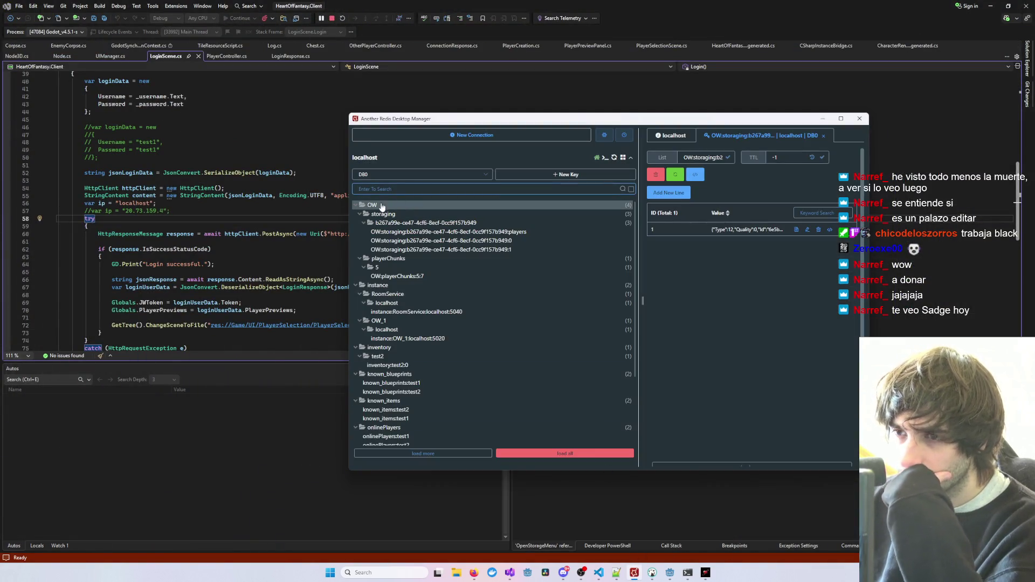
# Step: Collapse the OW, instance, inventory, known_blueprints, known_items, onlinePlayers, shards and skills key groups
pyautogui.click(359, 205)
pyautogui.click(355, 214)
pyautogui.click(355, 222)
pyautogui.click(355, 231)
pyautogui.click(355, 241)
pyautogui.click(355, 249)
pyautogui.click(355, 259)
pyautogui.click(356, 268)
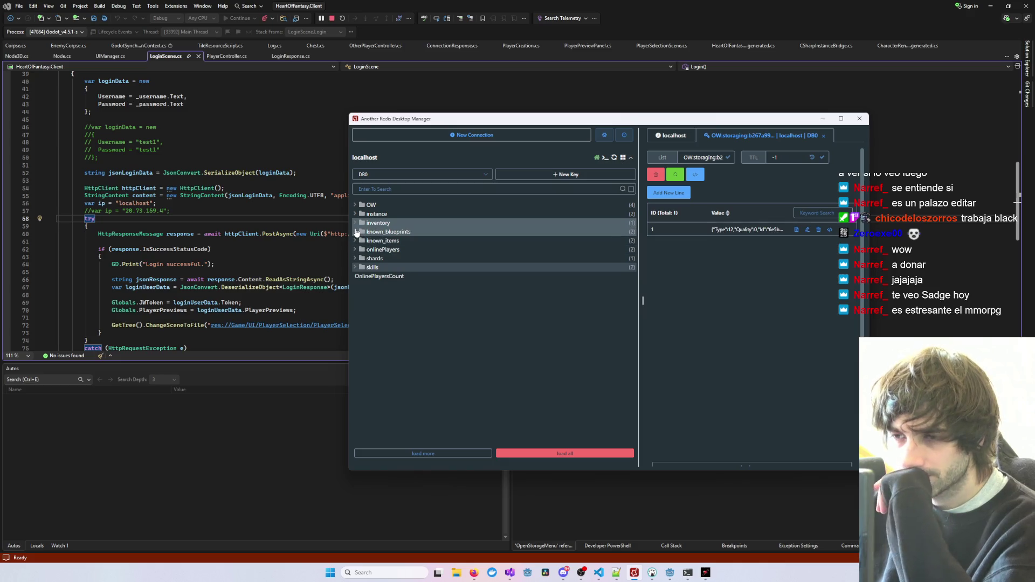
# Step: Open known_blueprints:test1 to confirm its value is 4, then return to Visual Studio
pyautogui.click(356, 232)
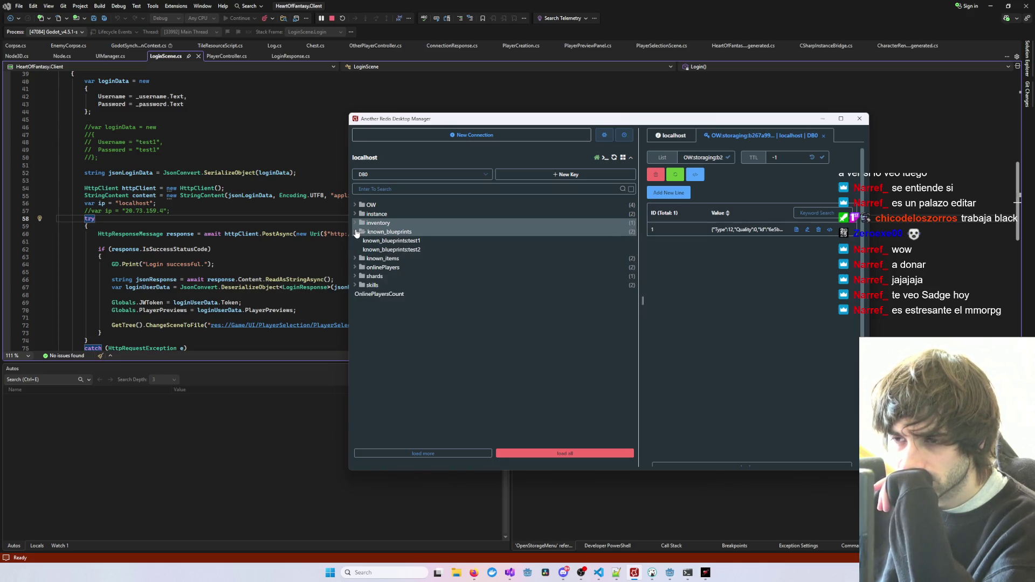
pyautogui.click(432, 247)
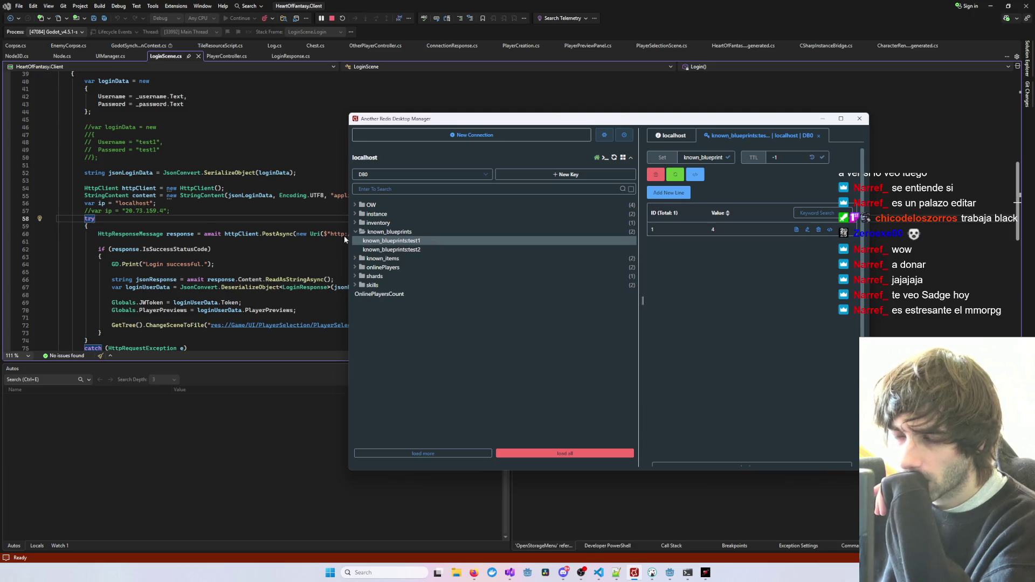
pyautogui.click(234, 237)
pyautogui.scroll(12, 231, 237)
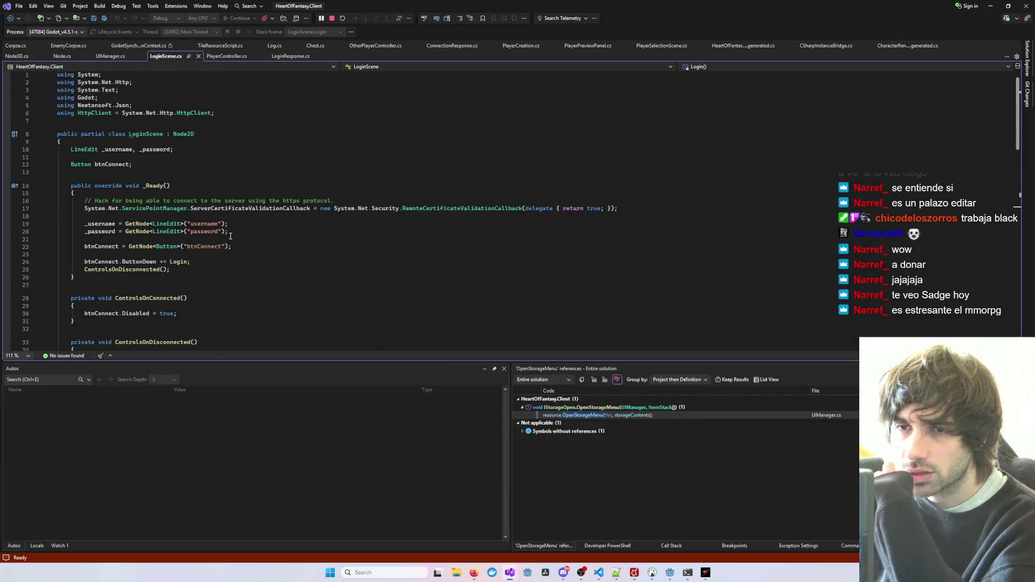
# Step: Switch to BlueprintService.cs in the Shard solution and inspect code actions for AddKnownBlueprint
pyautogui.click(417, 539)
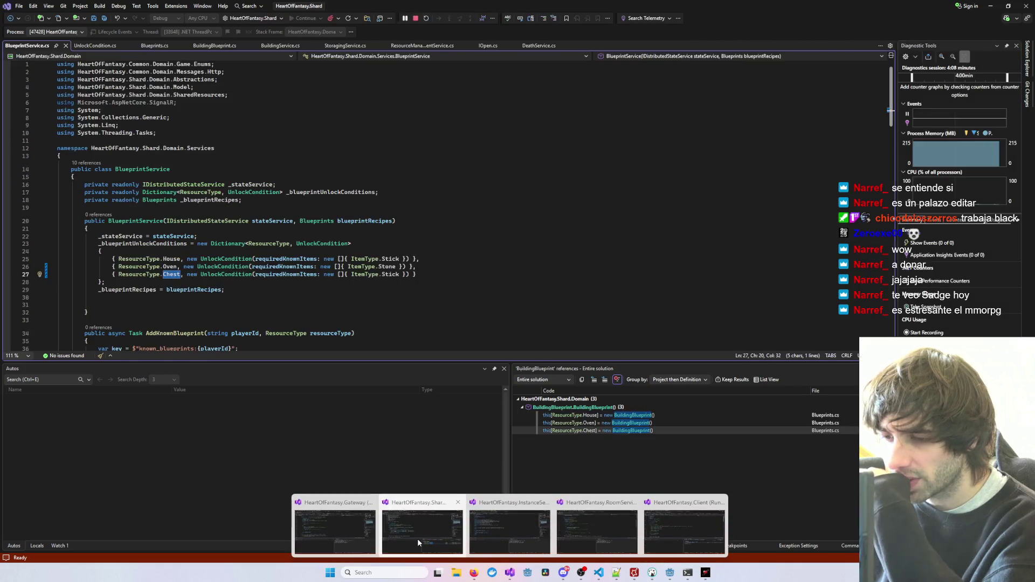
pyautogui.click(103, 208)
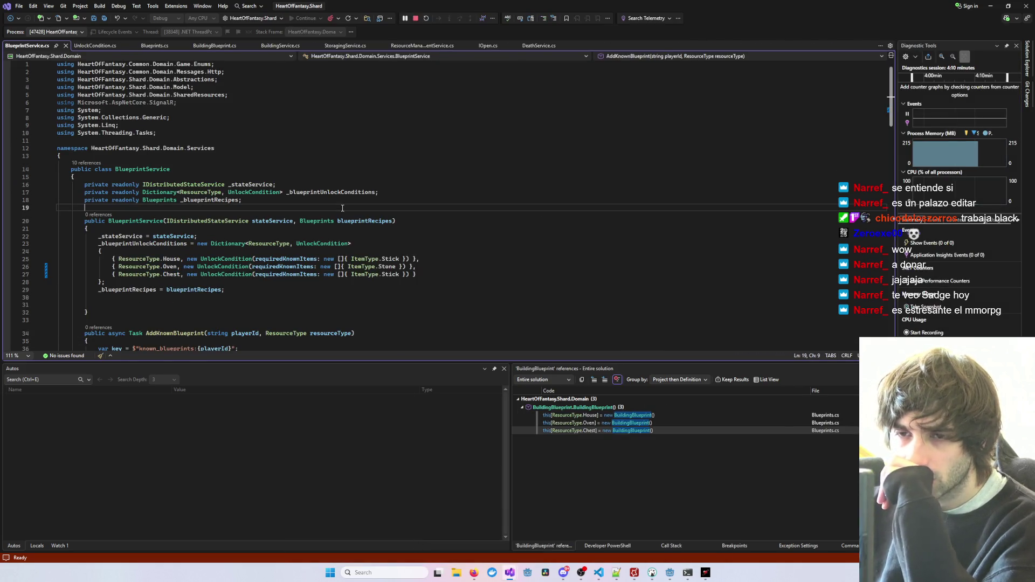
pyautogui.scroll(-5, 178, 272)
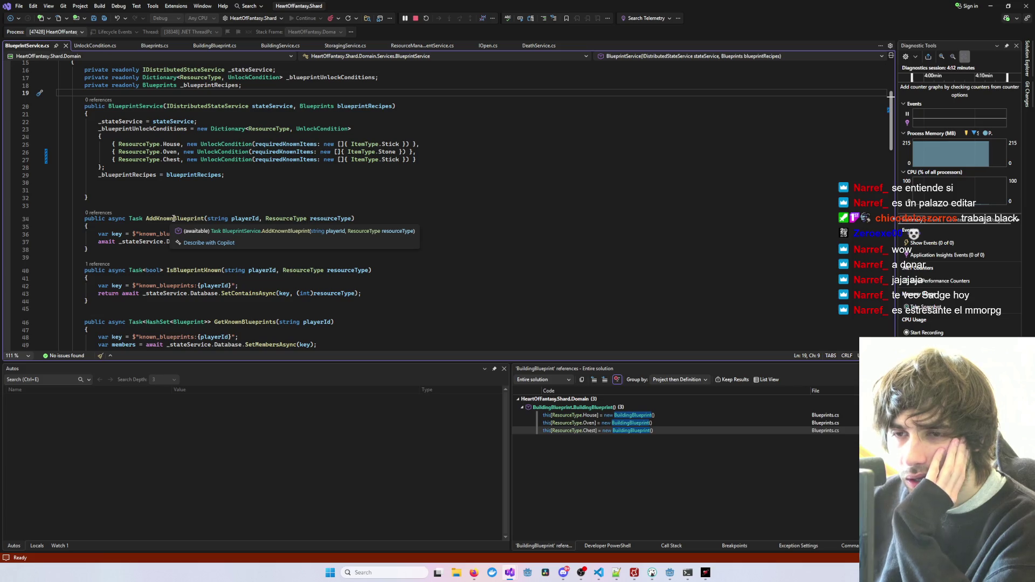
pyautogui.rightClick(171, 221)
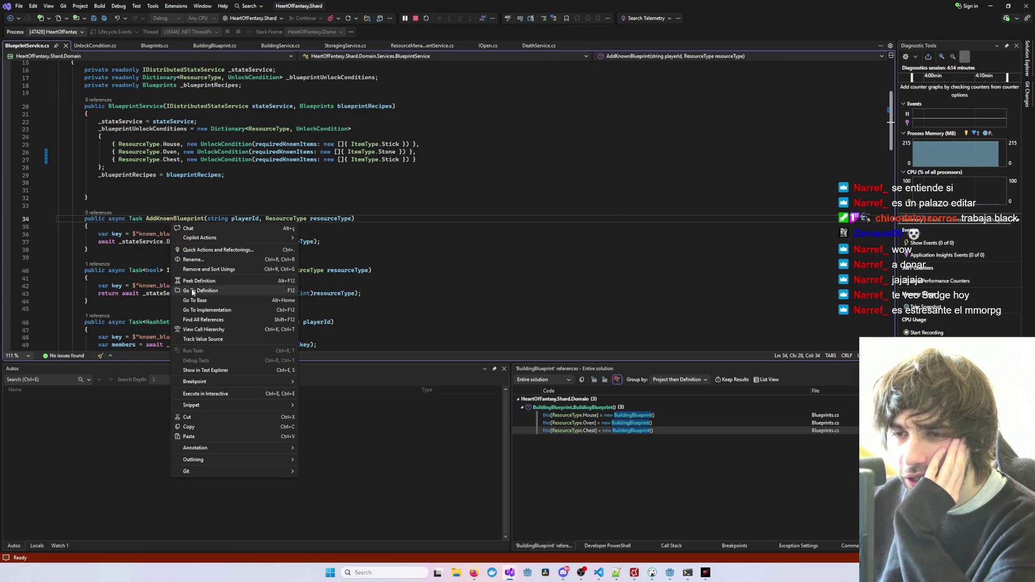
pyautogui.click(134, 270)
pyautogui.scroll(-3, 178, 260)
pyautogui.scroll(-3, 177, 259)
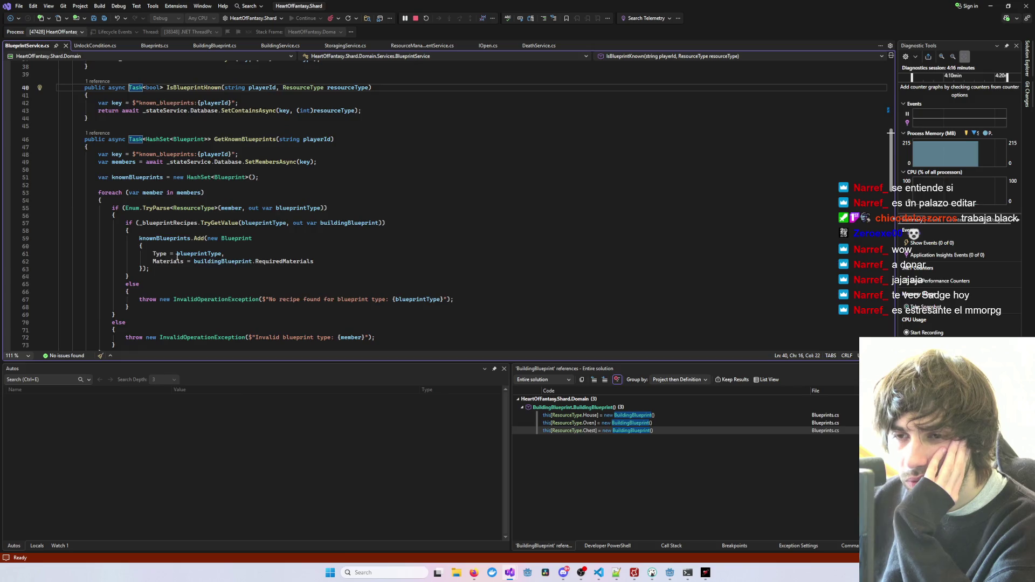
pyautogui.scroll(4, 177, 259)
pyautogui.rightClick(172, 174)
pyautogui.press('Escape')
# Step: Highlight the AddKnownBlueprint, TryUnlockBlueprints and UnlockBlueprint names in BlueprintService.cs
pyautogui.doubleClick(176, 172)
pyautogui.scroll(-13, 157, 240)
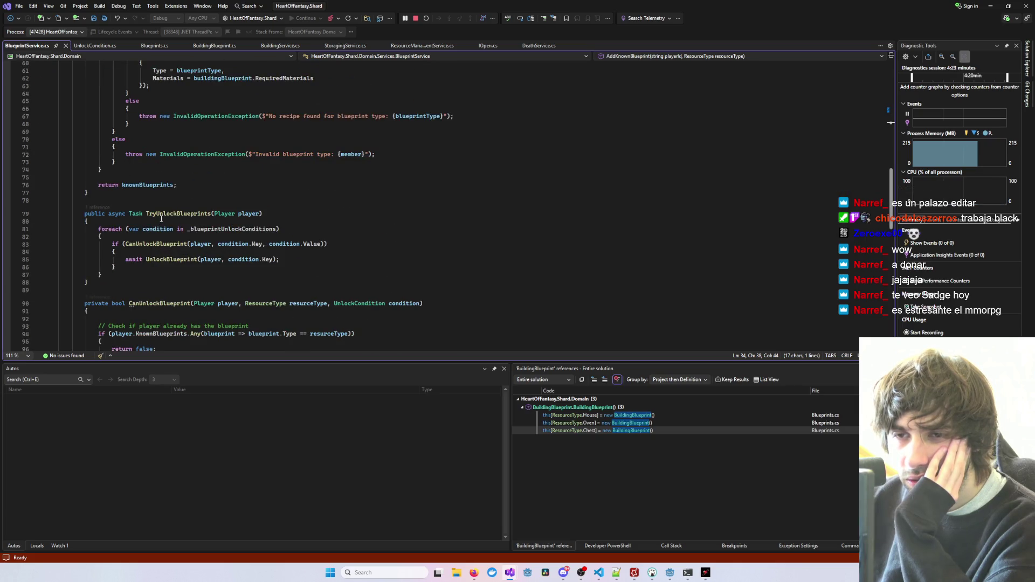
pyautogui.doubleClick(161, 214)
pyautogui.scroll(7, 164, 216)
pyautogui.scroll(7, 165, 216)
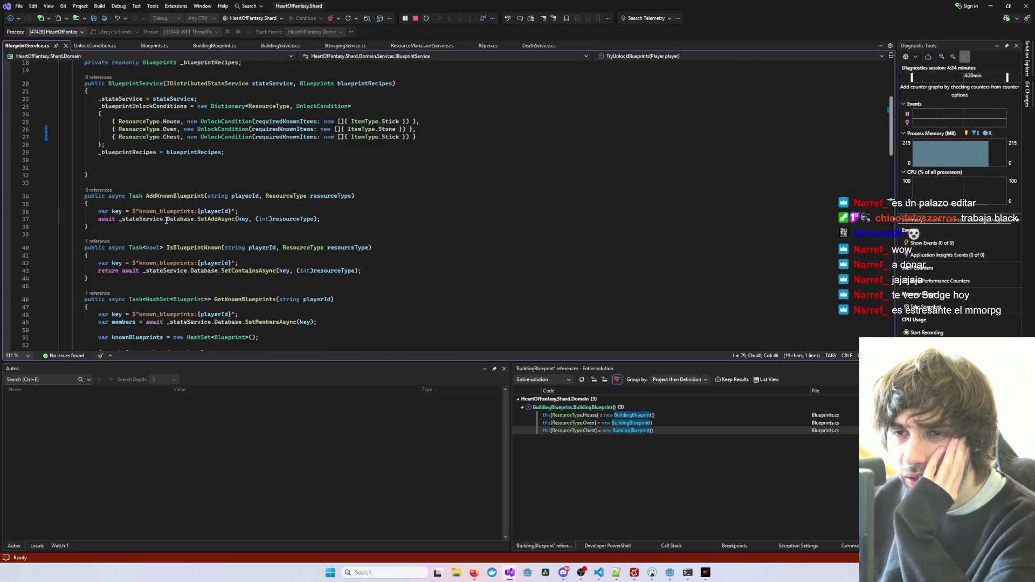
pyautogui.scroll(-16, 166, 220)
pyautogui.doubleClick(171, 213)
pyautogui.scroll(-10, 178, 227)
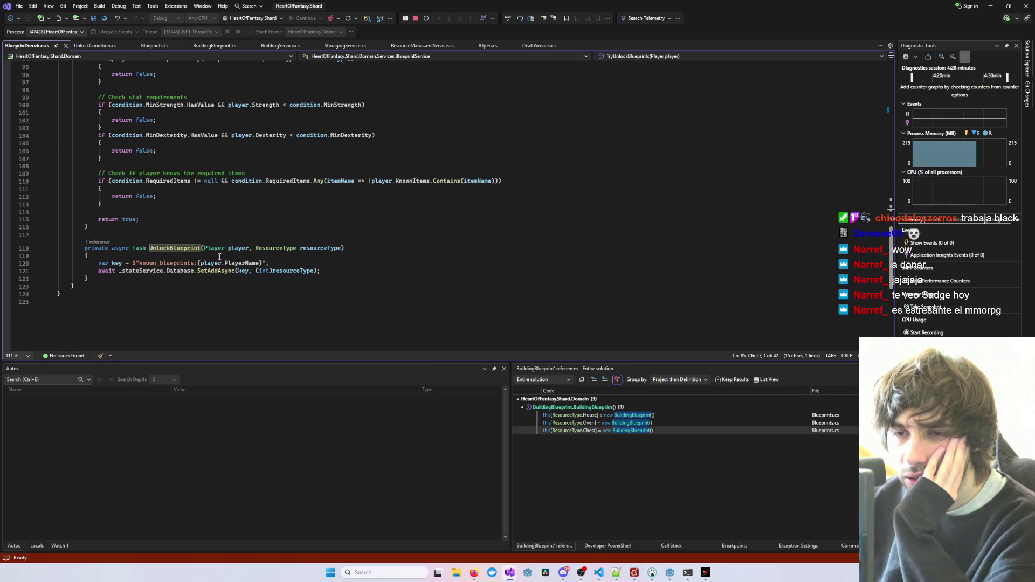
pyautogui.scroll(20, 148, 263)
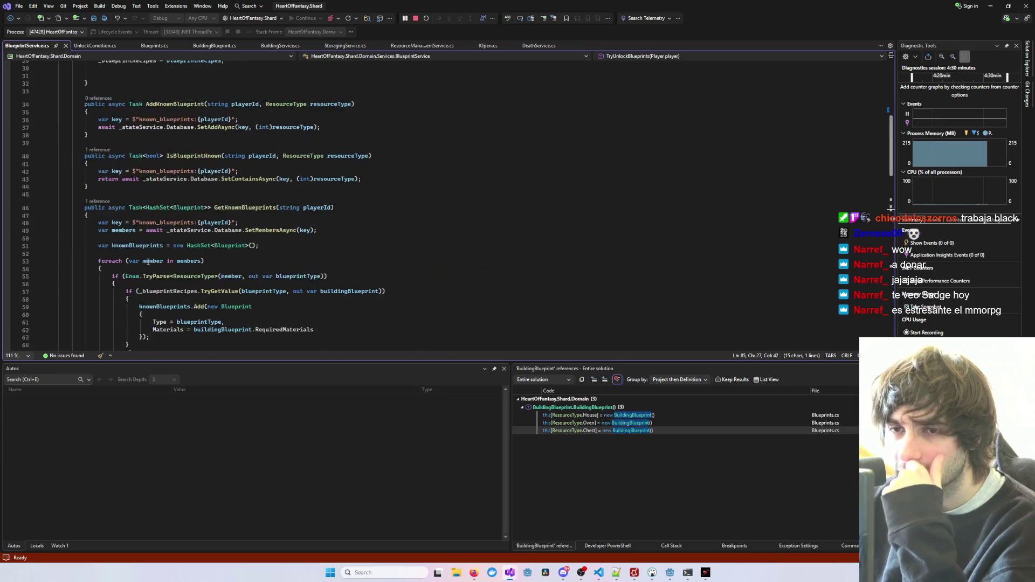
pyautogui.scroll(3, 148, 262)
# Step: Comment out the AddKnownBlueprint method and save BlueprintService.cs
pyautogui.moveTo(111, 210); pyautogui.dragTo(38, 172)
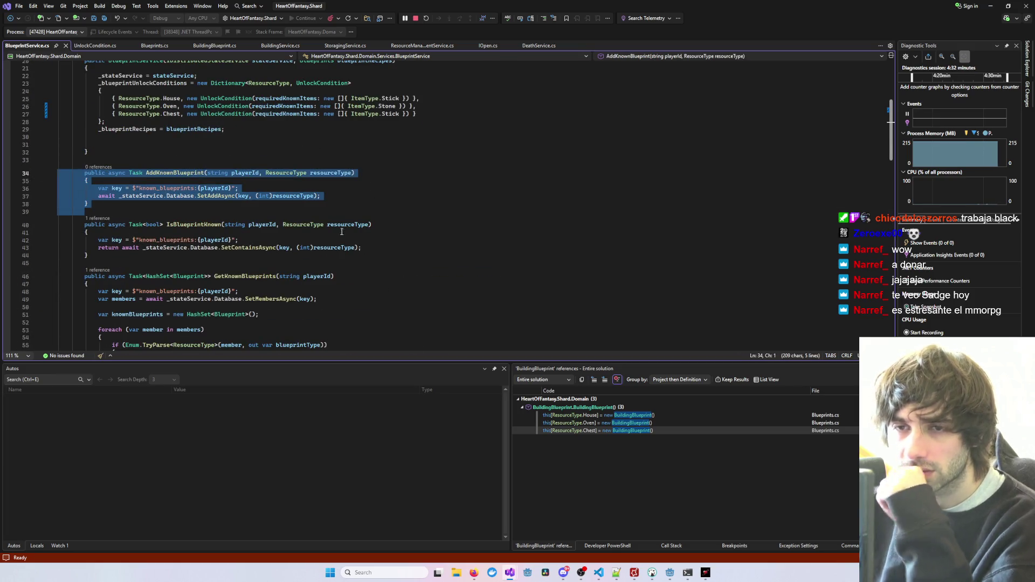
pyautogui.hotkey('ctrl', 'k')
pyautogui.hotkey('ctrl', 'c')
pyautogui.click(440, 250)
pyautogui.hotkey('ctrl', 's')
# Step: Find all references to UnlockBlueprint and jump to its call in TryUnlockBlueprints
pyautogui.scroll(-20, 315, 217)
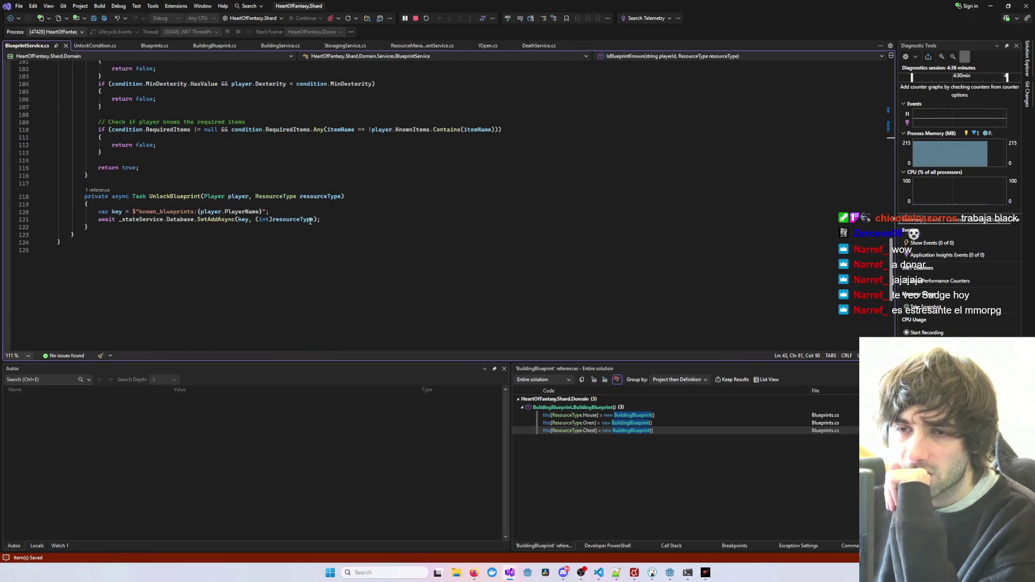
pyautogui.scroll(20, 219, 203)
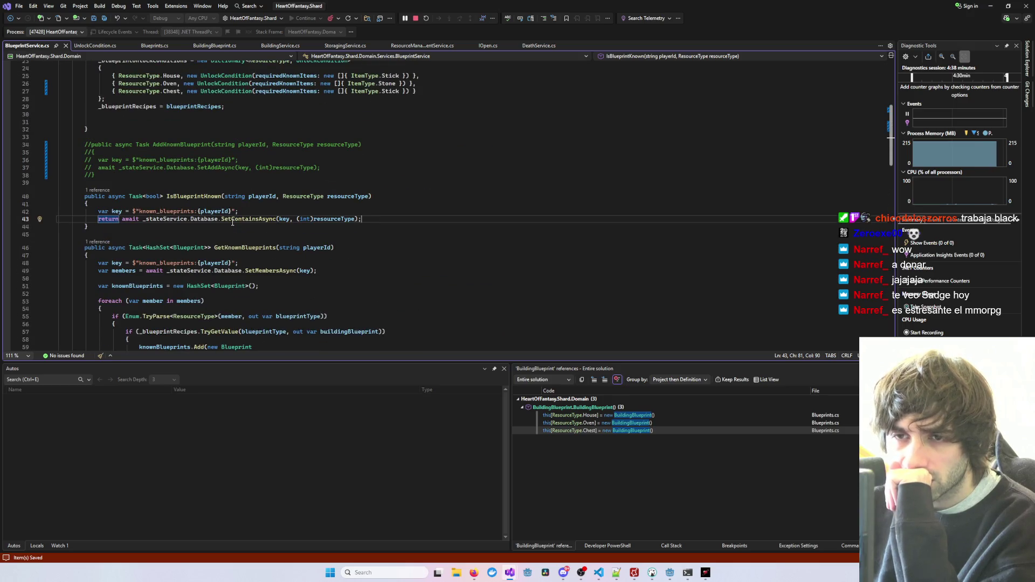
pyautogui.scroll(-20, 232, 223)
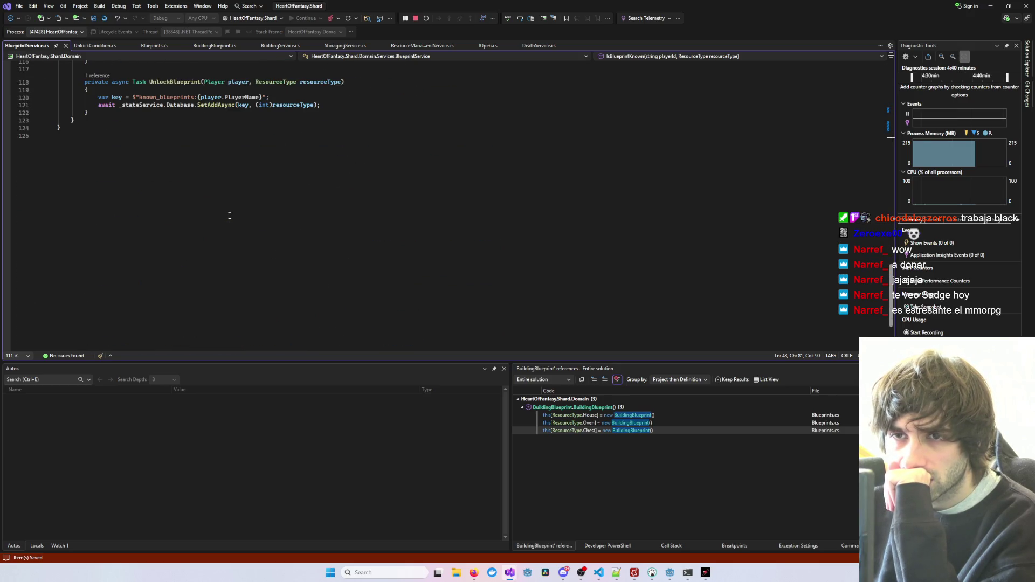
pyautogui.scroll(7, 175, 201)
pyautogui.rightClick(169, 219)
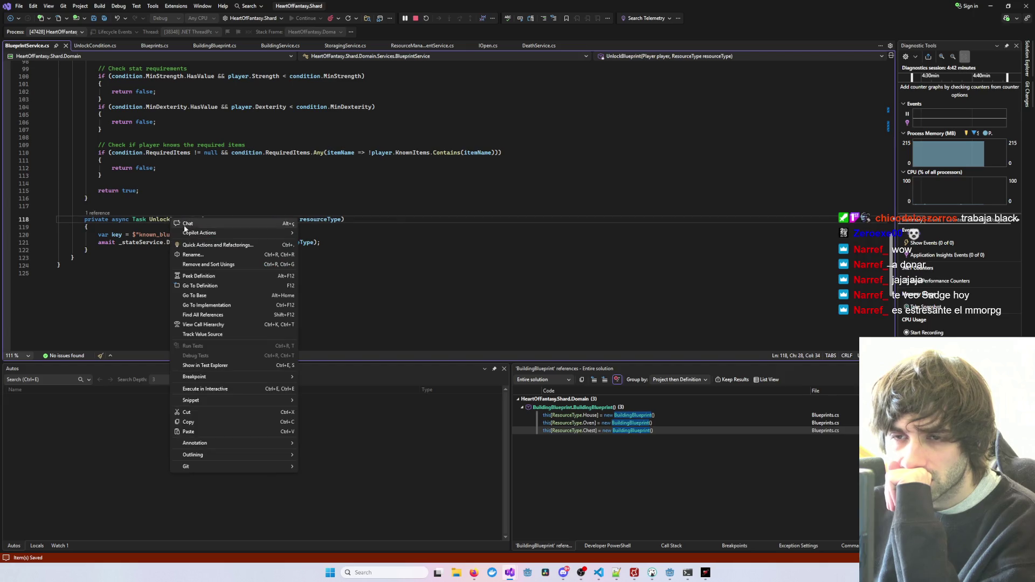
pyautogui.click(214, 311)
pyautogui.doubleClick(614, 416)
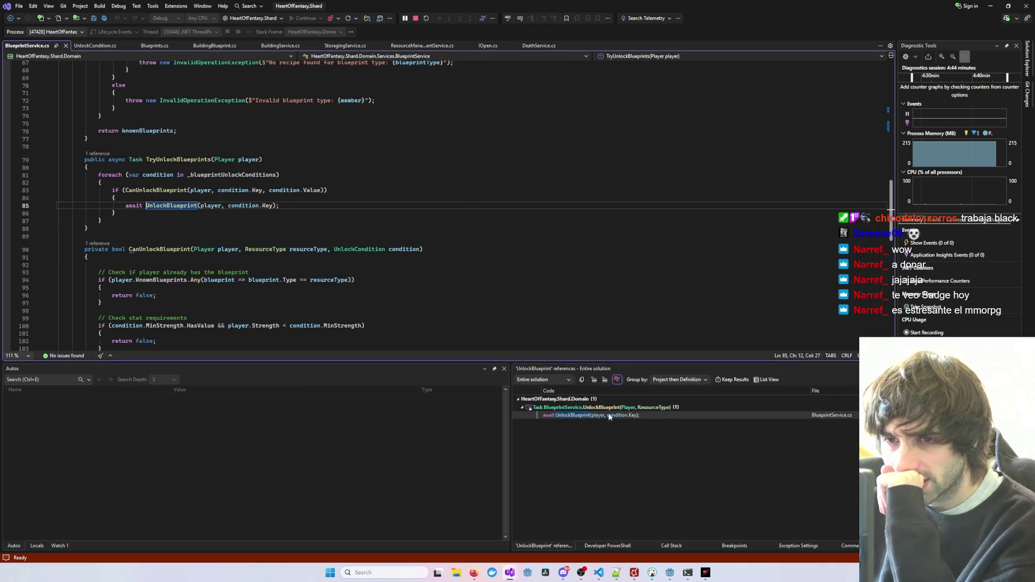
# Step: Find references to TryUnlockBlueprints and inspect its call on line 83 of KnownItemsService.cs
pyautogui.rightClick(170, 156)
pyautogui.click(216, 259)
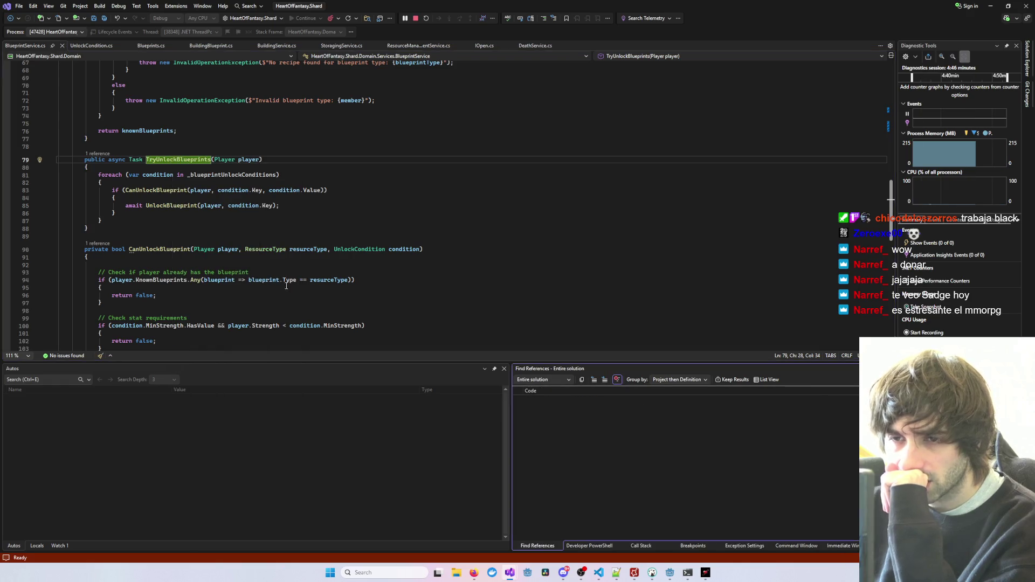
pyautogui.doubleClick(598, 416)
pyautogui.scroll(10, 234, 228)
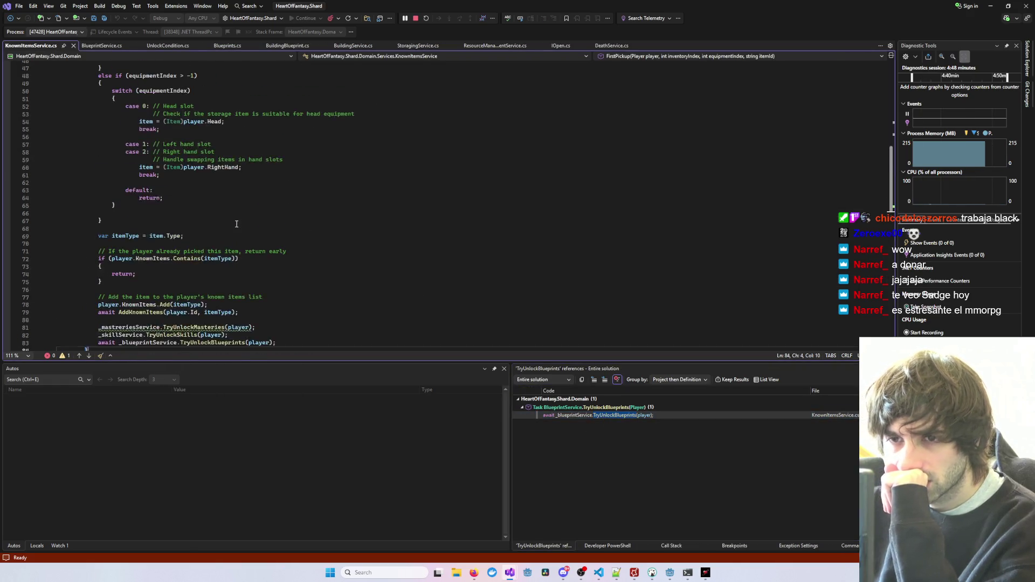
pyautogui.scroll(4, 234, 228)
pyautogui.scroll(-14, 231, 231)
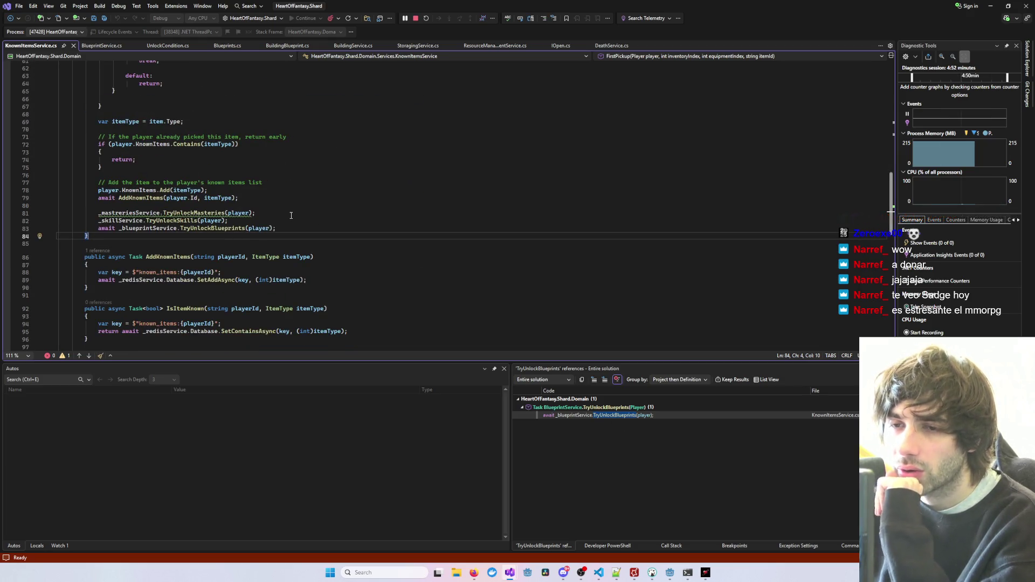
pyautogui.click(249, 228)
pyautogui.tripleClick(248, 228)
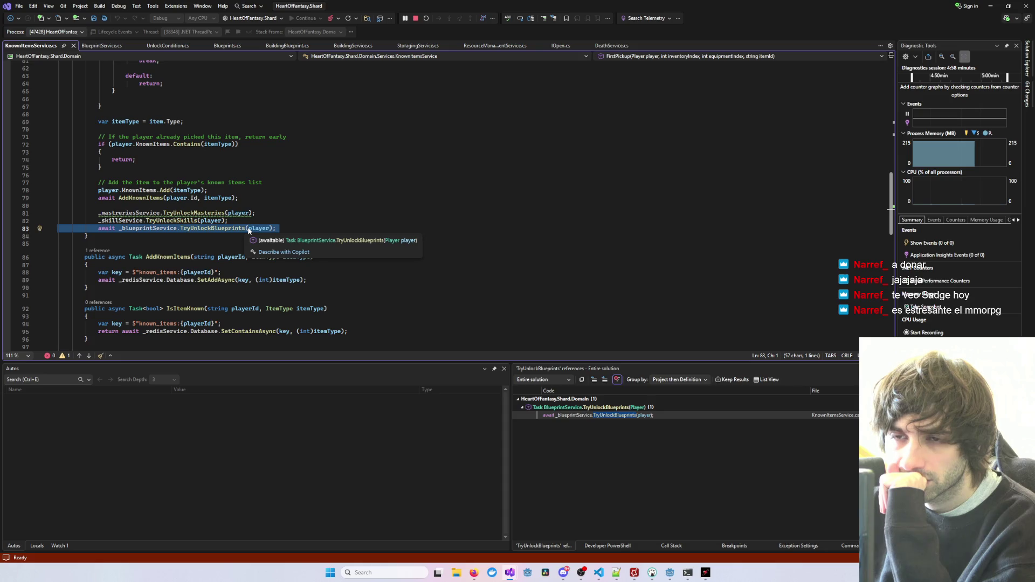
pyautogui.click(324, 187)
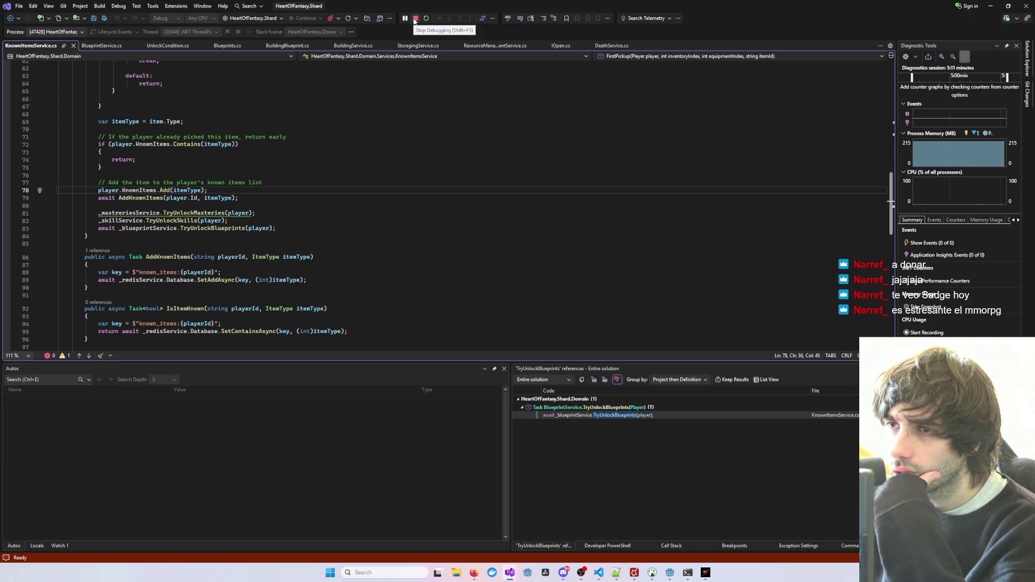
# Step: Stop the server debug session, clear the Blueprints filter, and review the three TryUnlock calls
pyautogui.click(415, 19)
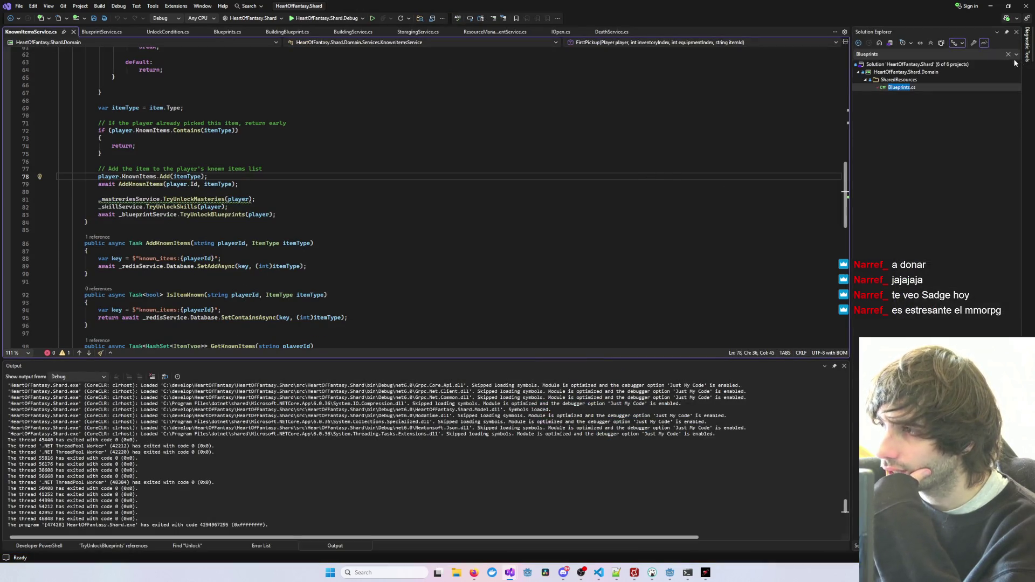
pyautogui.click(1008, 55)
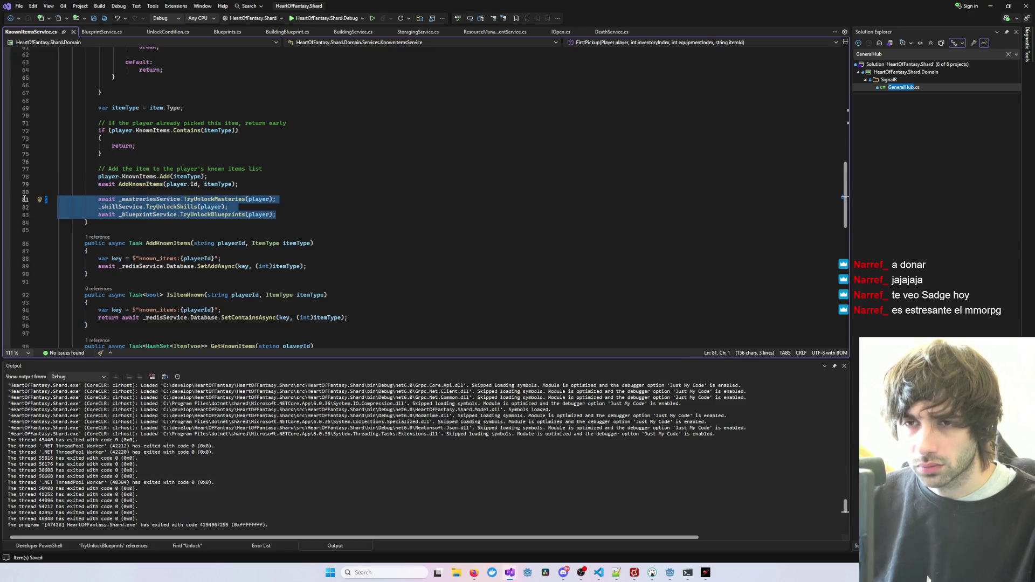
pyautogui.click(191, 164)
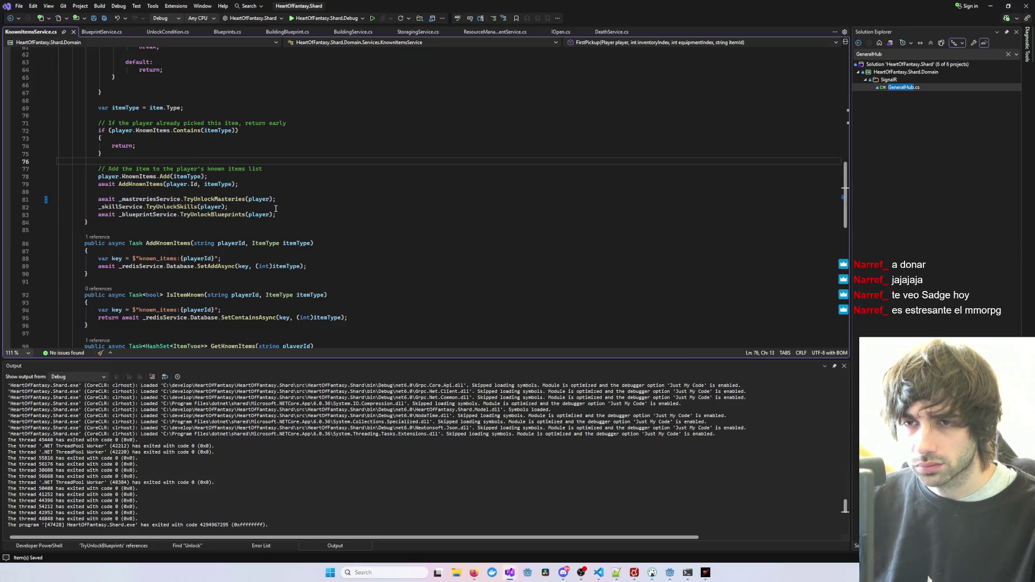
pyautogui.moveTo(290, 215); pyautogui.dragTo(97, 198)
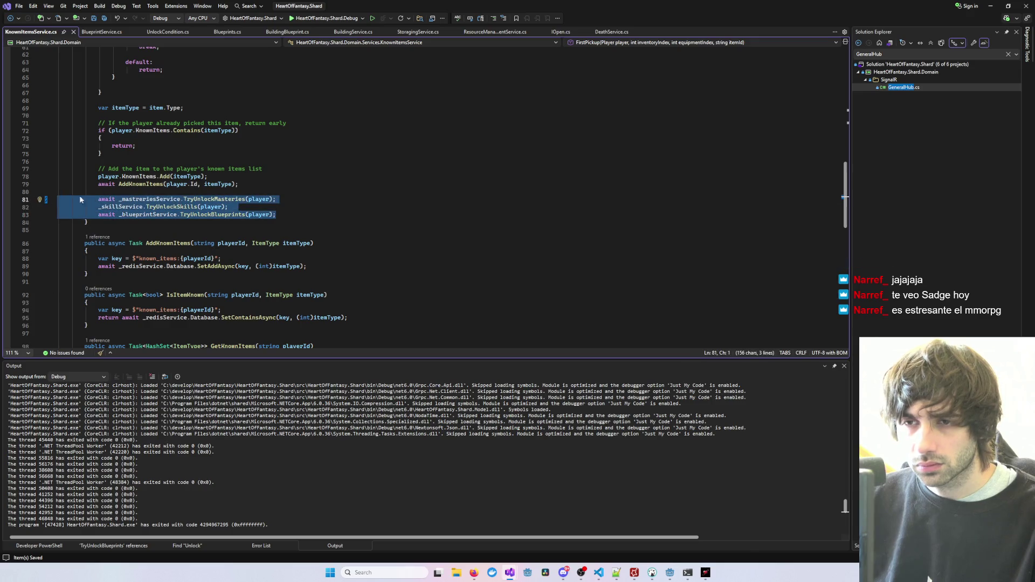
pyautogui.click(406, 190)
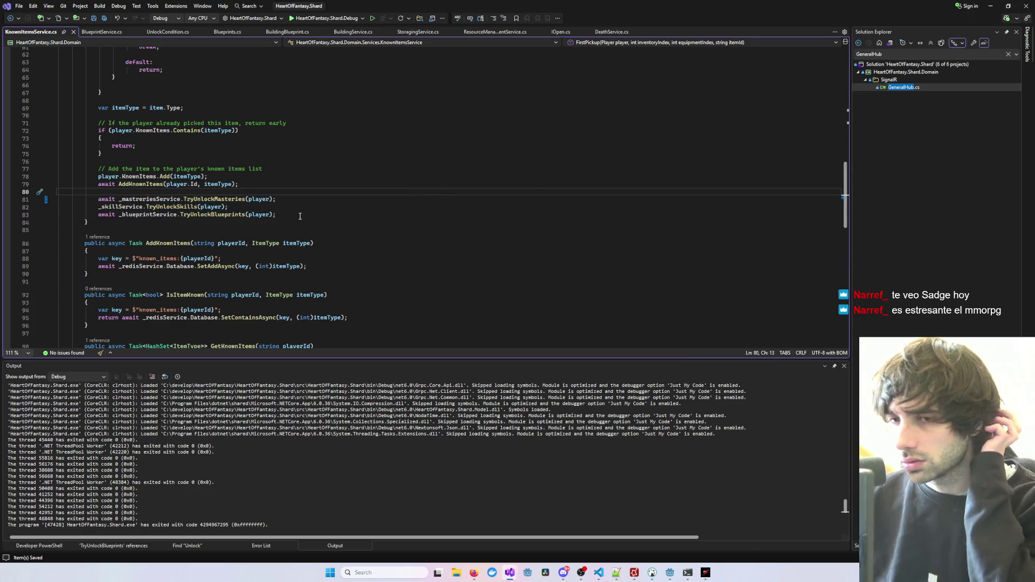
# Step: Change TryUnlockSkills from void to async Task in SkillService.cs and save
pyautogui.rightClick(183, 211)
pyautogui.click(232, 272)
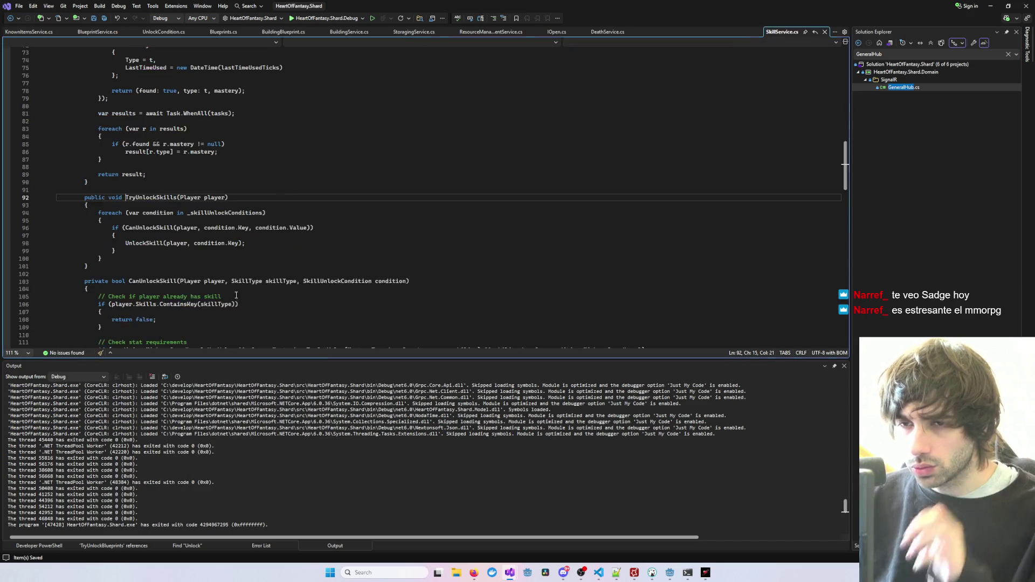
pyautogui.doubleClick(115, 203)
pyautogui.write('async Ta')
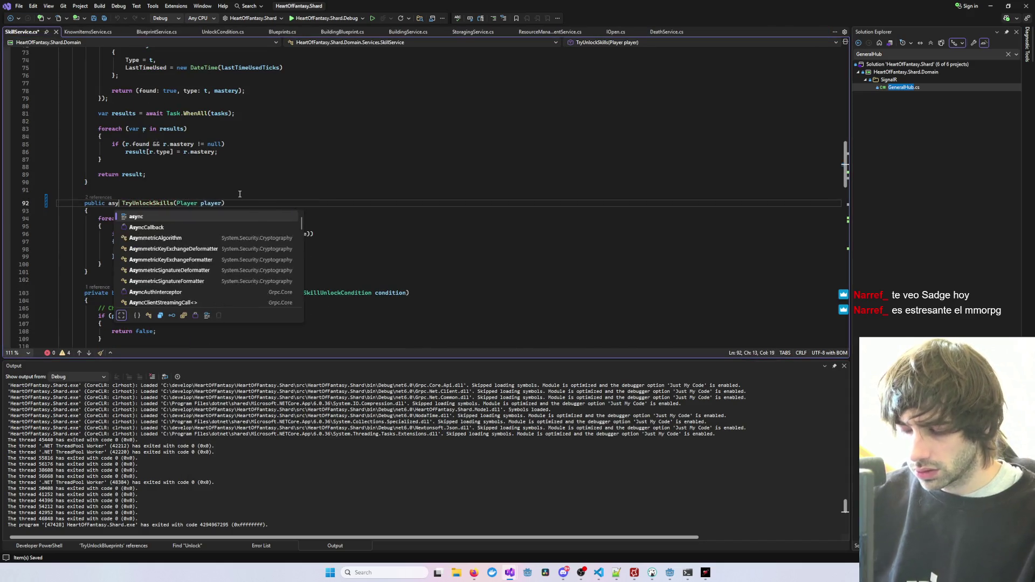
pyautogui.press('Tab')
pyautogui.hotkey('ctrl', 's')
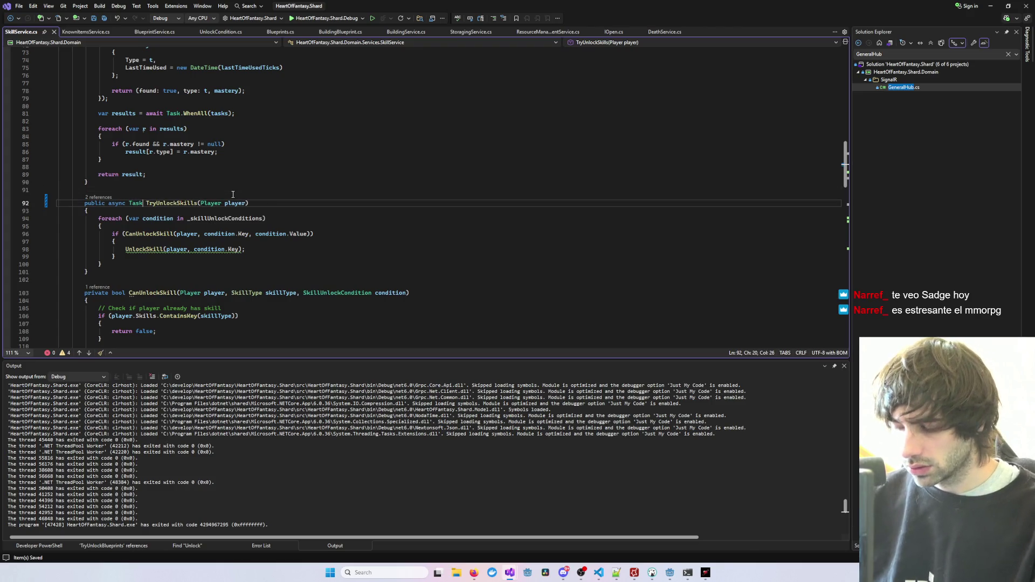
# Step: Add await before the TryUnlockSkills call in KnownItemsService.cs and save
pyautogui.hotkey('ctrl', '-')
pyautogui.press('Home')
pyautogui.write('await')
pyautogui.hotkey('ctrl', 's')
pyautogui.hotkey('shift', 'Home')
pyautogui.write('await')
pyautogui.hotkey('ctrl', 's')
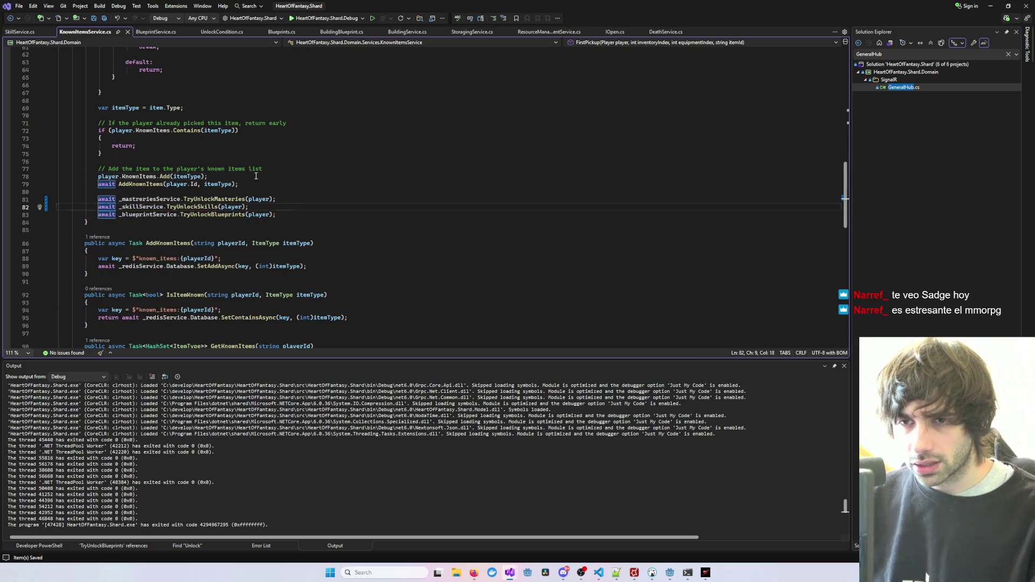
# Step: Review the skills and blueprints unlock calls, then open GeneralHub.cs
pyautogui.click(232, 235)
pyautogui.moveTo(276, 215); pyautogui.dragTo(71, 199)
pyautogui.doubleClick(899, 89)
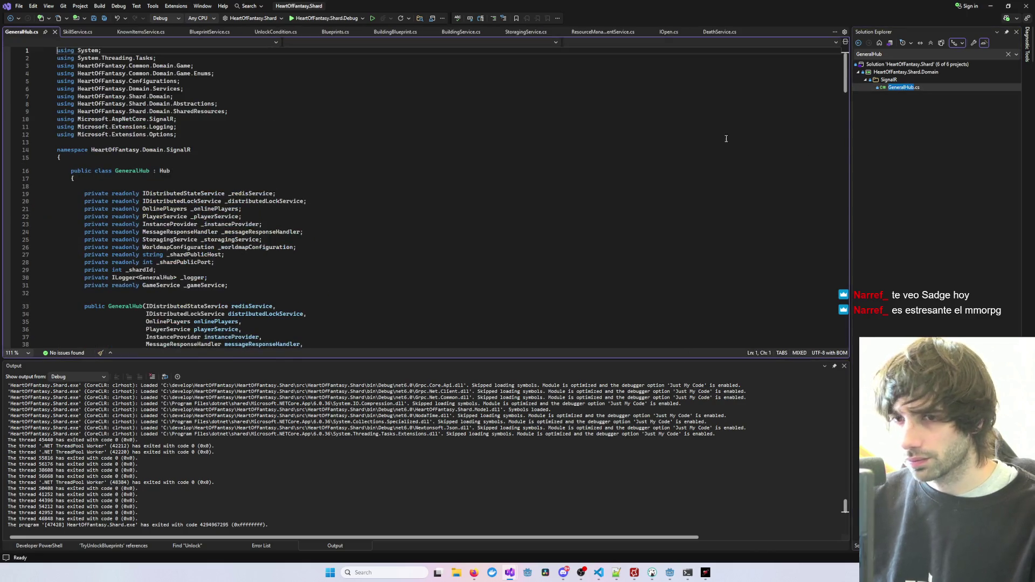
# Step: Paste the three unlock calls into OnConnectedAsync in GeneralHub.cs and save
pyautogui.scroll(-20, 456, 260)
pyautogui.scroll(5, 346, 224)
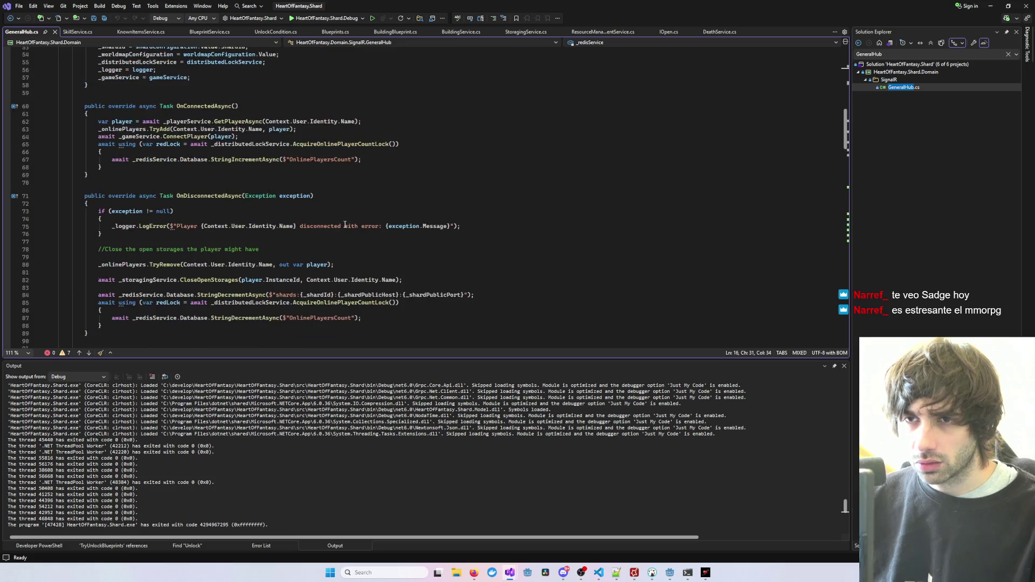
pyautogui.click(140, 152)
pyautogui.press('Down')
pyautogui.press('Down')
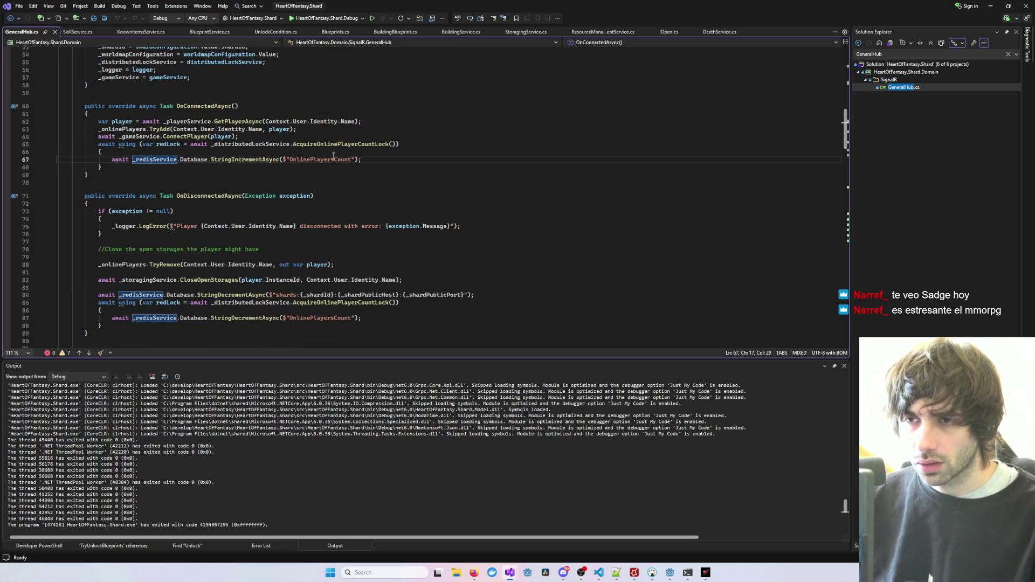
pyautogui.click(477, 138)
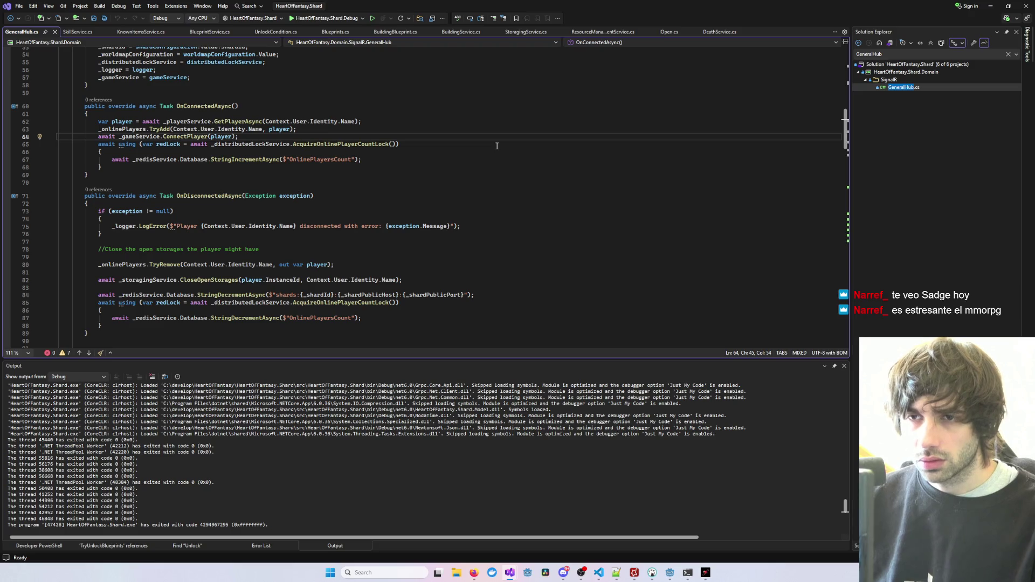
pyautogui.write('await _masteriesService.TryUnlockMasteries(player); await _skillService.TryUnlockSkills(player); await _blueprintService.TryUnlockBlueprints(player);')
pyautogui.hotkey('ctrl', 's')
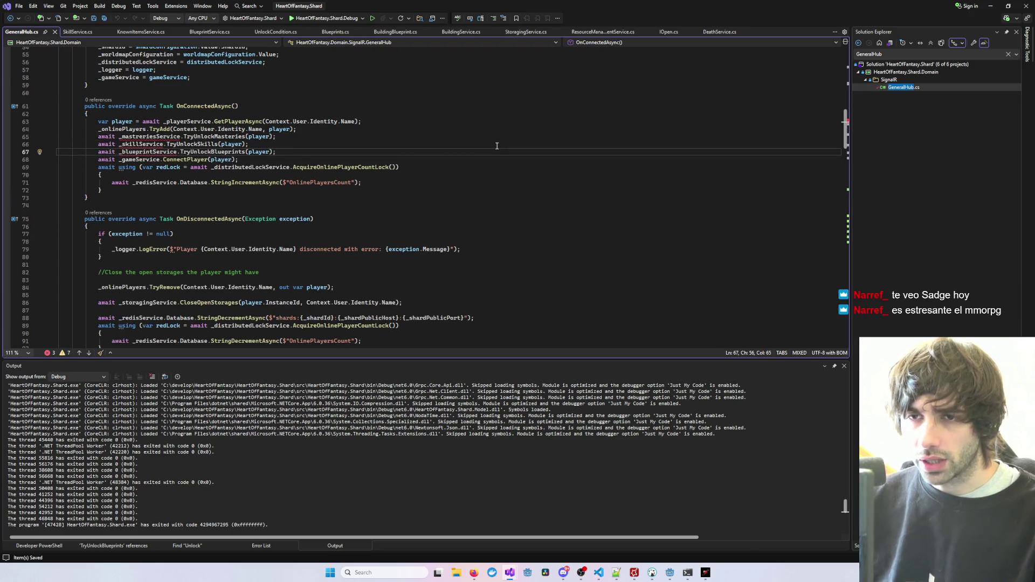
# Step: Duplicate the _gameService field into a MasteriesService field named _masteriesService
pyautogui.scroll(12, 200, 120)
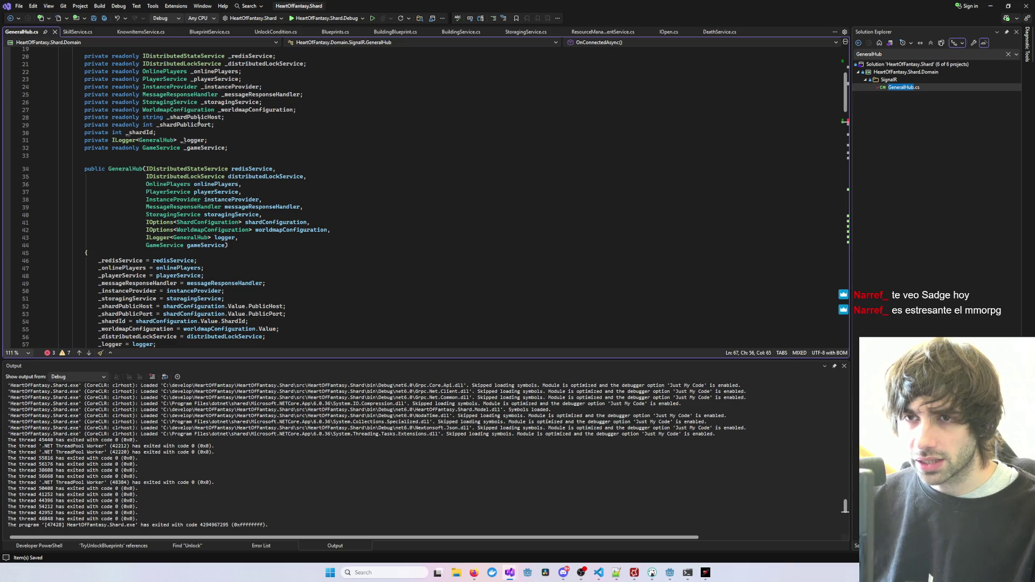
pyautogui.click(250, 148)
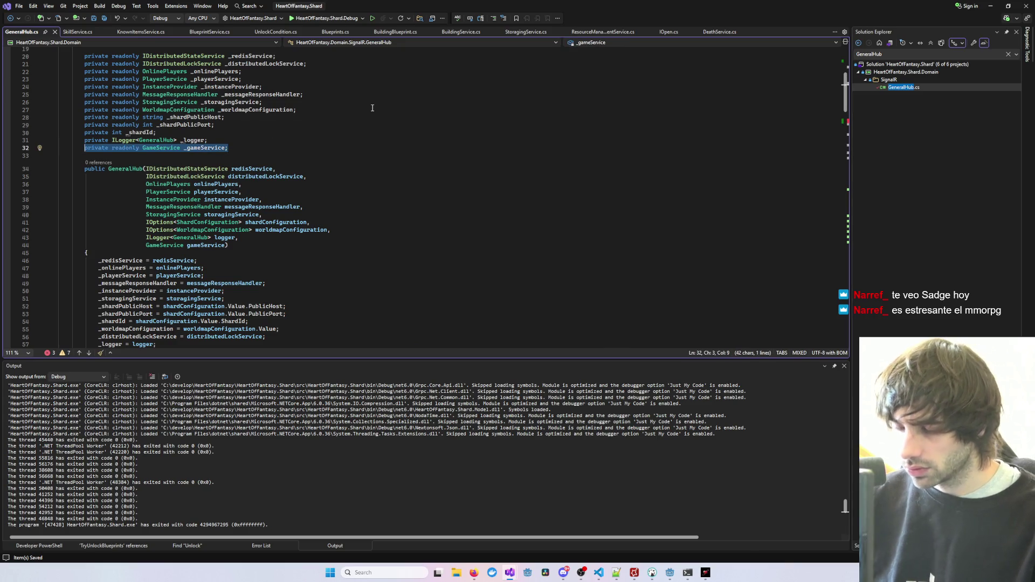
pyautogui.hotkey('ctrl', 'd')
pyautogui.hotkey('ctrl', 'Left')
pyautogui.hotkey('ctrl', 'Left')
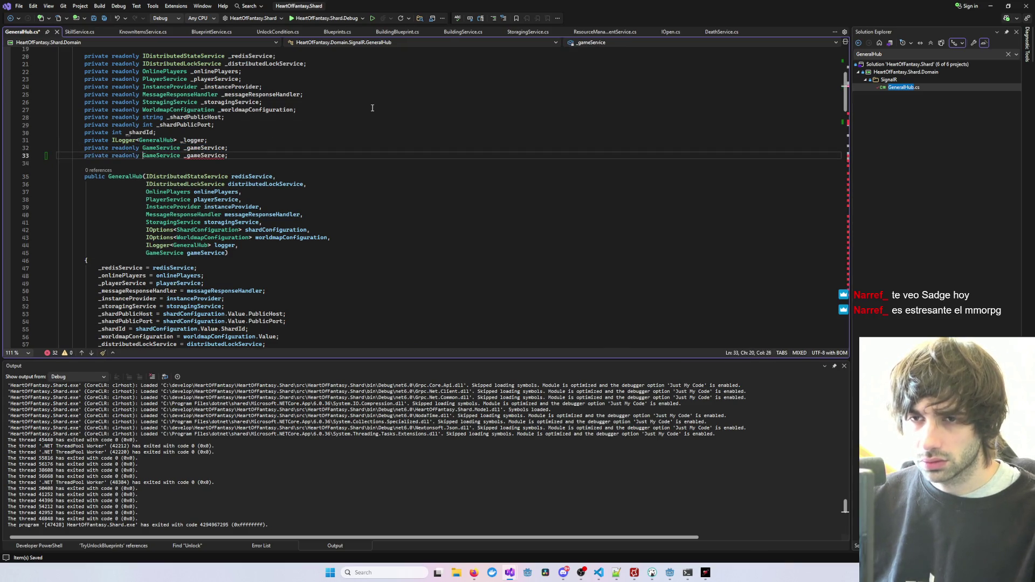
pyautogui.hotkey('ctrl', 'shift', 'Right')
pyautogui.hotkey('ctrl', 'shift', 'Right')
pyautogui.write('t')
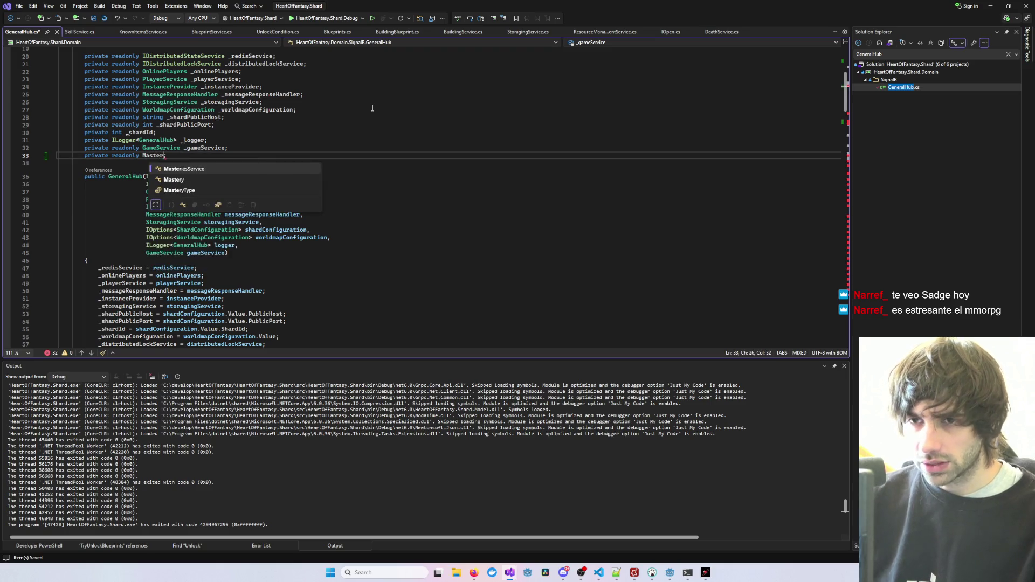
pyautogui.press('Tab')
pyautogui.write('_masteriesService')
# Step: Check the _masteriesService definition used in OnConnectedAsync, then switch back to KnownItemsService.cs
pyautogui.scroll(-1, 371, 108)
pyautogui.scroll(-7, 370, 108)
pyautogui.click(142, 214)
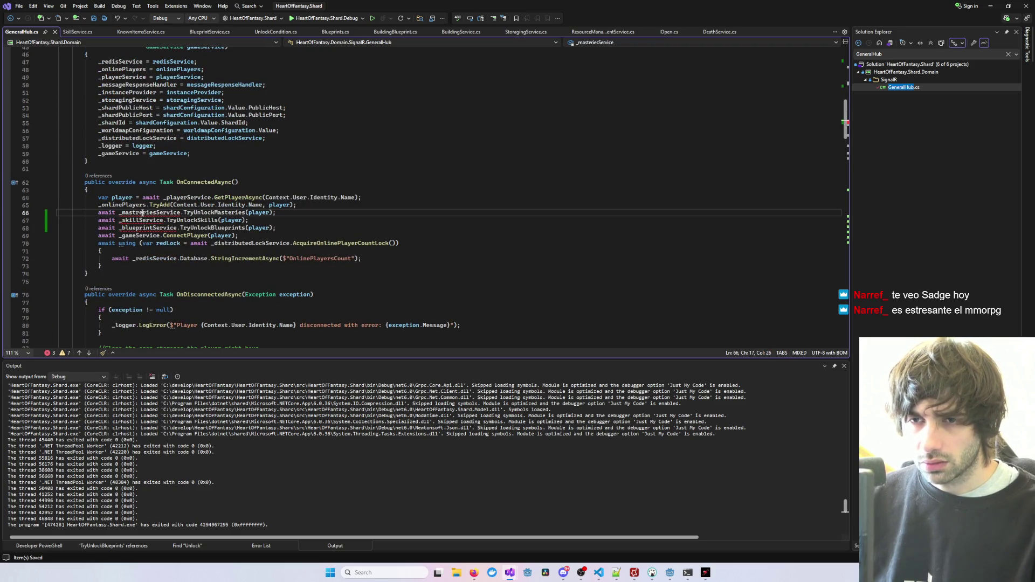
pyautogui.hotkey('ctrl', '-')
pyautogui.hotkey('ctrl', '-')
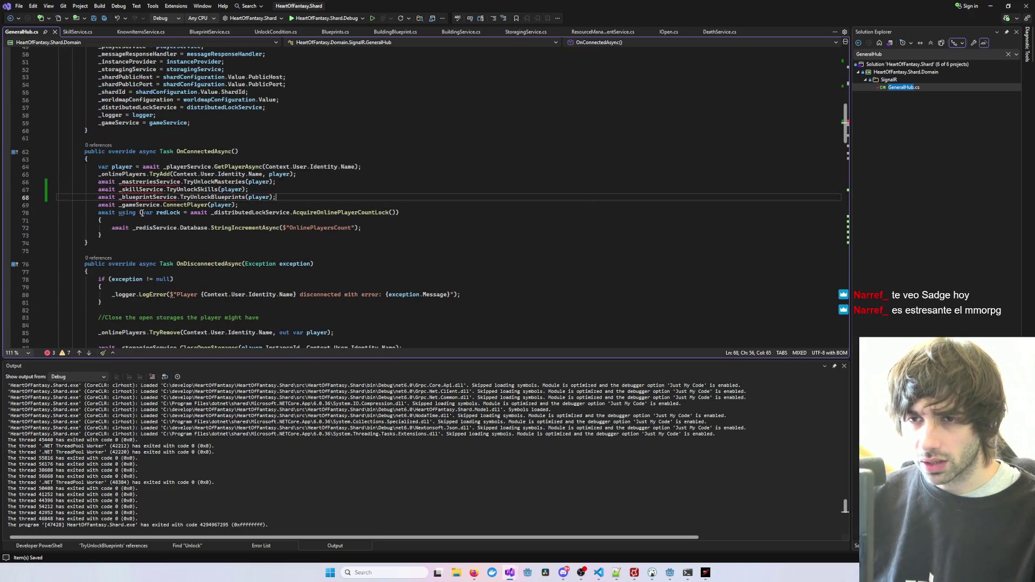
pyautogui.keyDown('shift'); pyautogui.click(138, 186); pyautogui.keyUp('shift')
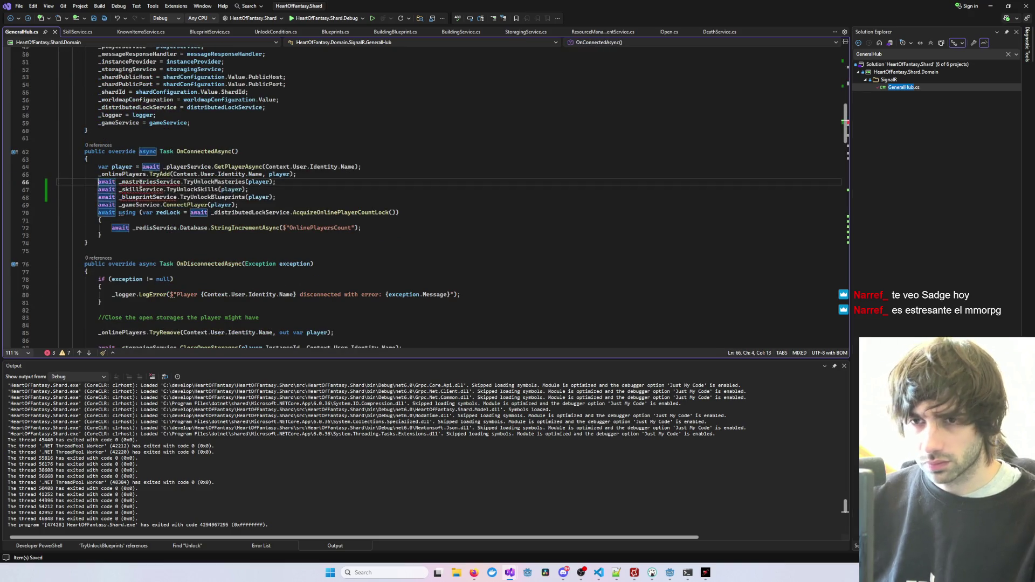
pyautogui.hotkey('ctrl', '-')
# Step: Rename the misspelled _mastreriesService field to _masteriesService, then close KnownItemsService.cs
pyautogui.click(149, 201)
pyautogui.hotkey('ctrl', 'r')
pyautogui.hotkey('ctrl', 'r')
pyautogui.press('Right')
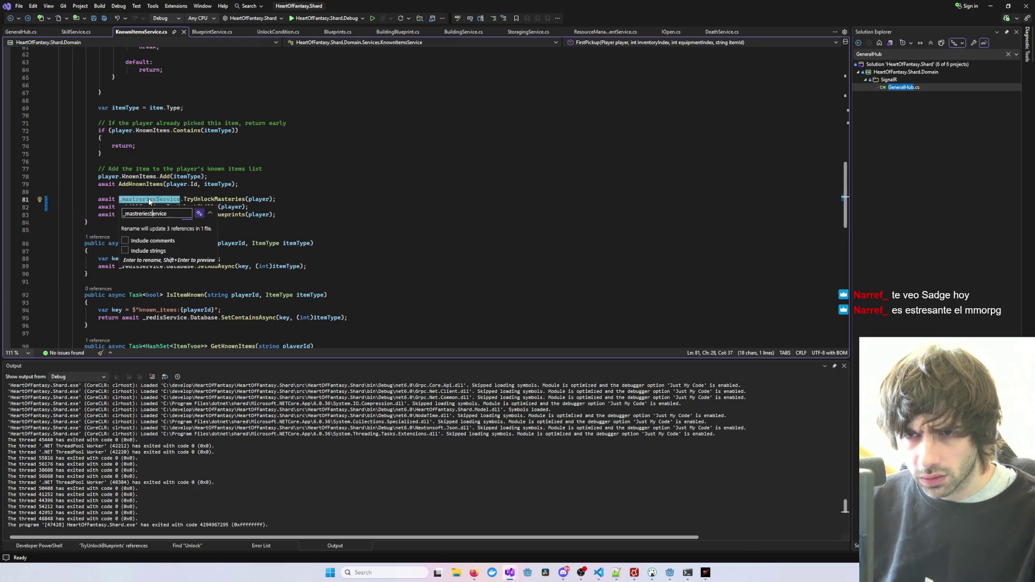
pyautogui.press('BackSpace')
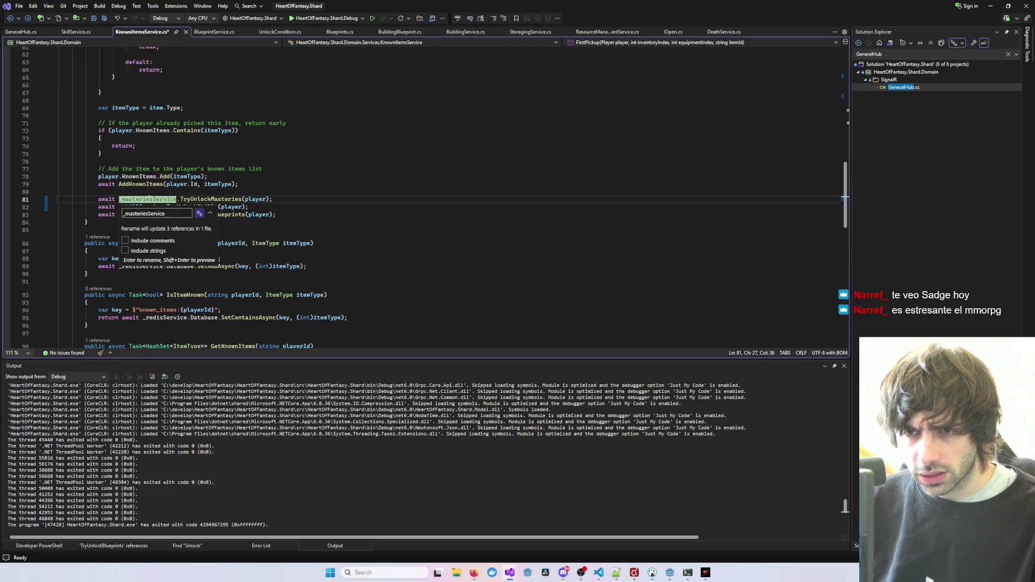
pyautogui.press('Return')
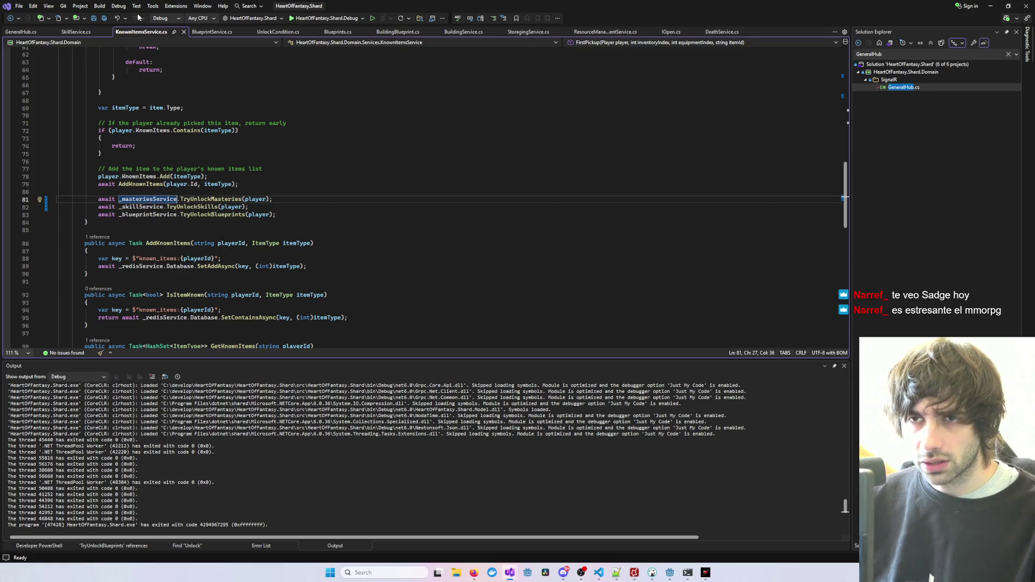
pyautogui.middleClick(134, 35)
pyautogui.click(264, 248)
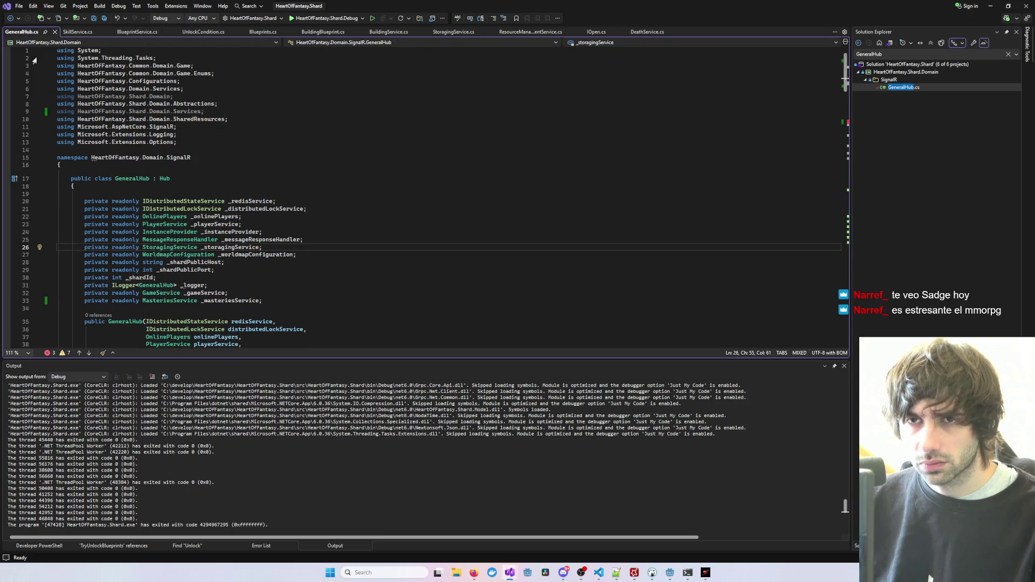
# Step: Fix the misspelled masteries call in OnConnectedAsync to use the _masteriesService field
pyautogui.scroll(-3, 216, 216)
pyautogui.doubleClick(245, 232)
pyautogui.scroll(-15, 219, 219)
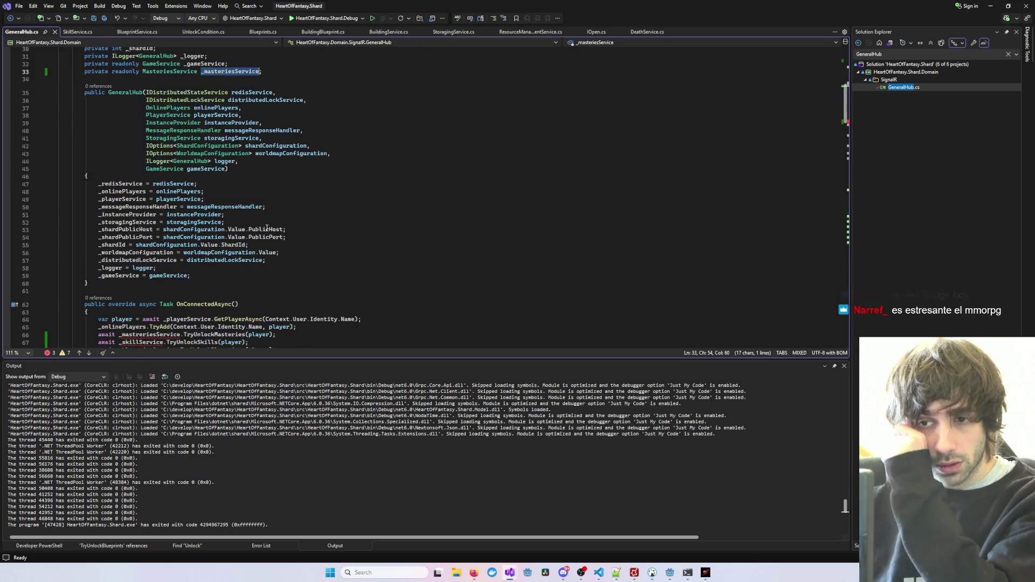
pyautogui.scroll(12, 220, 218)
pyautogui.click(228, 117)
pyautogui.hotkey('ctrl', 'c')
pyautogui.scroll(-9, 187, 312)
pyautogui.doubleClick(149, 178)
pyautogui.hotkey('ctrl', 'v')
pyautogui.scroll(7, 186, 216)
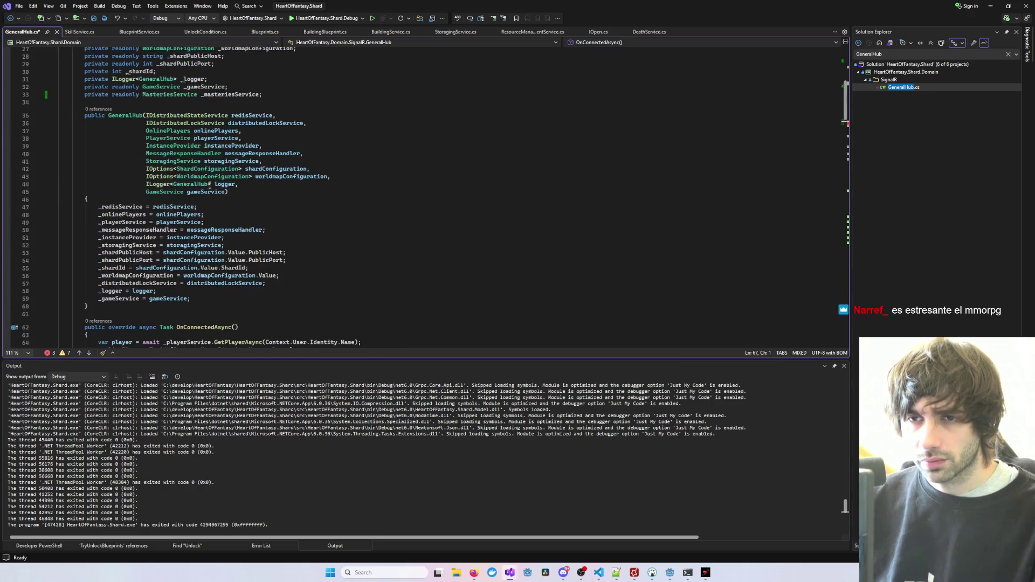
pyautogui.scroll(-5, 212, 202)
pyautogui.hotkey('ctrl', 'z')
pyautogui.click(136, 221)
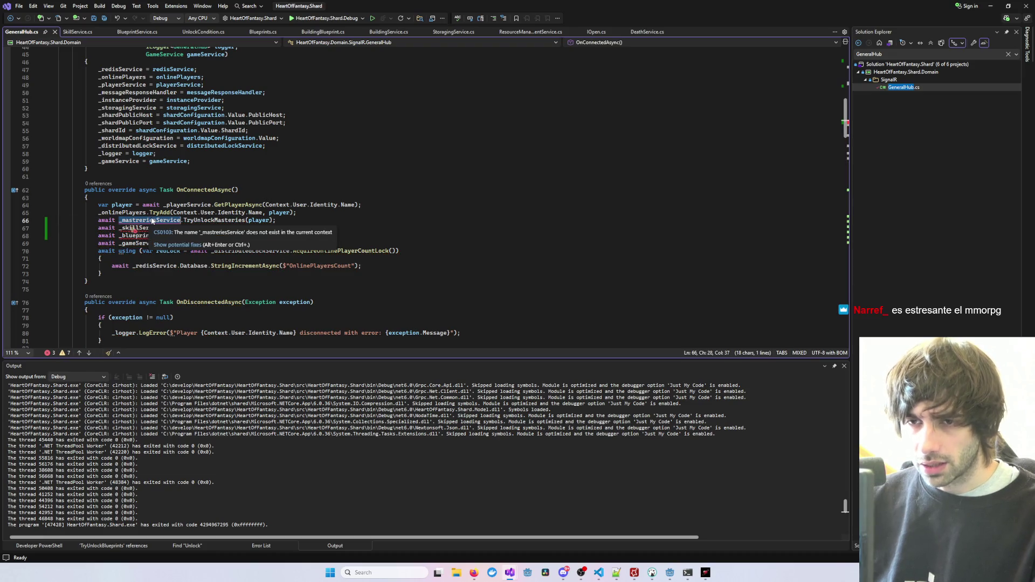
pyautogui.hotkey('ctrl', '.')
pyautogui.press('Return')
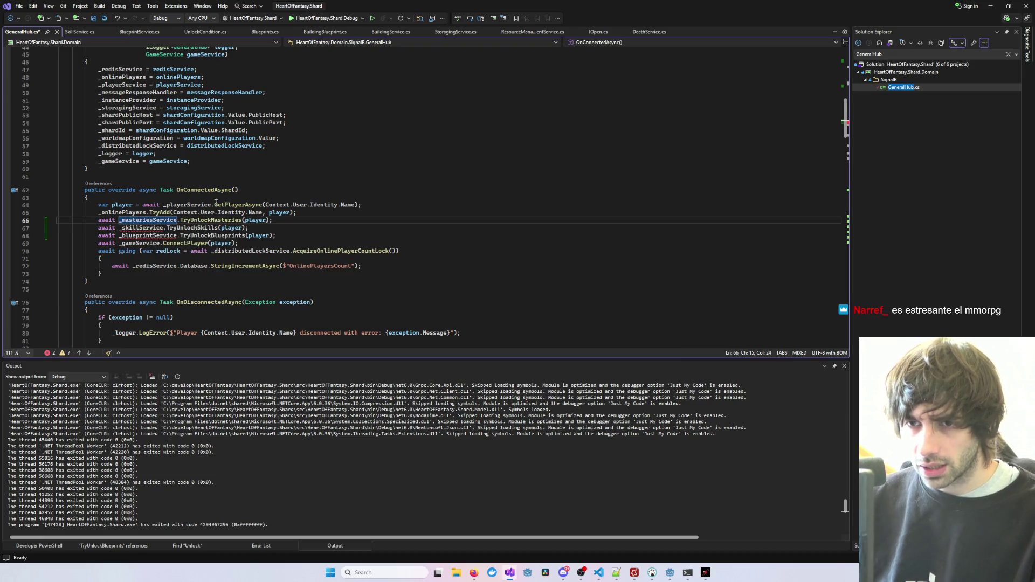
# Step: Add a SkillService _skillService field below the masteries field and save
pyautogui.scroll(9, 224, 199)
pyautogui.click(294, 163)
pyautogui.hotkey('shift', 'Home')
pyautogui.hotkey('ctrl', 'c')
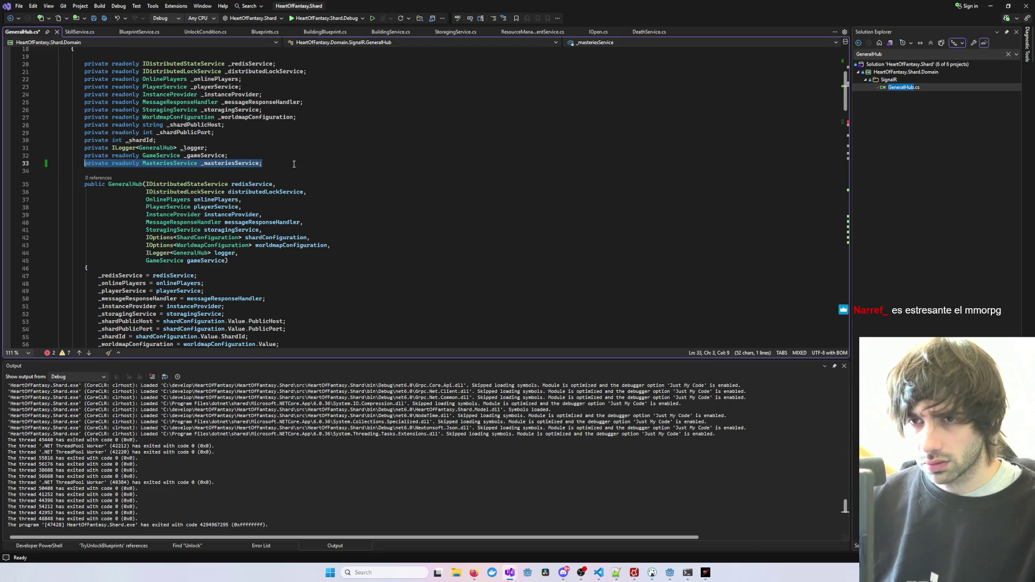
pyautogui.press('End')
pyautogui.press('Return')
pyautogui.hotkey('ctrl', 'v')
pyautogui.hotkey('ctrl', 'shift', 'Left')
pyautogui.hotkey('ctrl', 'shift', 'Left')
pyautogui.hotkey('ctrl', 'shift', 'Left')
pyautogui.write('SkillSe')
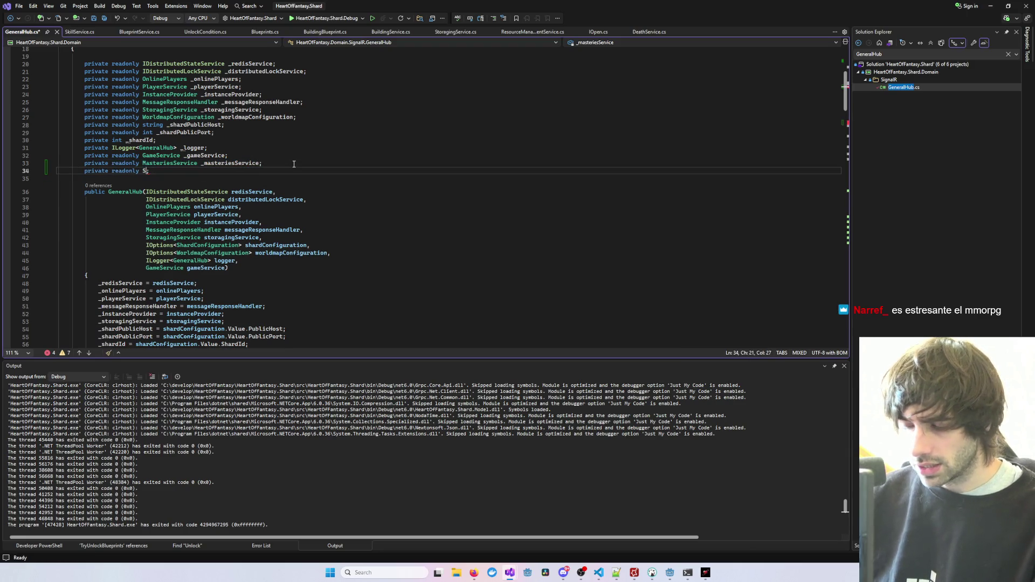
pyautogui.write('rvice _ski')
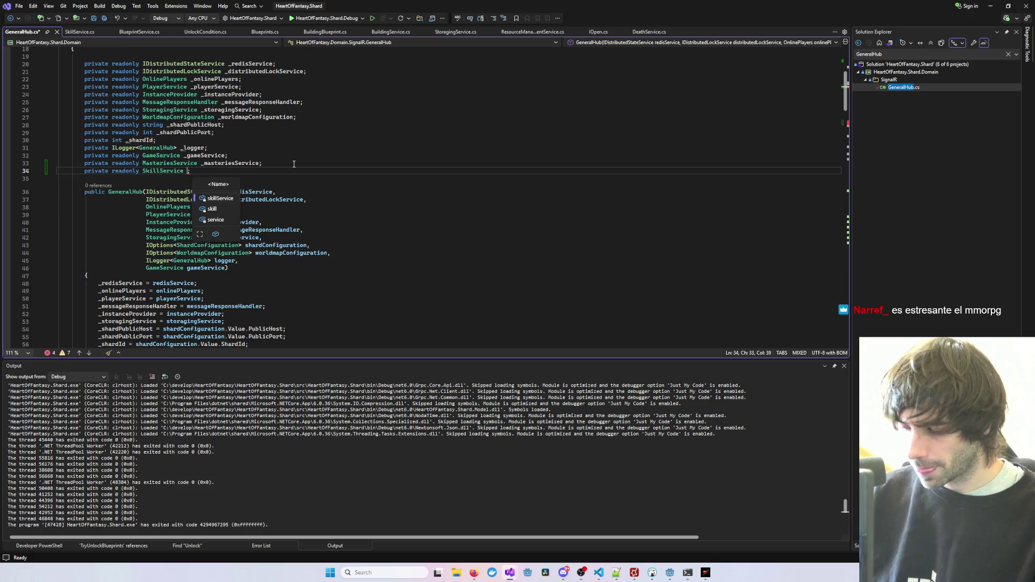
pyautogui.write('llService,')
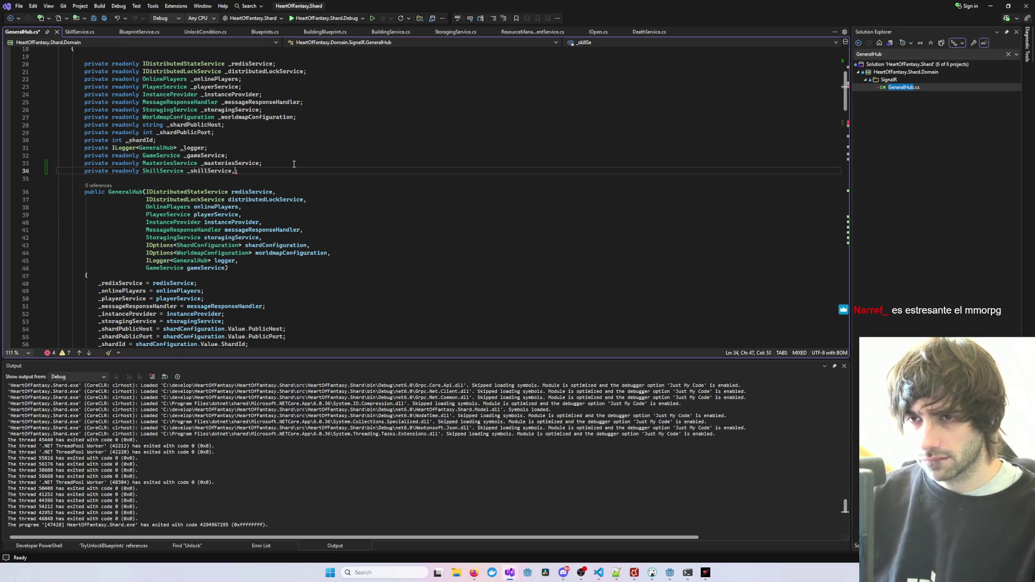
pyautogui.press('BackSpace')
pyautogui.hotkey('ctrl', 's')
pyautogui.scroll(-8, 291, 178)
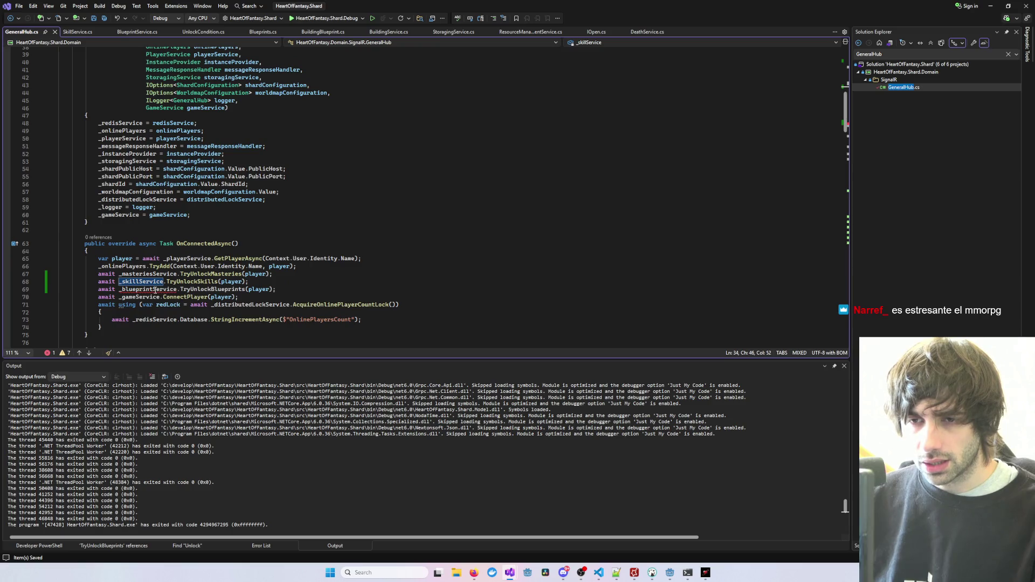
pyautogui.scroll(9, 287, 193)
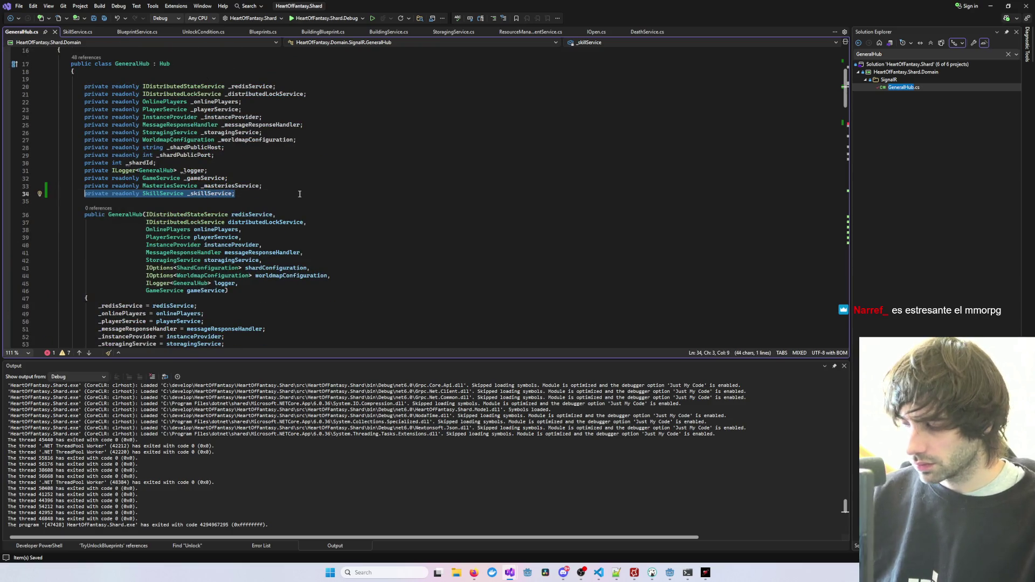
# Step: Add a BlueprintService field below it, initially named _blice
pyautogui.hotkey('ctrl', 'd')
pyautogui.hotkey('ctrl', 'shift', 'Right')
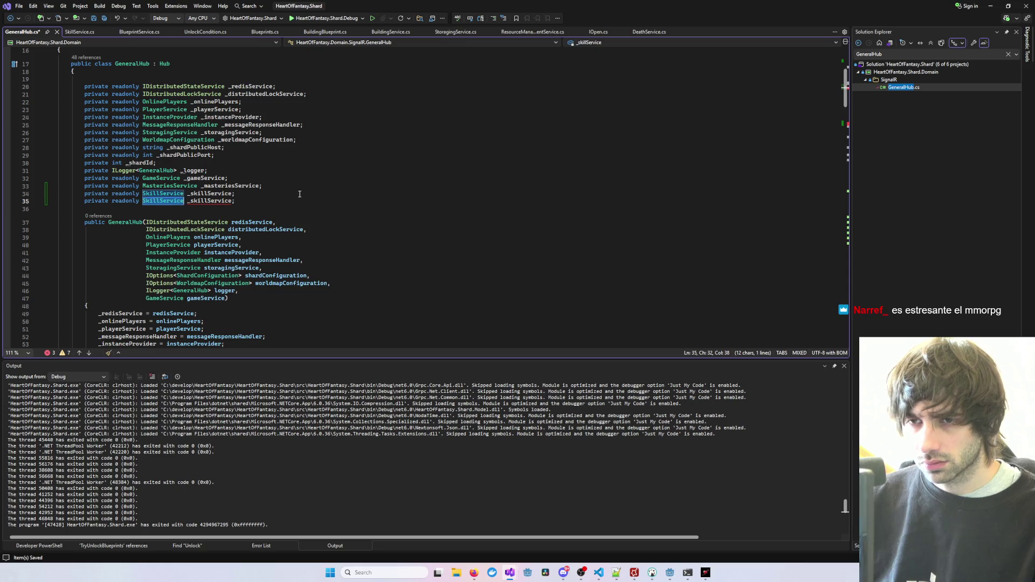
pyautogui.write('Blue')
pyautogui.press('Down')
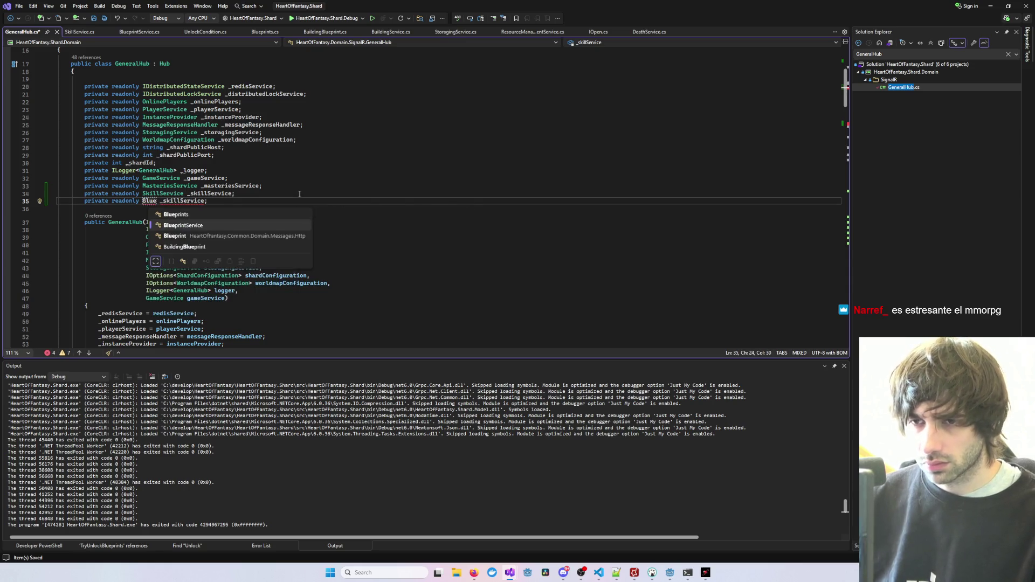
pyautogui.press('Tab')
pyautogui.hotkey('ctrl', 'shift', 'Right')
pyautogui.write('_blue')
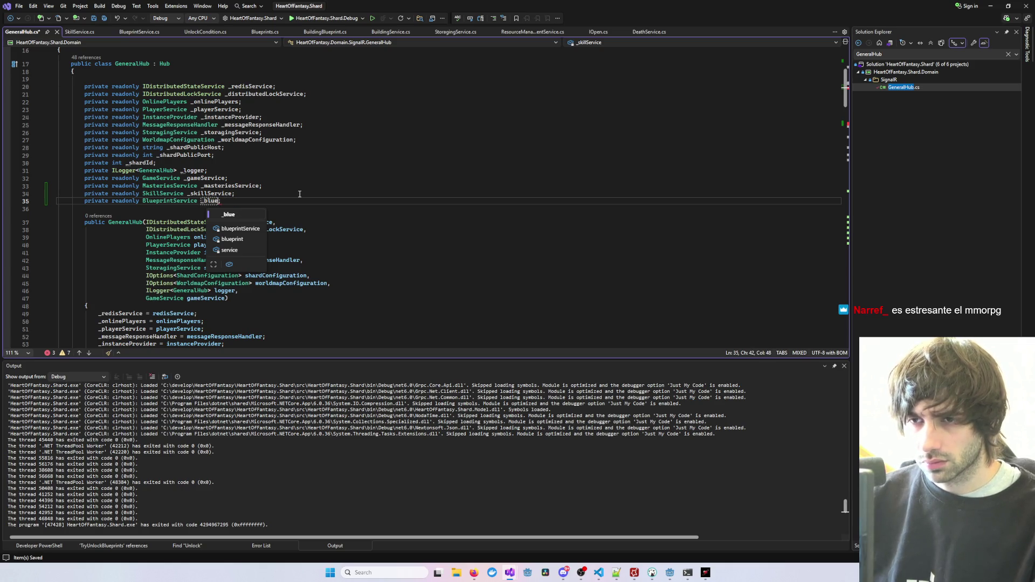
pyautogui.write('ice')
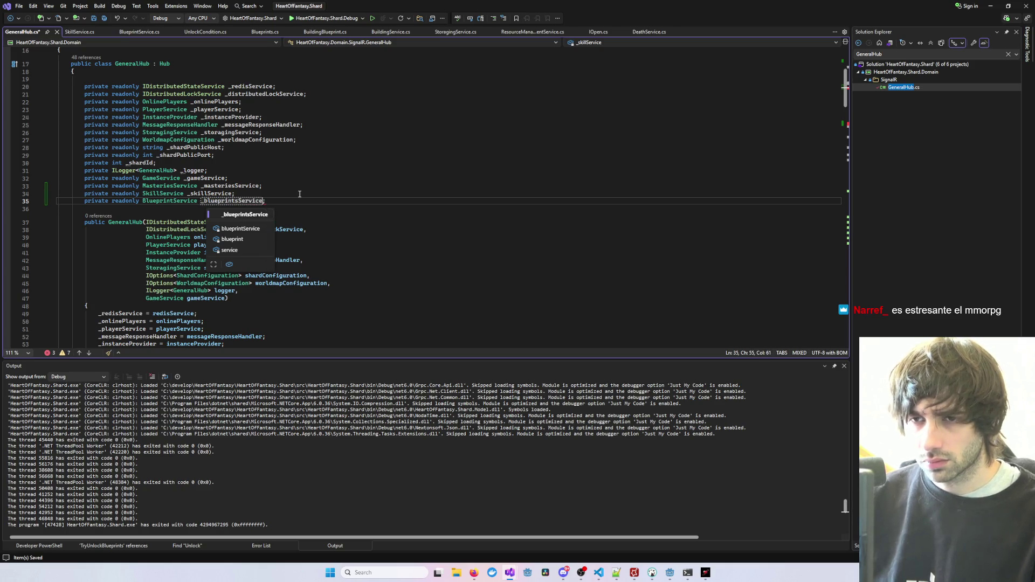
pyautogui.doubleClick(242, 201)
# Step: Add masteriesService, skillService and blueprintService constructor parameters after the logger
pyautogui.click(336, 295)
pyautogui.press('Return')
pyautogui.press('Tab')
pyautogui.press('Return')
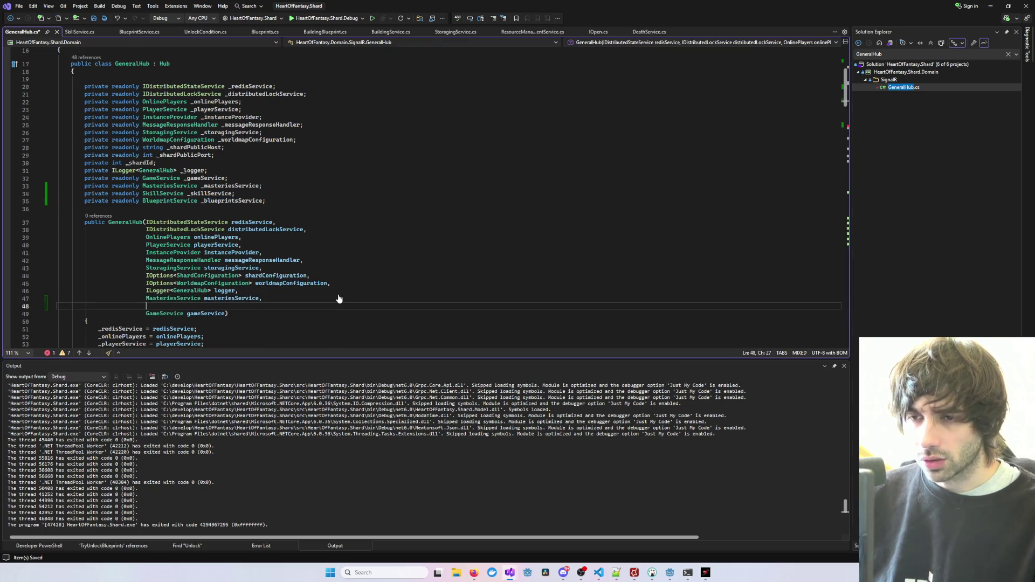
pyautogui.press('Tab')
pyautogui.press('Return')
pyautogui.press('Tab')
# Step: Assign _masteriesService and _skillService from the constructor parameters and save
pyautogui.scroll(-6, 330, 298)
pyautogui.click(261, 292)
pyautogui.press('Return')
pyautogui.press('Tab')
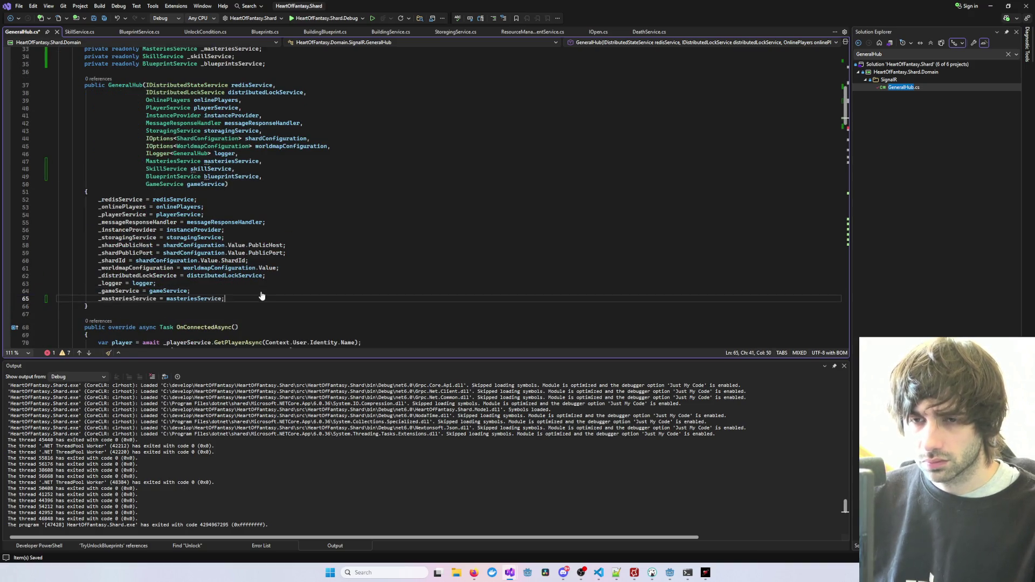
pyautogui.press('Return')
pyautogui.press('Tab')
pyautogui.press('Return')
pyautogui.hotkey('ctrl', 's')
pyautogui.scroll(-20, 410, 269)
pyautogui.scroll(10, 547, 252)
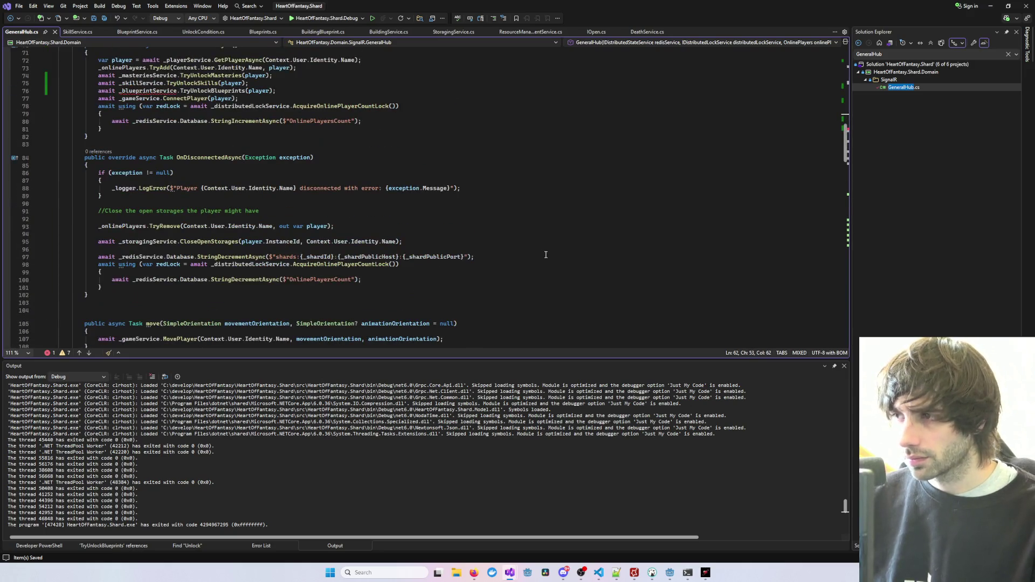
# Step: Rename the misspelled blueprint field and its assignment to _blueprintService and save
pyautogui.click(231, 257)
pyautogui.doubleClick(150, 91)
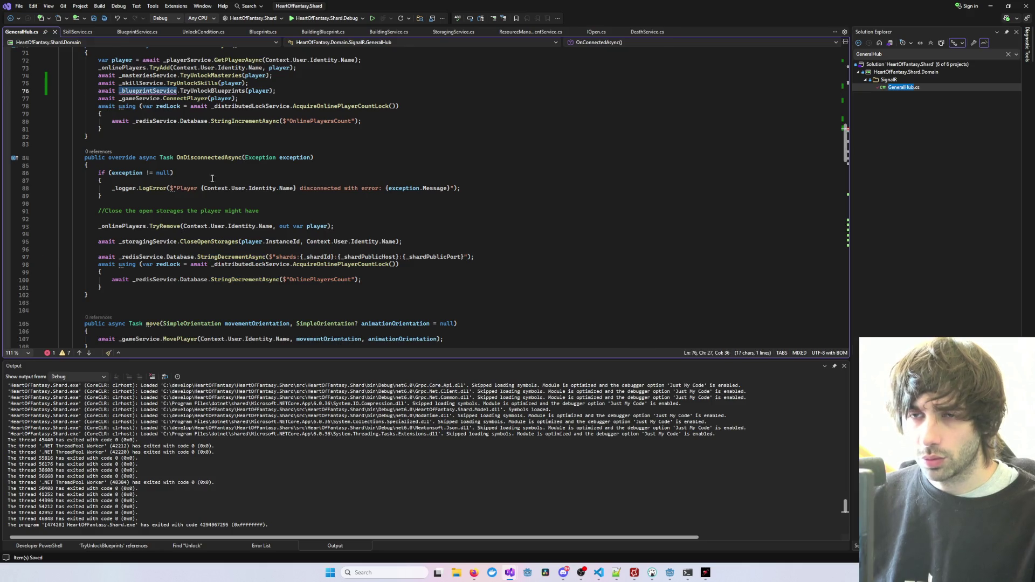
pyautogui.scroll(18, 288, 230)
pyautogui.doubleClick(231, 178)
pyautogui.hotkey('ctrl', 'v')
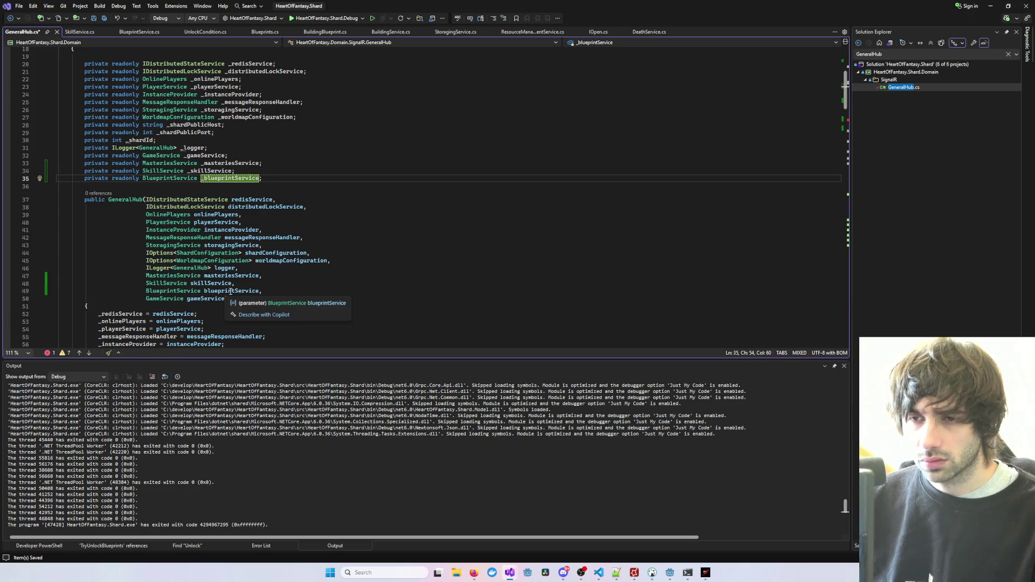
pyautogui.scroll(-7, 235, 291)
pyautogui.doubleClick(125, 269)
pyautogui.hotkey('ctrl', 'v')
pyautogui.hotkey('ctrl', 's')
pyautogui.press('Up')
pyautogui.press('Up')
pyautogui.press('Up')
pyautogui.scroll(-11, 352, 288)
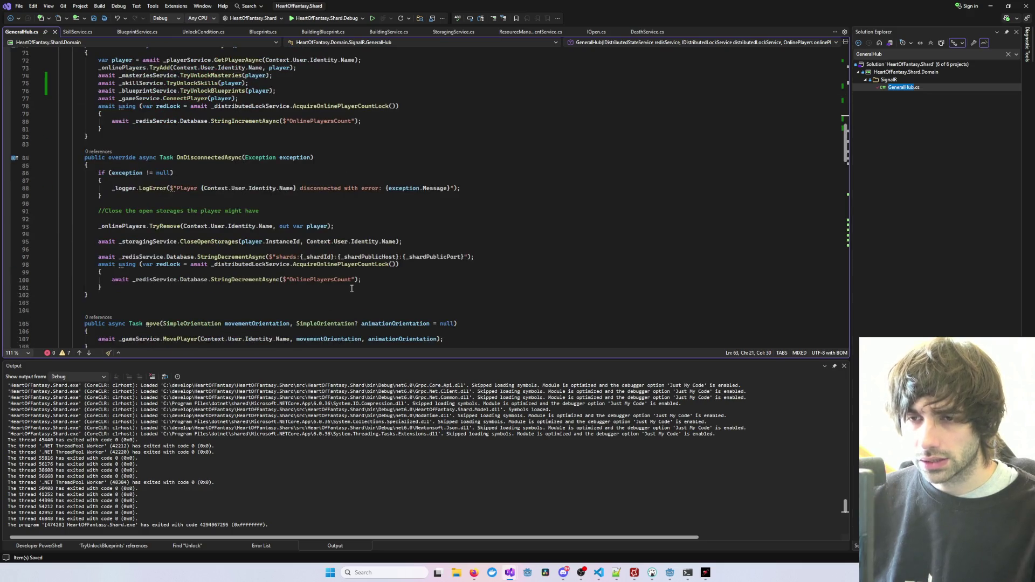
# Step: Insert a blank line between the online players registration and the unlock calls
pyautogui.click(447, 263)
pyautogui.click(324, 233)
pyautogui.scroll(9, 282, 244)
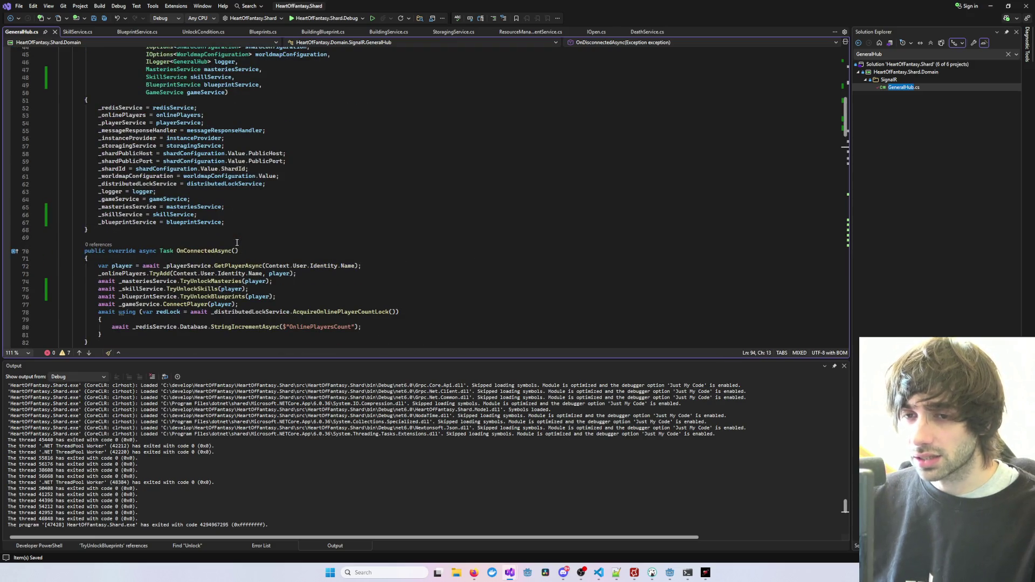
pyautogui.scroll(3, 238, 241)
pyautogui.scroll(-3, 243, 257)
pyautogui.click(315, 275)
pyautogui.press('Return')
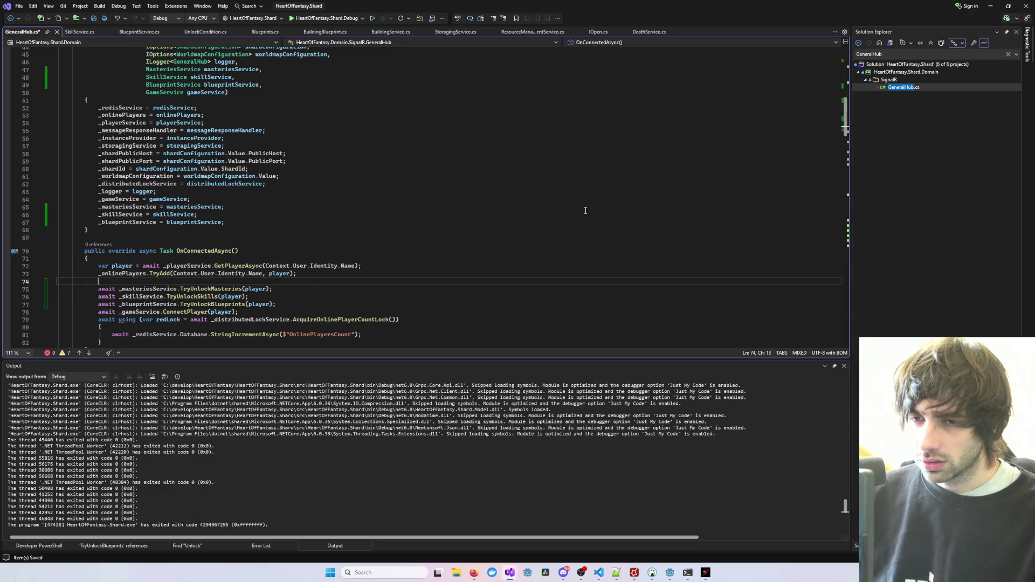
pyautogui.click(410, 192)
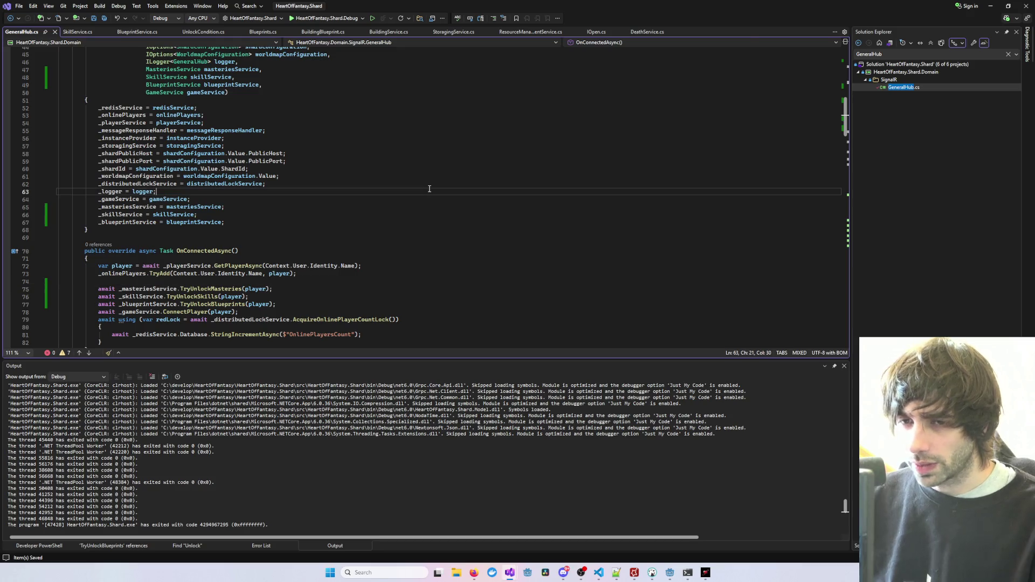
pyautogui.scroll(13, 260, 247)
pyautogui.rightClick(309, 134)
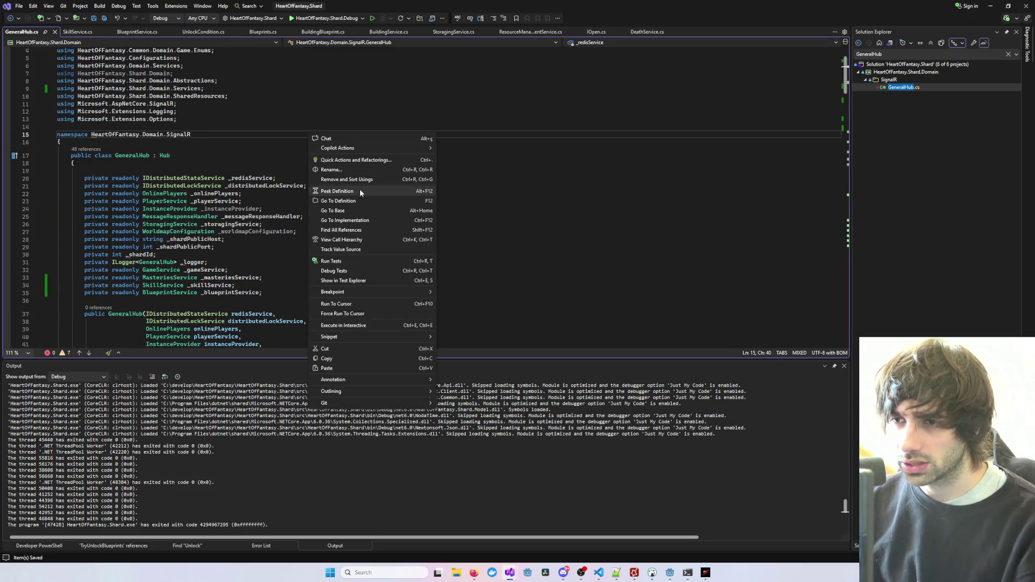
# Step: Remove and sort GeneralHub.cs's using directives, save, and close the file
pyautogui.click(369, 179)
pyautogui.click(369, 178)
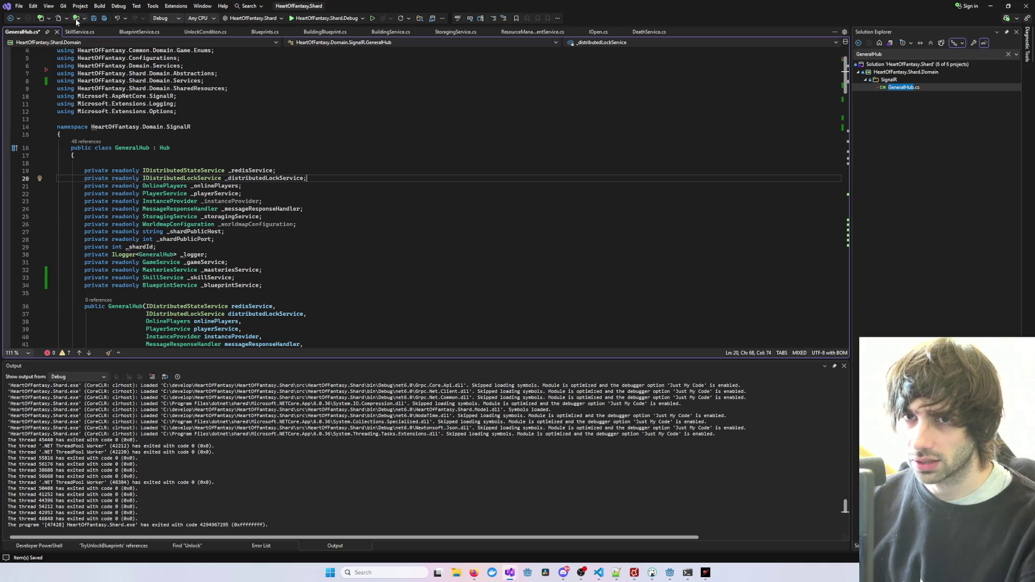
pyautogui.click(93, 18)
pyautogui.click(101, 81)
pyautogui.middleClick(36, 33)
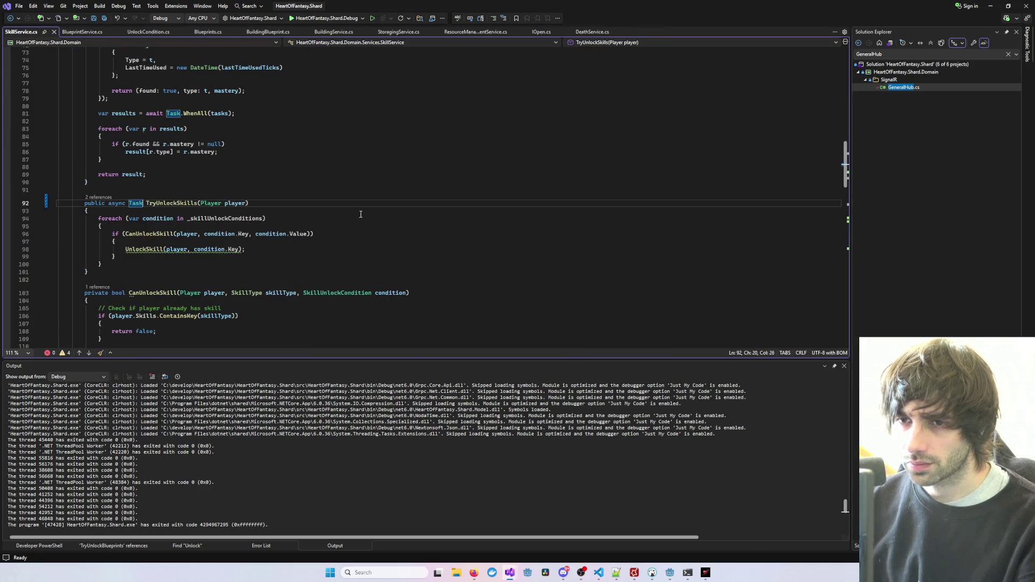
pyautogui.click(148, 249)
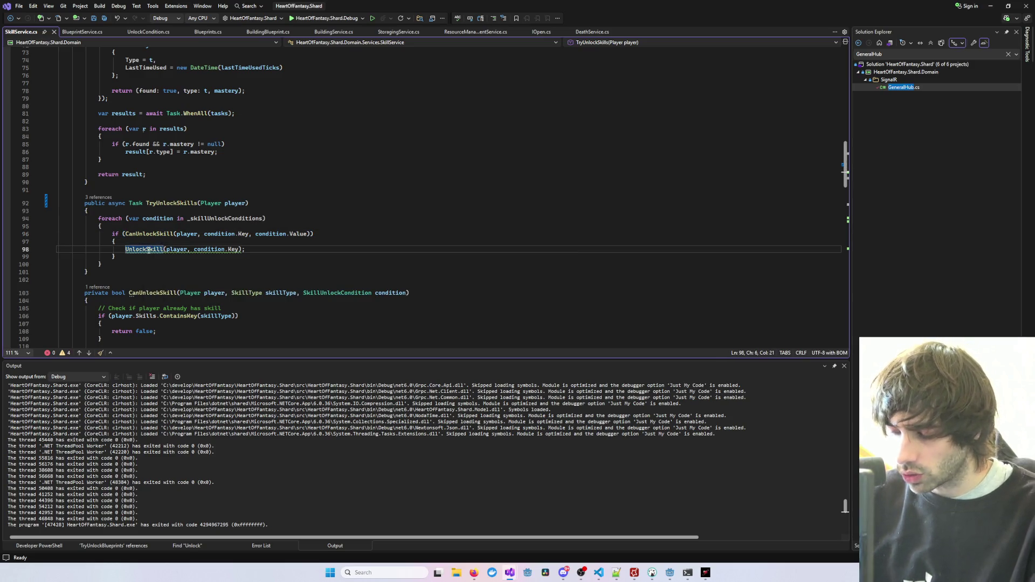
pyautogui.click(274, 189)
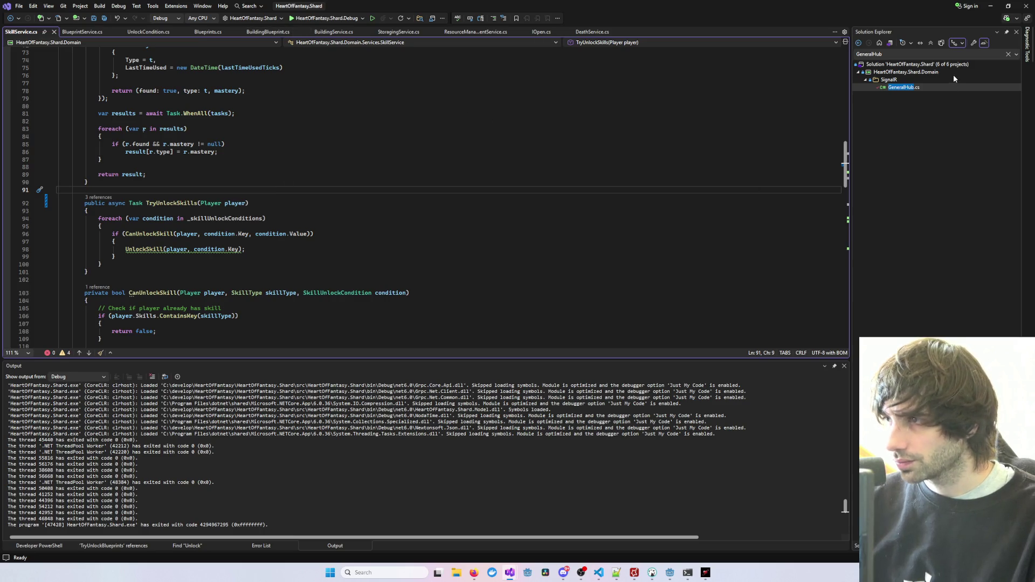
# Step: Clear the GeneralHub search and collapse the Common.Domain and Shard.Domain projects
pyautogui.click(1007, 54)
pyautogui.scroll(15, 918, 107)
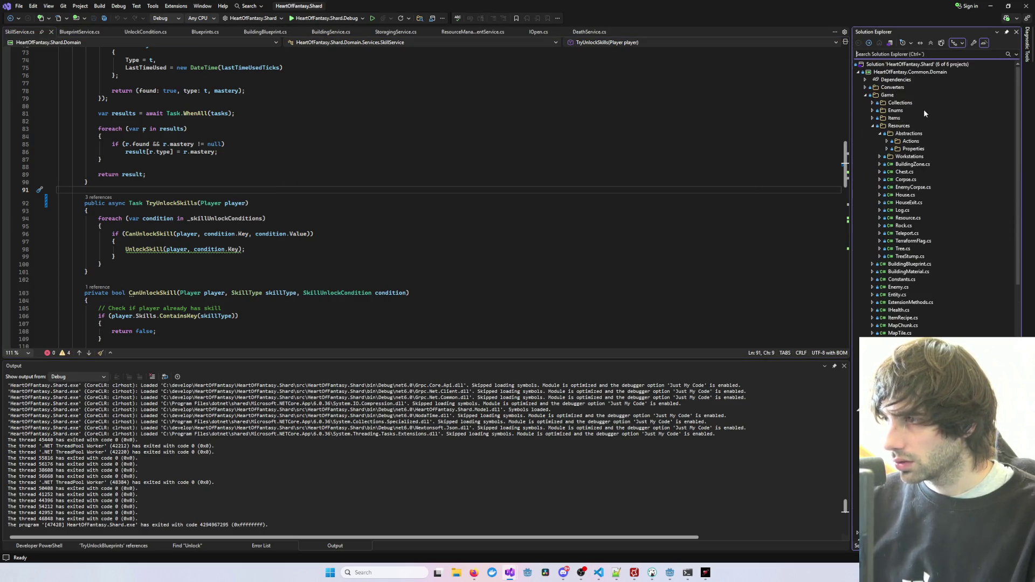
pyautogui.click(861, 71)
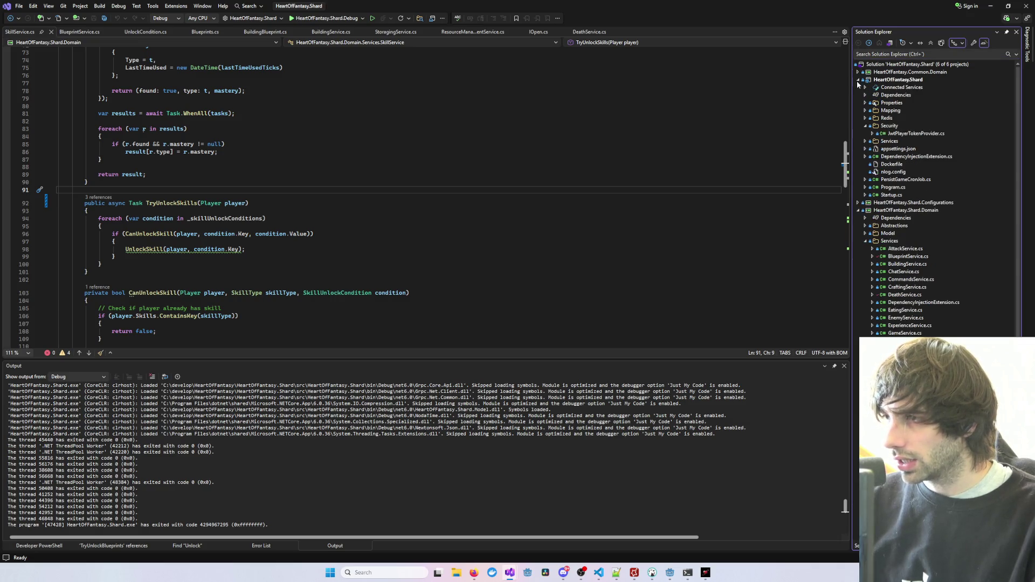
pyautogui.click(857, 95)
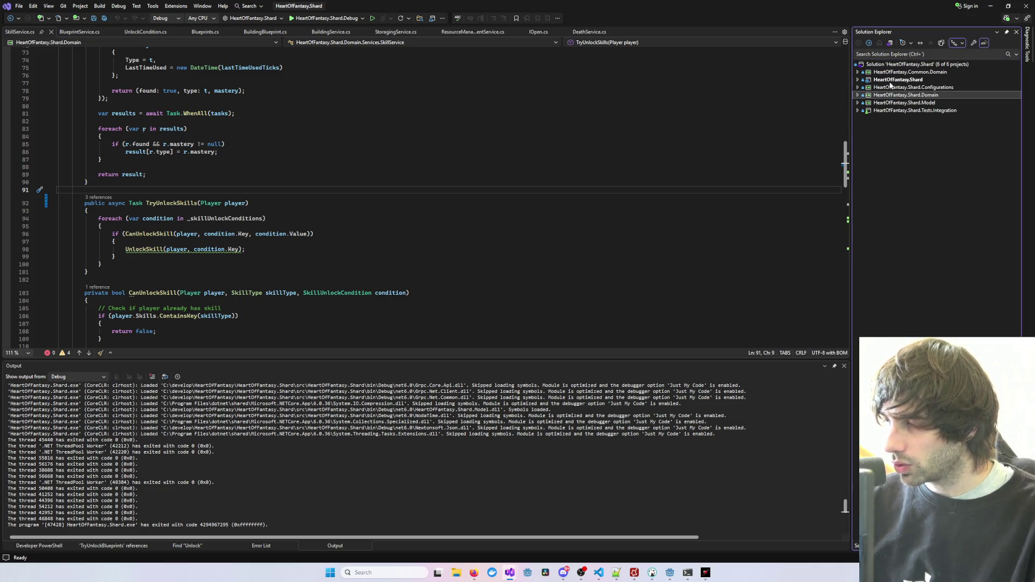
pyautogui.rightClick(909, 64)
# Step: Rebuild the entire HeartOfFantasy.Shard solution
pyautogui.click(916, 78)
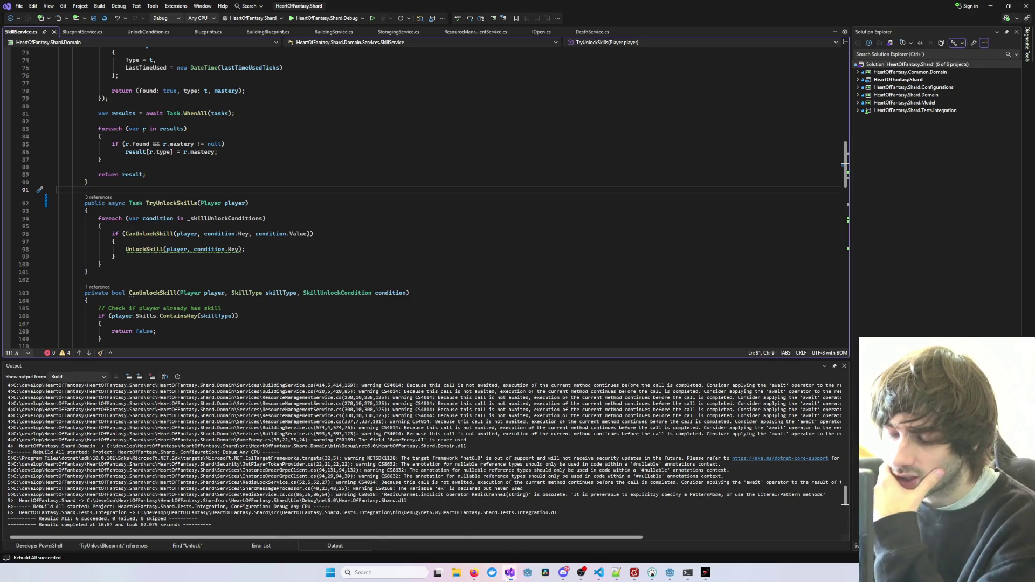
pyautogui.moveTo(510, 574)
pyautogui.moveTo(617, 531)
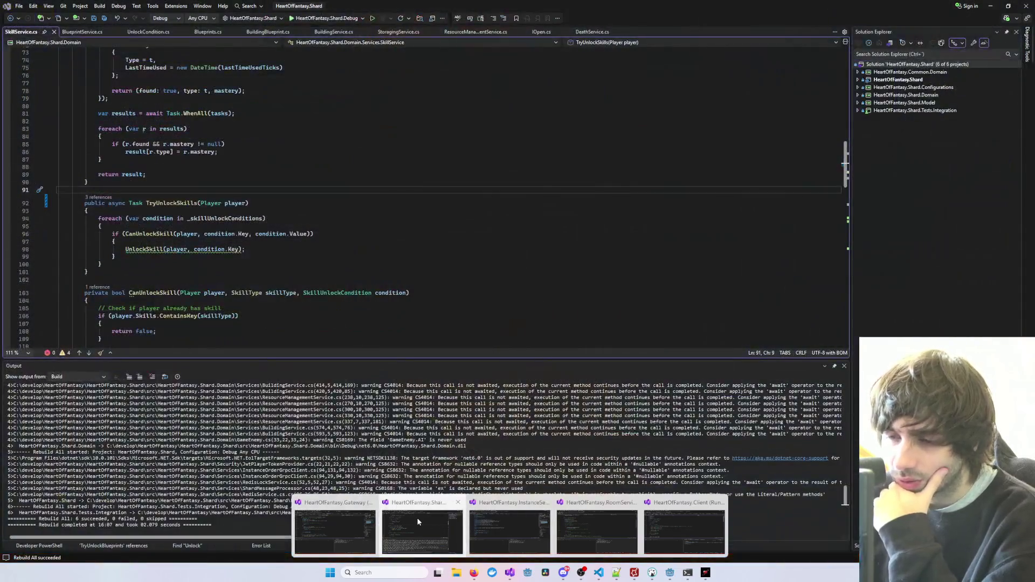
pyautogui.click(418, 522)
# Step: Start the server under the debugger and minimize the Shard and RoomService consoles
pyautogui.click(332, 18)
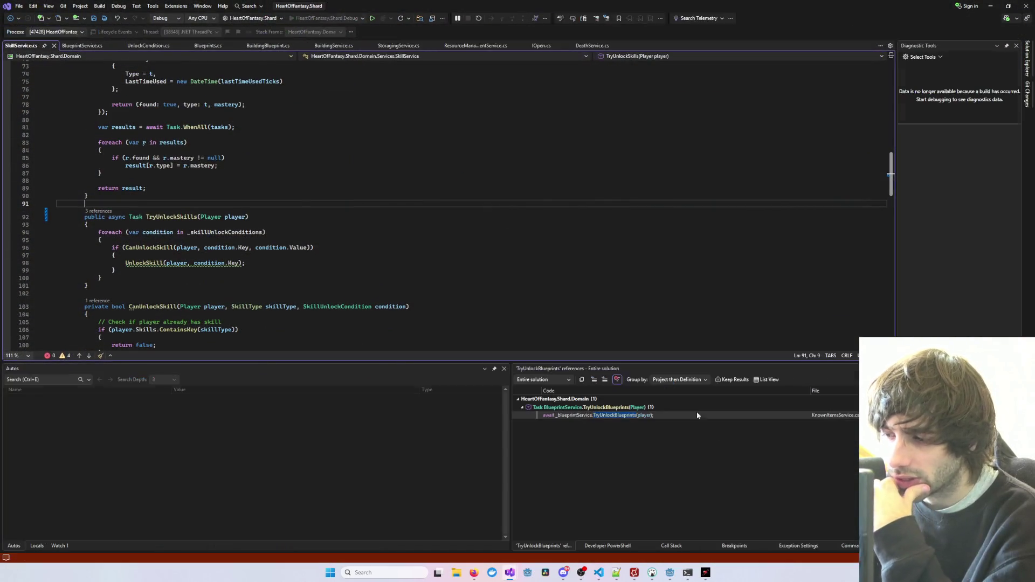
pyautogui.moveTo(690, 575)
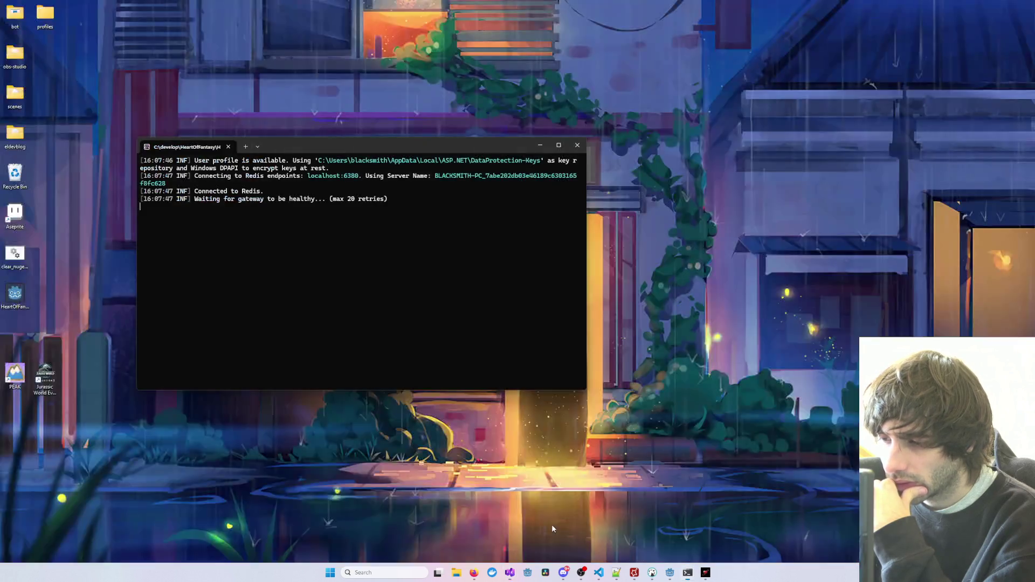
pyautogui.click(552, 525)
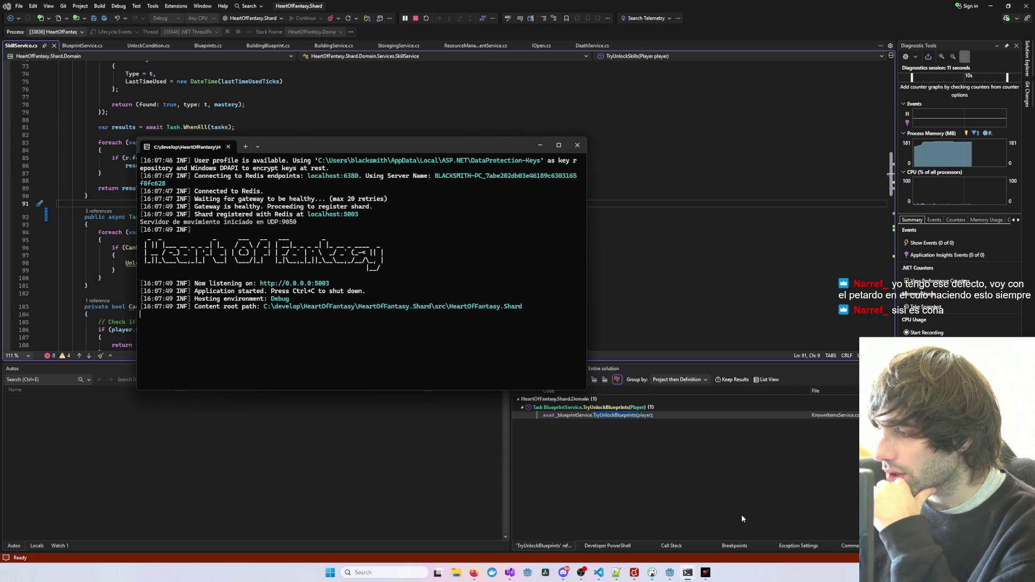
pyautogui.click(539, 146)
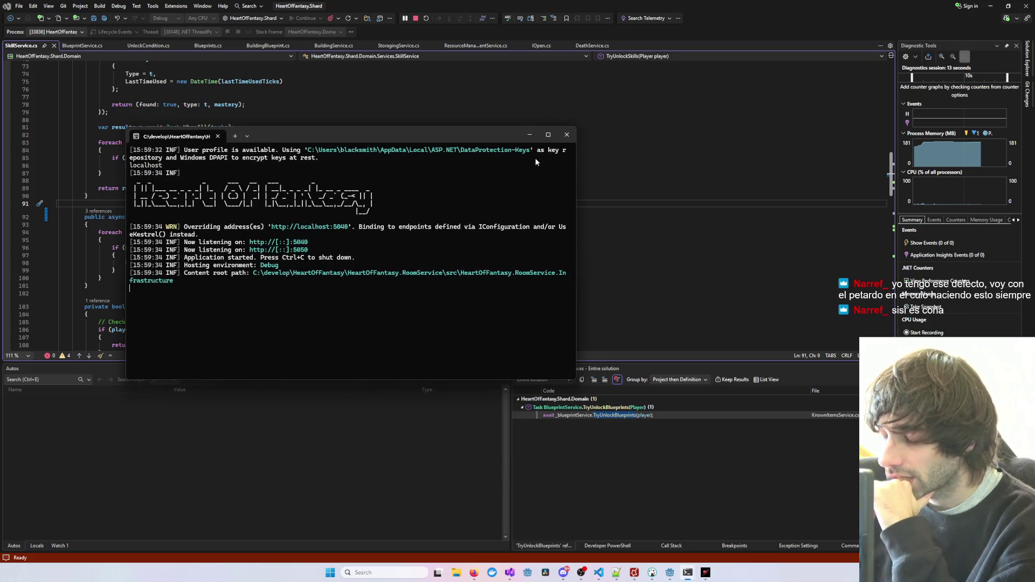
pyautogui.click(530, 134)
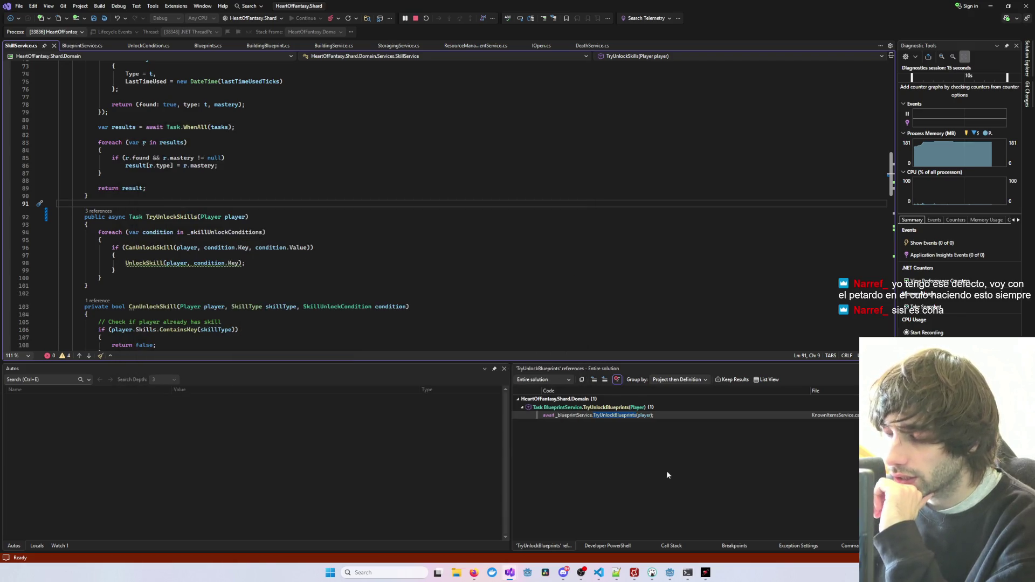
# Step: Log into the game client with the test player's username and password
pyautogui.click(705, 574)
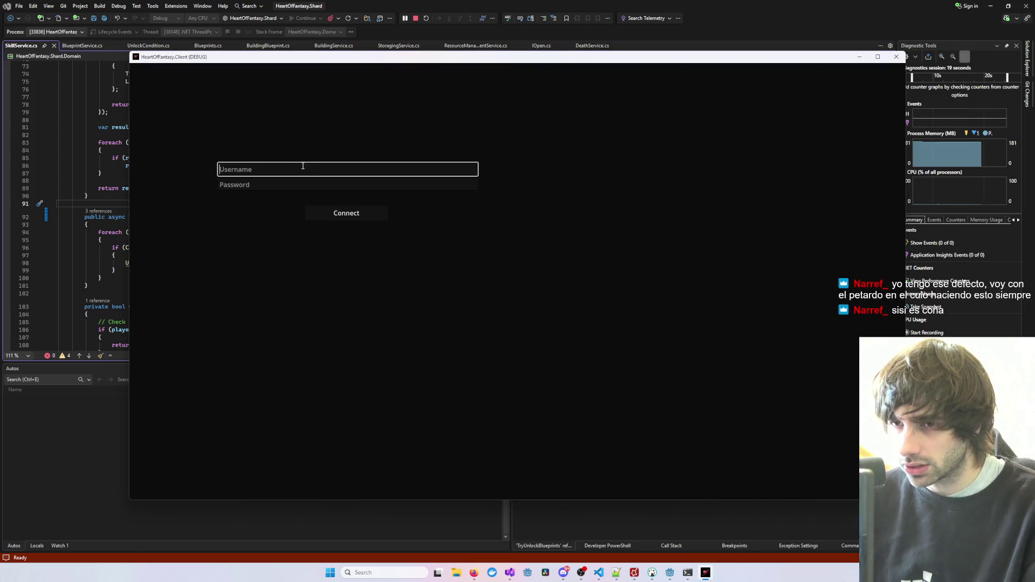
pyautogui.write('test1')
pyautogui.moveTo(283, 167); pyautogui.dragTo(204, 171)
pyautogui.hotkey('ctrl', 'c')
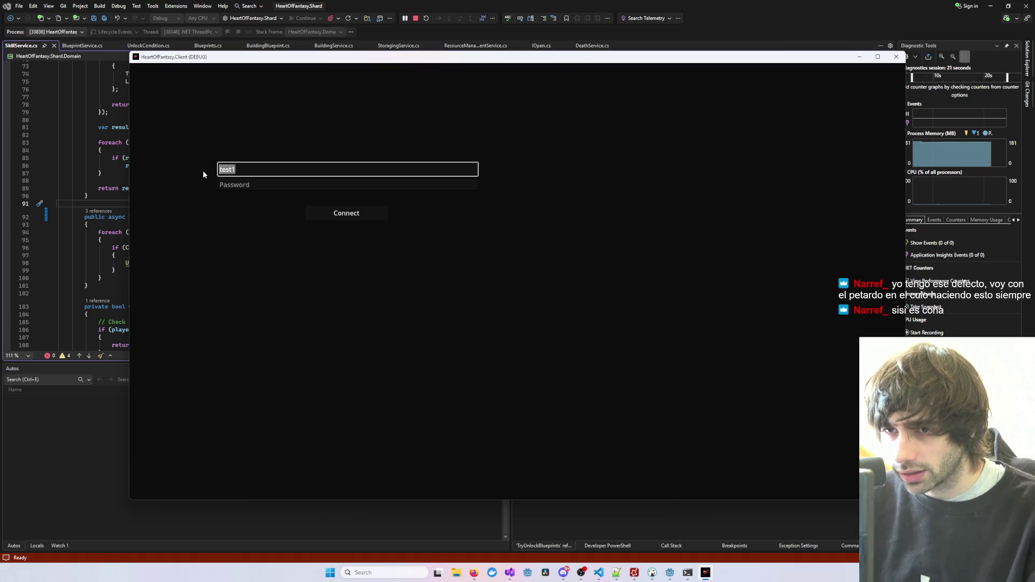
pyautogui.click(263, 187)
pyautogui.hotkey('ctrl', 'v')
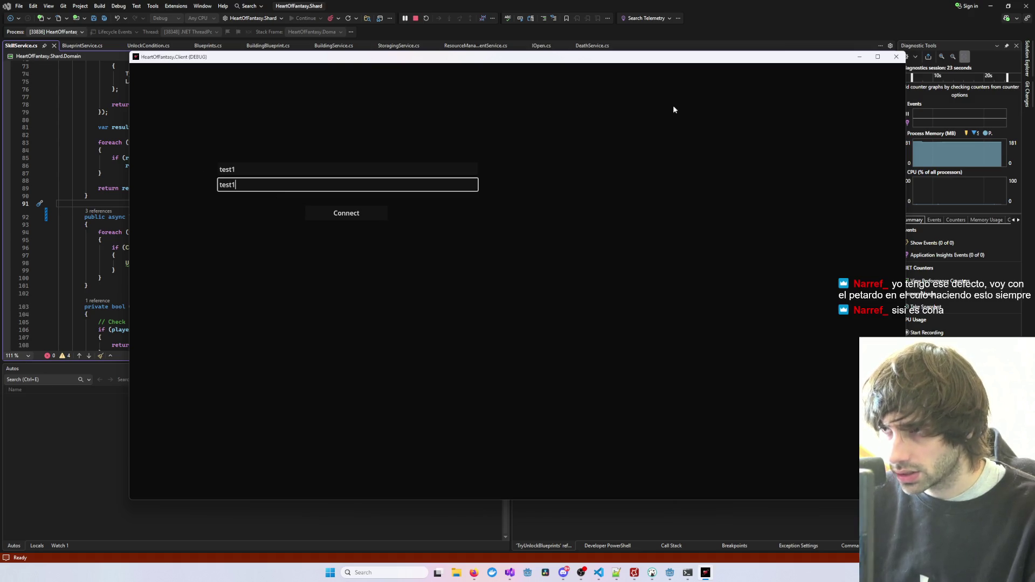
pyautogui.moveTo(681, 58); pyautogui.dragTo(792, 59)
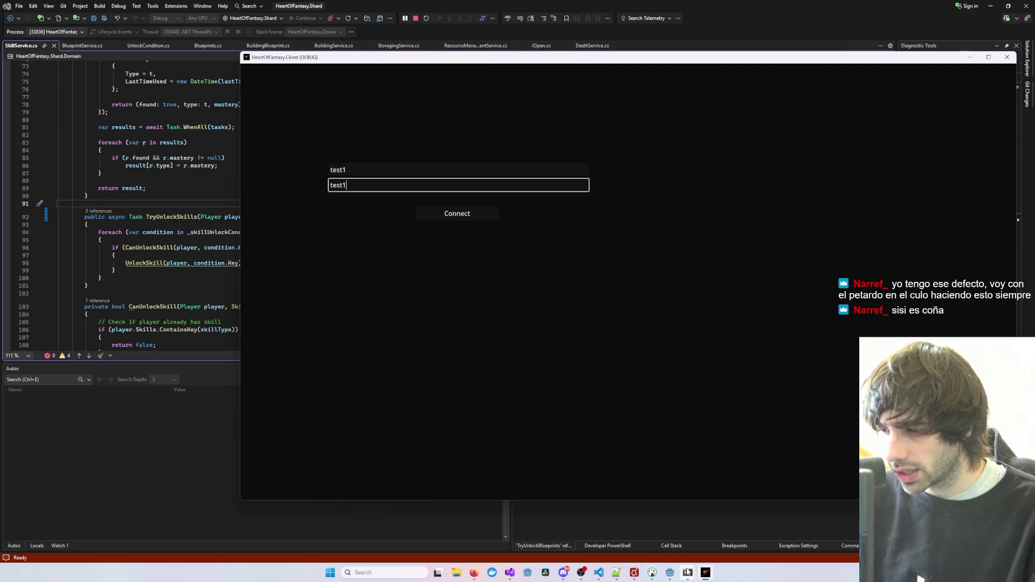
pyautogui.moveTo(688, 572)
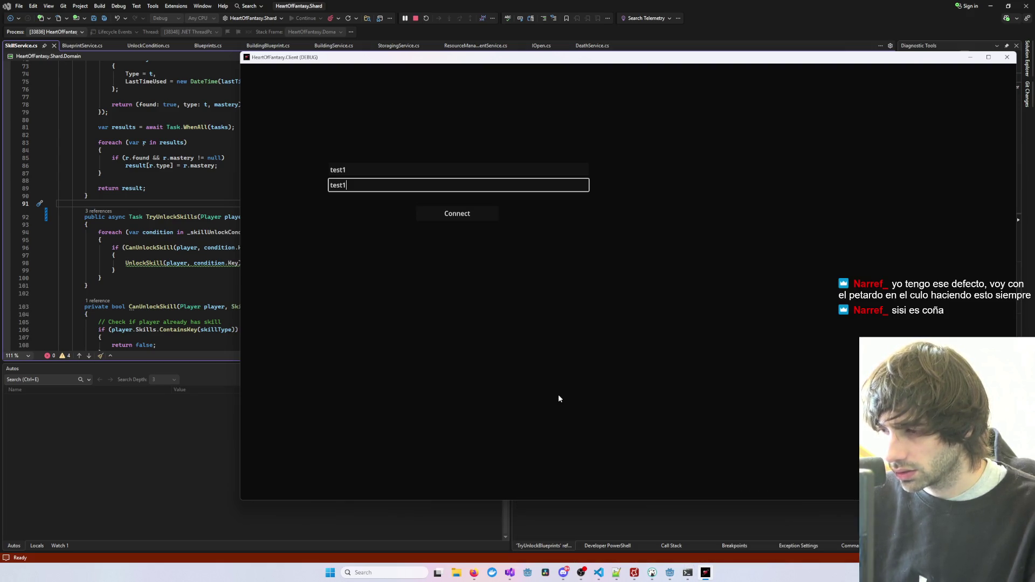
pyautogui.click(477, 214)
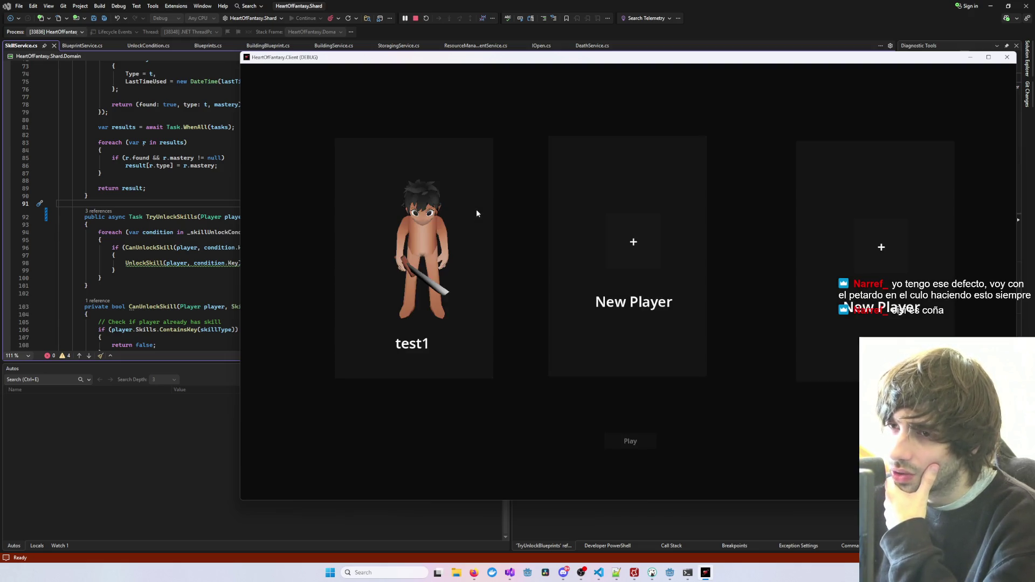
# Step: Enter the world with the test character, close the House panel, and load all Redis keys
pyautogui.click(476, 212)
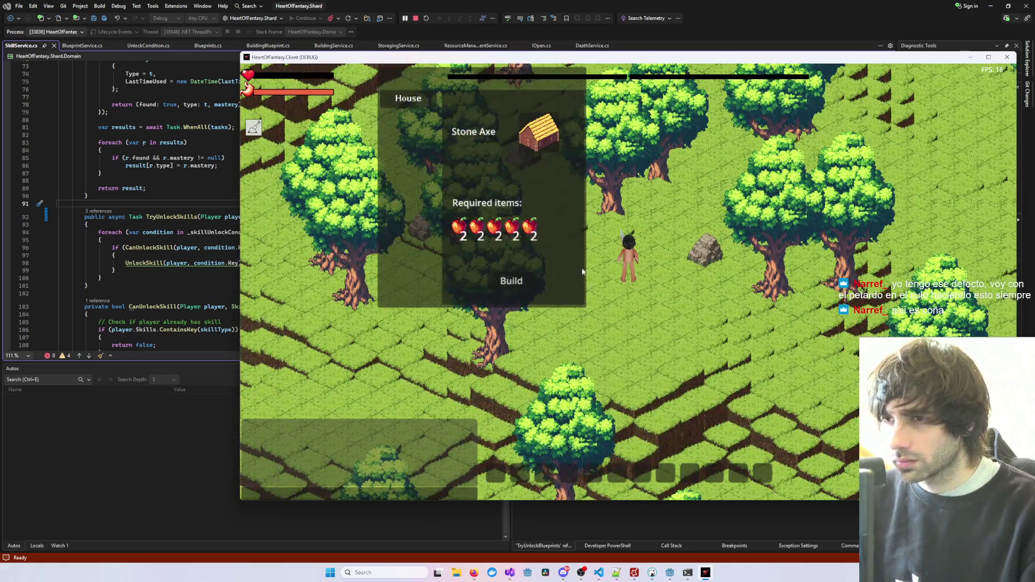
pyautogui.moveTo(446, 87); pyautogui.dragTo(534, 151)
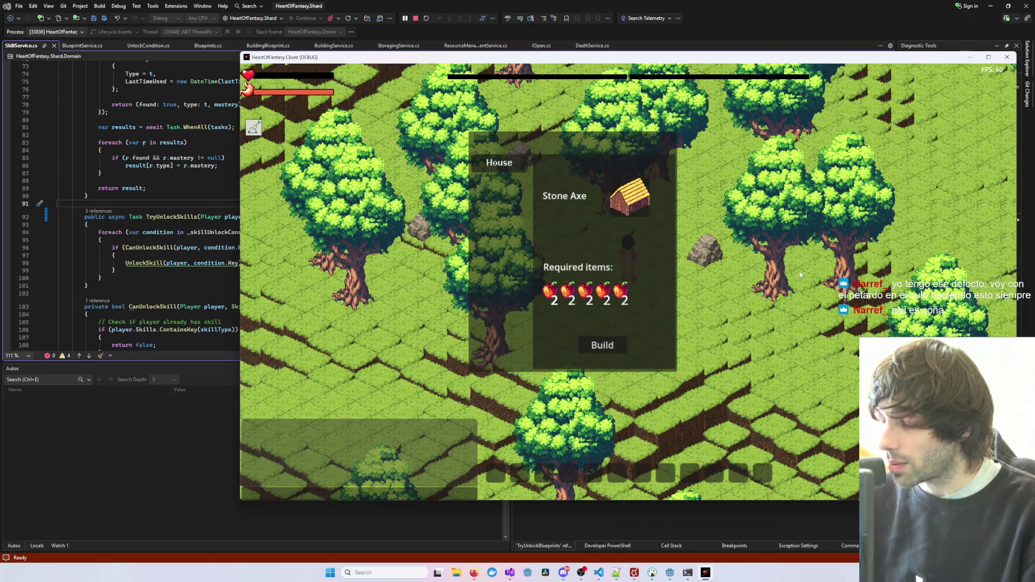
pyautogui.press('Escape')
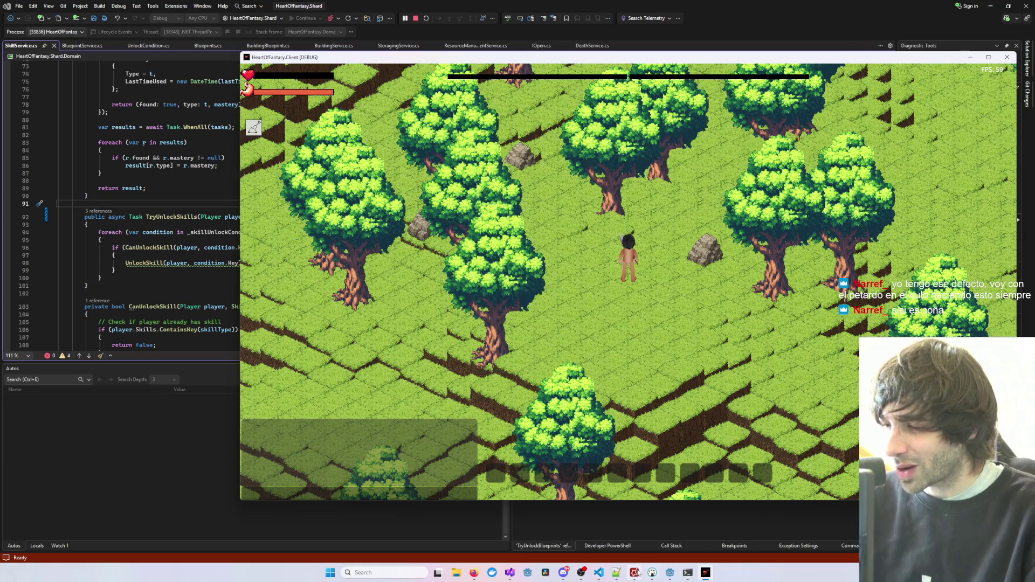
pyautogui.click(634, 572)
pyautogui.click(564, 453)
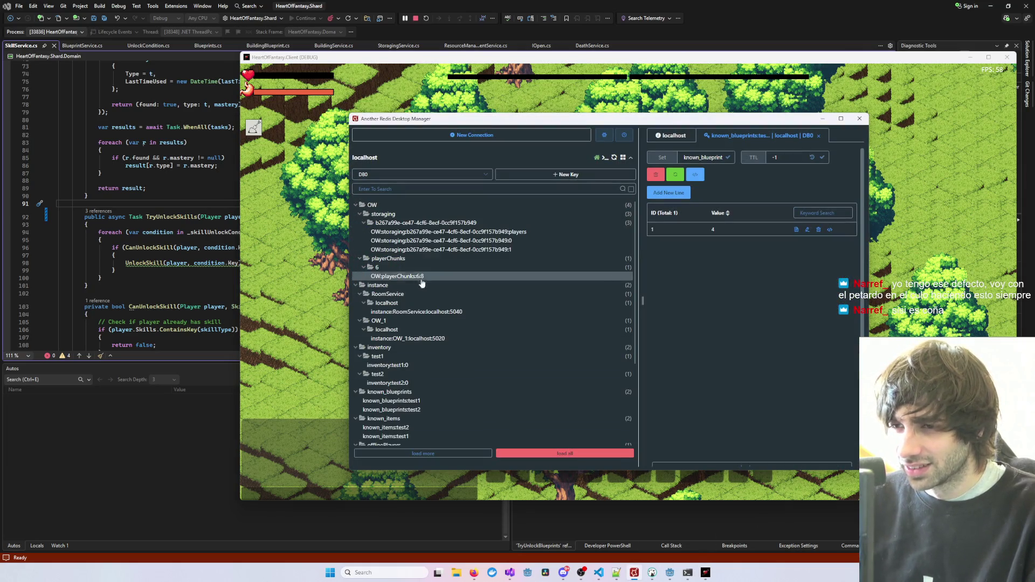
# Step: Collapse the Redis key folders and refresh test1's known_blueprints to confirm it now holds 2 and 4
pyautogui.click(359, 214)
pyautogui.click(359, 223)
pyautogui.click(357, 232)
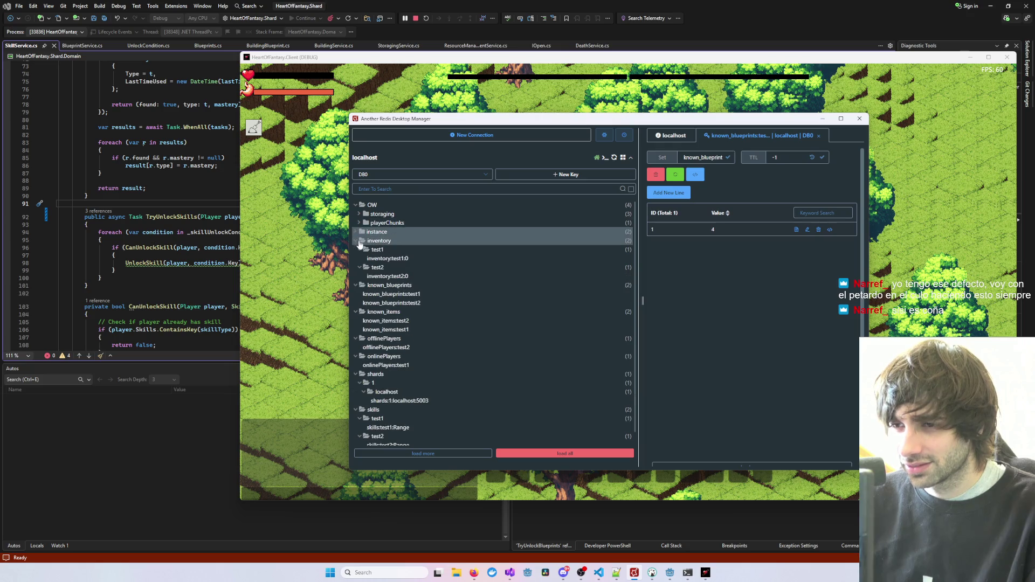
pyautogui.click(359, 241)
pyautogui.click(357, 250)
pyautogui.click(356, 259)
pyautogui.click(386, 249)
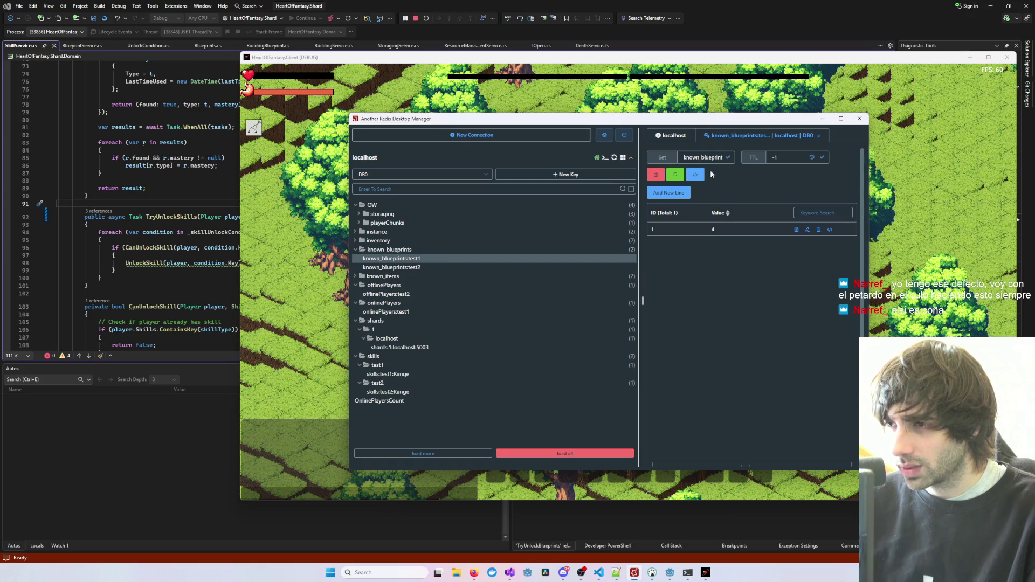
pyautogui.click(676, 175)
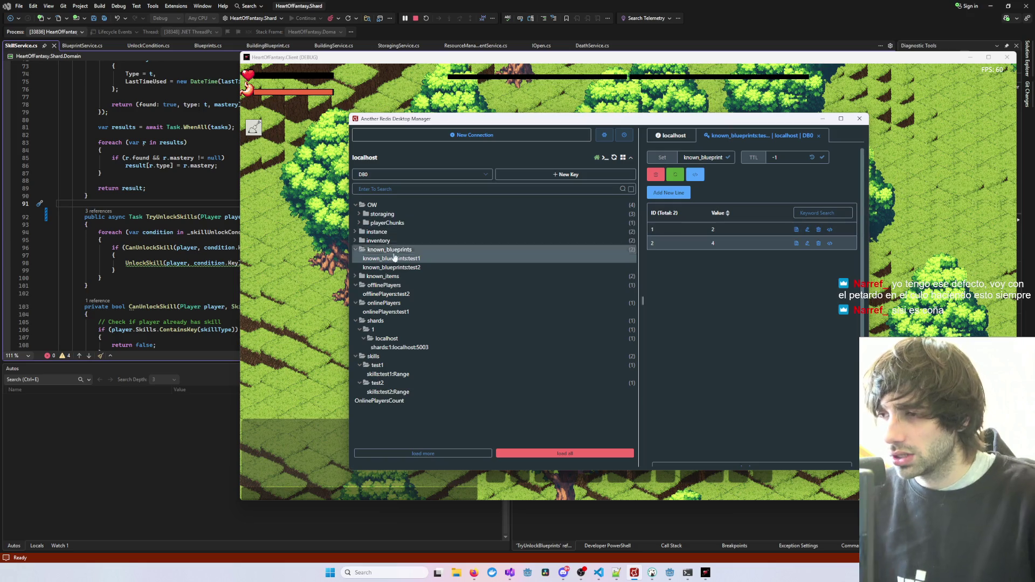
# Step: Check the House build panel in game, close the client, and switch to the HeartOfFantasy.Client Visual Studio window
pyautogui.hotkey('alt', 'Tab')
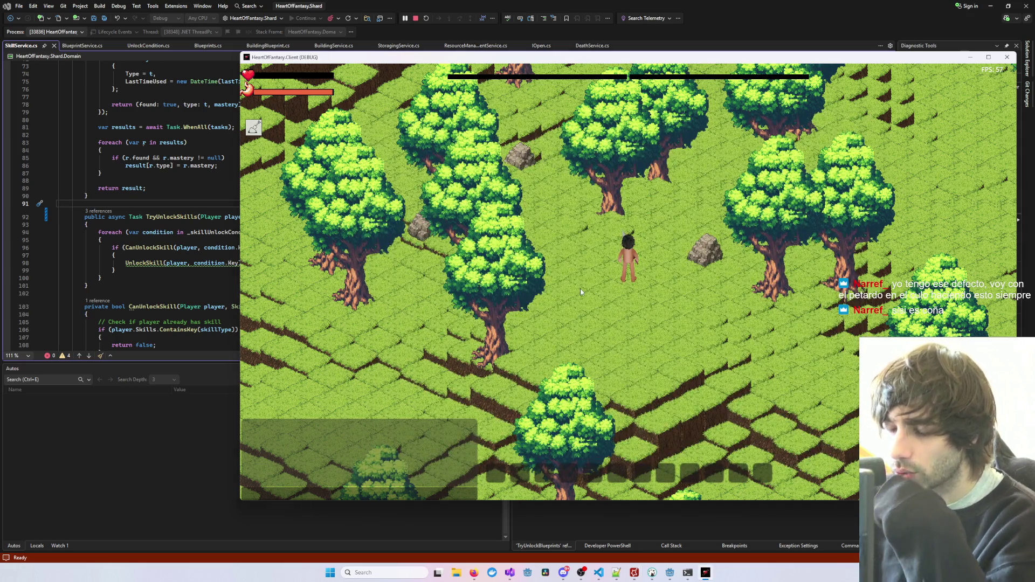
pyautogui.press('b')
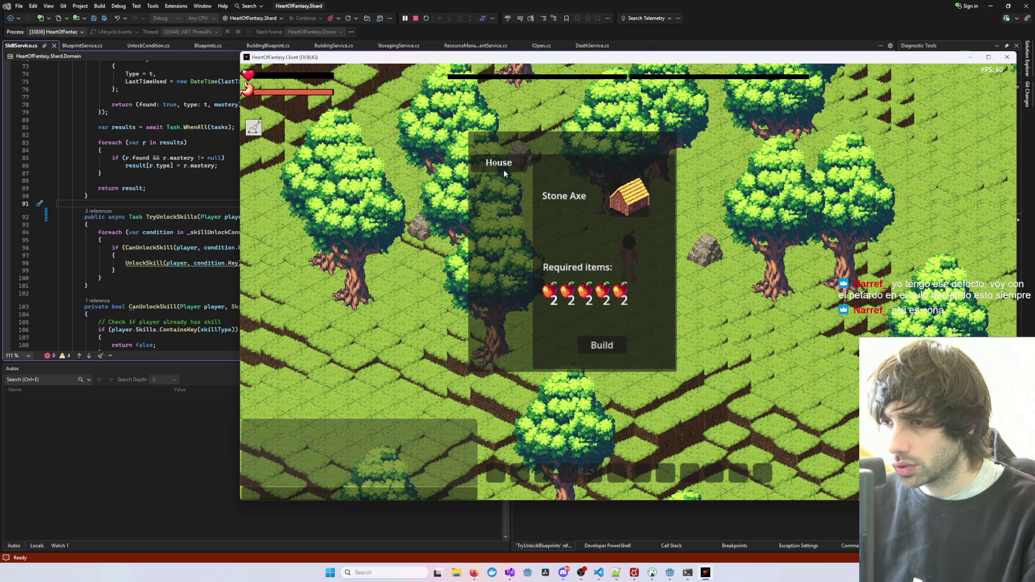
pyautogui.click(1006, 59)
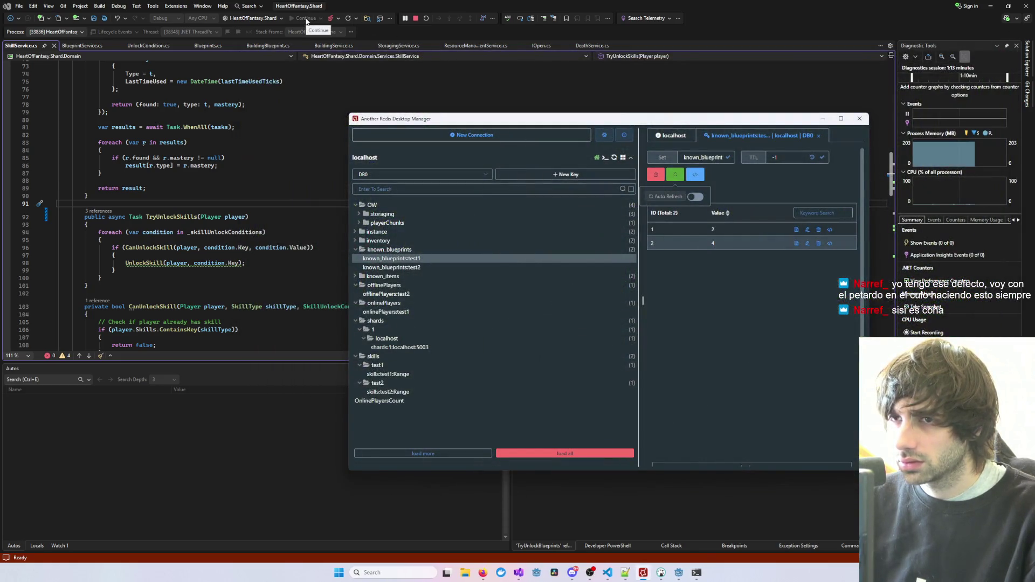
pyautogui.click(526, 576)
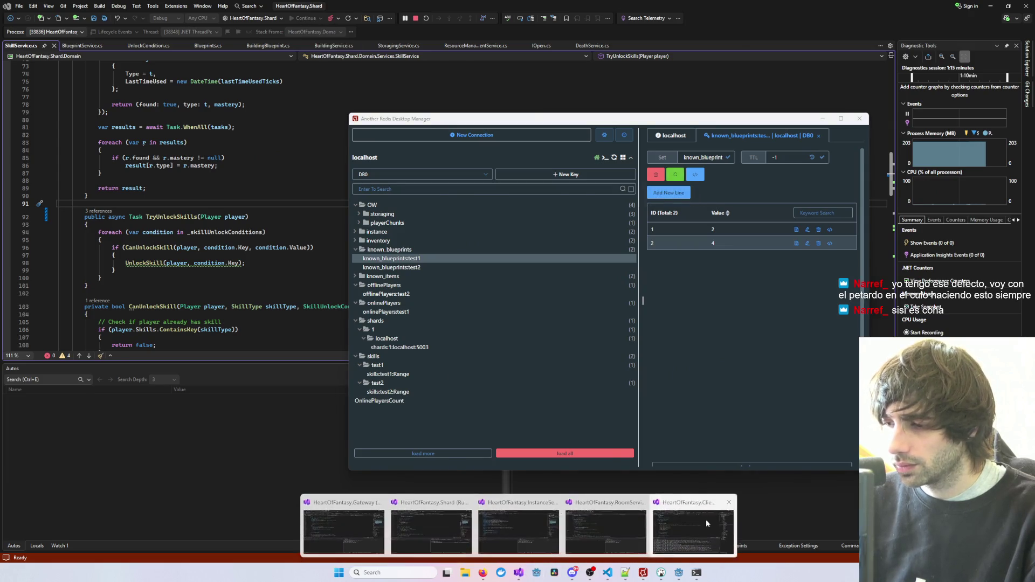
pyautogui.click(705, 520)
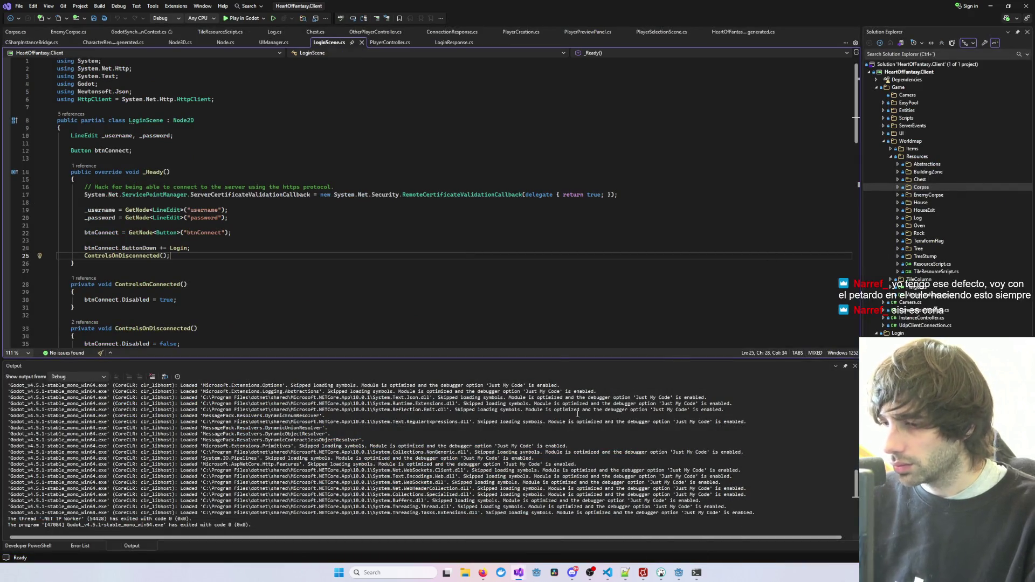
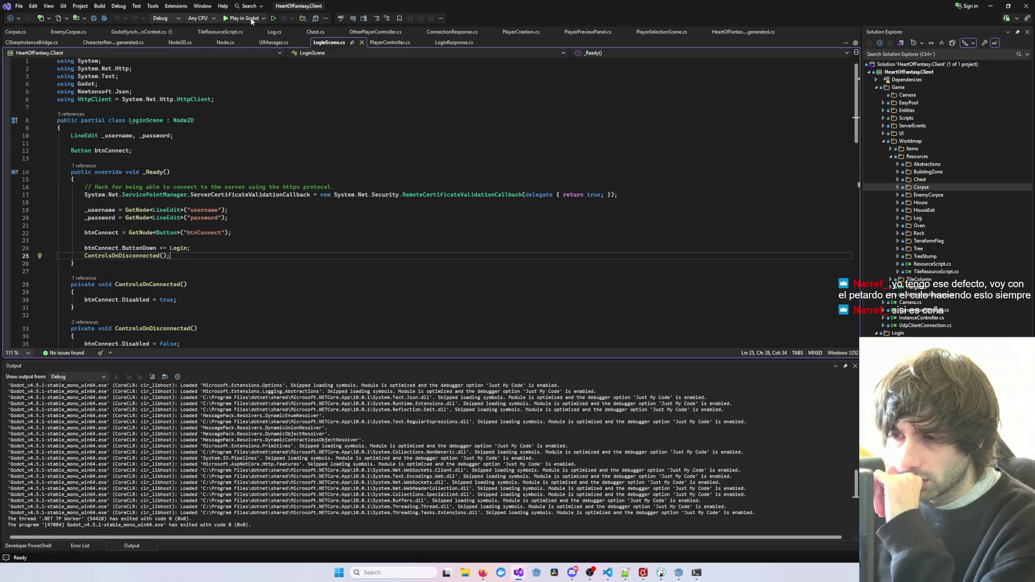
# Step: Restart debugging of the Gateway service in its Visual Studio window
pyautogui.moveTo(697, 576)
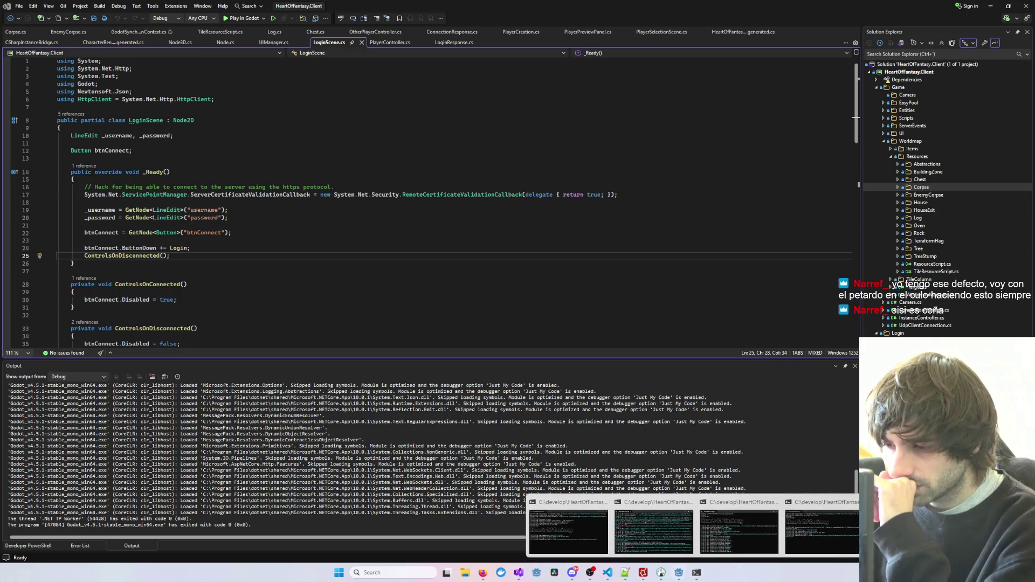
pyautogui.moveTo(518, 573)
pyautogui.moveTo(422, 540)
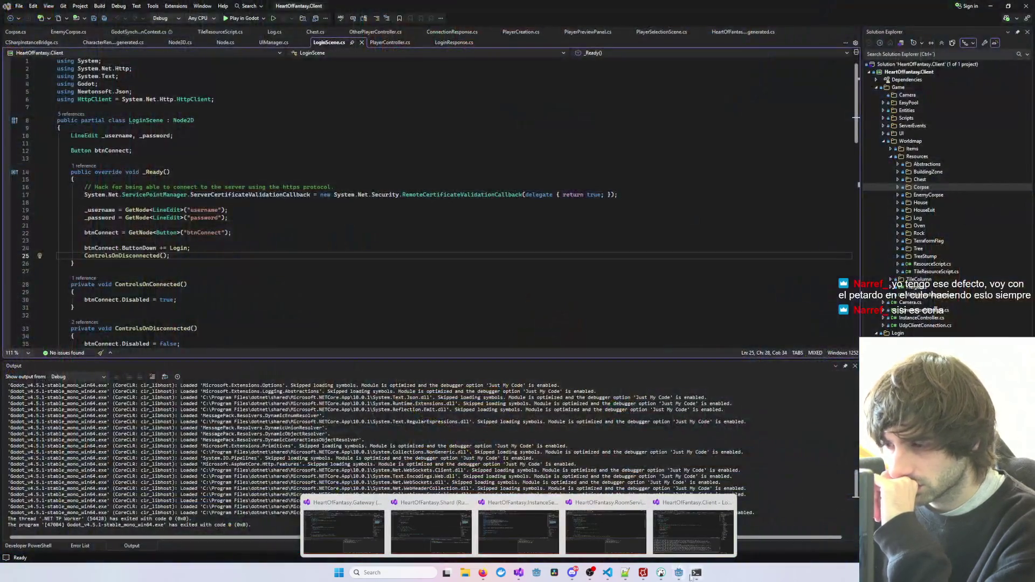
pyautogui.rightClick(693, 531)
pyautogui.click(624, 557)
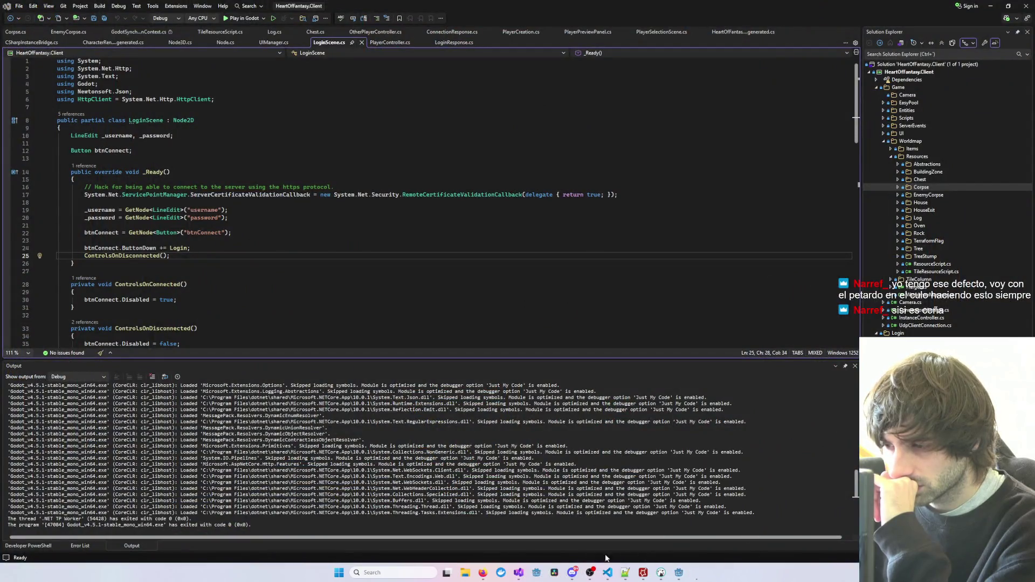
pyautogui.moveTo(519, 572)
pyautogui.click(437, 528)
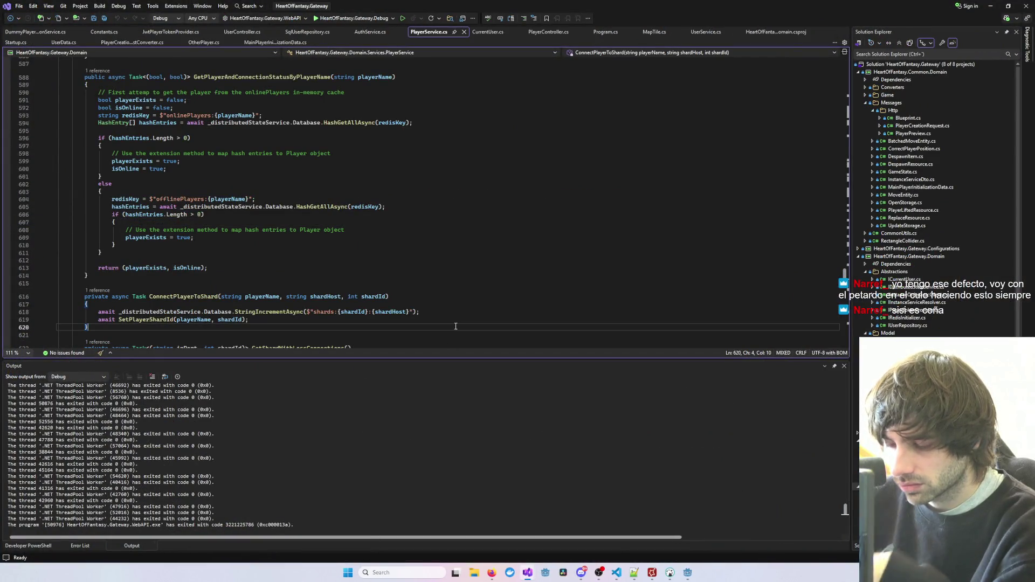
pyautogui.press('F5')
# Step: Restart the RoomService via the Shard and InstanceService windows, then return to the client solution
pyautogui.click(526, 573)
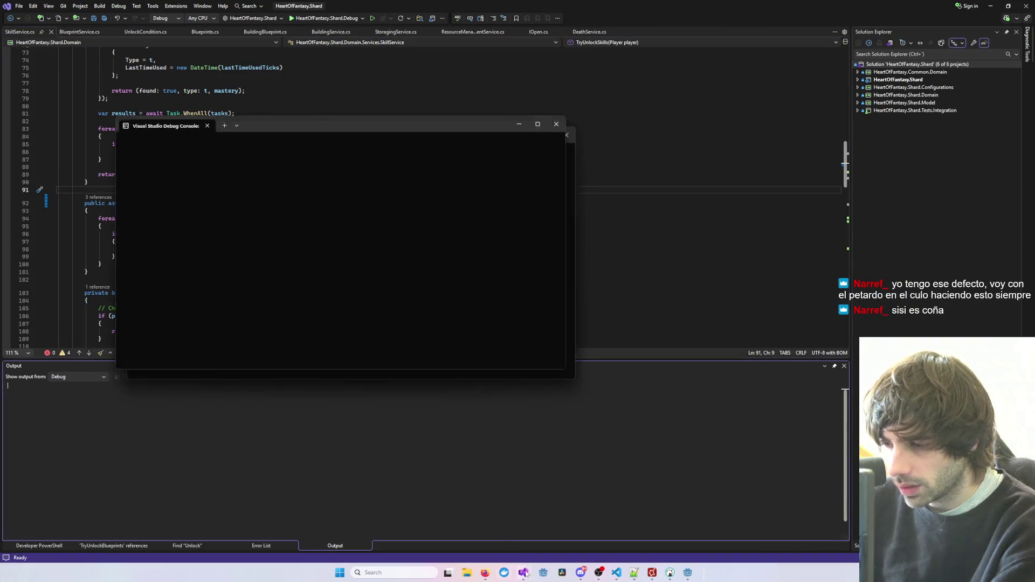
pyautogui.moveTo(526, 572)
pyautogui.click(527, 542)
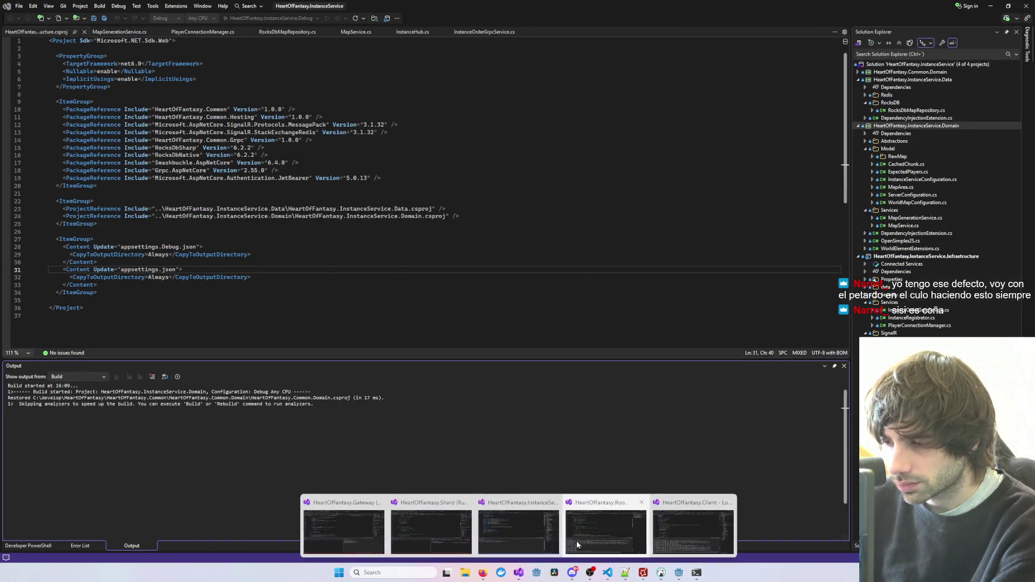
pyautogui.click(576, 545)
pyautogui.press('F5')
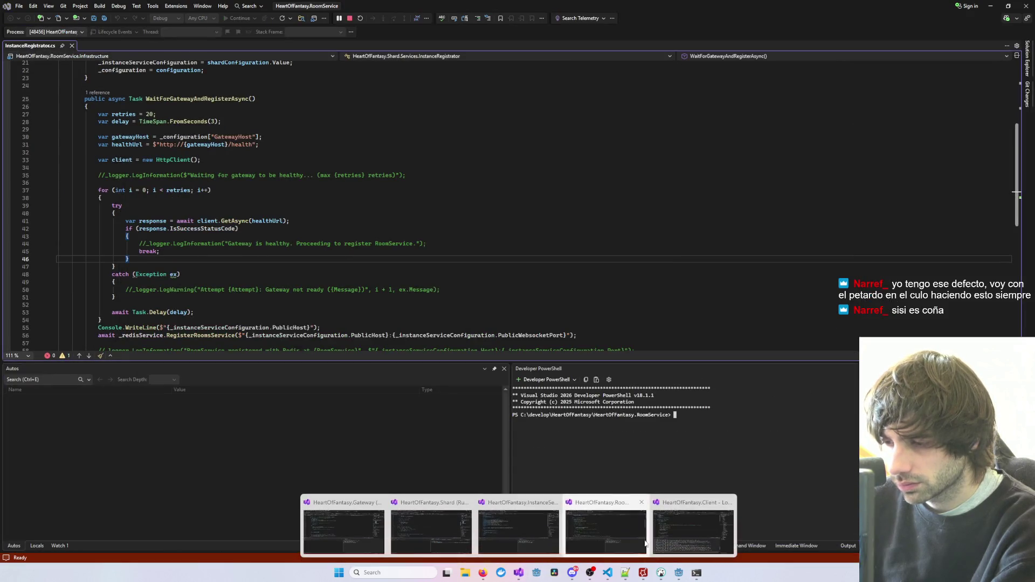
pyautogui.click(431, 543)
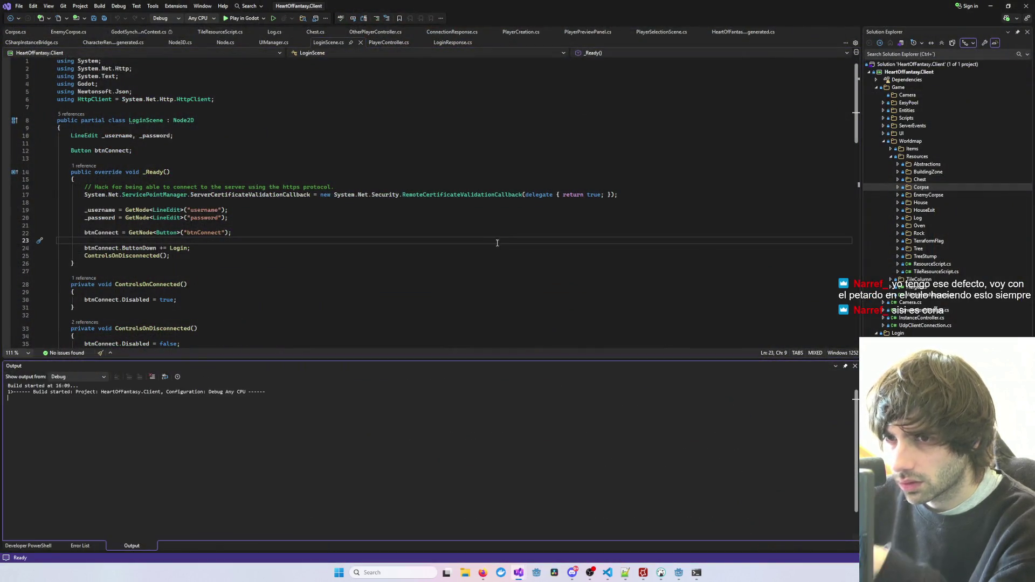
pyautogui.moveTo(687, 573)
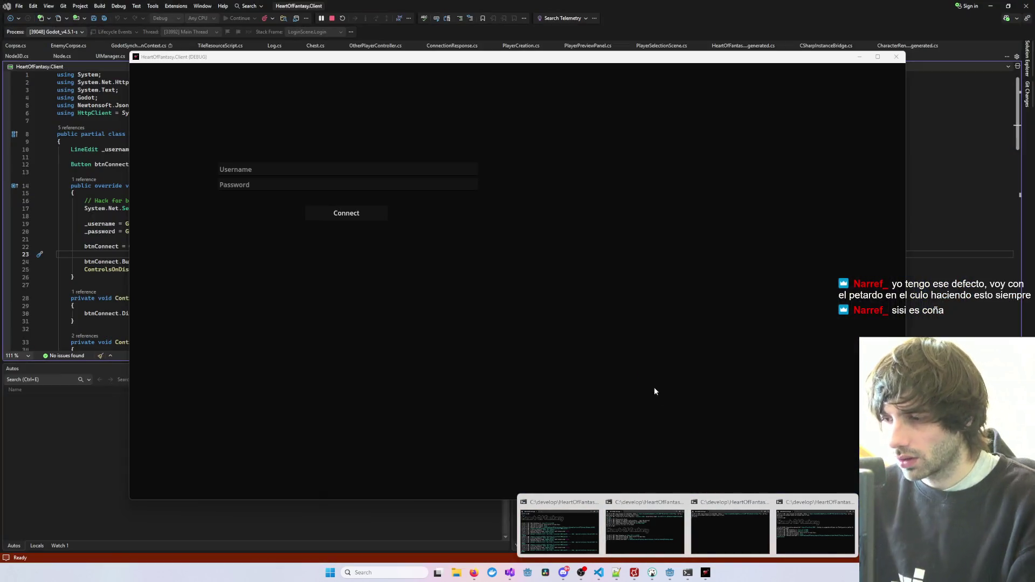
# Step: Log in to the client with the test account's username and password
pyautogui.click(719, 517)
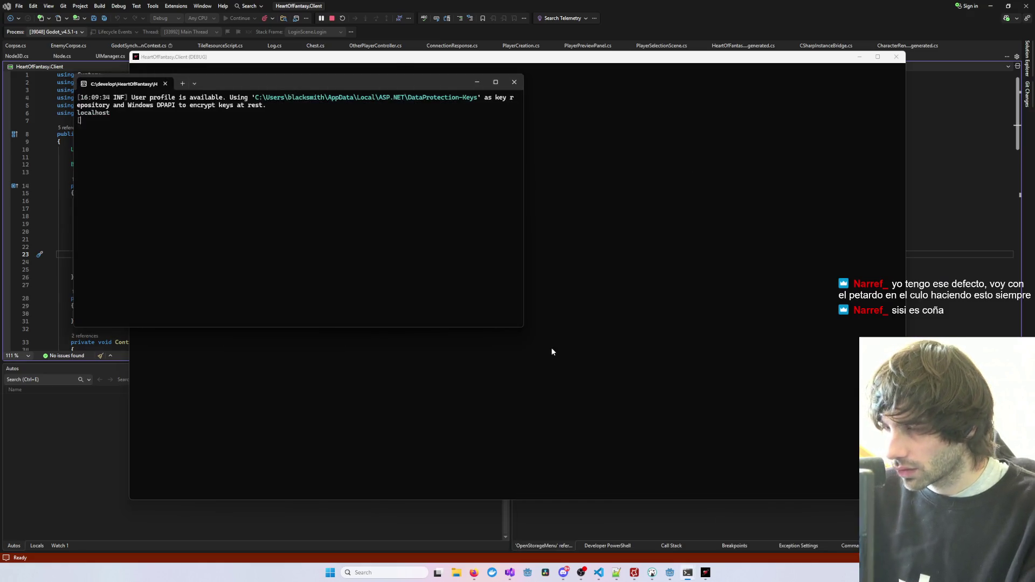
pyautogui.click(243, 167)
pyautogui.write('test1')
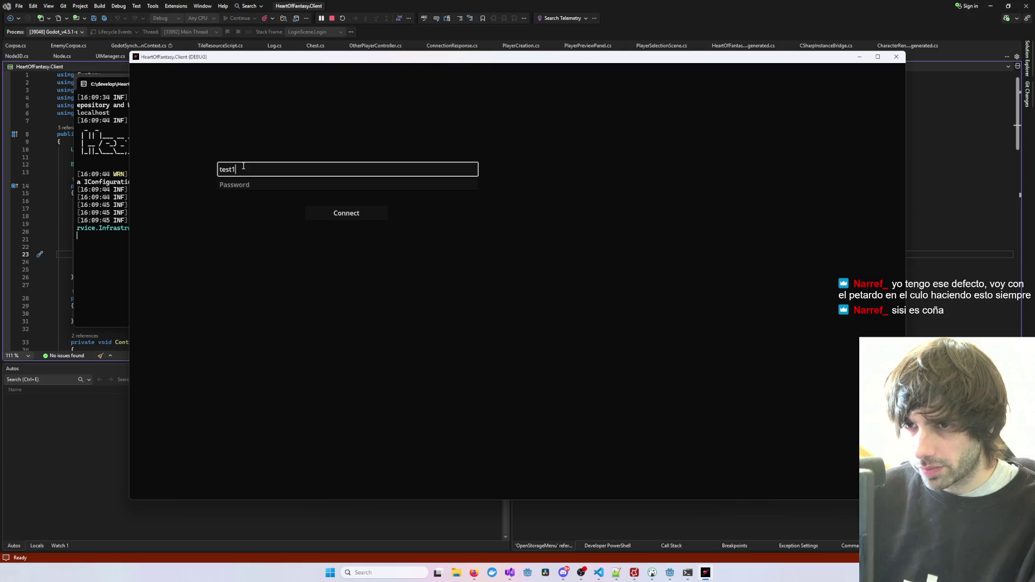
pyautogui.hotkey('ctrl', 'a')
pyautogui.hotkey('ctrl', 'c')
pyautogui.press('Tab')
pyautogui.hotkey('ctrl', 'v')
pyautogui.click(346, 215)
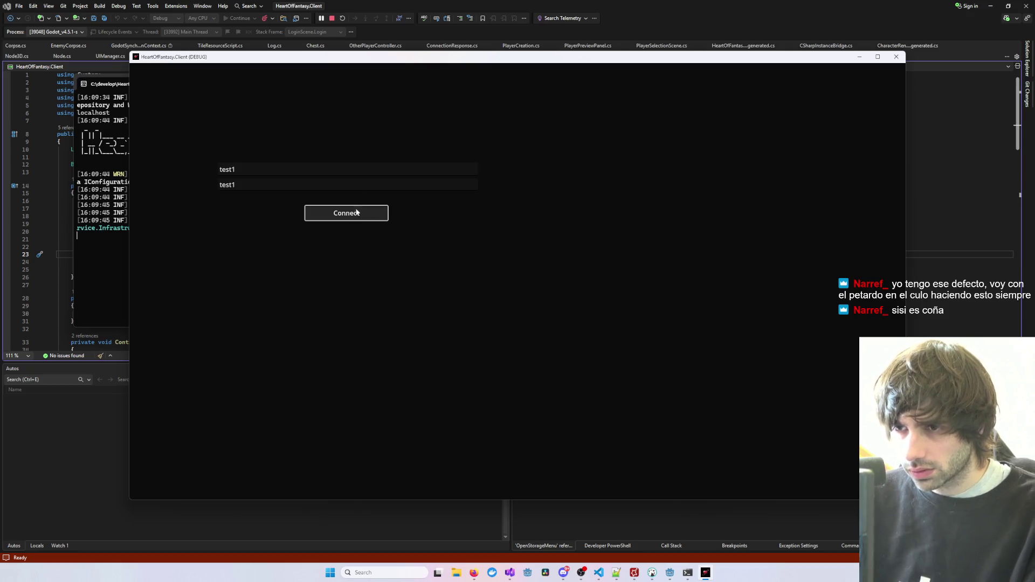
# Step: Move the game window right and continue with the existing character
pyautogui.moveTo(403, 65); pyautogui.dragTo(557, 66)
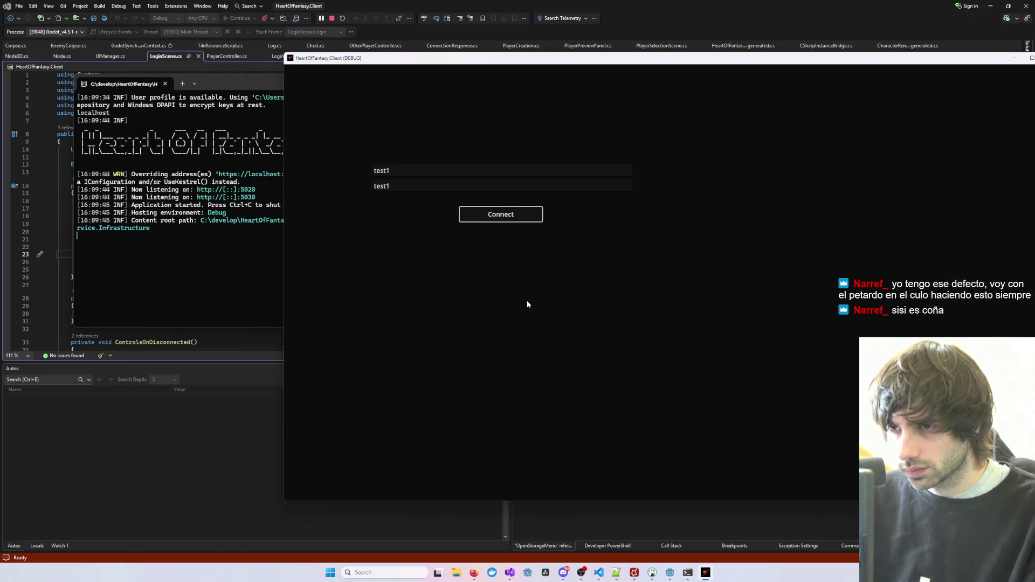
pyautogui.click(654, 434)
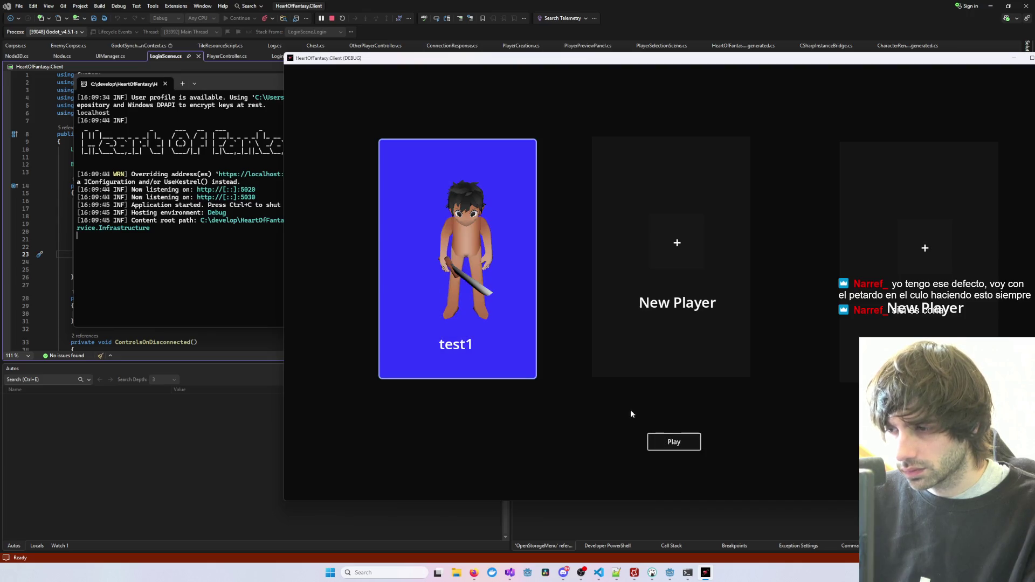
pyautogui.click(634, 573)
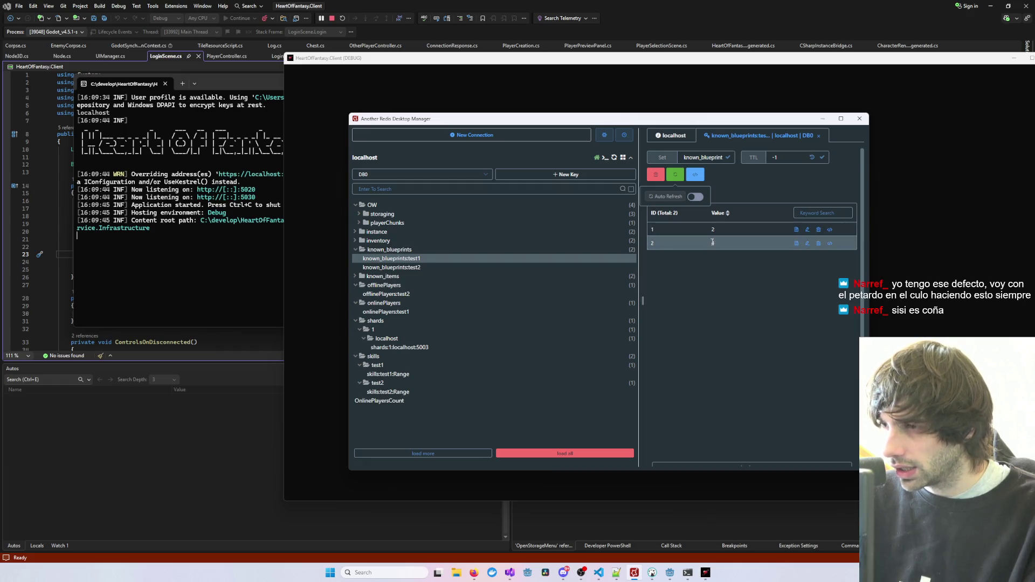
# Step: Leave the Redis viewer after checking known_blueprints and return to the game
pyautogui.hotkey('alt', 'Tab')
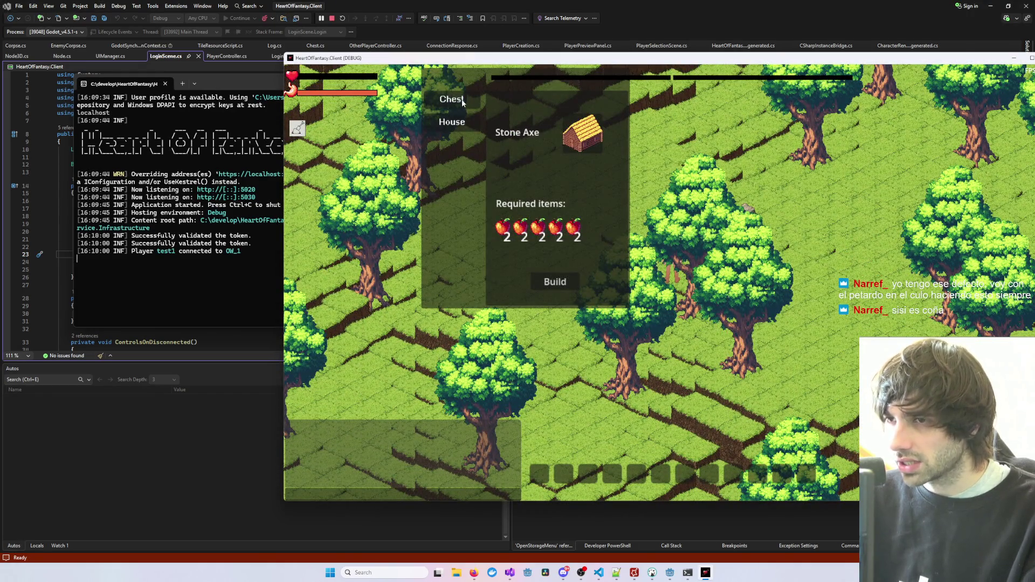
# Step: Select Chest in the build panel and place its construction site beside the character
pyautogui.click(462, 102)
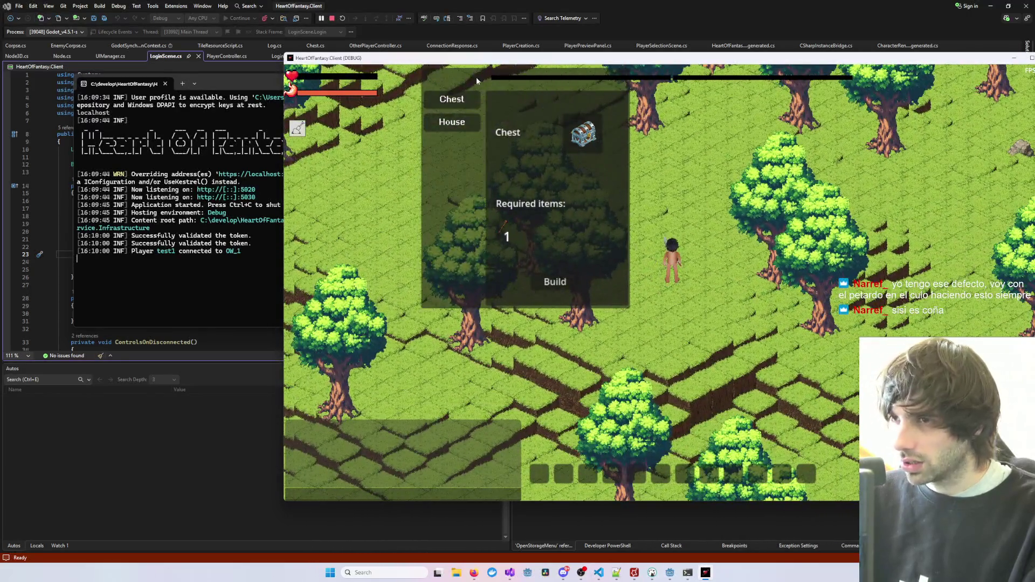
pyautogui.moveTo(480, 79); pyautogui.dragTo(416, 134)
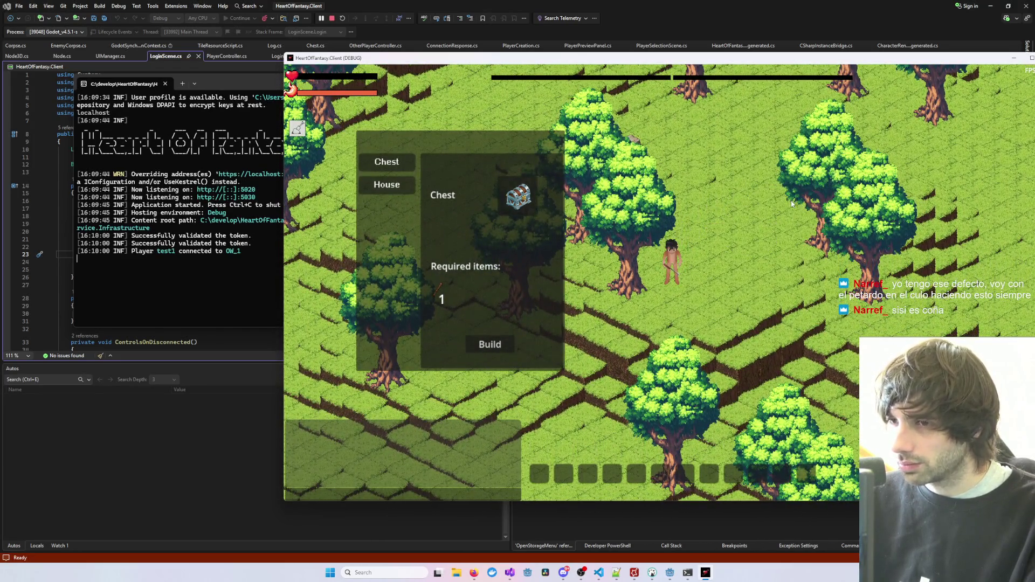
pyautogui.scroll(3, 729, 290)
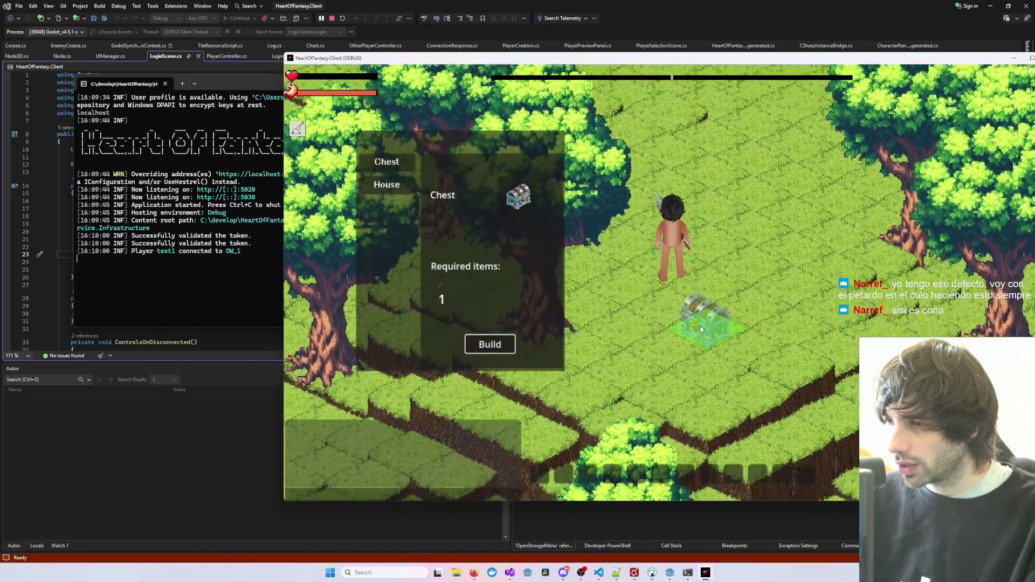
pyautogui.click(699, 325)
pyautogui.scroll(-5, 699, 326)
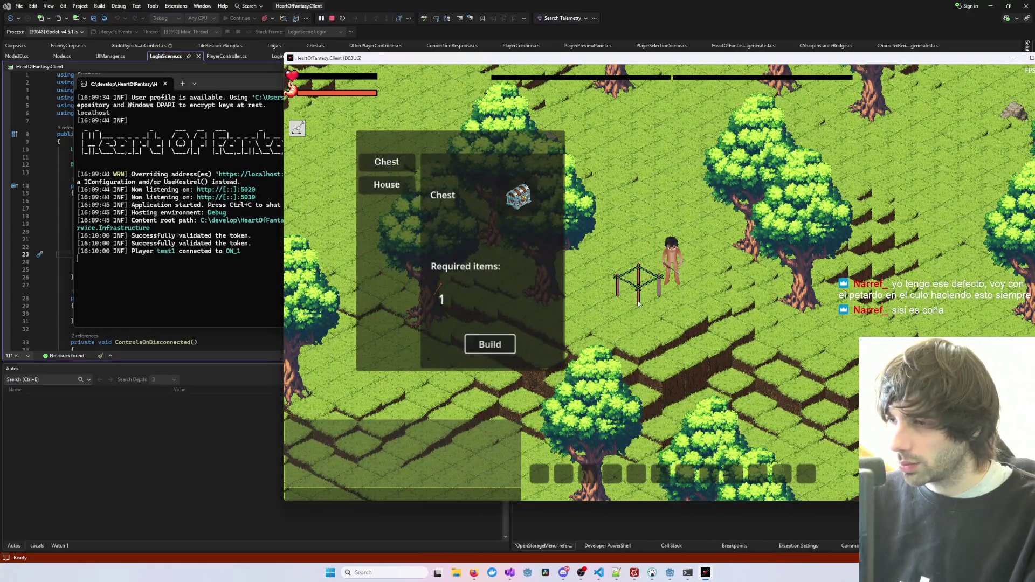
# Step: Walk the character around the chest site with W, S and D
pyautogui.press('w')
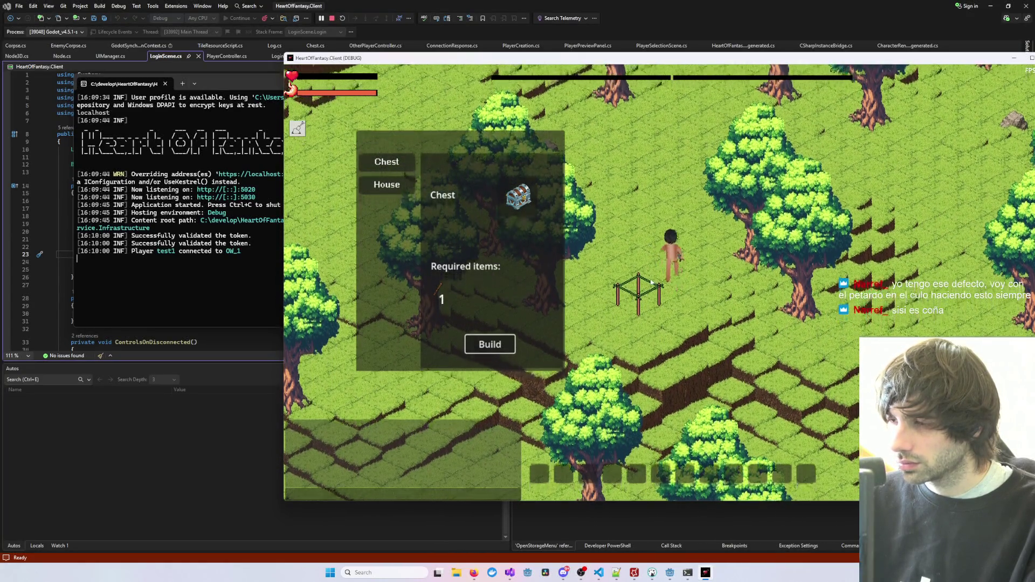
pyautogui.press('s')
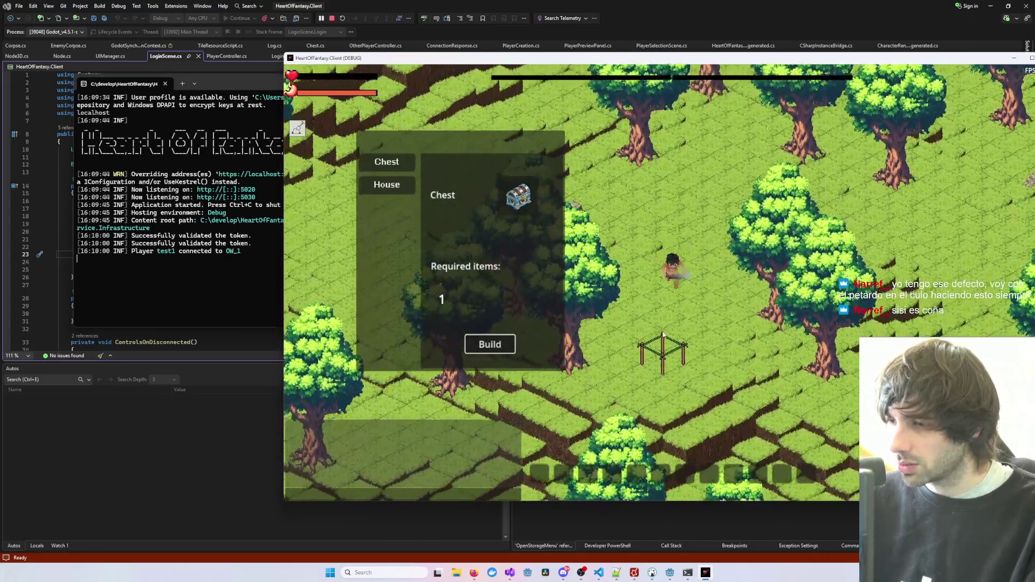
pyautogui.press('s')
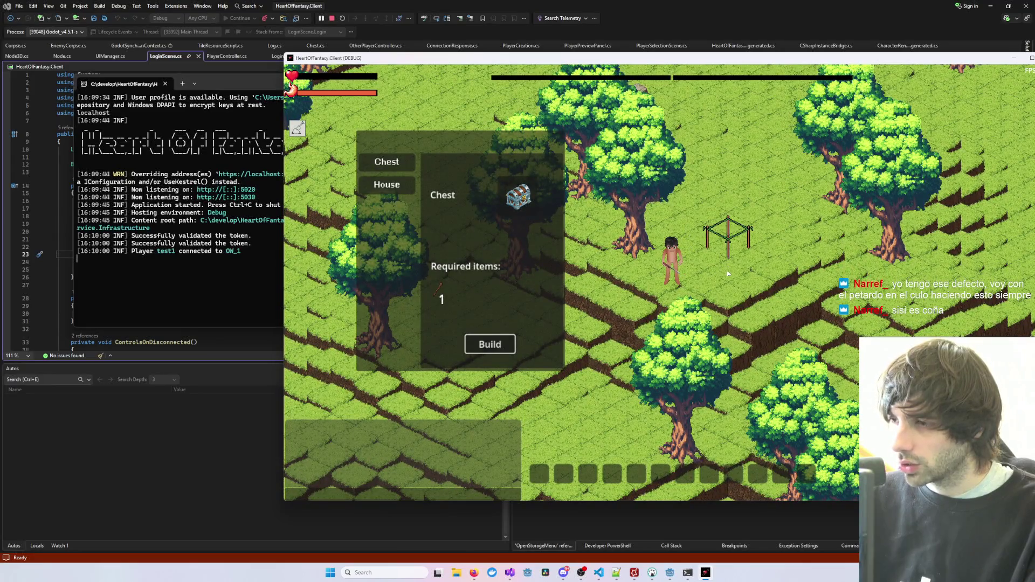
pyautogui.press('w')
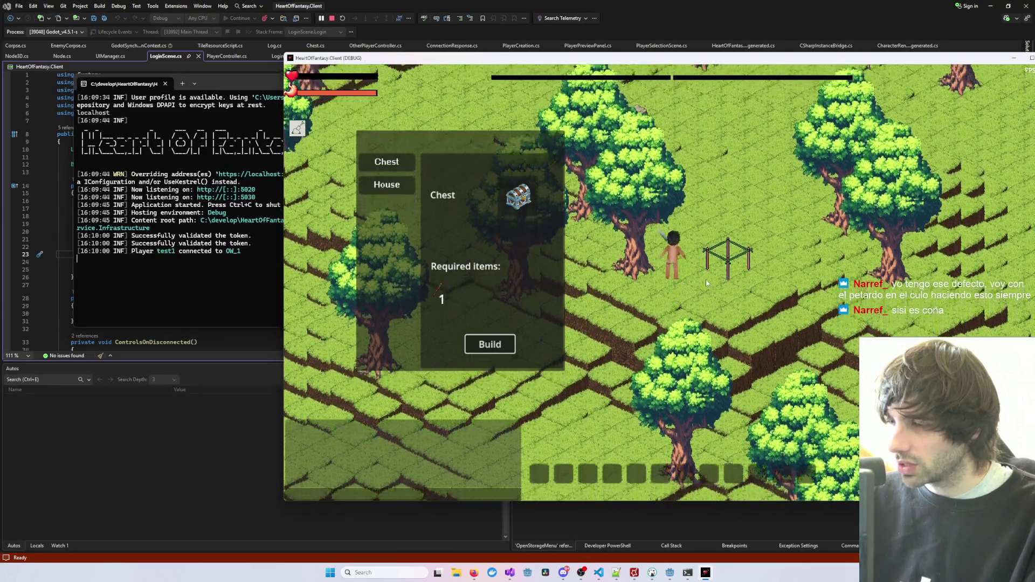
pyautogui.press('d')
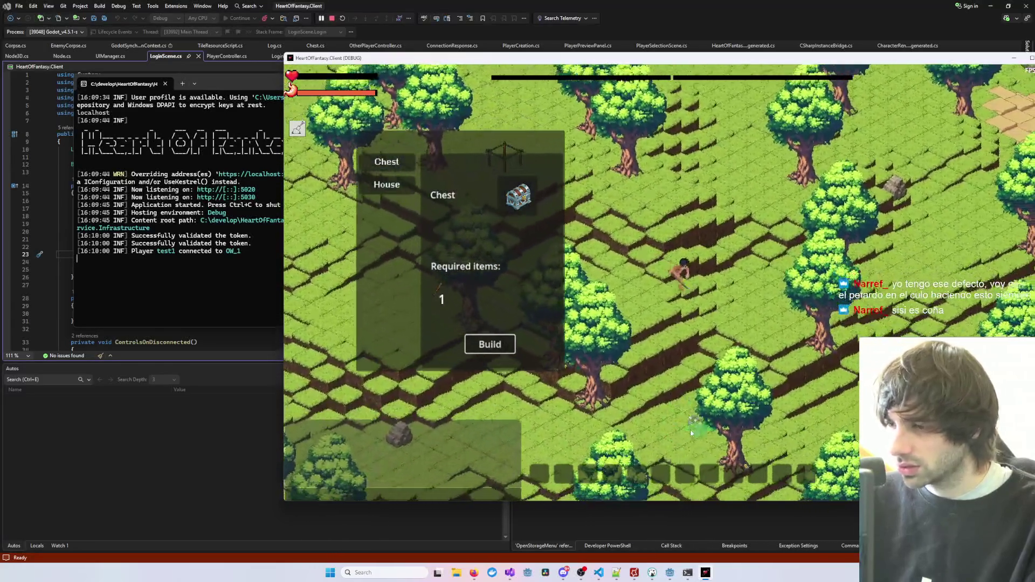
pyautogui.press('d')
pyautogui.press('d')
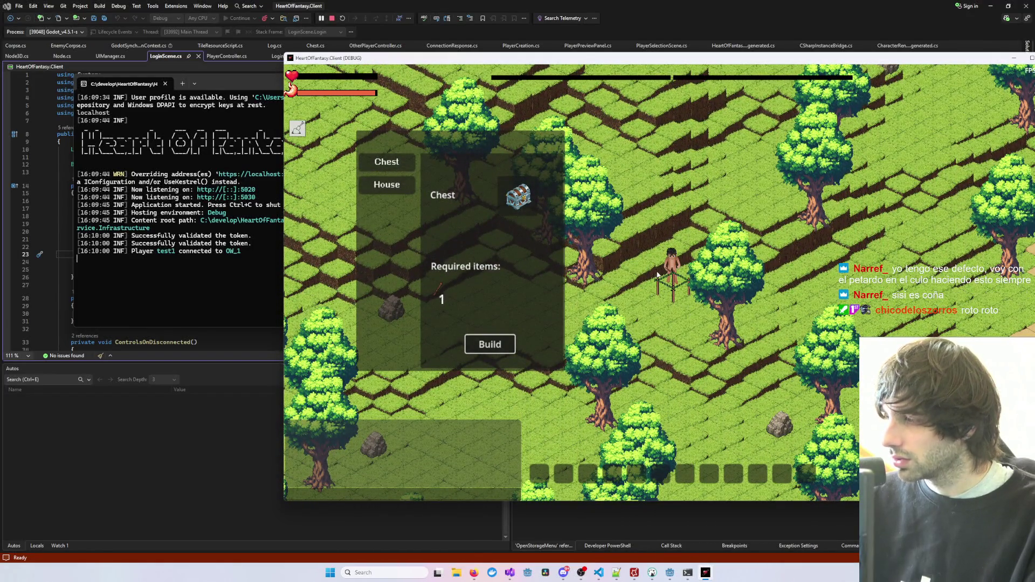
# Step: Walk the character through the forest in all directions with the chest preview following
pyautogui.press('a')
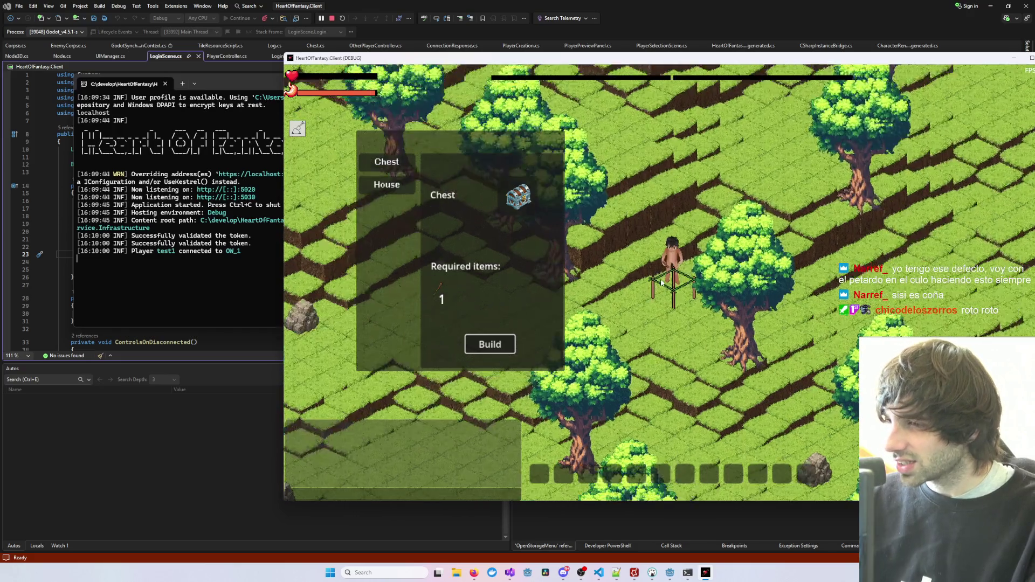
pyautogui.press('a')
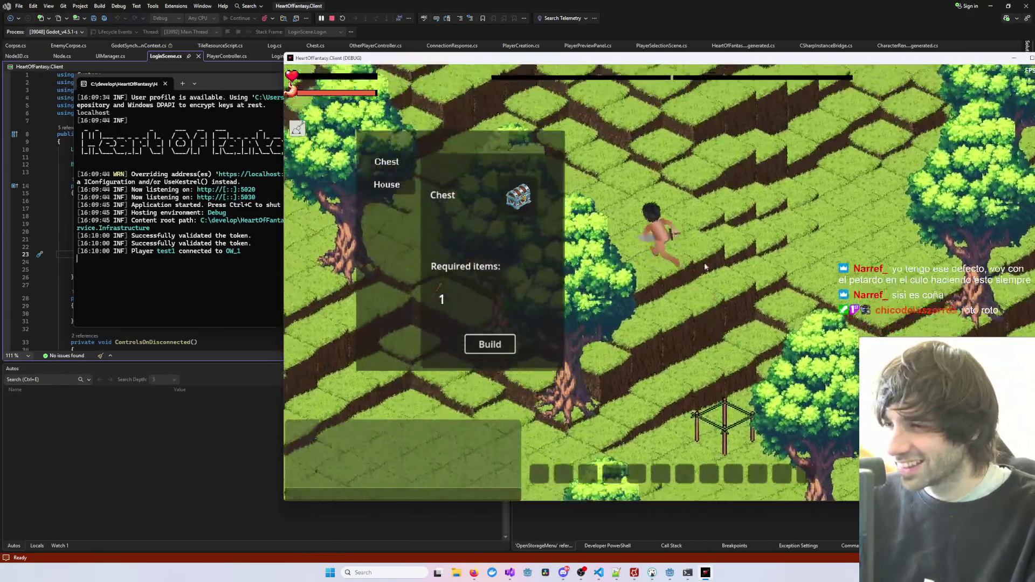
pyautogui.press('a')
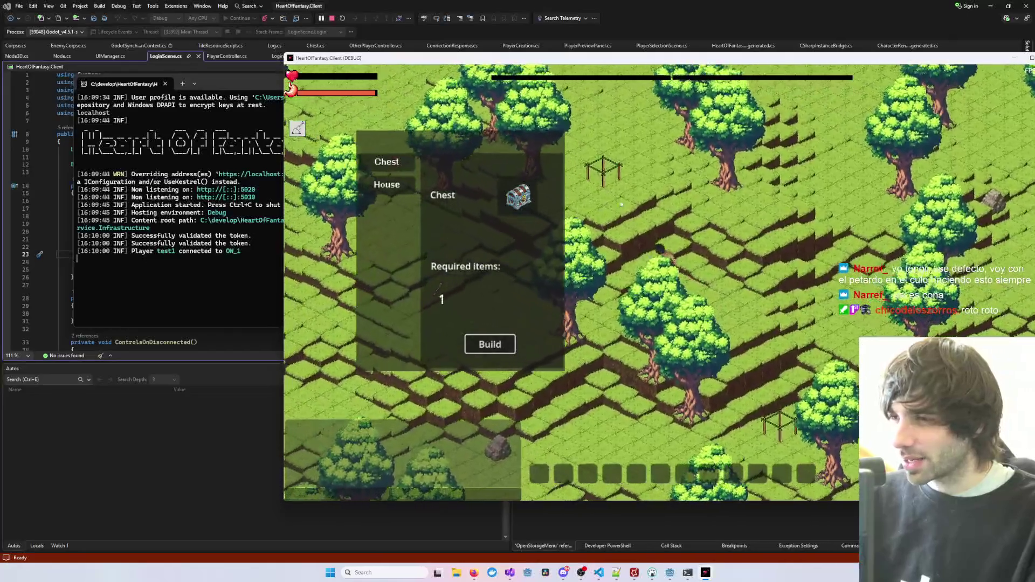
pyautogui.press('a')
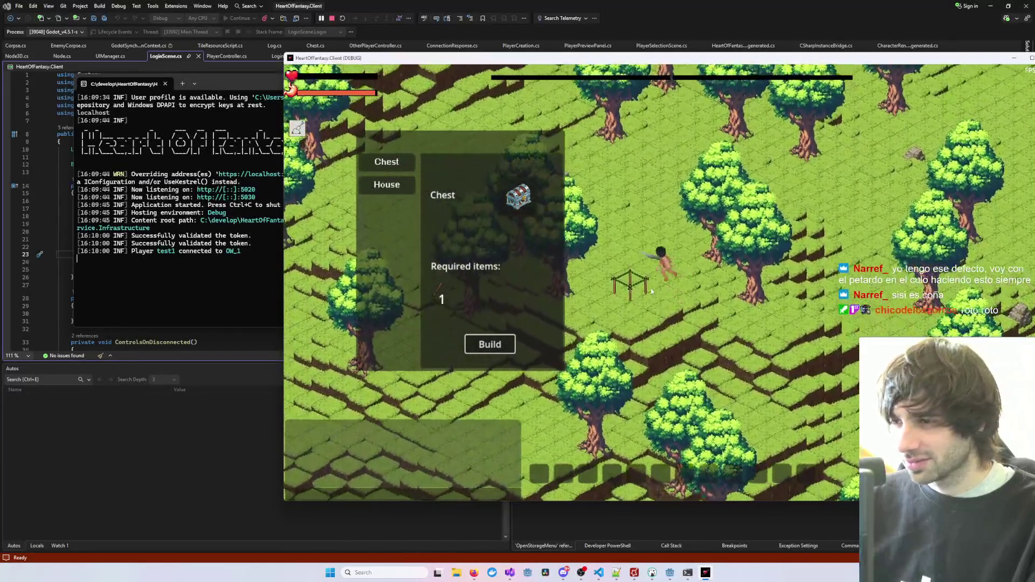
pyautogui.press('s')
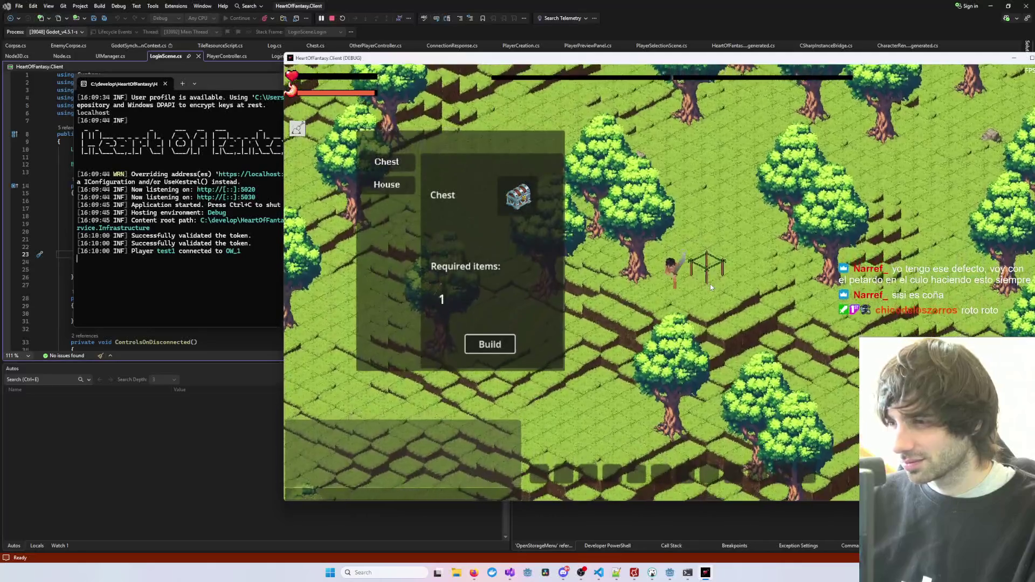
pyautogui.press('w')
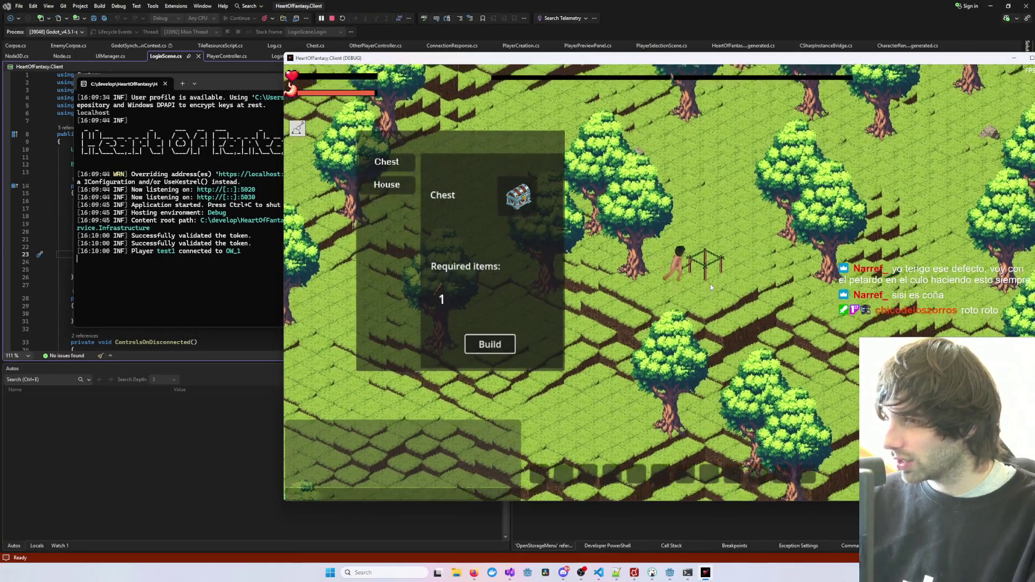
pyautogui.press('d')
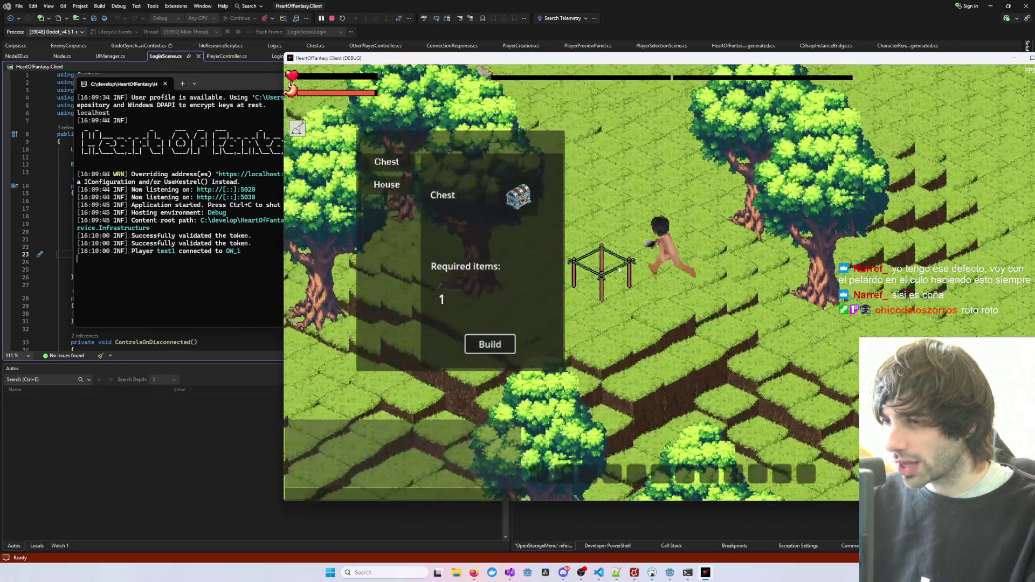
pyautogui.scroll(3, 572, 299)
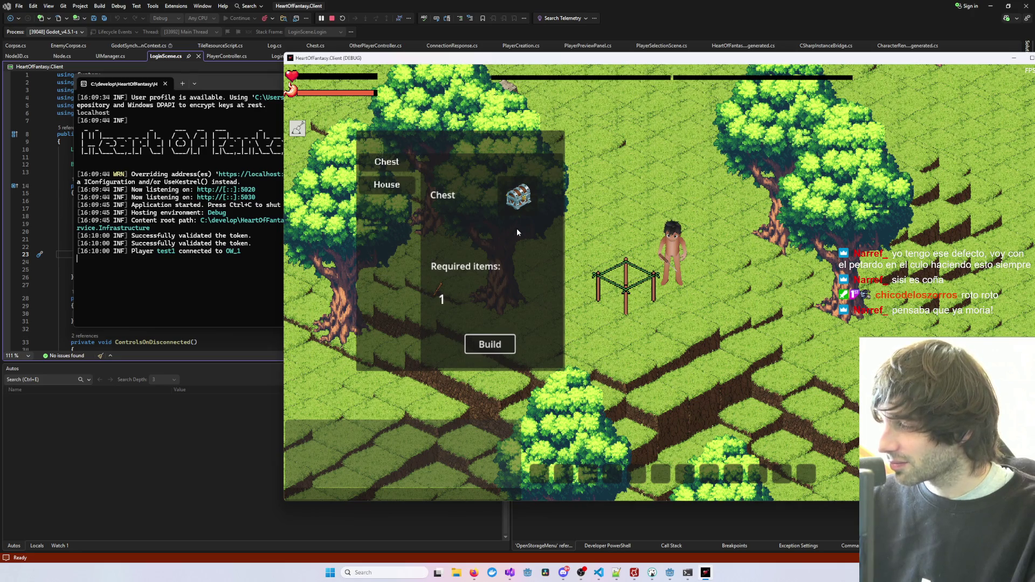
pyautogui.hotkey('w', 'a')
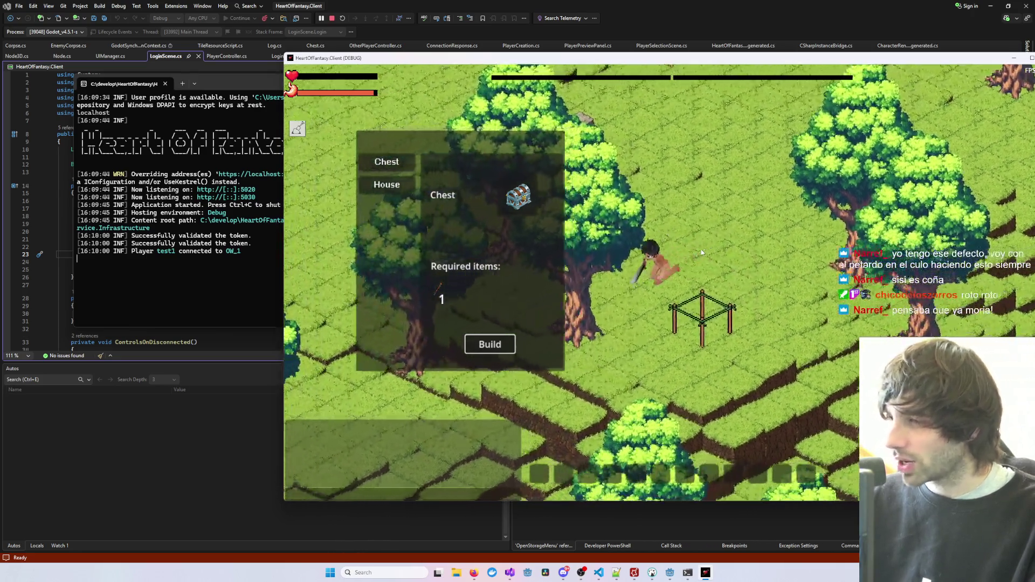
pyautogui.hotkey('s', 'a')
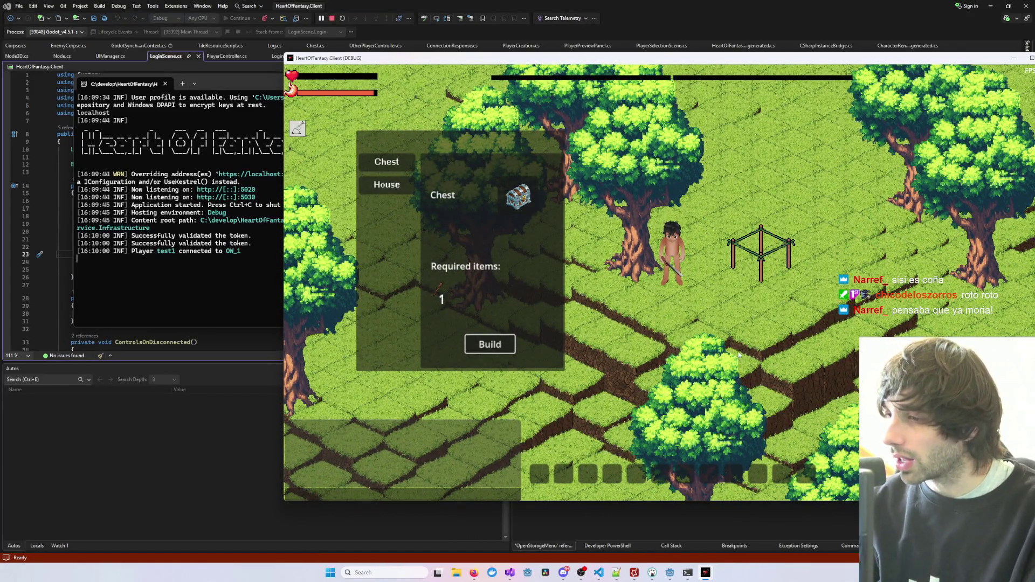
pyautogui.hotkey('w', 'd')
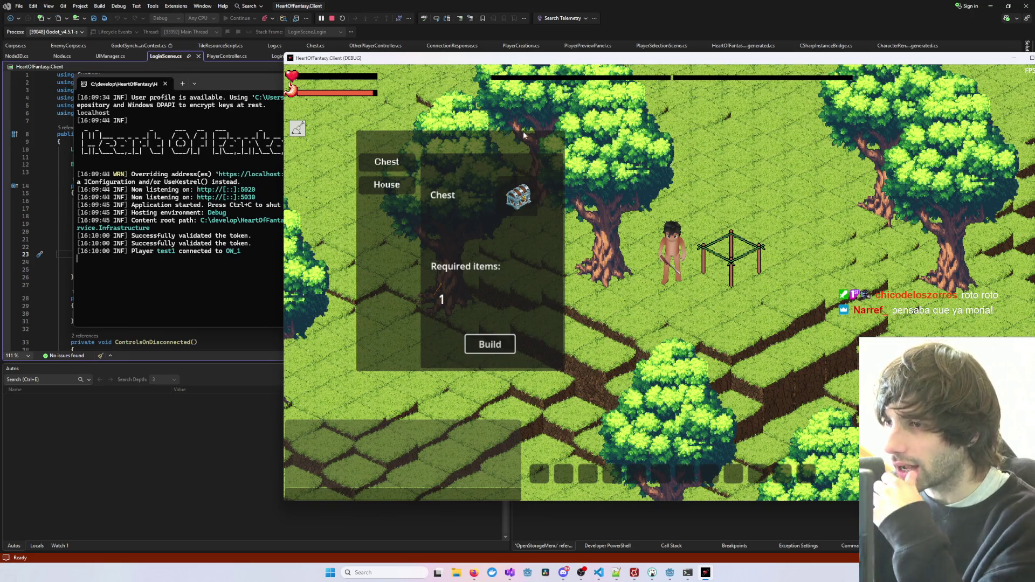
# Step: Shift the build panel left, swing the sword twice, and approach a tree to show its actions
pyautogui.moveTo(519, 157)
pyautogui.mouseDown()
pyautogui.moveTo(458, 116)
pyautogui.moveTo(431, 157)
pyautogui.mouseUp()
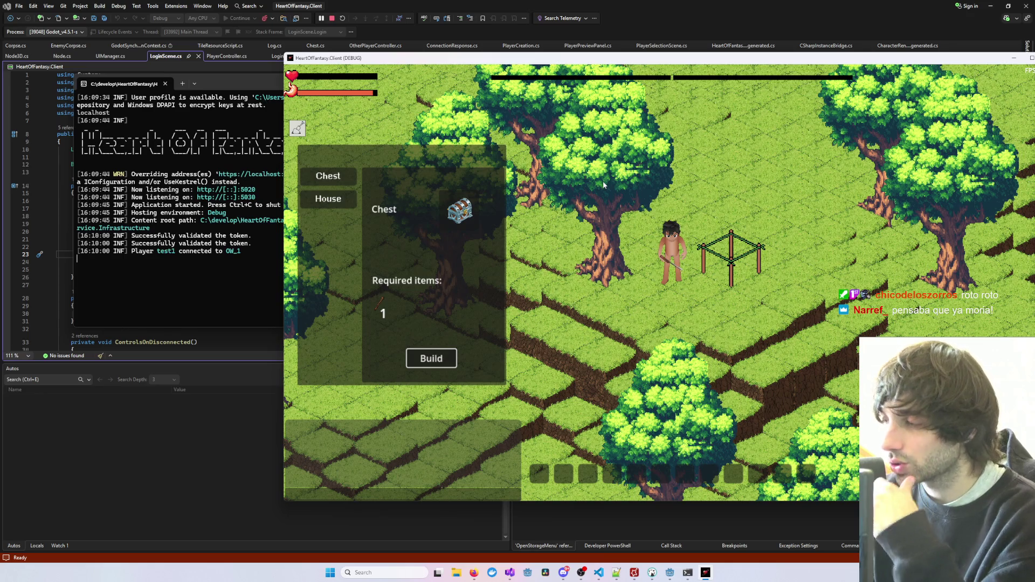
pyautogui.press('w')
pyautogui.press('s')
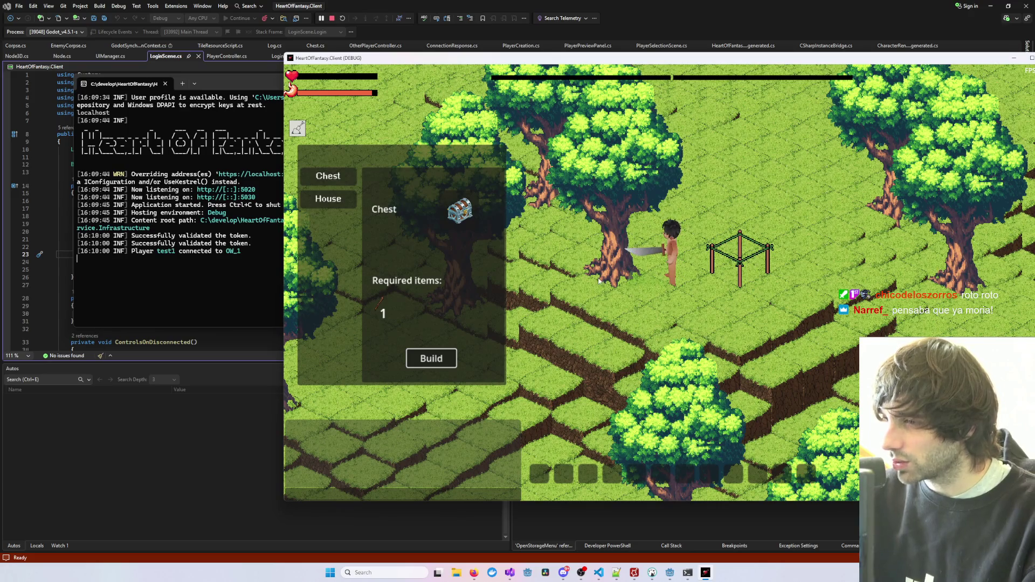
pyautogui.click(652, 275)
pyautogui.press('a')
pyautogui.click(743, 293)
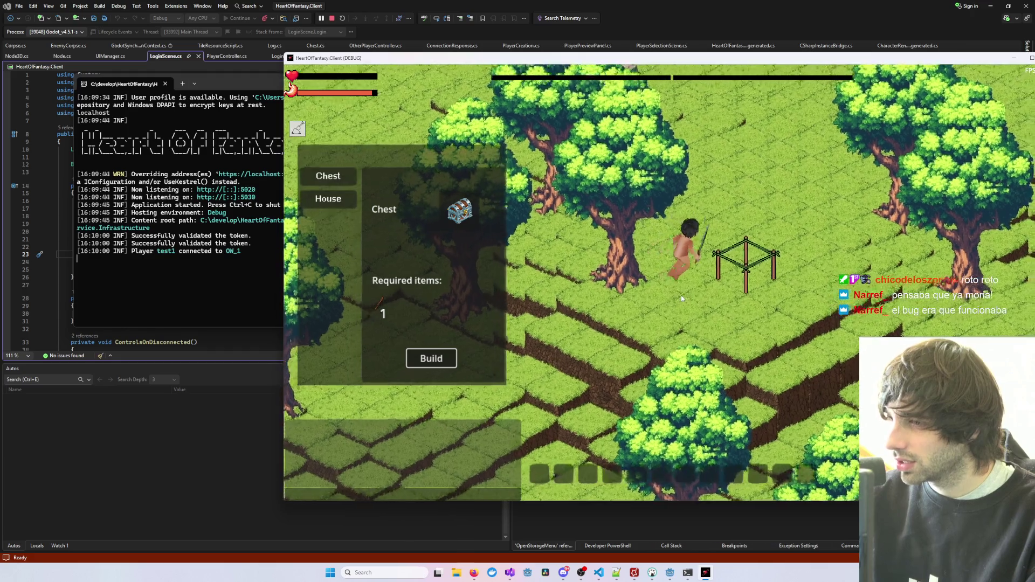
pyautogui.click(610, 215)
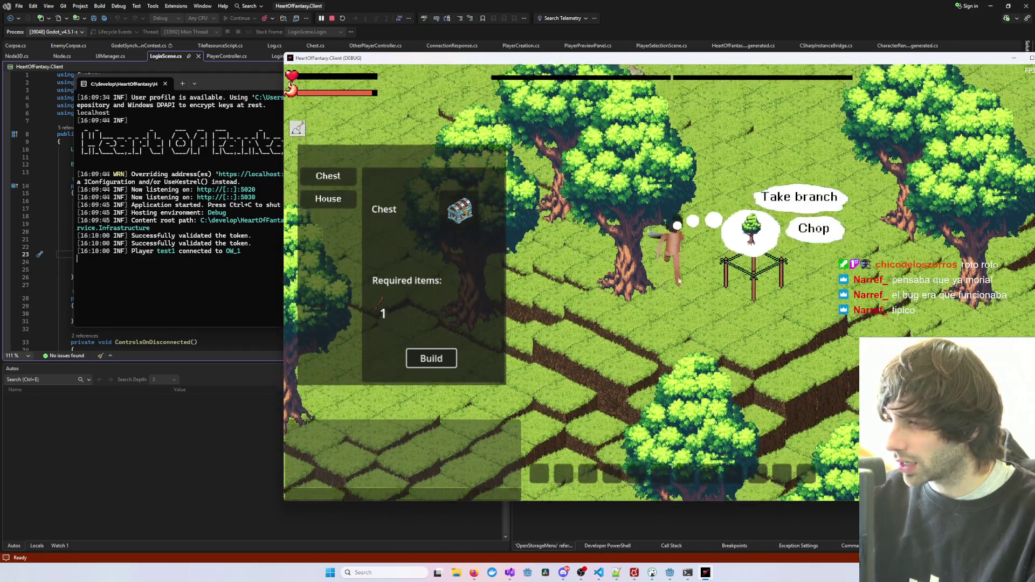
# Step: Chop down the tree, then lift the felled log
pyautogui.click(804, 231)
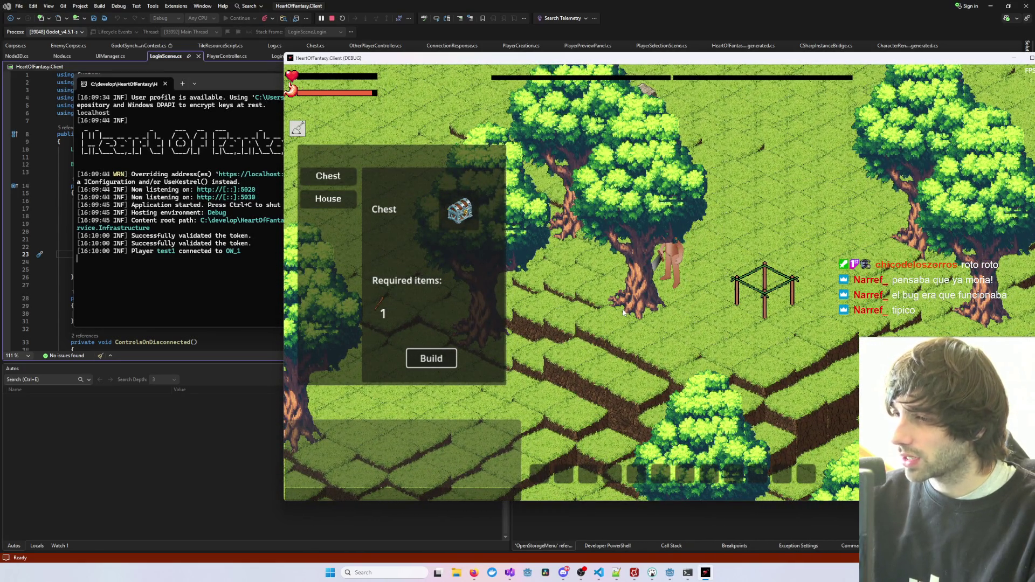
pyautogui.press('w')
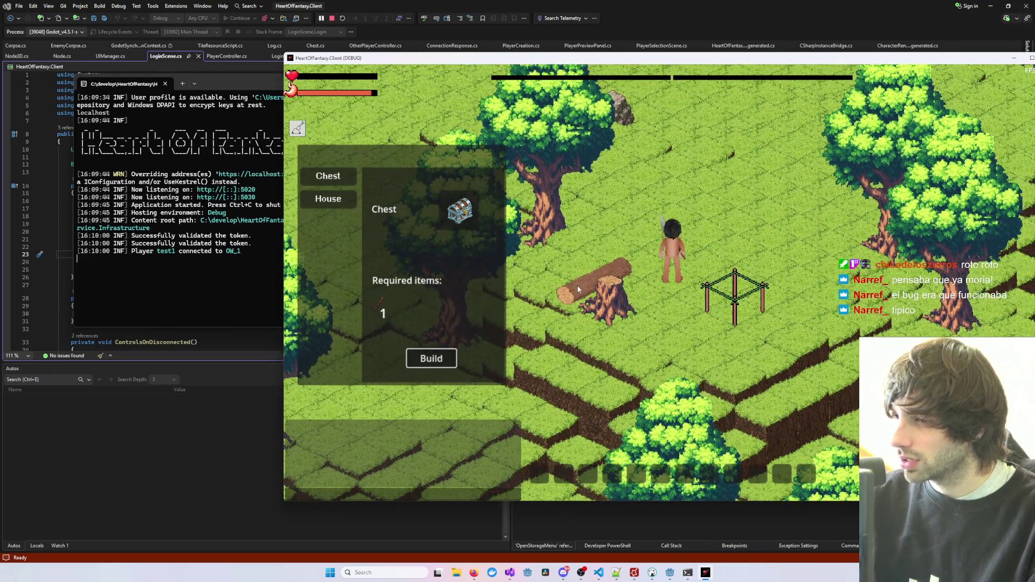
pyautogui.click(652, 307)
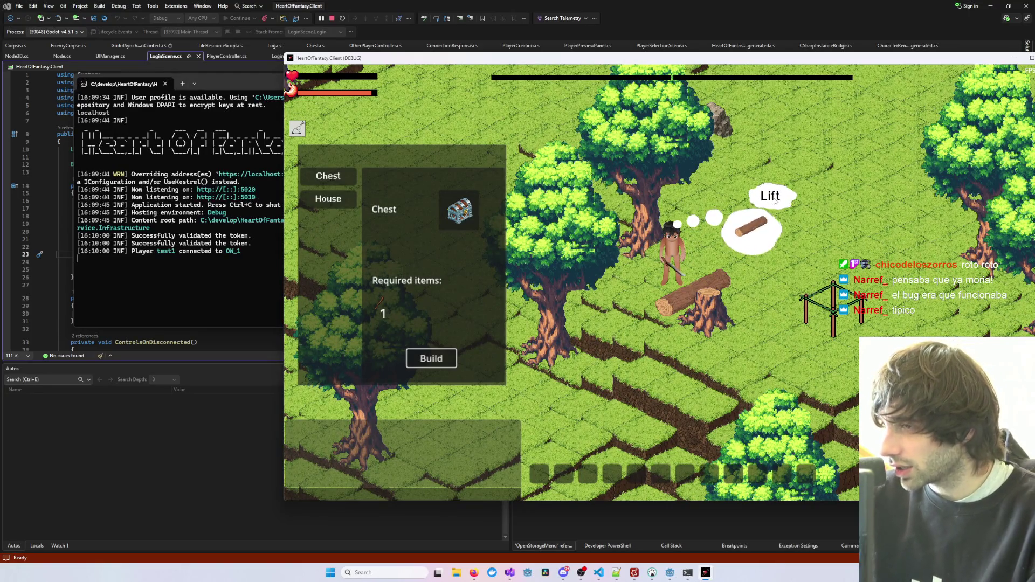
pyautogui.click(760, 196)
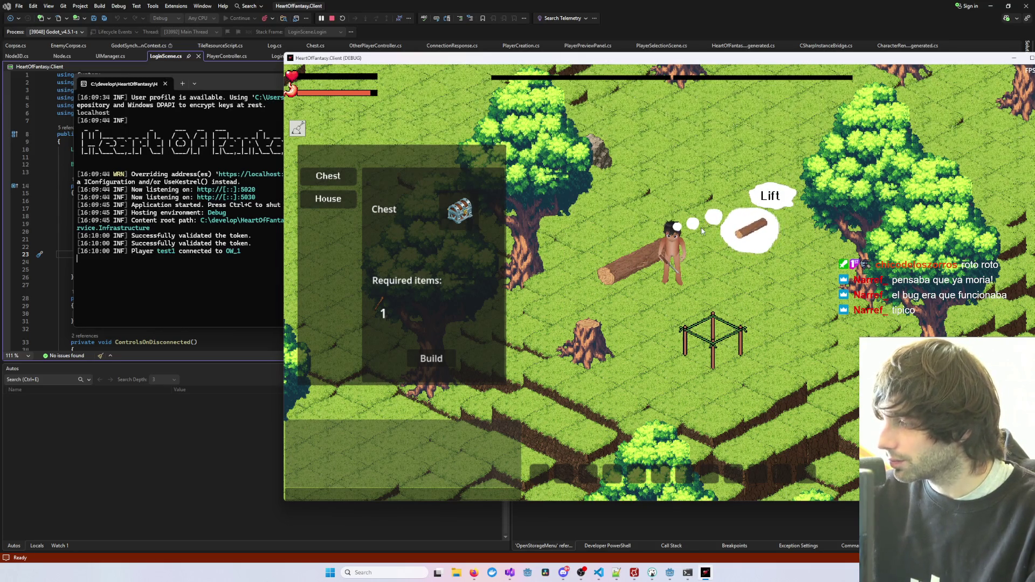
# Step: Carry the log toward the wooden build frame, then bring the Godot editor forward
pyautogui.press('d')
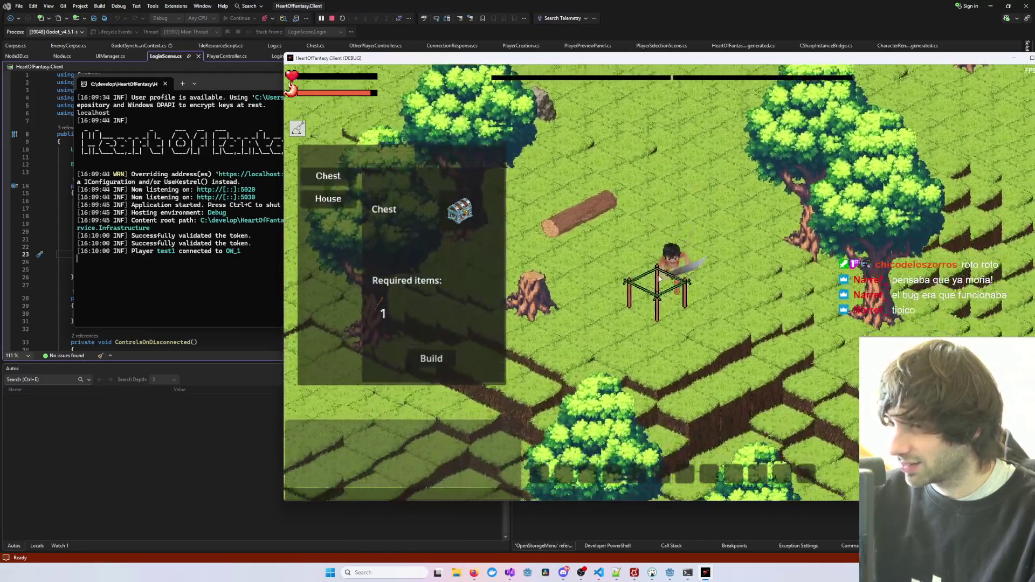
pyautogui.press('w')
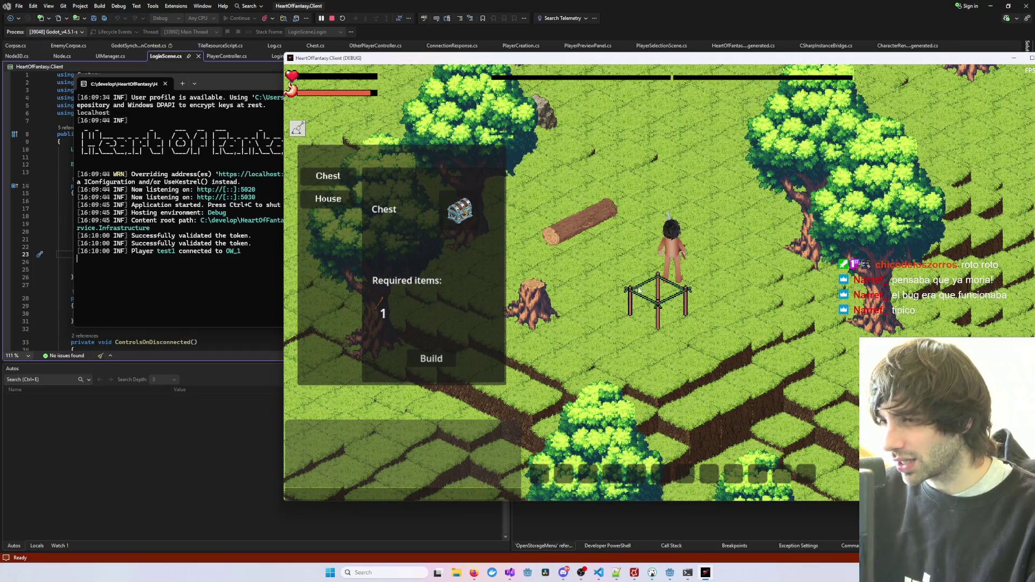
pyautogui.moveTo(597, 575)
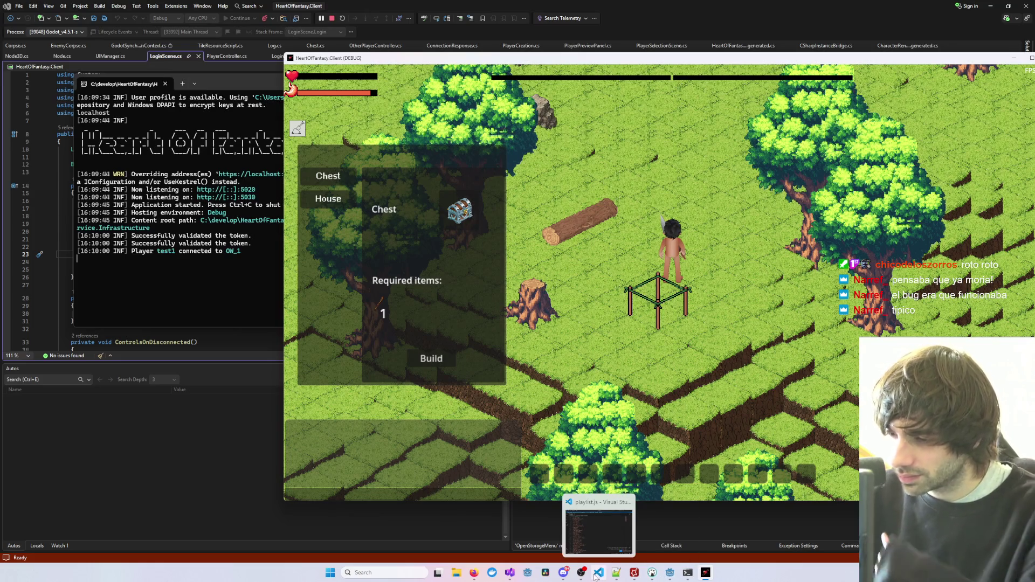
pyautogui.moveTo(515, 575)
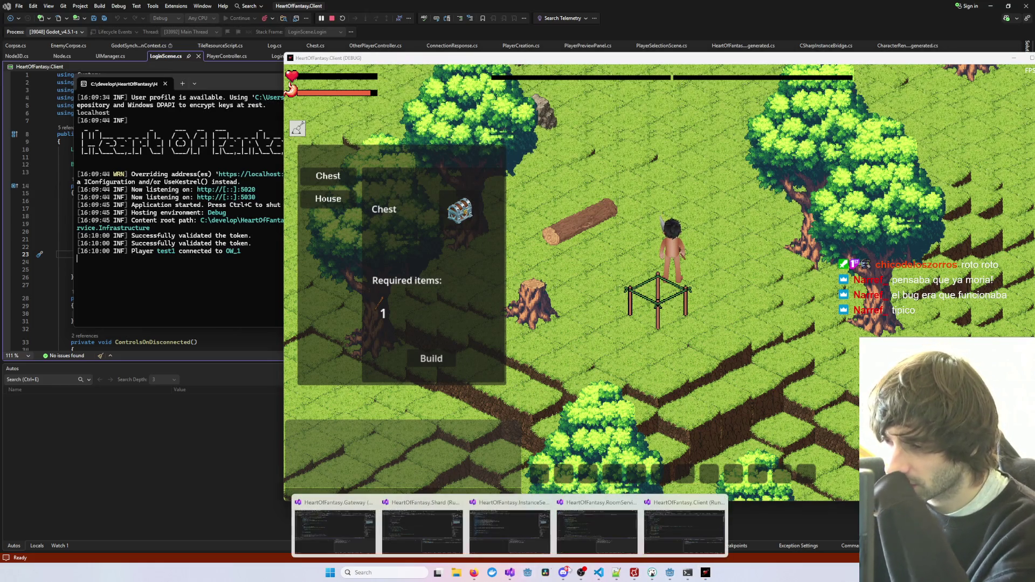
pyautogui.moveTo(669, 572)
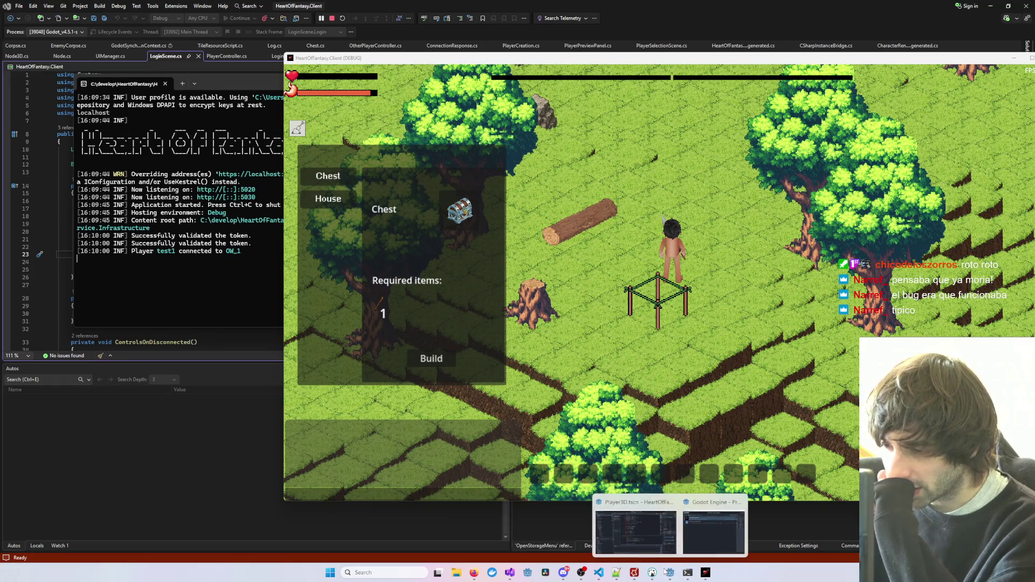
pyautogui.click(635, 535)
# Step: Rebuild and launch the game from the Godot editor and open the debugging options
pyautogui.scroll(3, 57, 475)
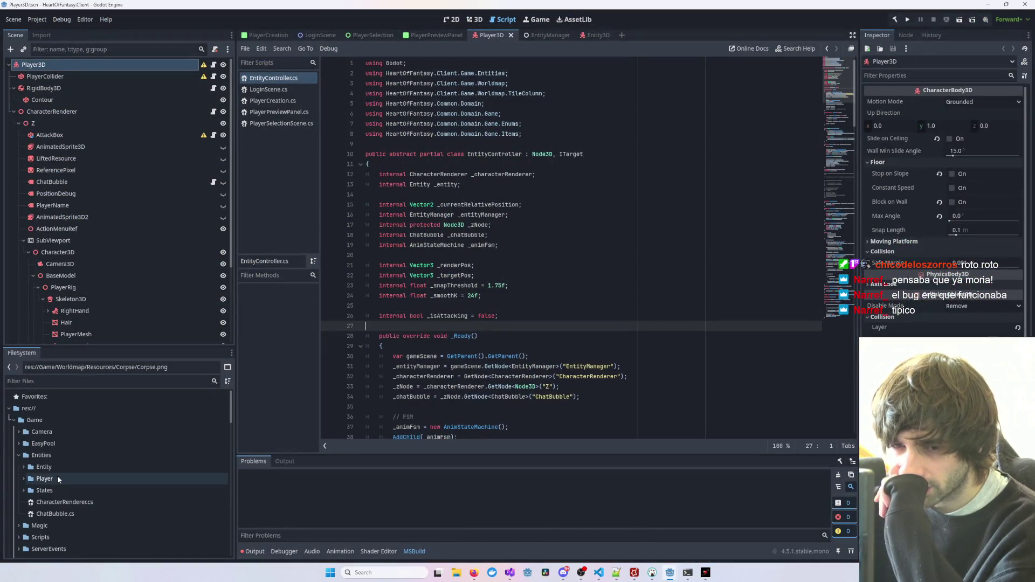
pyautogui.moveTo(667, 576)
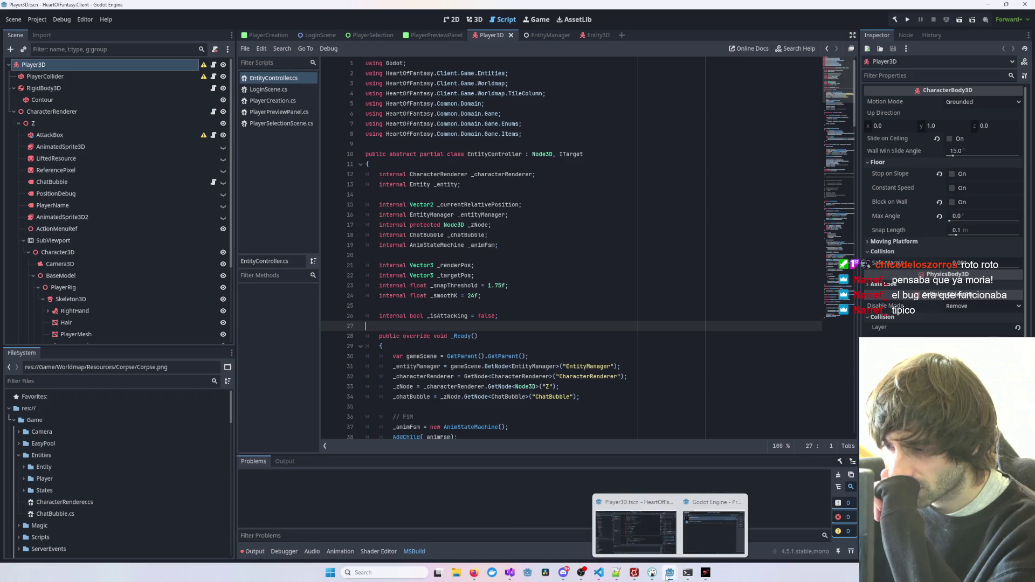
pyautogui.moveTo(705, 576)
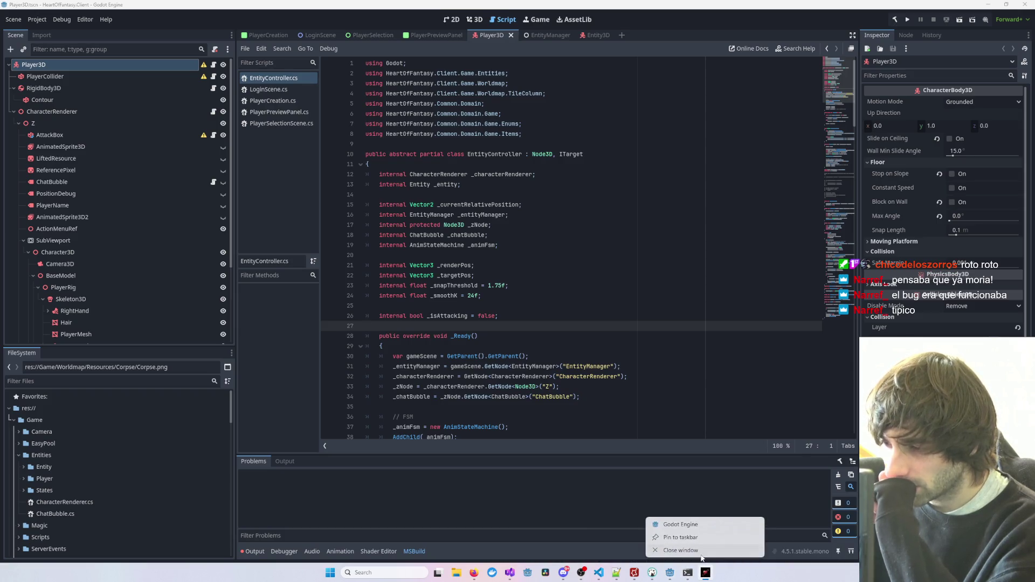
pyautogui.click(907, 19)
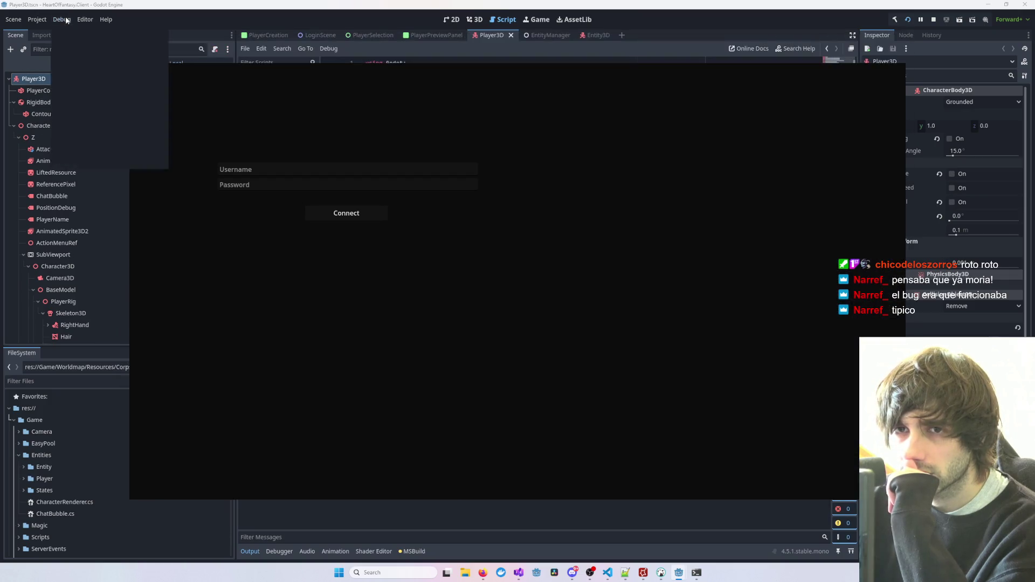
pyautogui.click(62, 22)
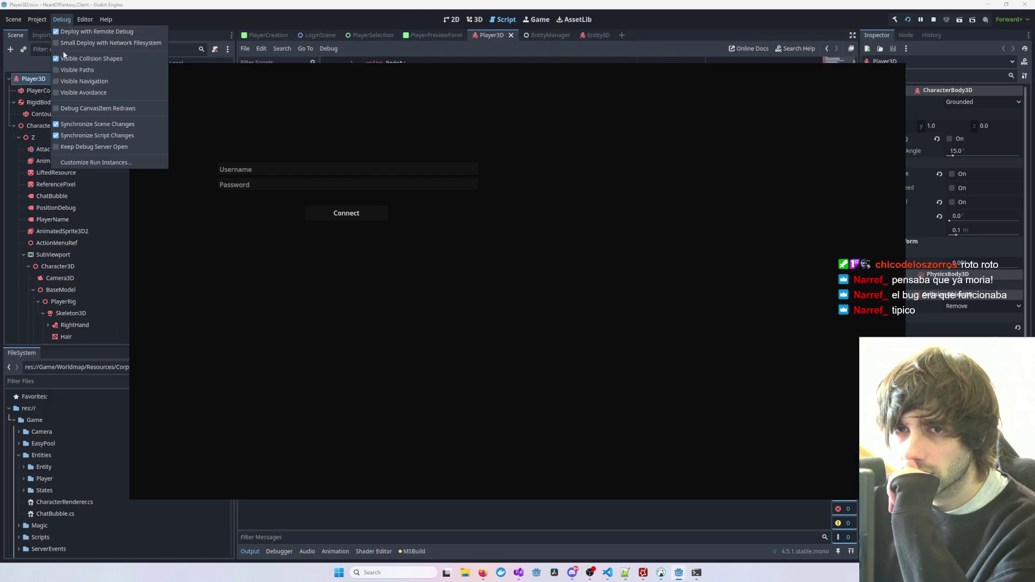
# Step: Log in to the launched game with the test account credentials
pyautogui.click(244, 171)
pyautogui.write('test1')
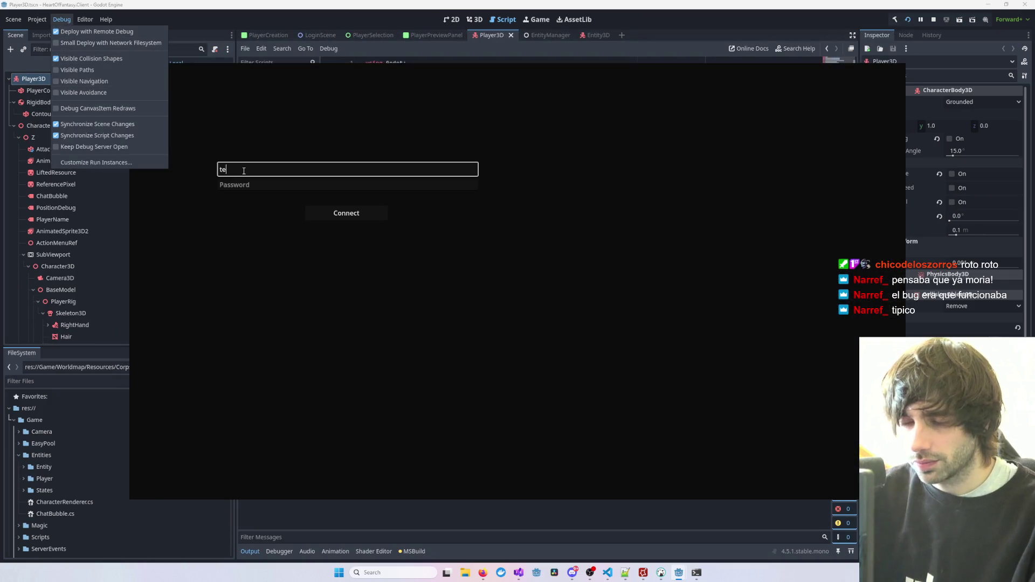
pyautogui.press('Tab')
pyautogui.write('test1')
pyautogui.press('Tab')
pyautogui.press('Return')
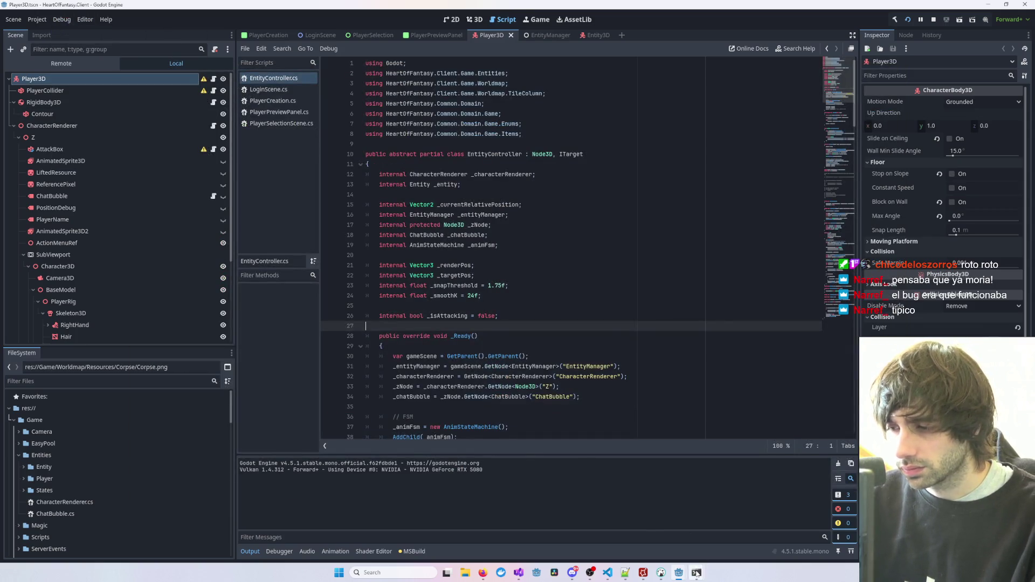
# Step: Bring the game forward, show the Output log, and move the game window aside
pyautogui.moveTo(697, 574)
pyautogui.click(749, 539)
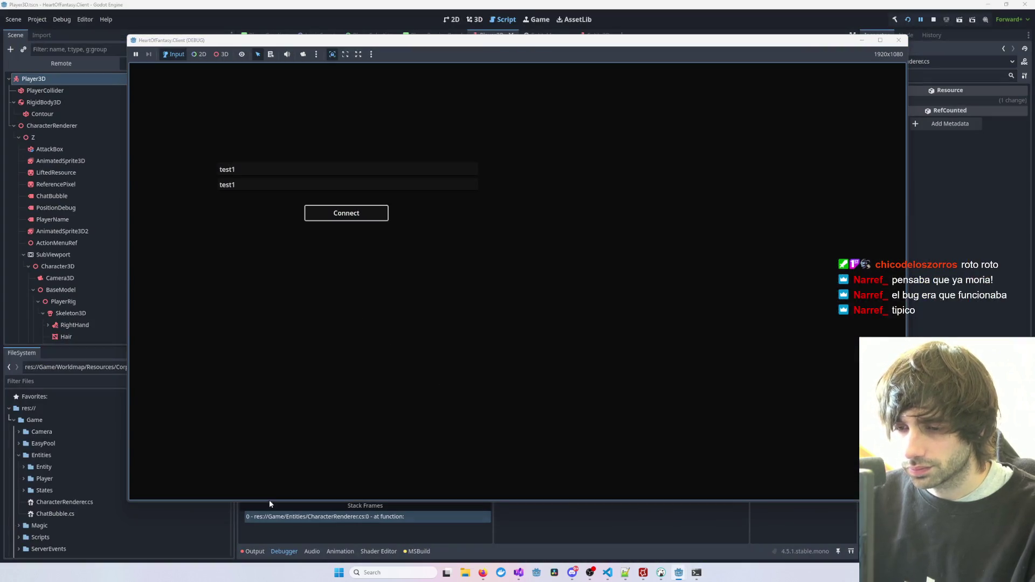
pyautogui.click(254, 551)
pyautogui.hotkey('alt', 'Tab')
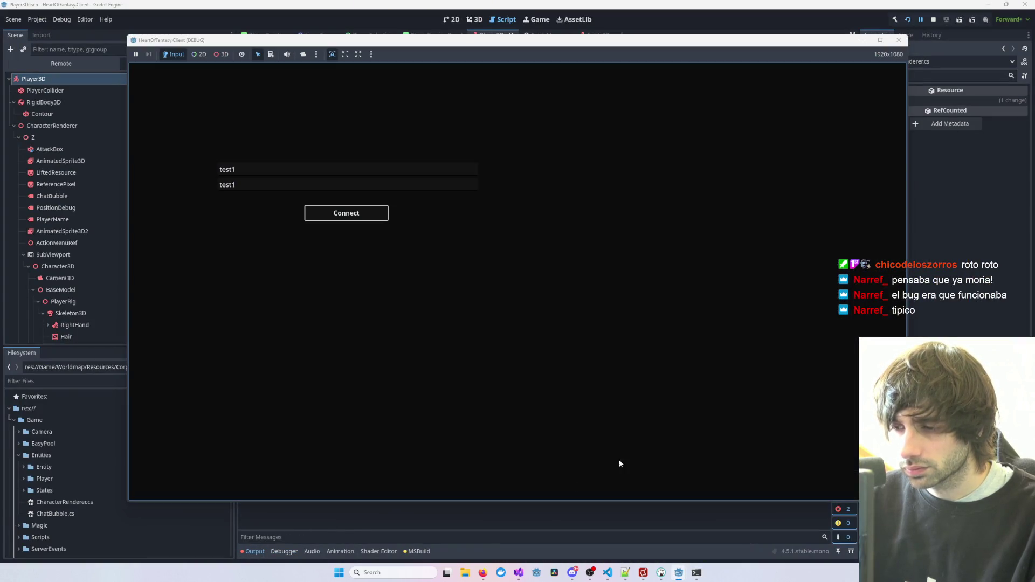
pyautogui.moveTo(339, 48); pyautogui.dragTo(482, 59)
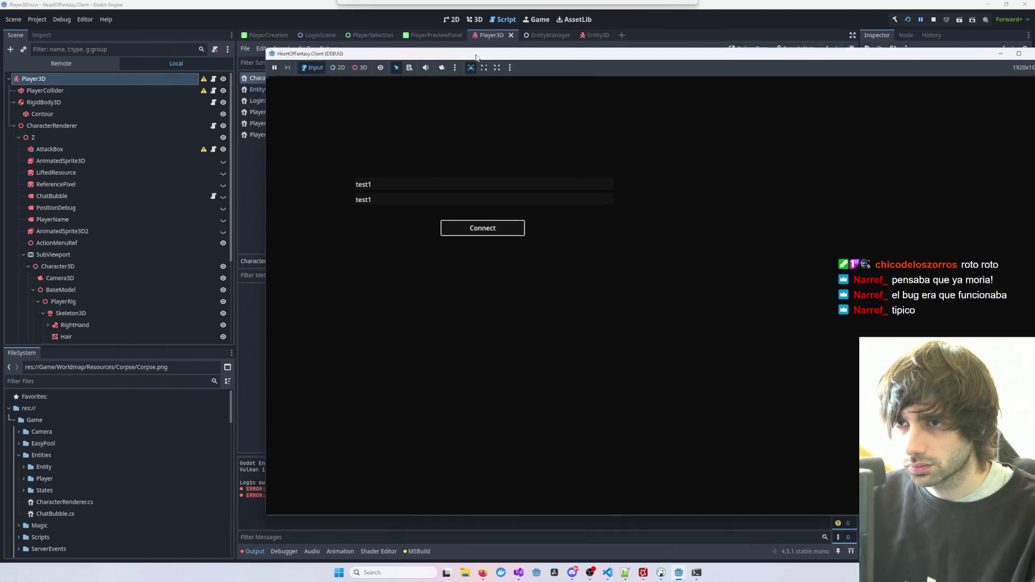
pyautogui.moveTo(678, 572)
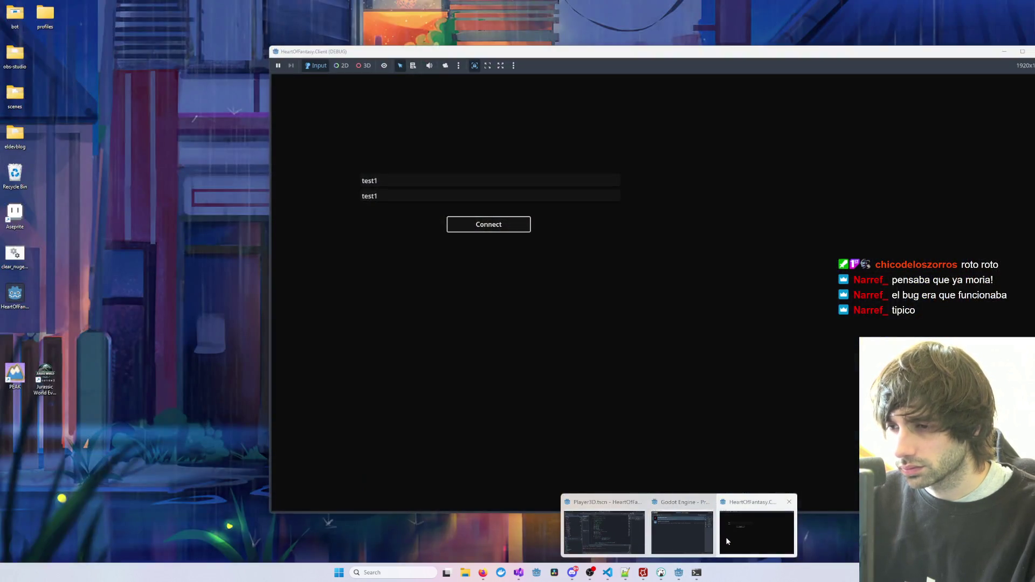
pyautogui.click(725, 537)
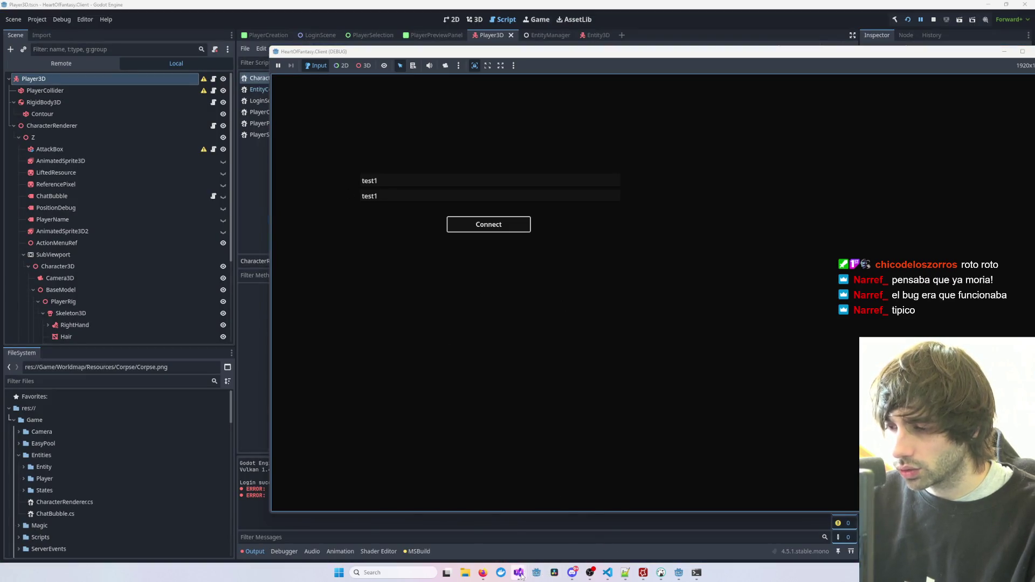
# Step: Stop the running game from the Godot toolbar
pyautogui.moveTo(519, 572)
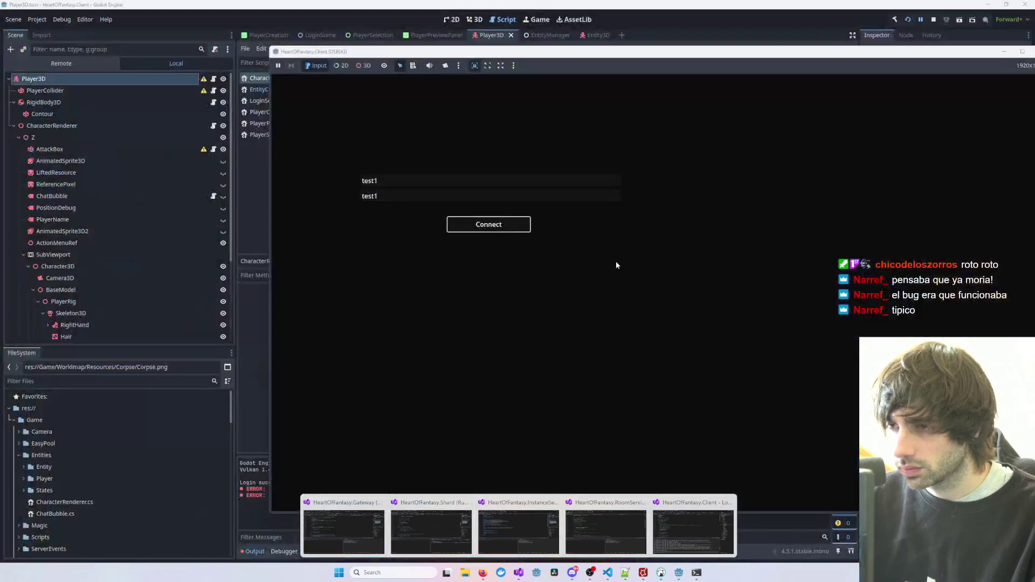
pyautogui.moveTo(697, 573)
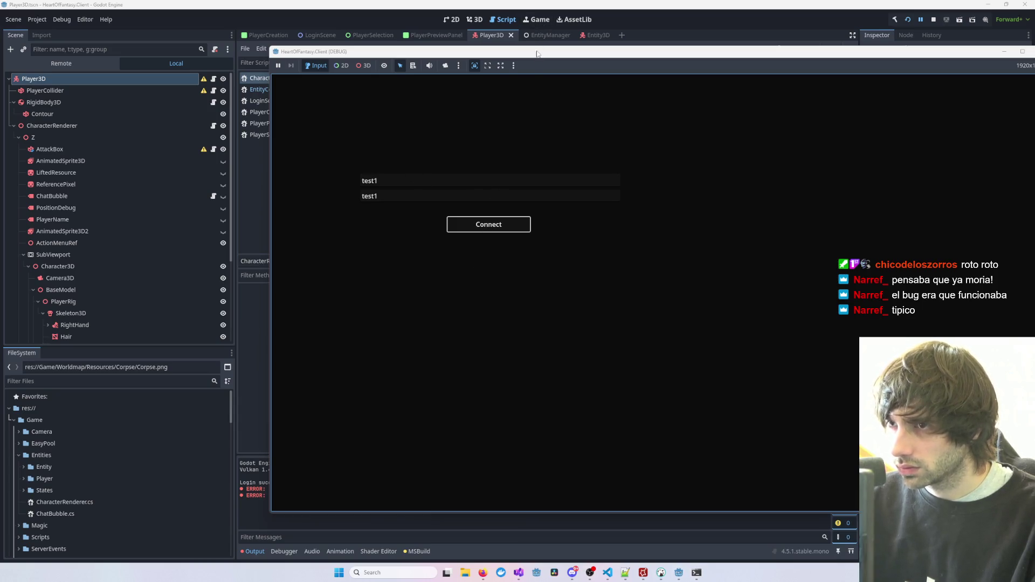
pyautogui.click(834, 90)
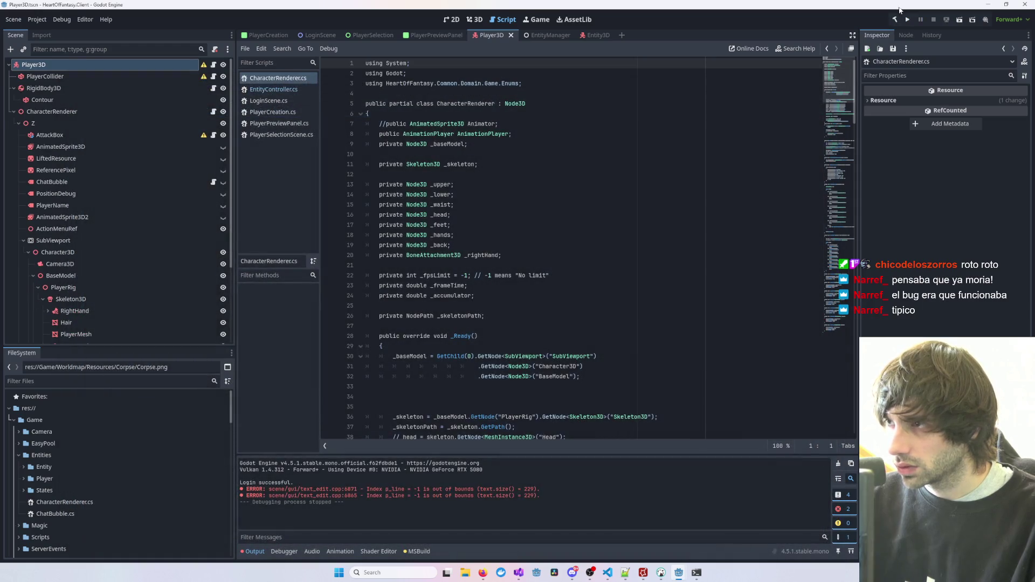
# Step: Relaunch the project and log in with the test account credentials
pyautogui.click(906, 21)
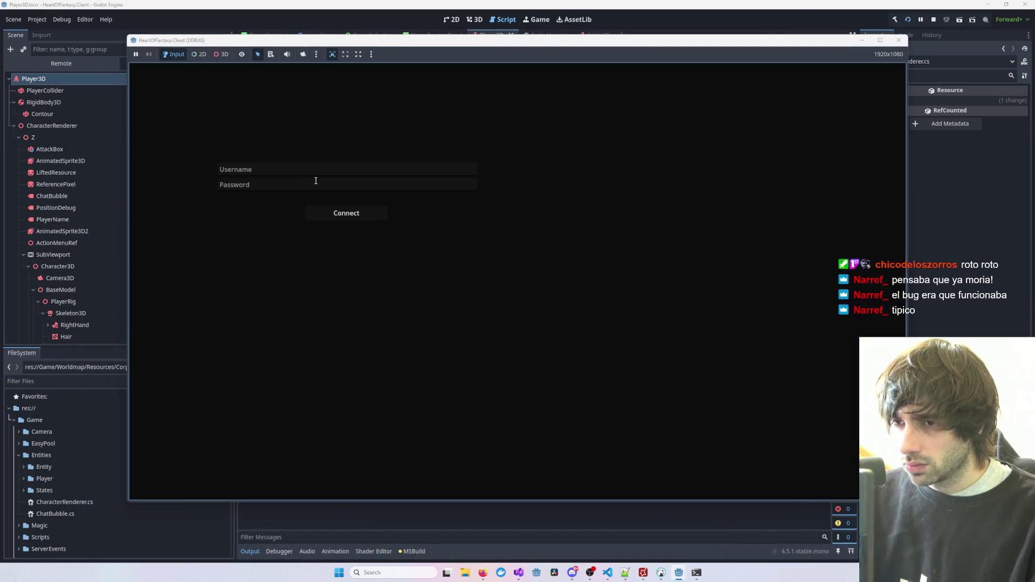
pyautogui.click(291, 171)
pyautogui.write('test1')
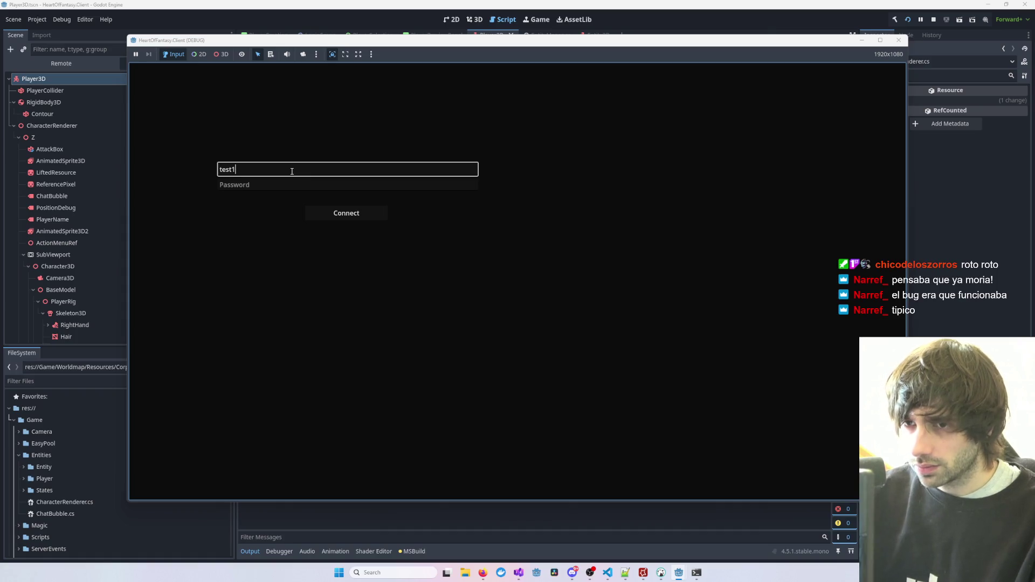
pyautogui.hotkey('ctrl', 'a')
pyautogui.click(251, 184)
pyautogui.write('test1')
pyautogui.click(342, 214)
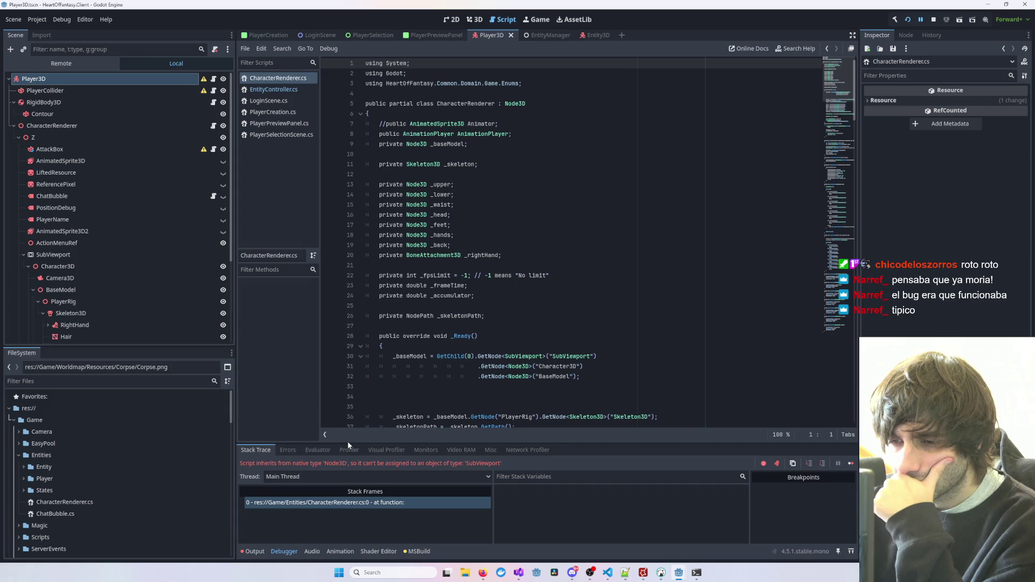
# Step: Enlarge the bottom panel and toggle the Output log's error filter off and on
pyautogui.moveTo(351, 444); pyautogui.dragTo(360, 377)
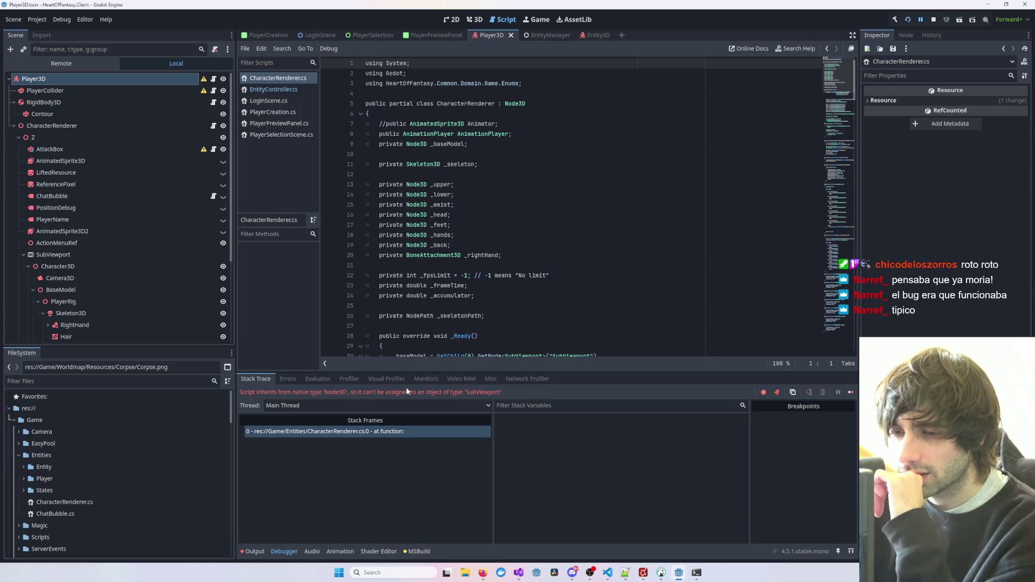
pyautogui.click(255, 551)
pyautogui.click(847, 427)
pyautogui.click(846, 427)
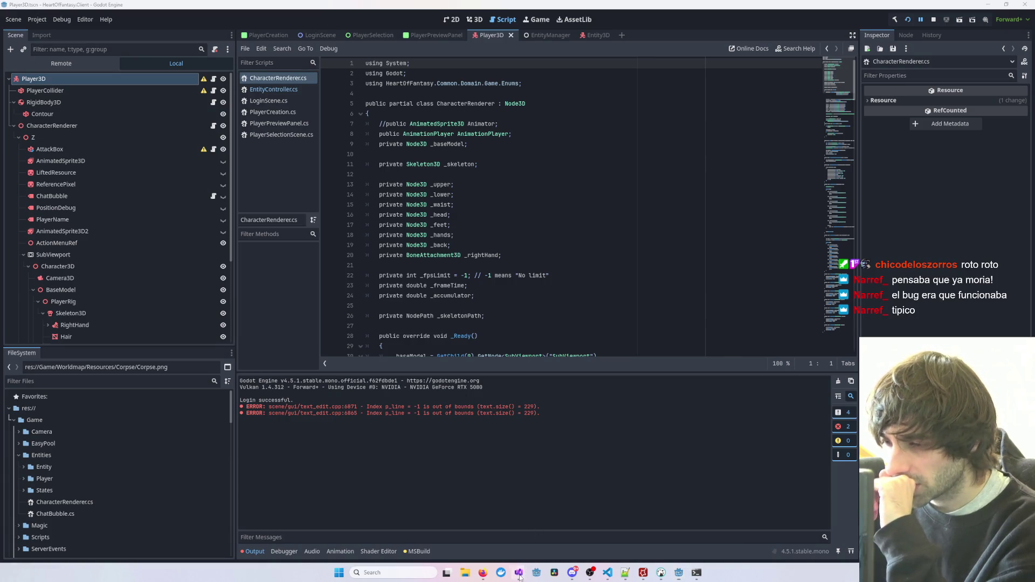
pyautogui.click(517, 528)
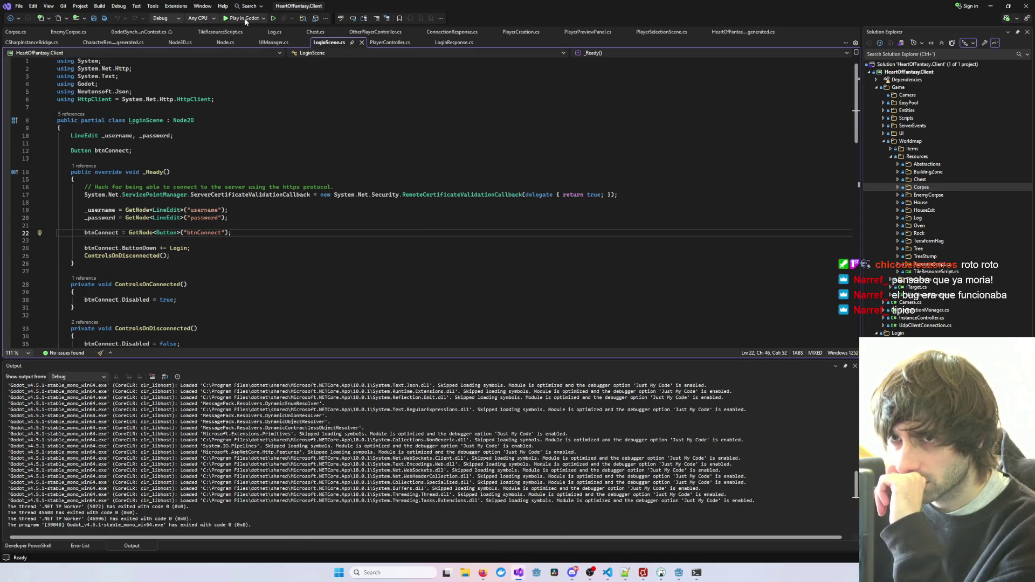
# Step: Start debugging the client and log in with the test account credentials
pyautogui.click(241, 18)
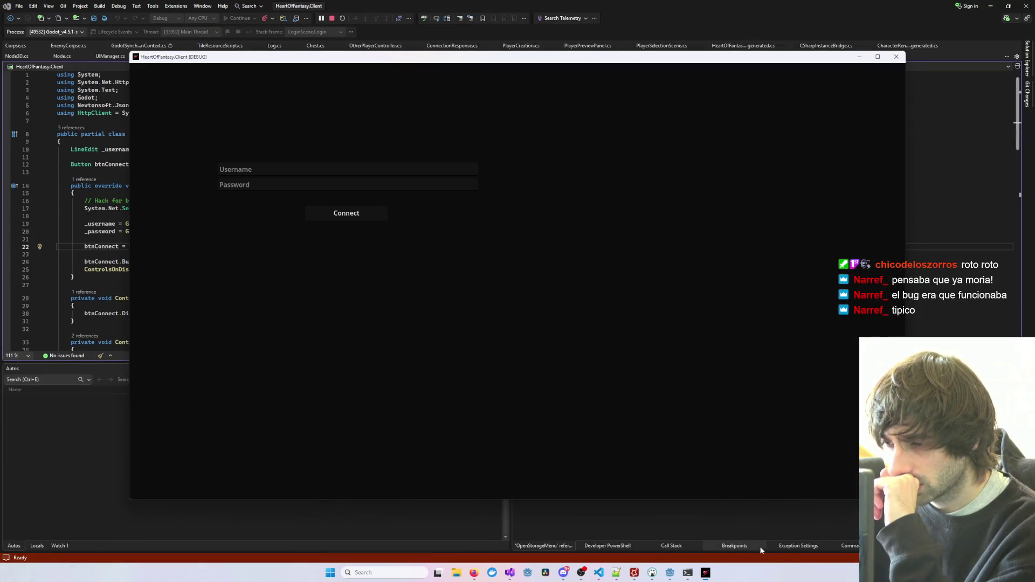
pyautogui.click(798, 545)
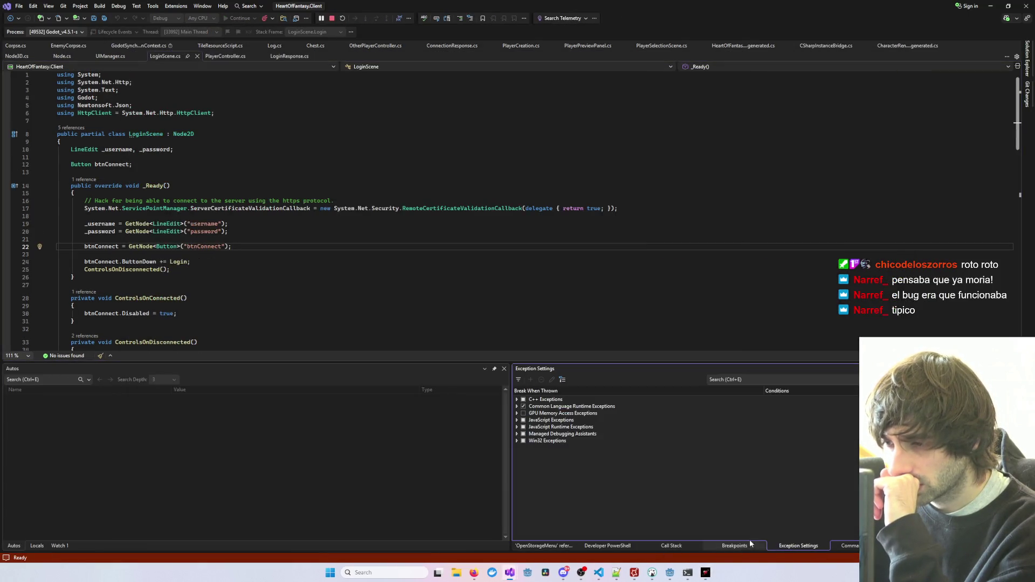
pyautogui.click(706, 572)
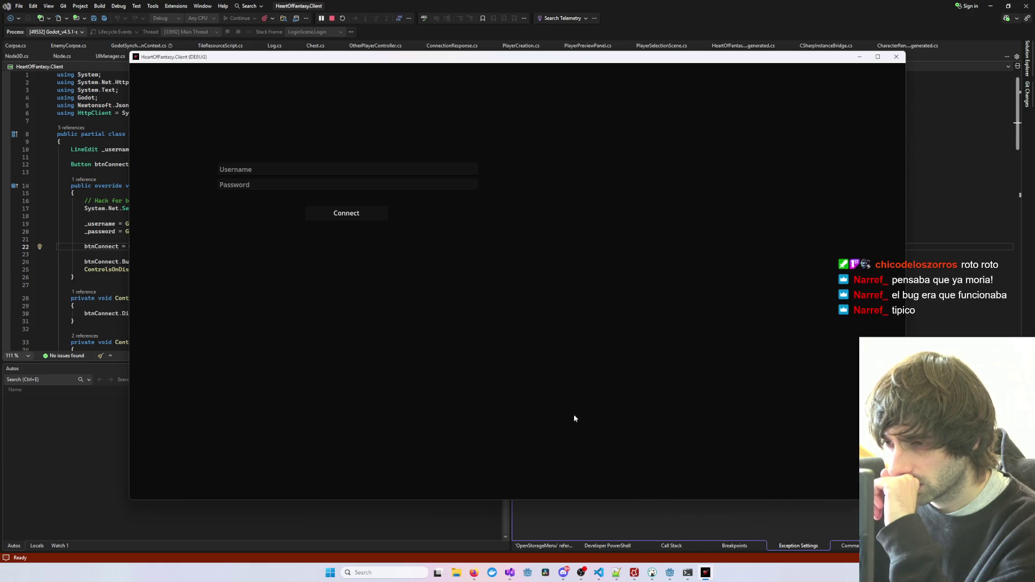
pyautogui.click(242, 168)
pyautogui.write('test1')
pyautogui.click(270, 185)
pyautogui.write('test1')
pyautogui.press('Tab')
# Step: Close the game window to end the debug session
pyautogui.click(668, 515)
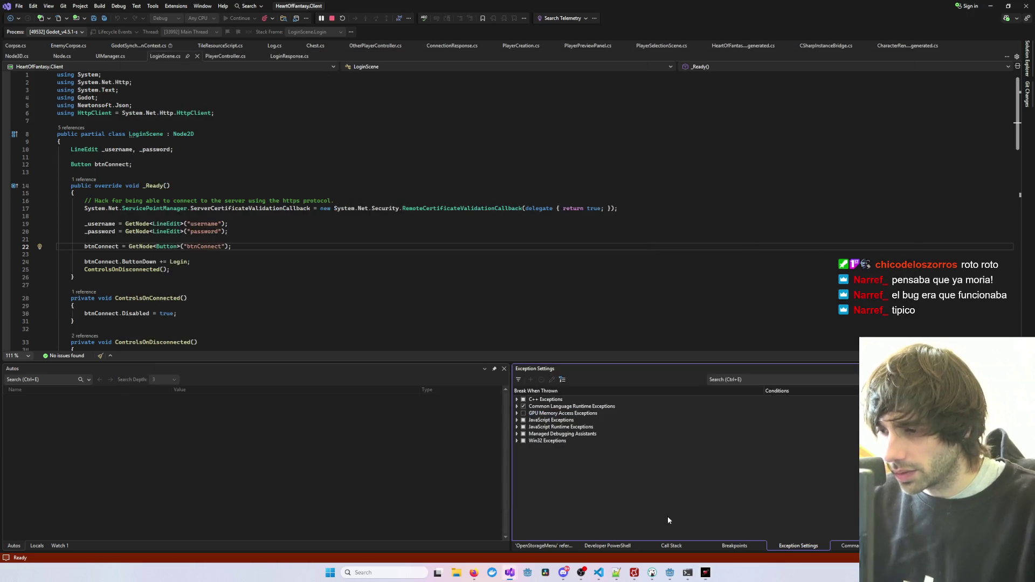
pyautogui.click(707, 574)
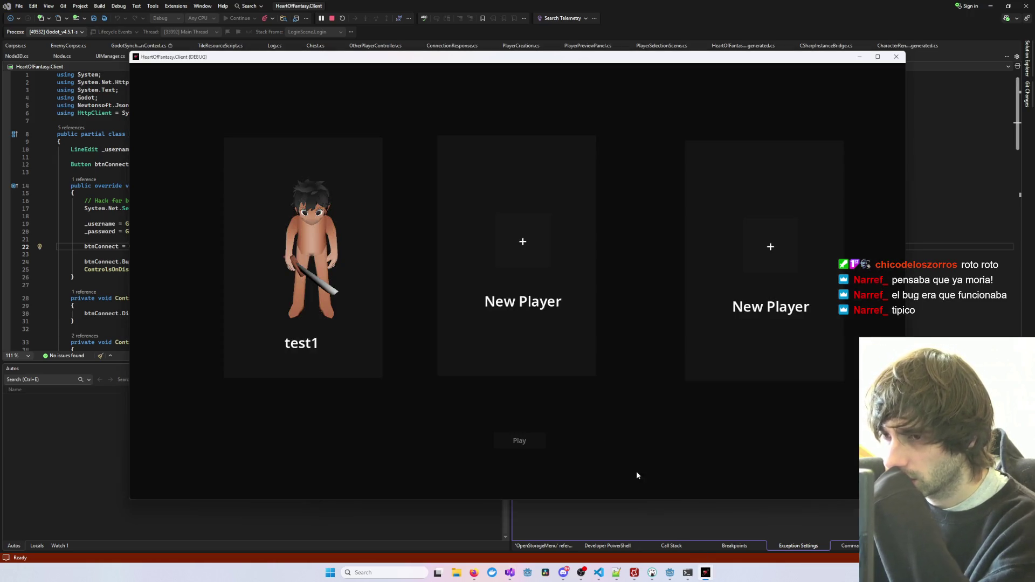
pyautogui.click(896, 56)
pyautogui.moveTo(678, 573)
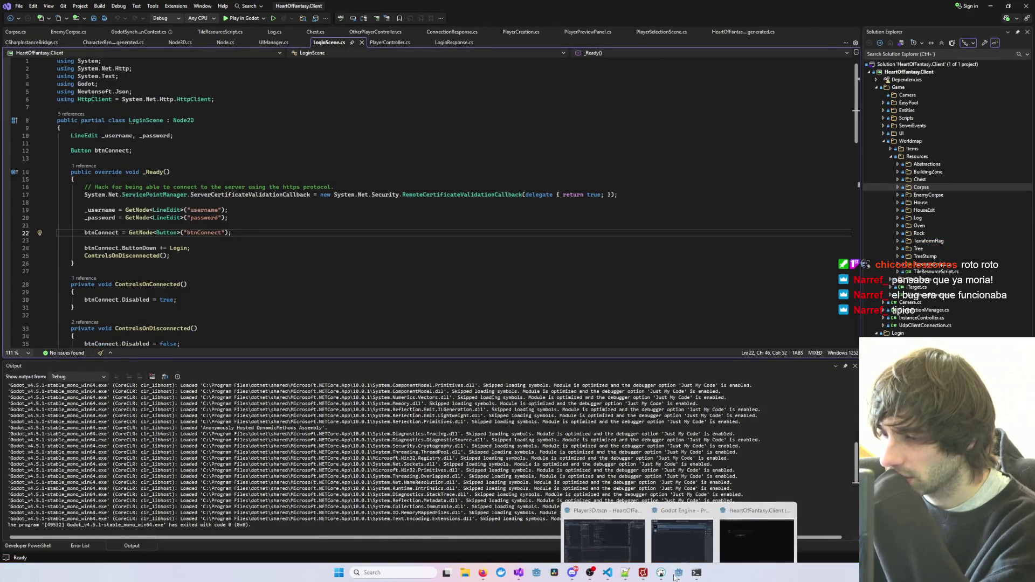
pyautogui.moveTo(691, 527)
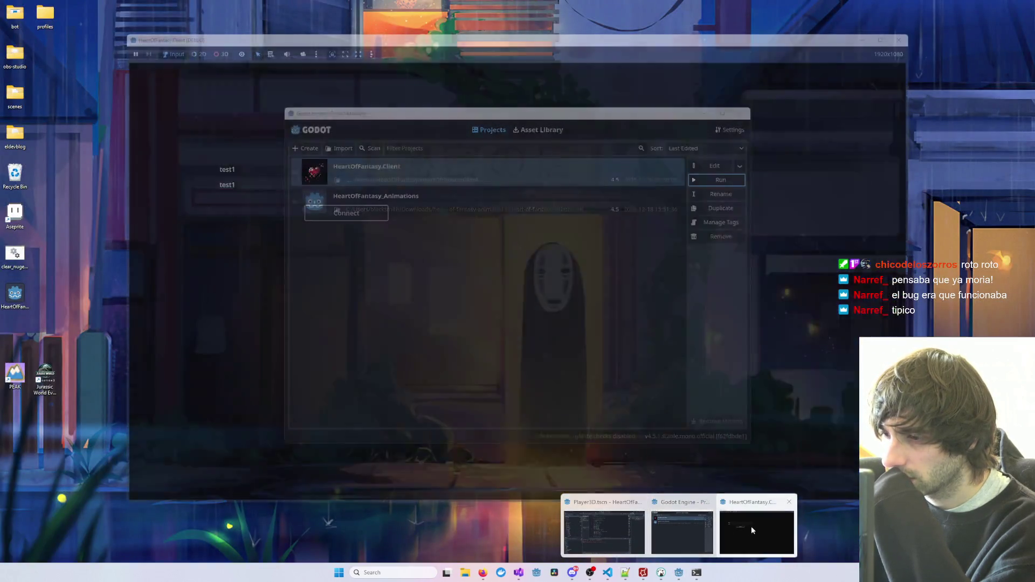
pyautogui.moveTo(752, 526)
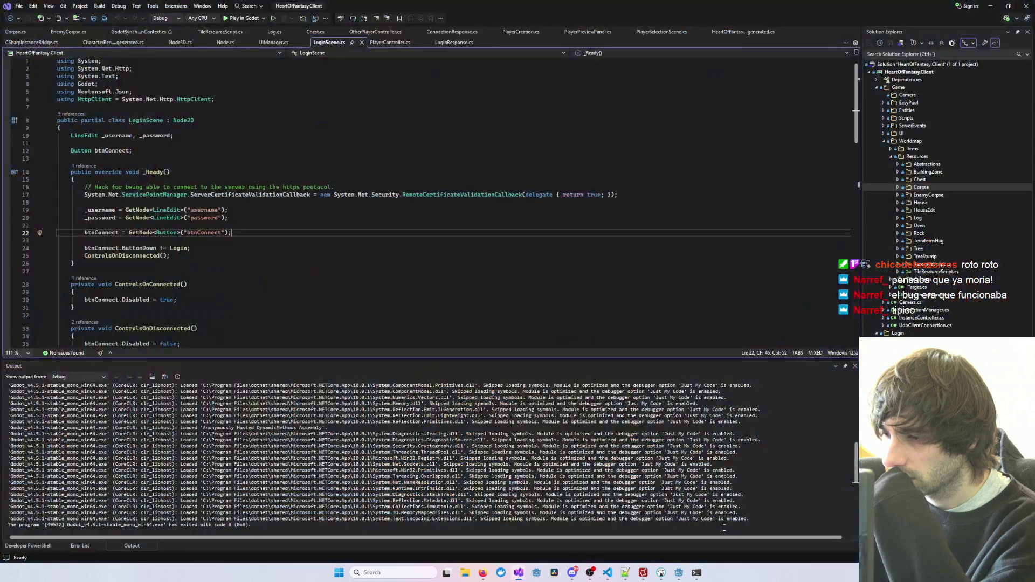
pyautogui.click(679, 526)
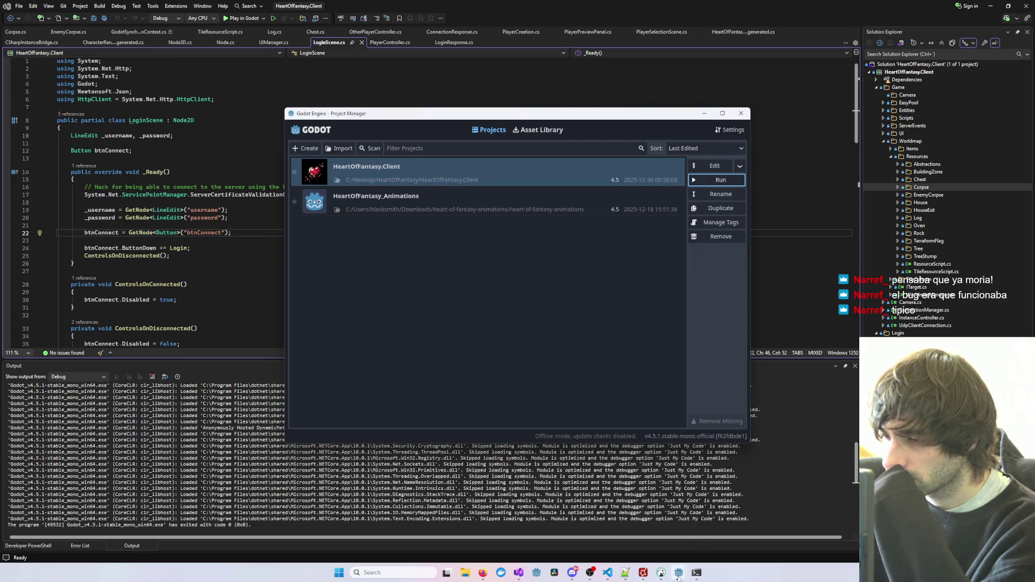
# Step: Review the MSBuild build problems in the Godot editor's bottom panel
pyautogui.click(622, 500)
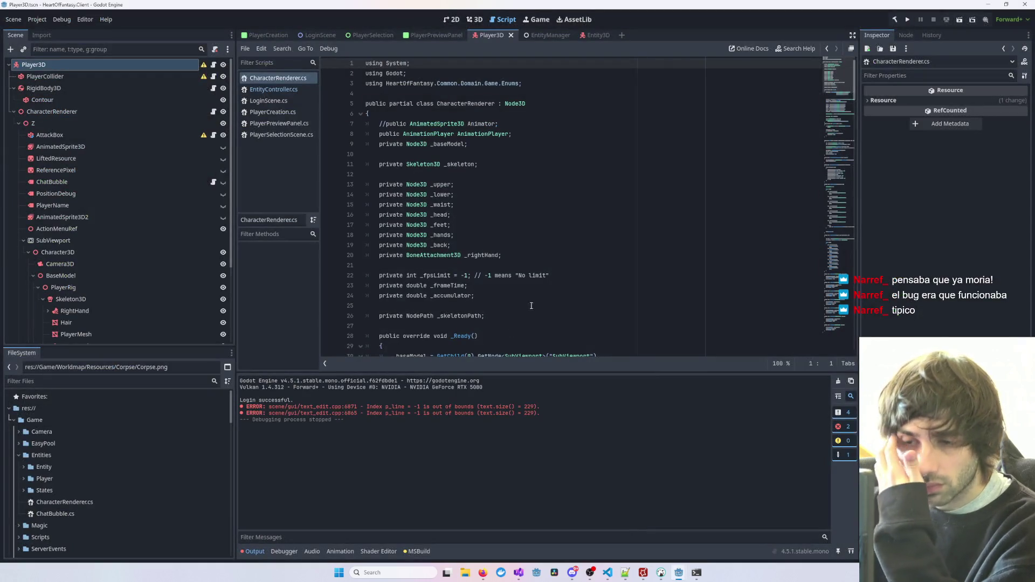
pyautogui.click(290, 551)
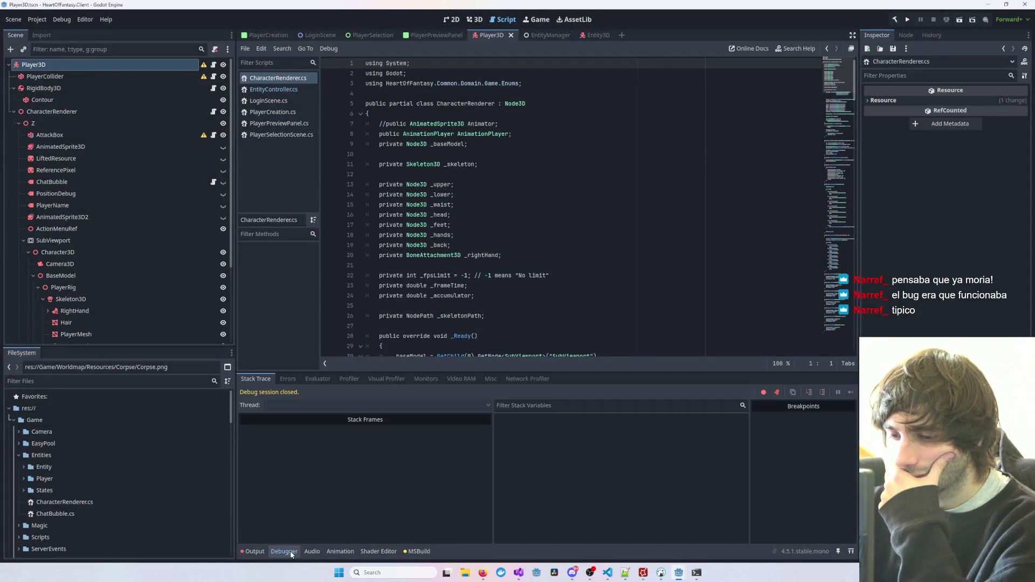
pyautogui.click(311, 550)
pyautogui.click(377, 551)
pyautogui.click(418, 551)
pyautogui.scroll(-5, 367, 485)
pyautogui.scroll(10, 368, 499)
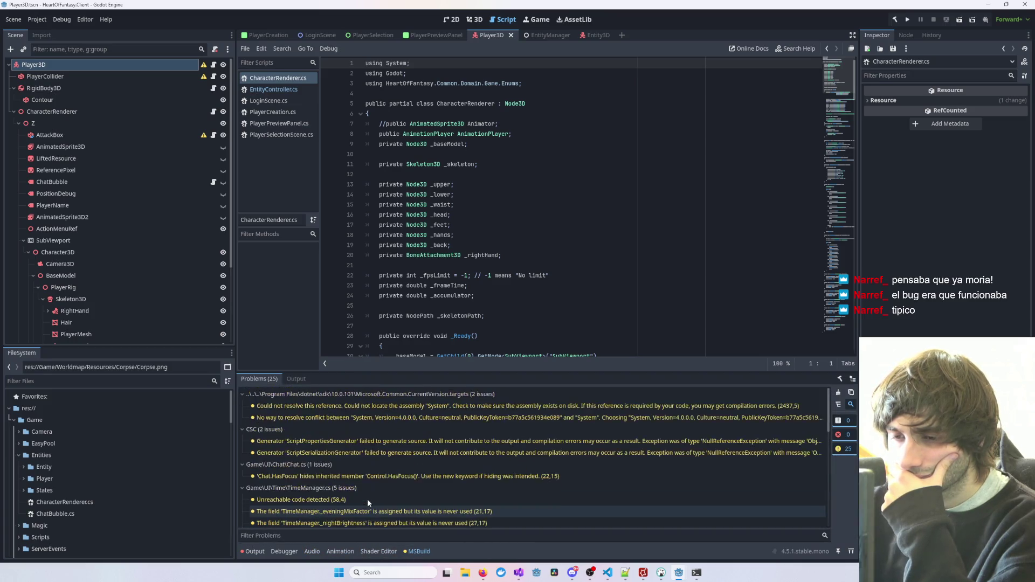
# Step: Clear the Output log, then rebuild and run the project
pyautogui.click(253, 545)
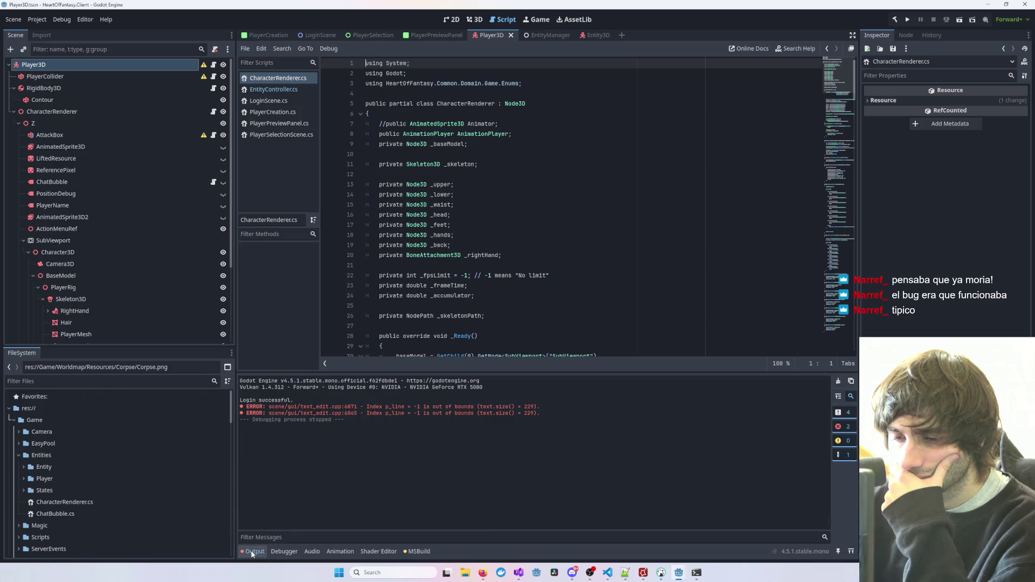
pyautogui.click(837, 381)
pyautogui.click(907, 19)
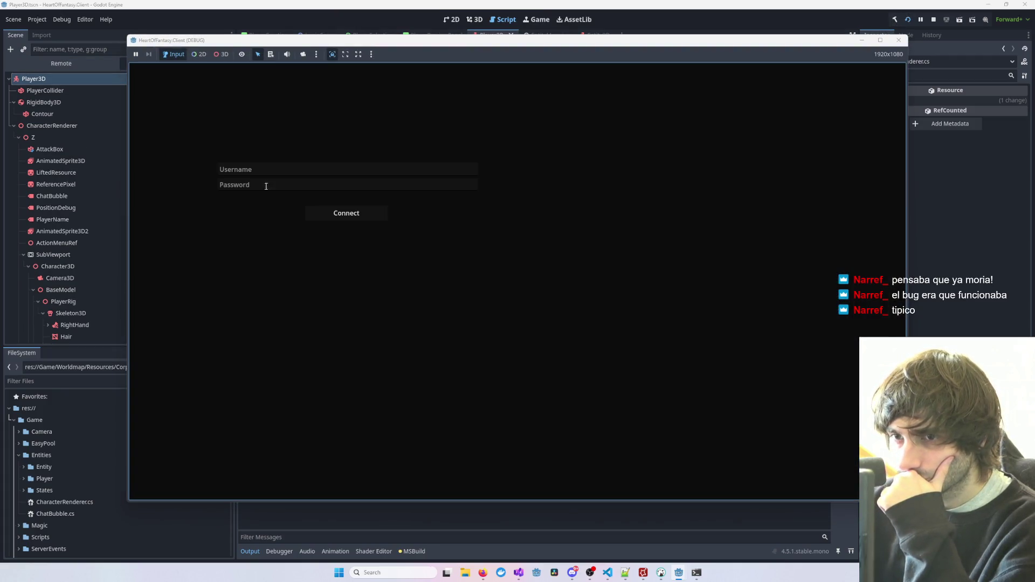
# Step: Log in with the test account's username, paste the same text as the password, and connect
pyautogui.click(286, 170)
pyautogui.write('test1')
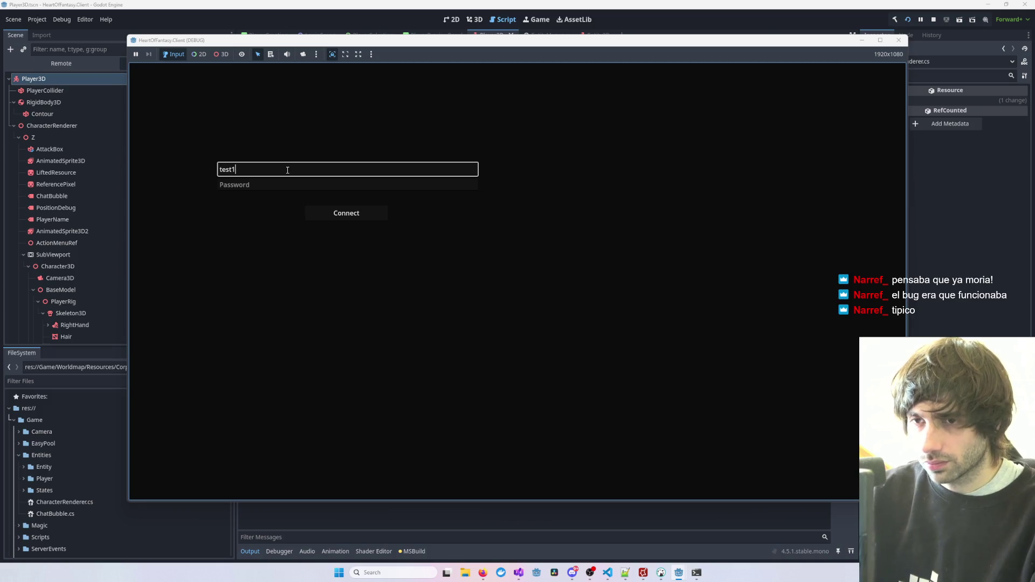
pyautogui.hotkey('ctrl', 'a')
pyautogui.hotkey('ctrl', 'c')
pyautogui.press('Tab')
pyautogui.hotkey('ctrl', 'v')
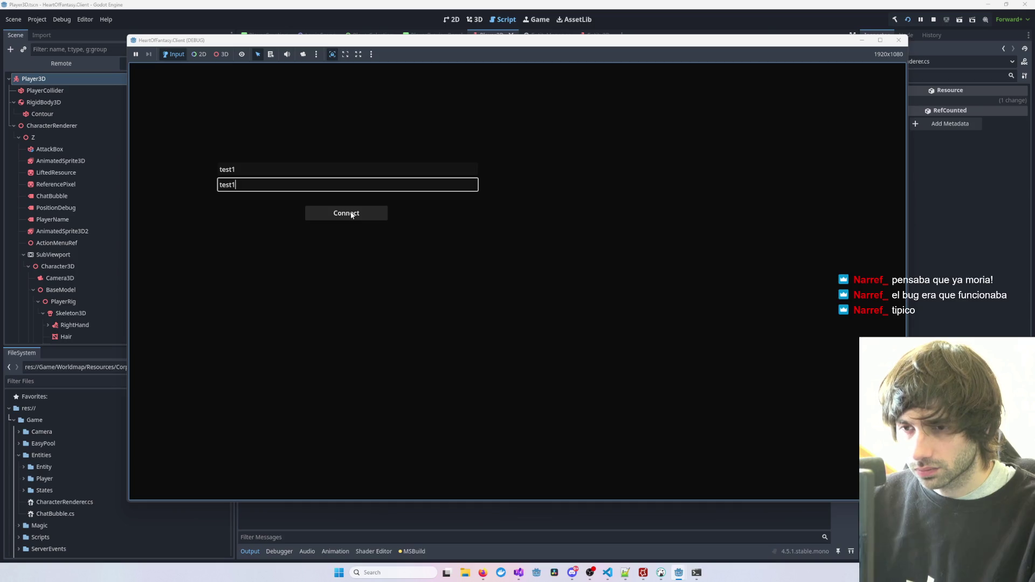
pyautogui.click(351, 215)
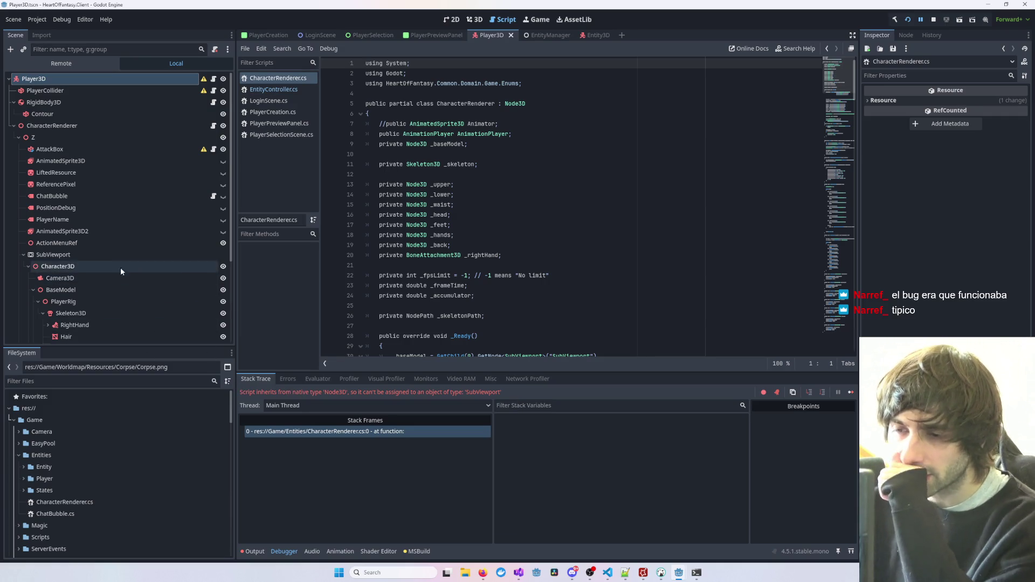
# Step: Check Character3D's properties, highlight the SubViewport script-type error, and return to the Output log
pyautogui.click(71, 270)
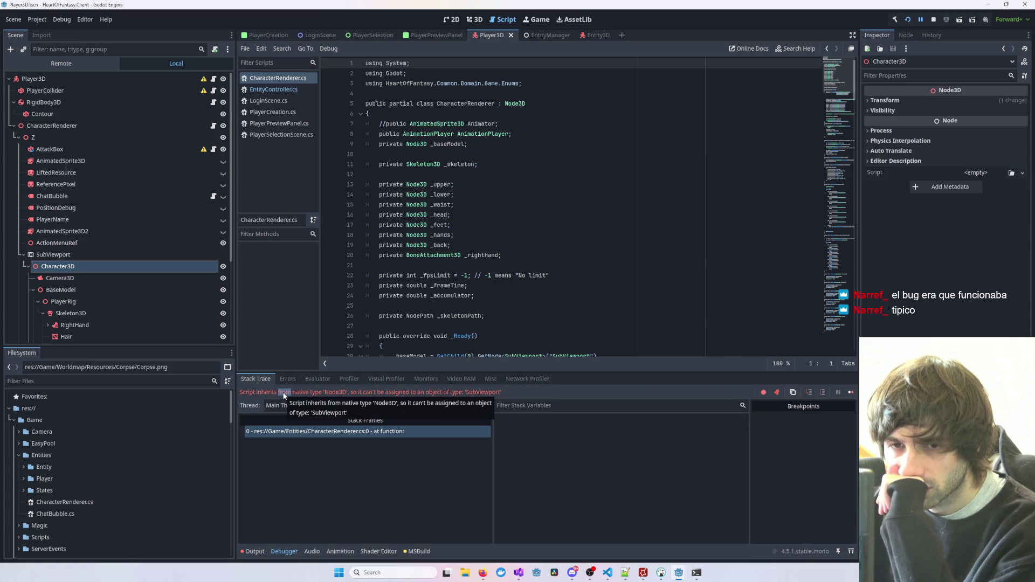
pyautogui.moveTo(503, 394); pyautogui.dragTo(254, 392)
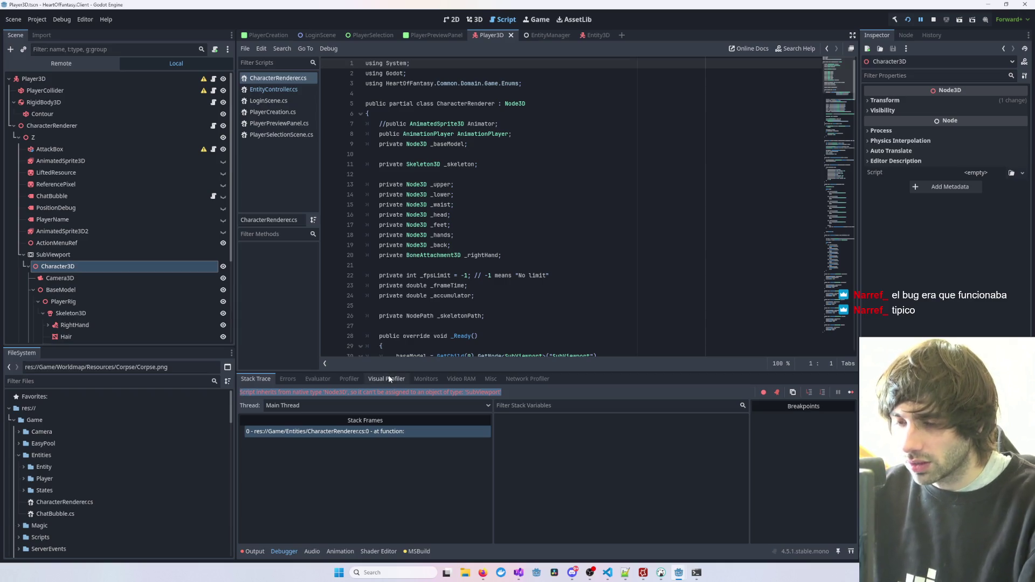
pyautogui.click(252, 551)
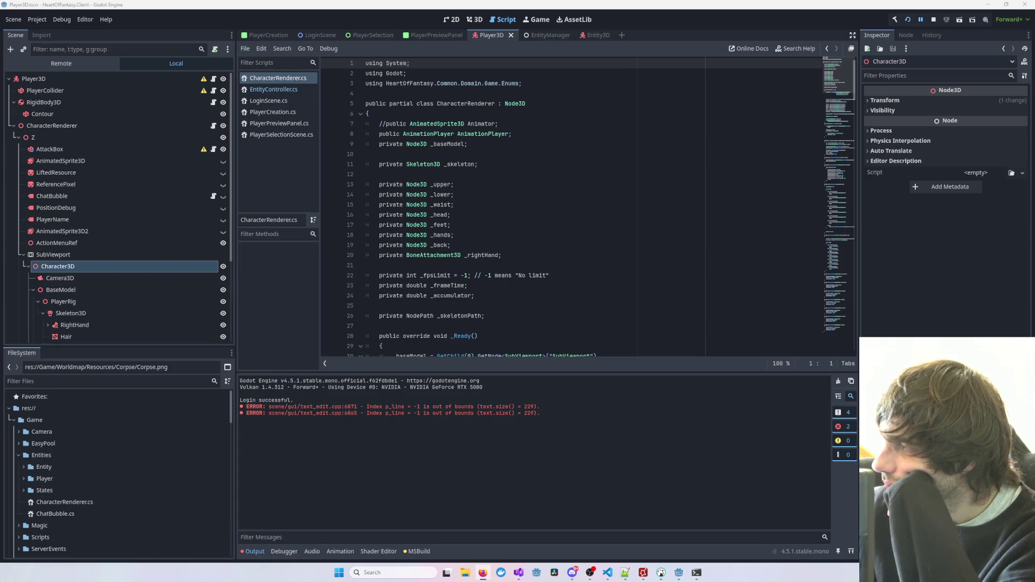
# Step: Inspect the SubViewport node's properties and review the output log
pyautogui.click(133, 255)
pyautogui.scroll(-10, 943, 215)
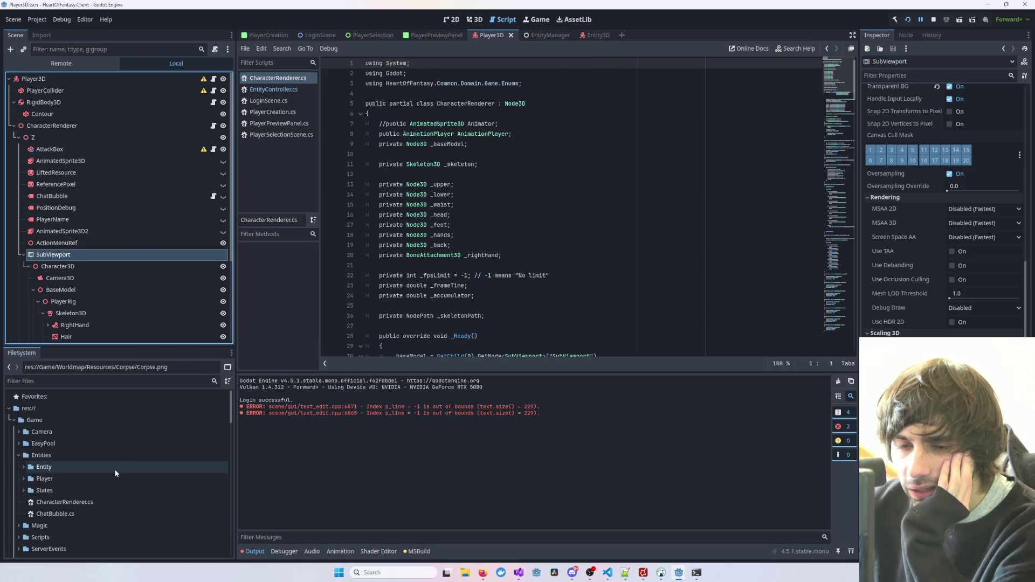
pyautogui.scroll(-10, 111, 471)
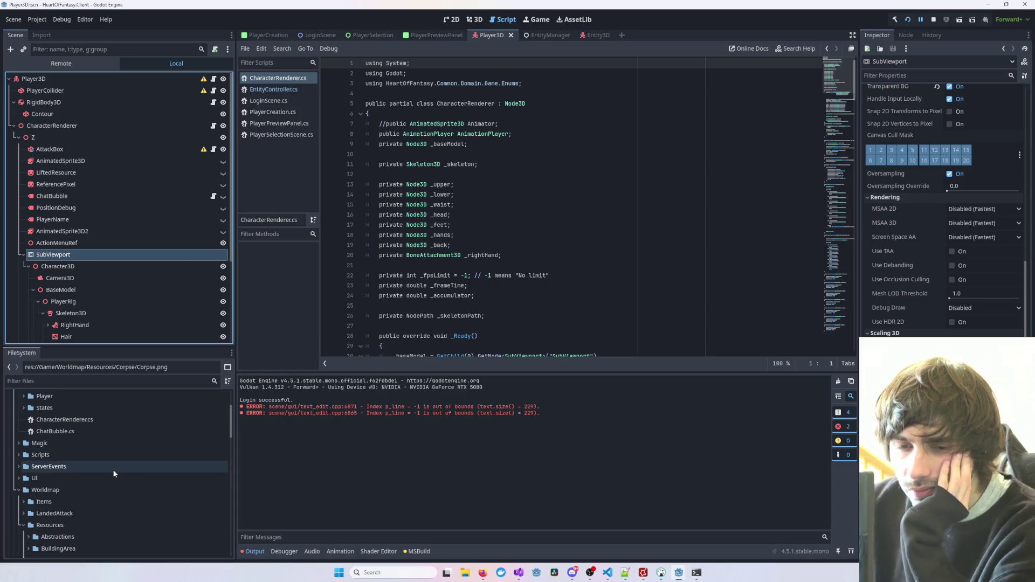
pyautogui.scroll(-5, 97, 479)
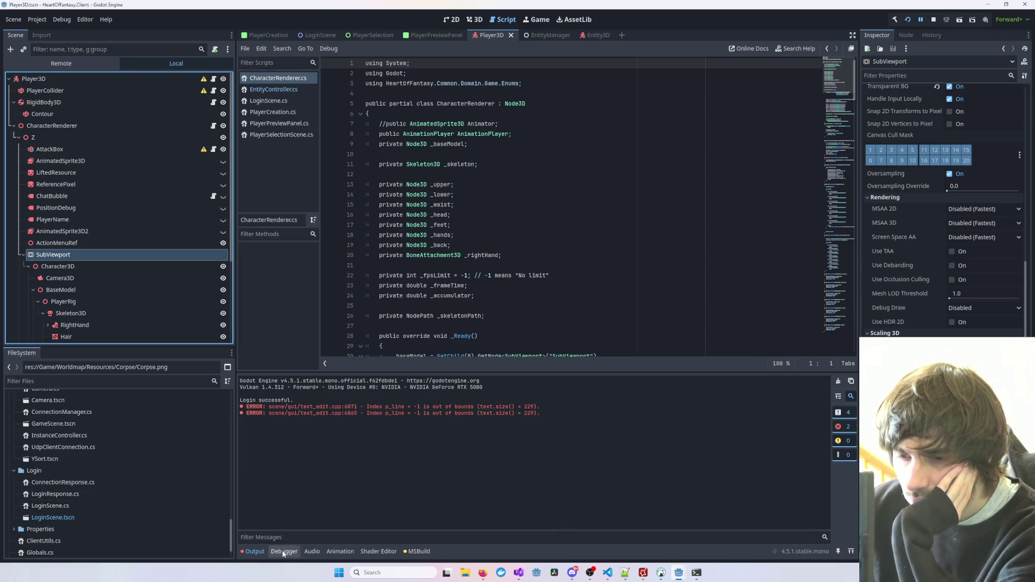
pyautogui.click(255, 552)
pyautogui.click(255, 552)
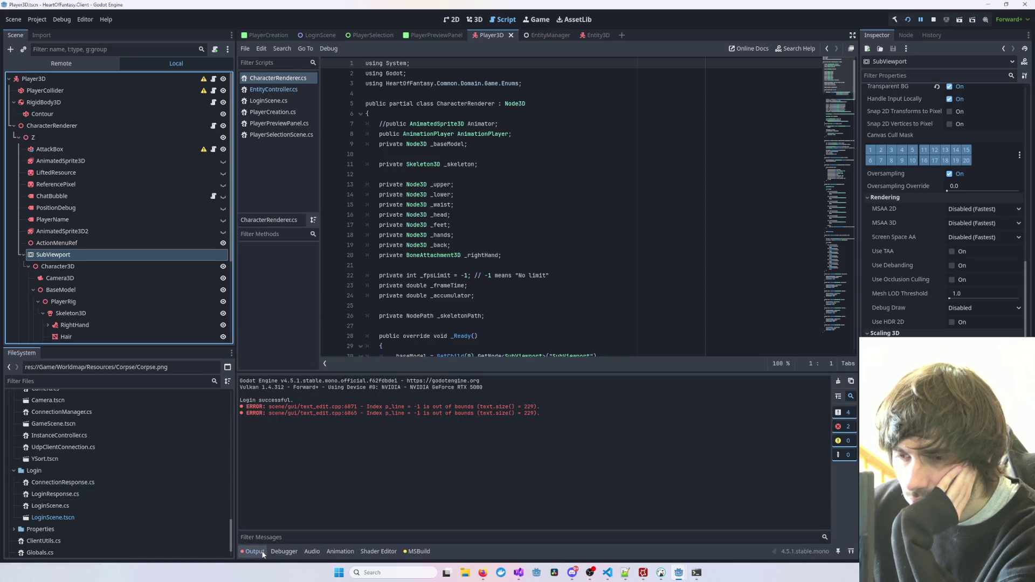
pyautogui.scroll(-2, 102, 493)
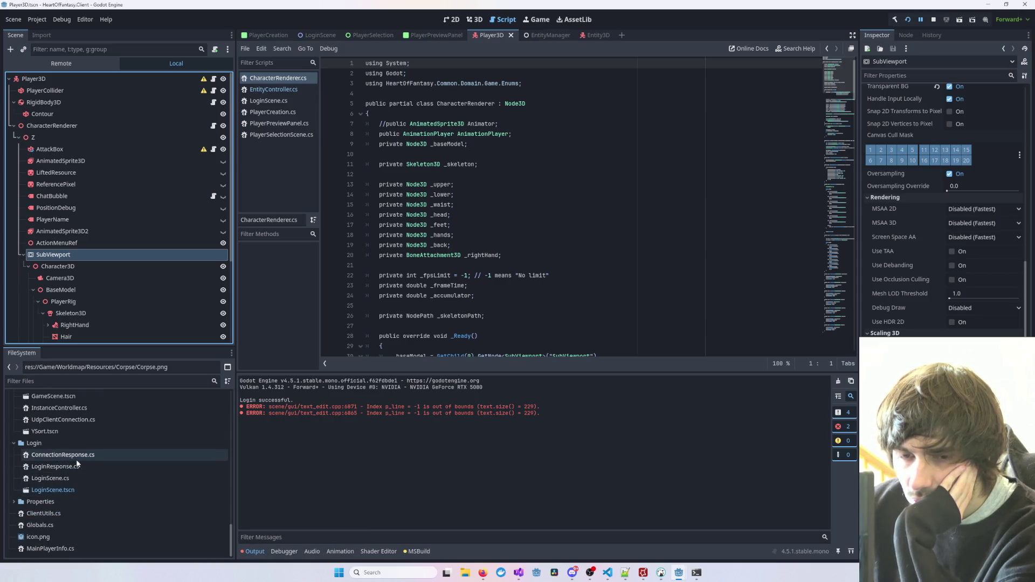
pyautogui.scroll(5, 76, 463)
pyautogui.scroll(10, 66, 474)
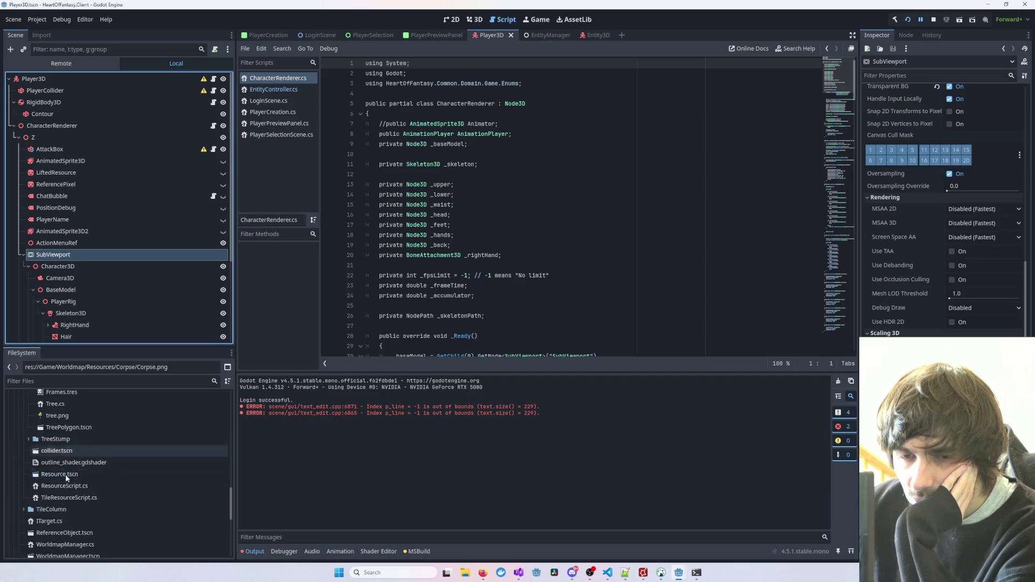
# Step: Collapse Resources and Game in the FileSystem dock, then expand Game > UI > PlayerSelection
pyautogui.click(21, 437)
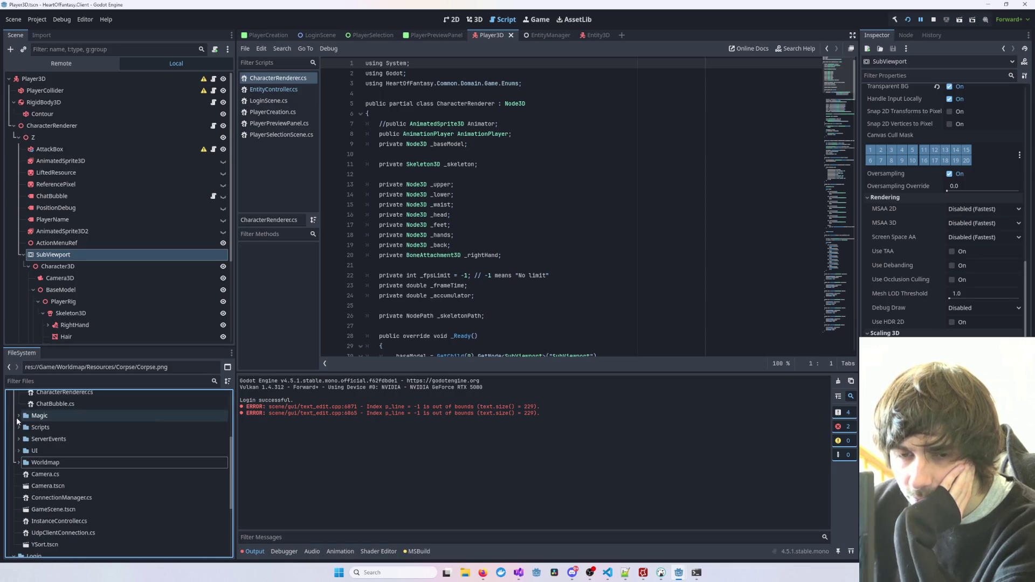
pyautogui.click(14, 420)
pyautogui.click(14, 432)
pyautogui.click(14, 443)
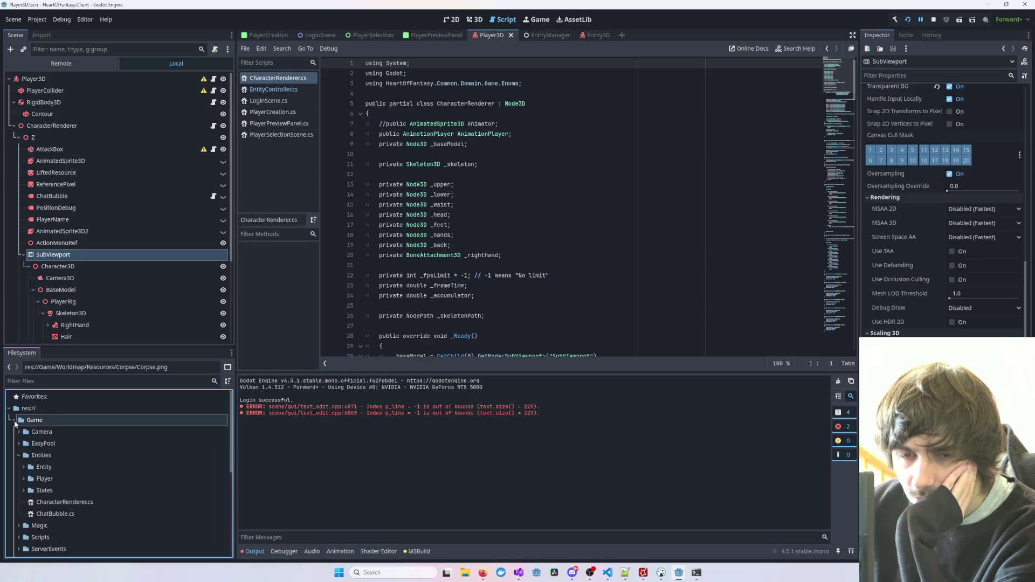
pyautogui.click(14, 420)
pyautogui.click(19, 502)
pyautogui.scroll(-5, 43, 491)
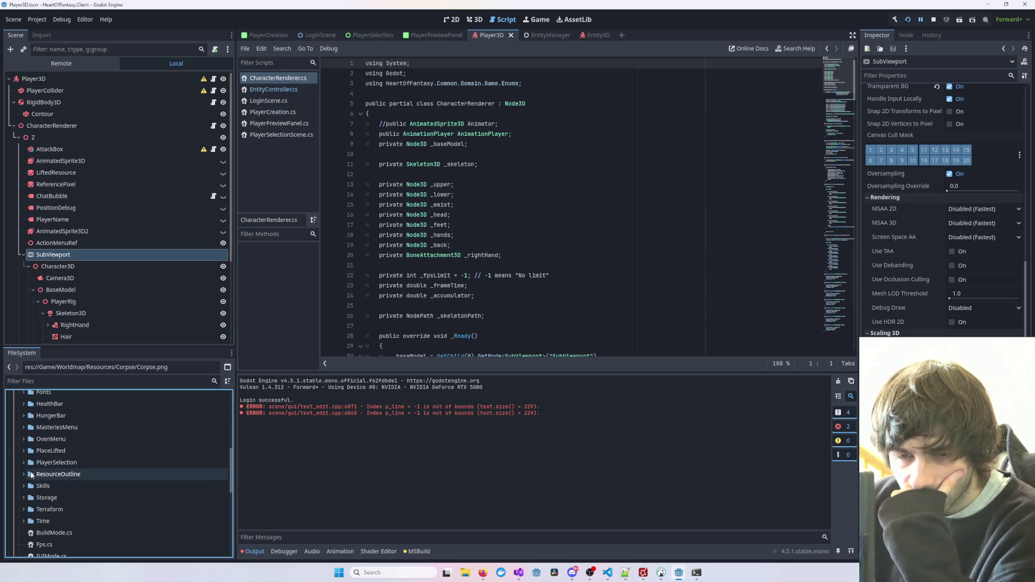
pyautogui.click(23, 462)
# Step: Open PlayerCreation.tscn, inspect its SubViewport node, and save the scene
pyautogui.doubleClick(73, 485)
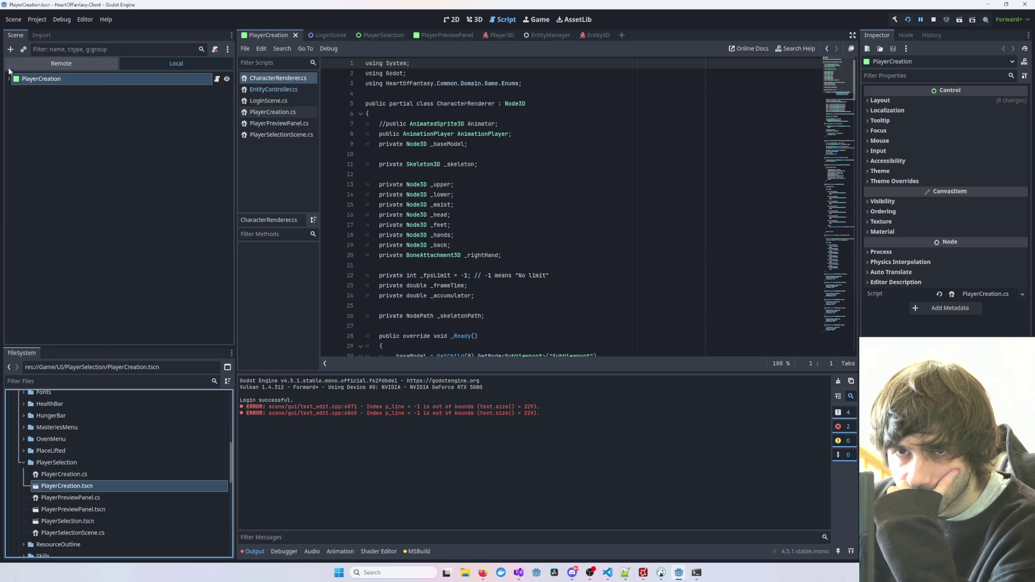
pyautogui.click(9, 79)
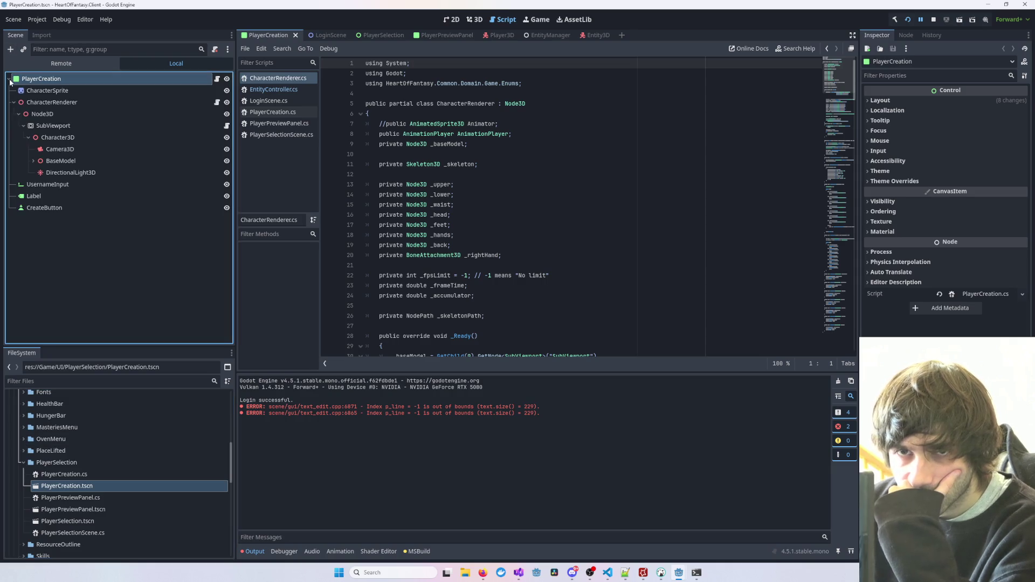
pyautogui.click(53, 126)
pyautogui.scroll(-3, 943, 208)
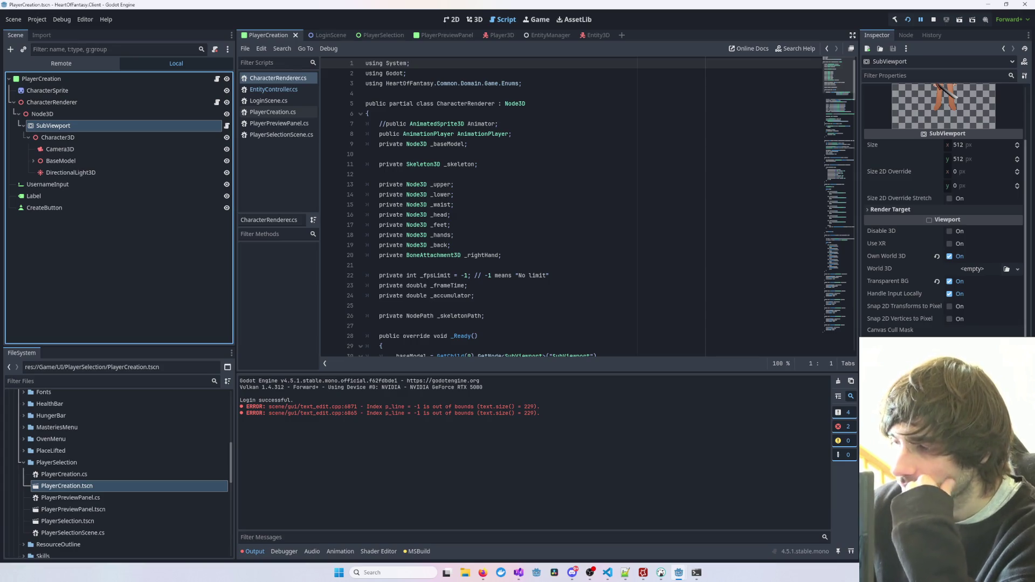
pyautogui.click(943, 378)
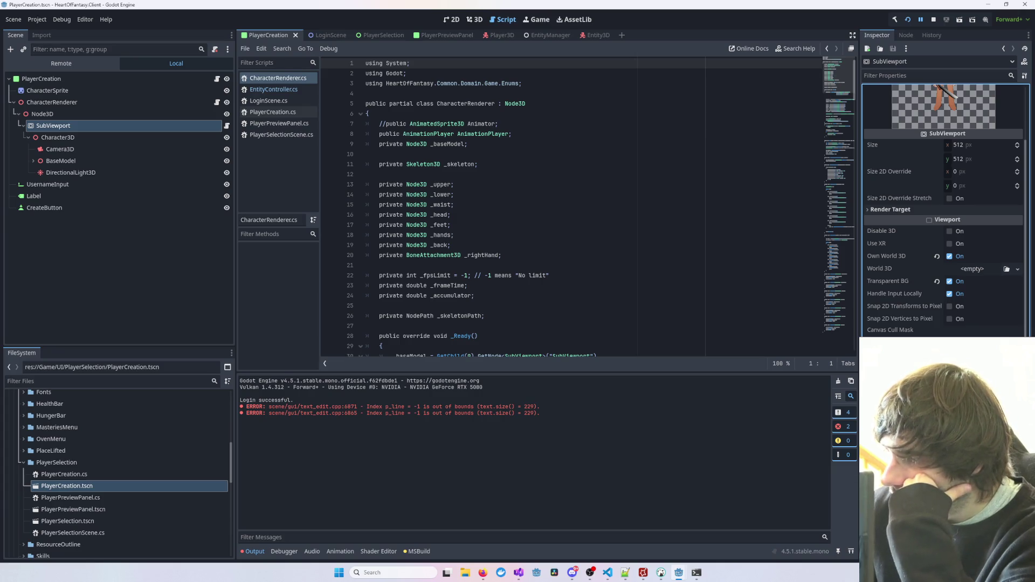
pyautogui.hotkey('ctrl', 's')
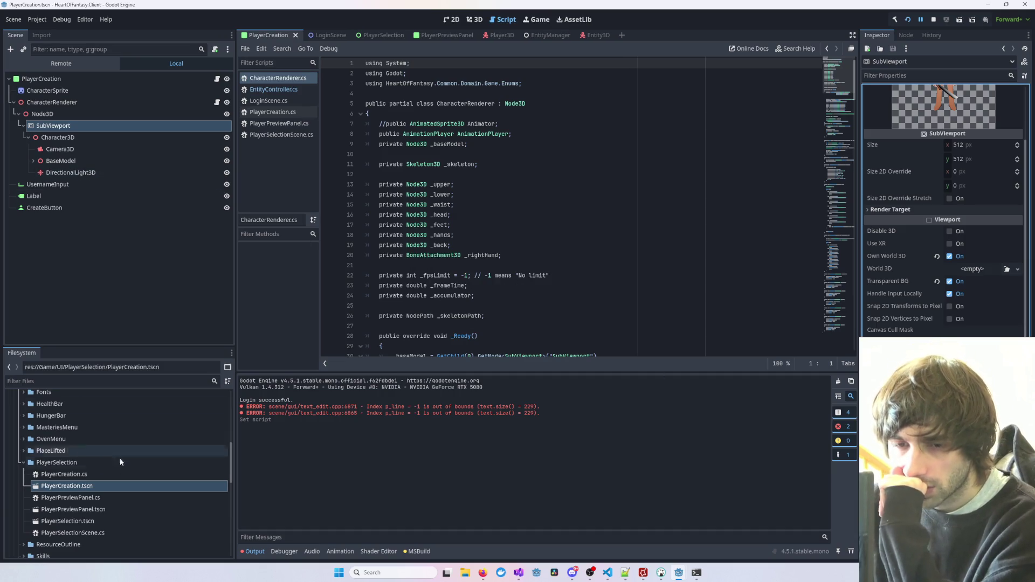
# Step: Open PlayerPreviewPanel.tscn, check its SubViewport, save it, and inspect CharacterRenderer
pyautogui.doubleClick(76, 511)
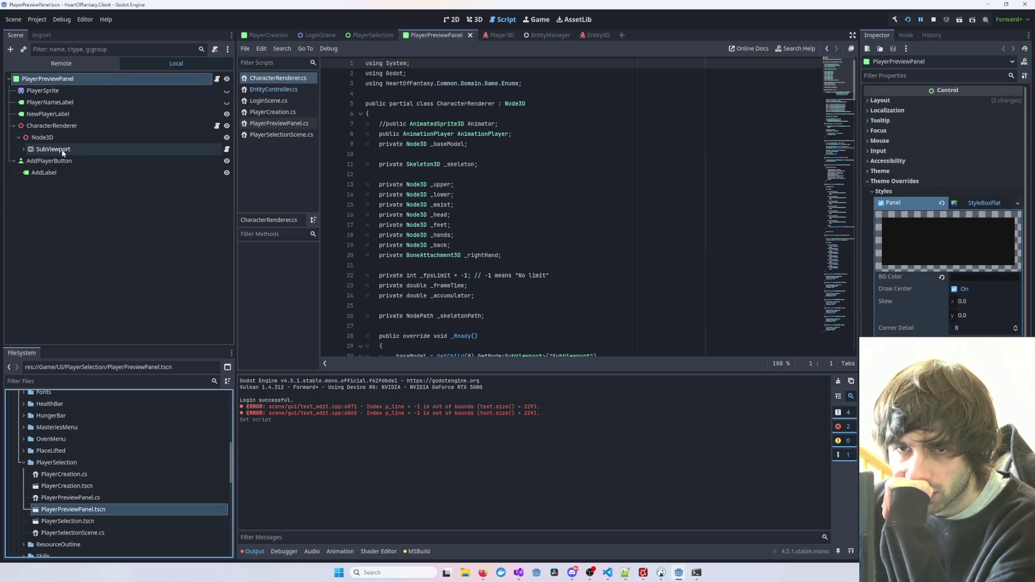
pyautogui.click(60, 149)
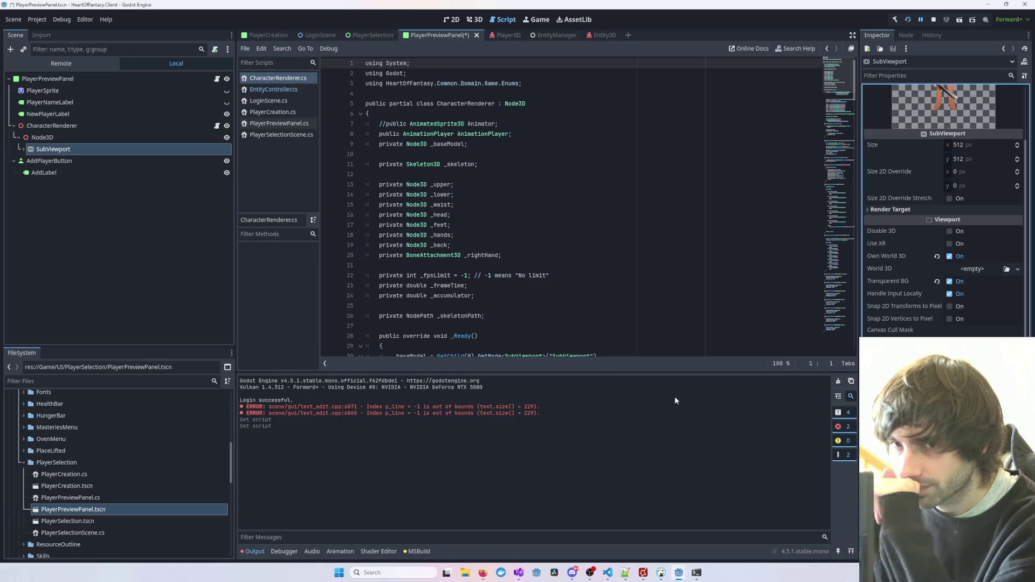
pyautogui.hotkey('ctrl', 's')
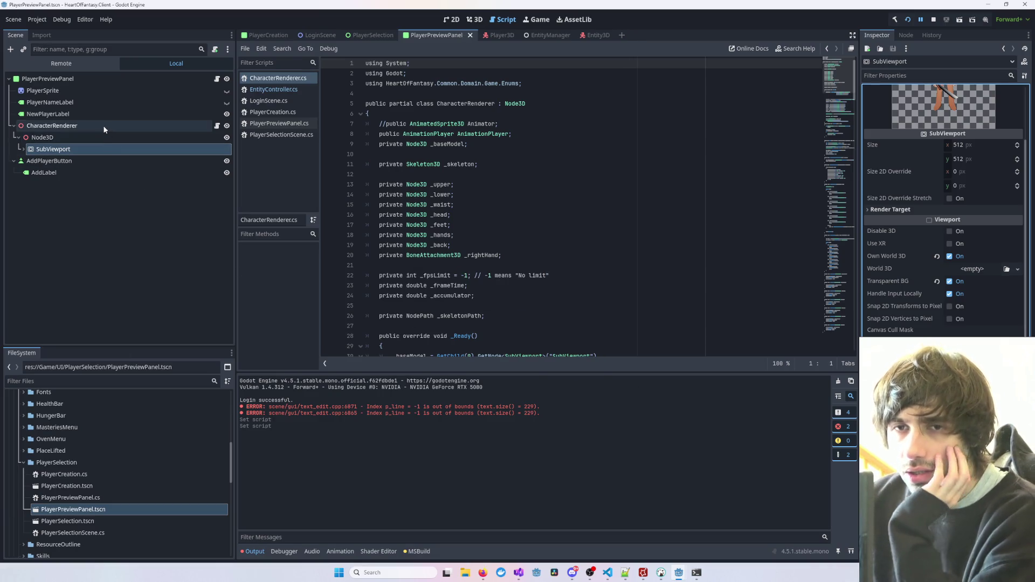
pyautogui.click(104, 125)
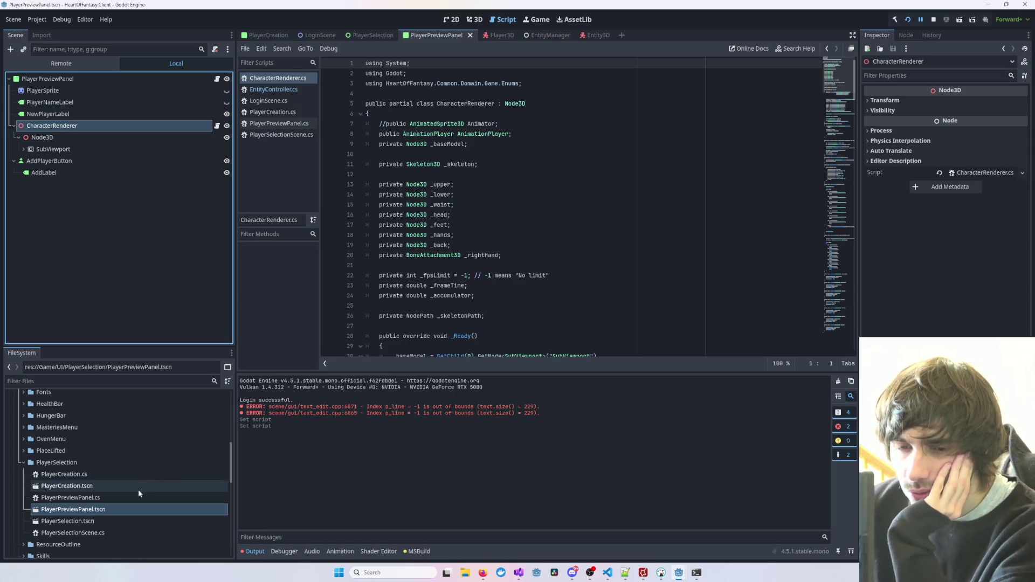
# Step: Reopen PlayerCreation, select its CharacterRenderer node, and run the project with F5
pyautogui.doubleClick(67, 485)
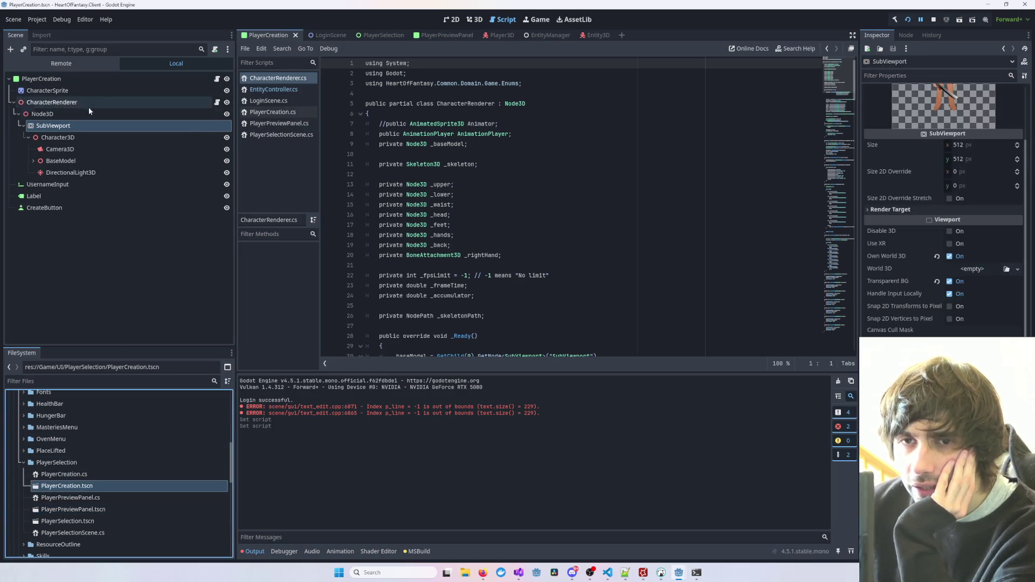
pyautogui.click(86, 103)
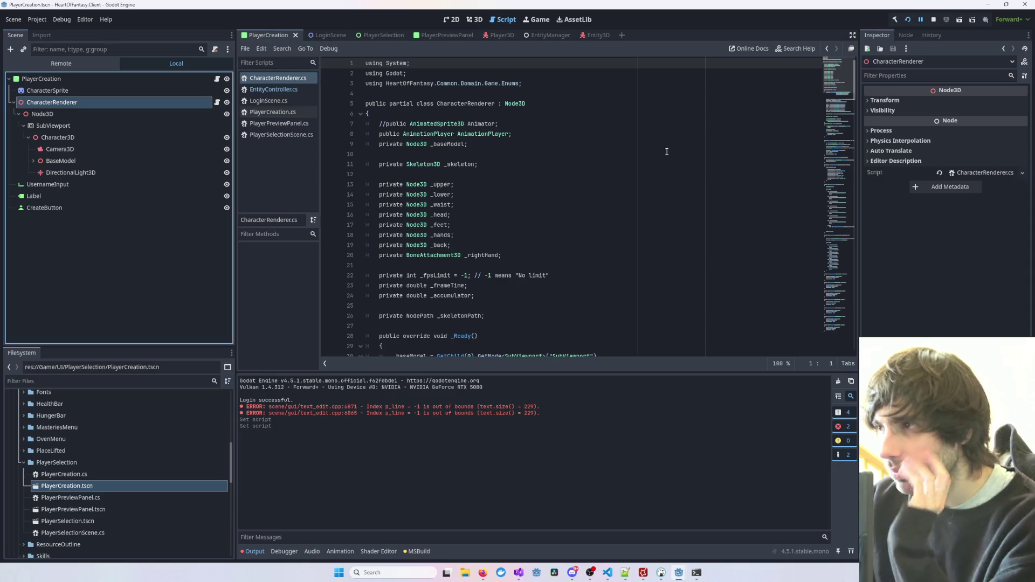
pyautogui.press('F5')
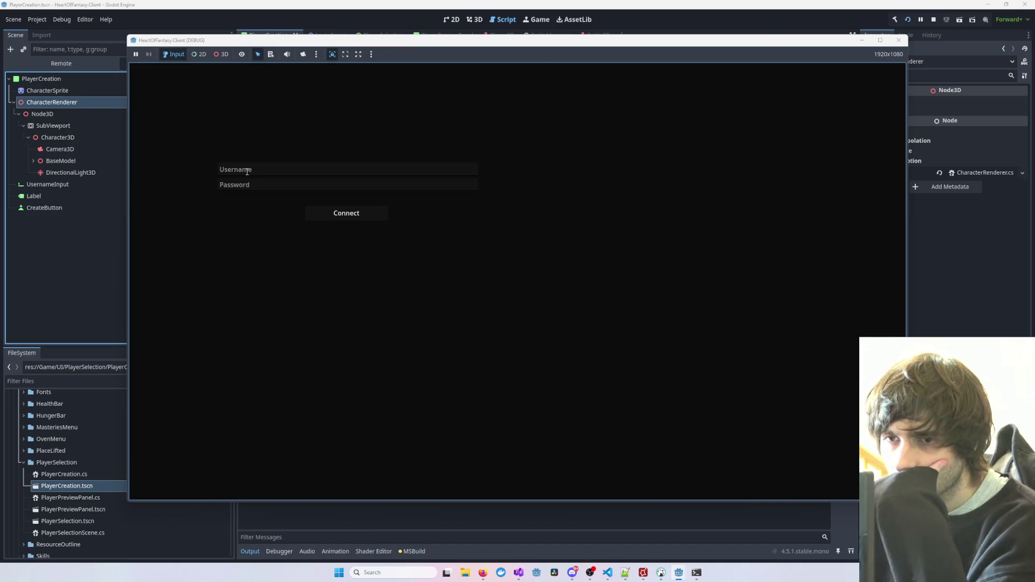
# Step: Log into the running game with the test account's username as both username and password
pyautogui.click(246, 172)
pyautogui.write('test1')
pyautogui.hotkey('ctrl', 'a')
pyautogui.hotkey('ctrl', 'c')
pyautogui.press('Tab')
pyautogui.hotkey('ctrl', 'v')
pyautogui.click(347, 213)
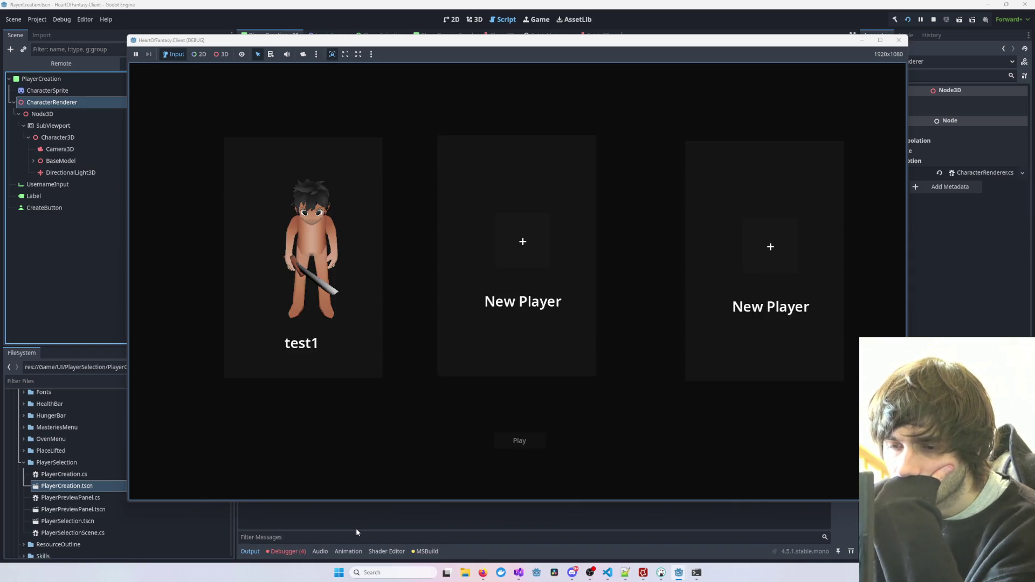
# Step: Review the RightHand node-not-found errors in the debugger, then pick the test account's character
pyautogui.click(285, 551)
pyautogui.click(294, 379)
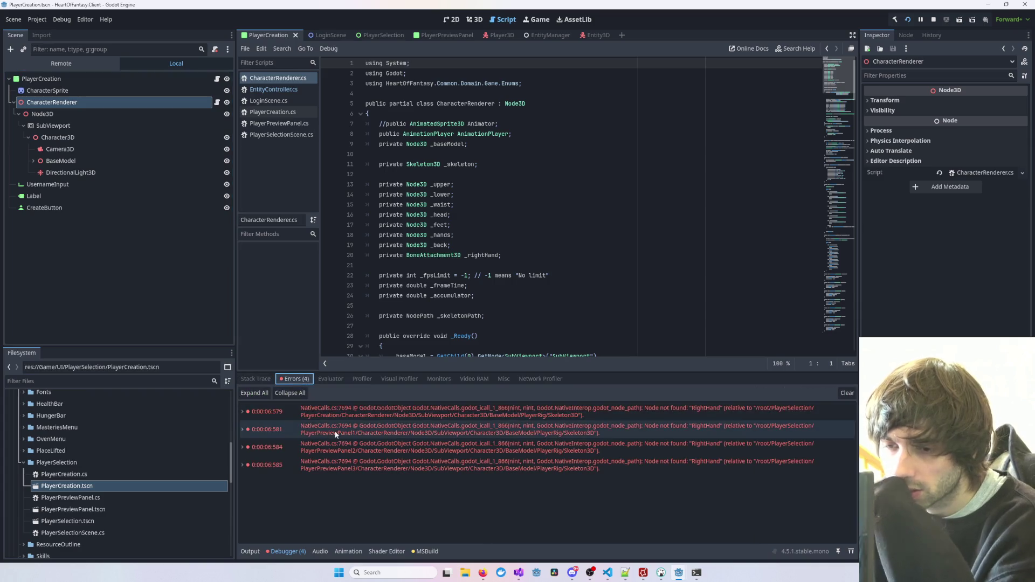
pyautogui.moveTo(335, 435)
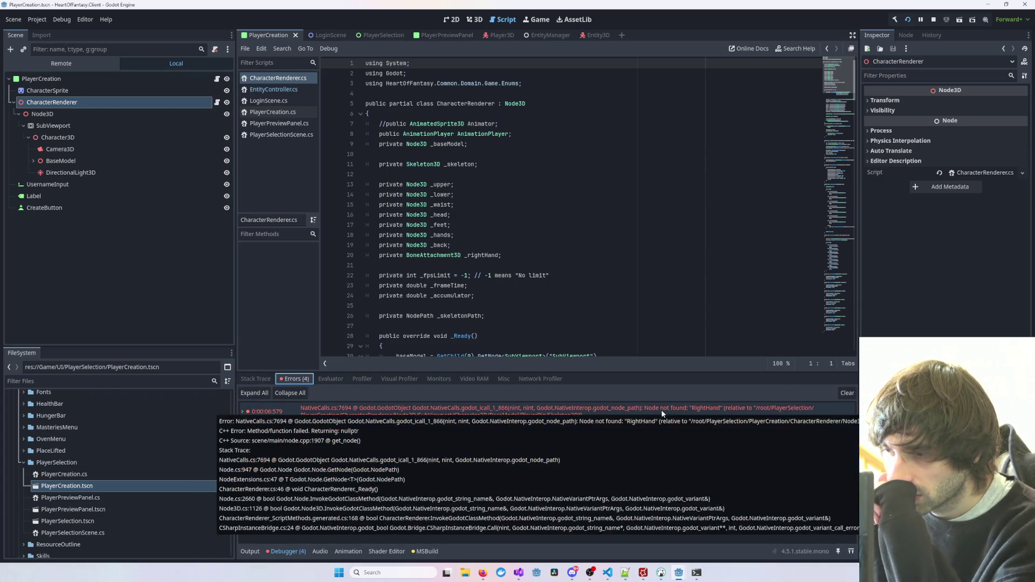
pyautogui.hotkey('alt', 'Tab')
pyautogui.click(331, 278)
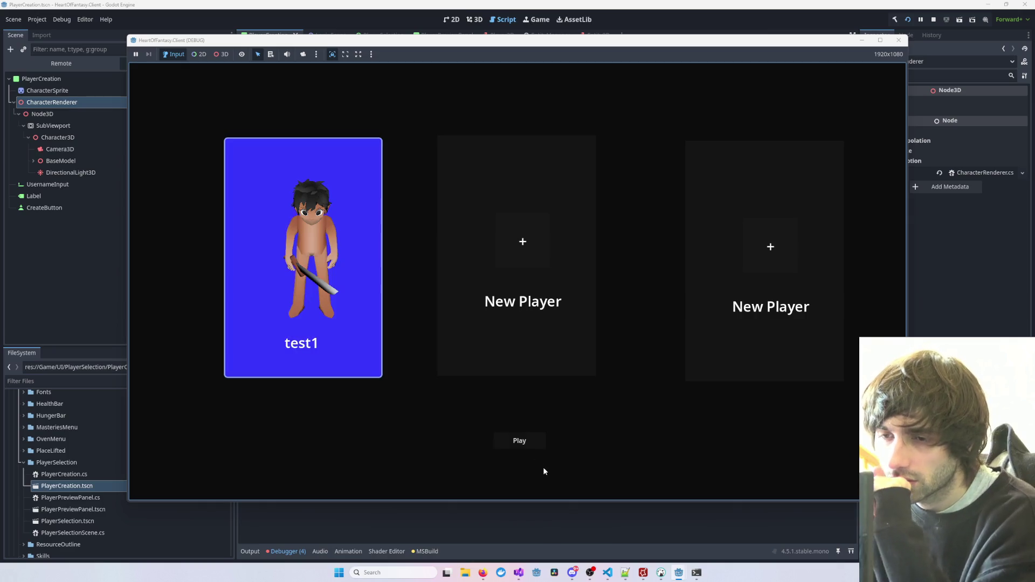
# Step: Play as the chosen character, run right, and zoom the camera near the building frame
pyautogui.doubleClick(341, 337)
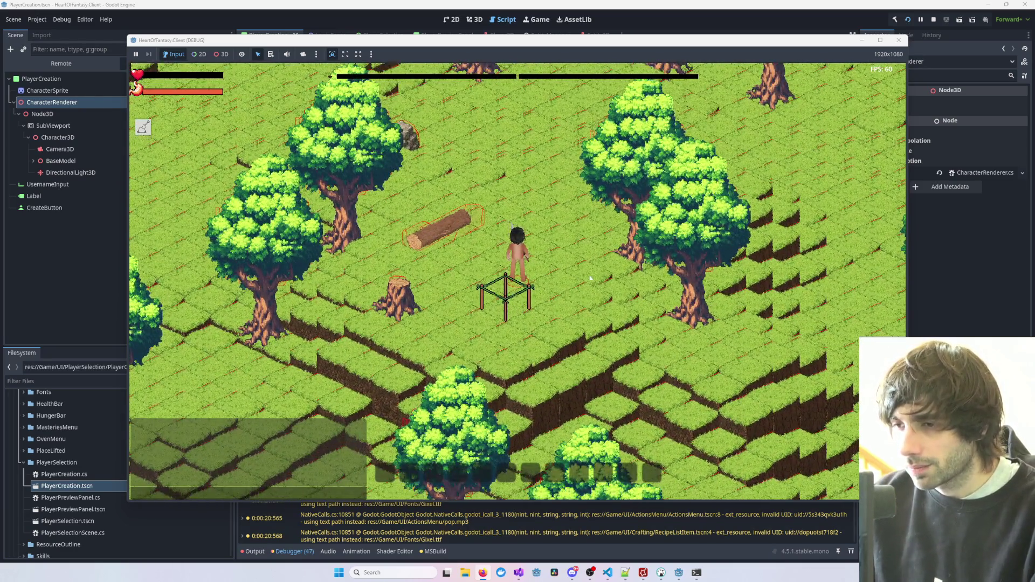
pyautogui.press('d')
pyautogui.scroll(3, 514, 305)
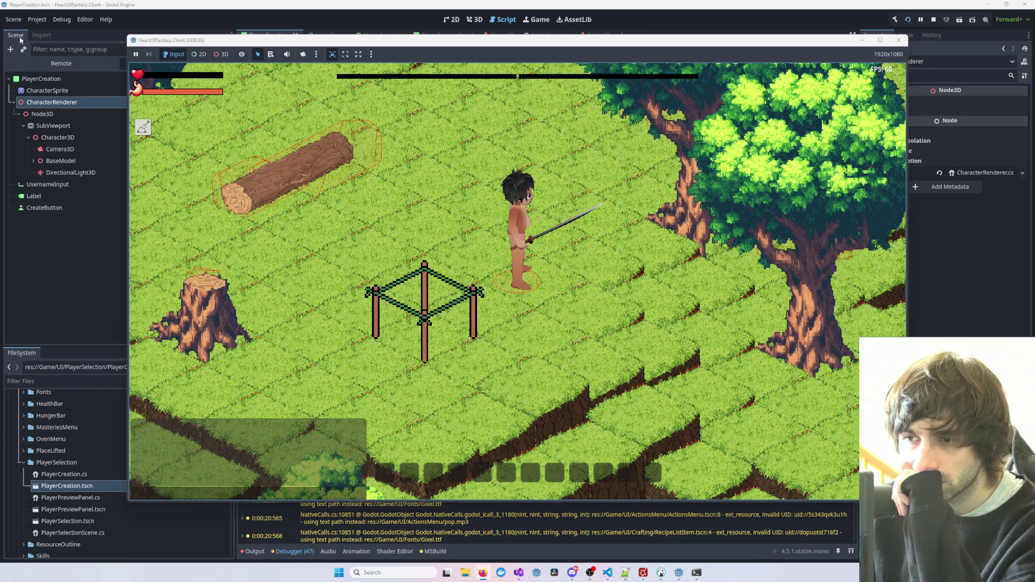
pyautogui.scroll(-5, 530, 267)
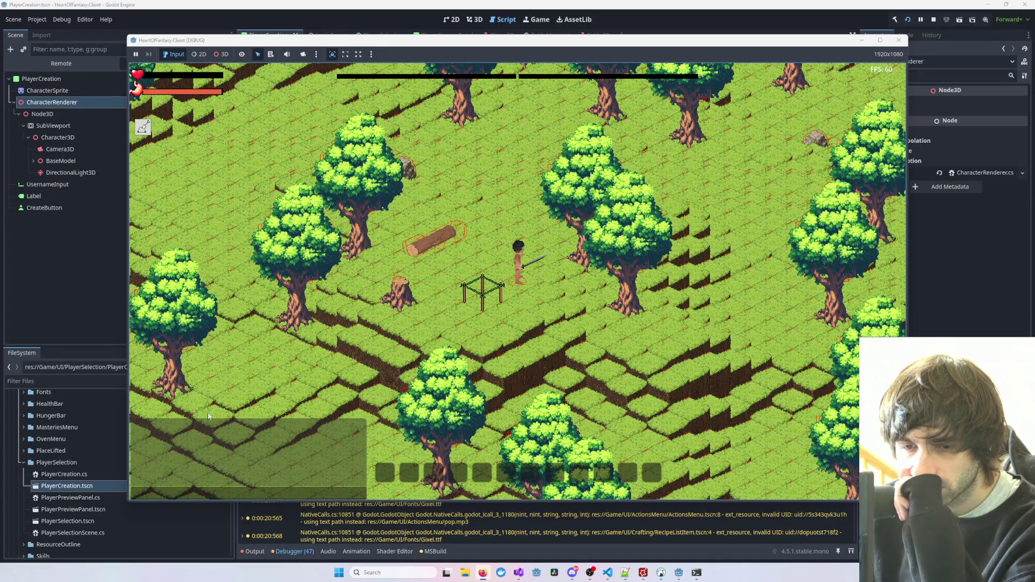
pyautogui.click(36, 293)
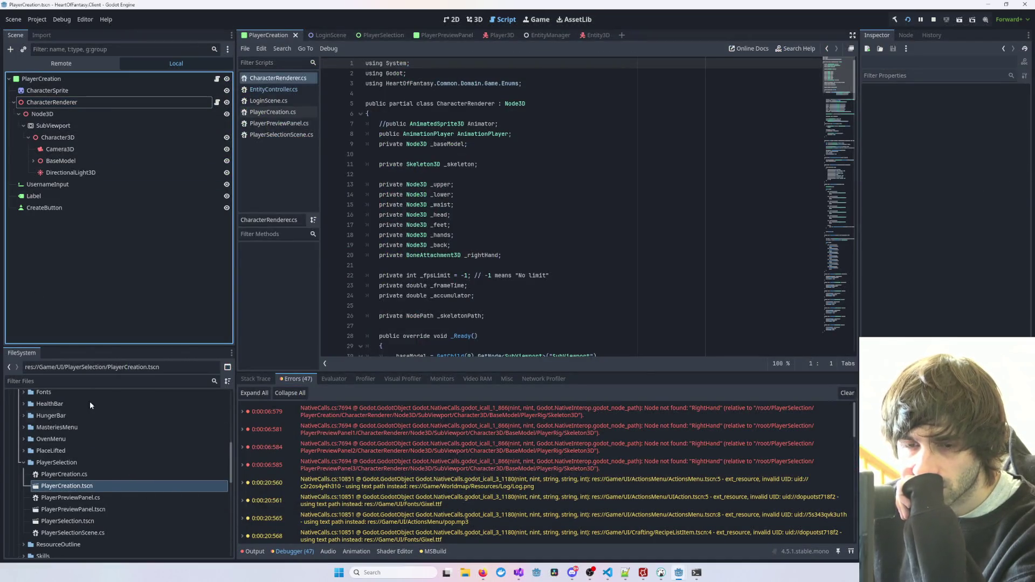
# Step: Collapse PlayerSelection and UI, then expand Worldmap > Resources in the FileSystem dock
pyautogui.click(24, 462)
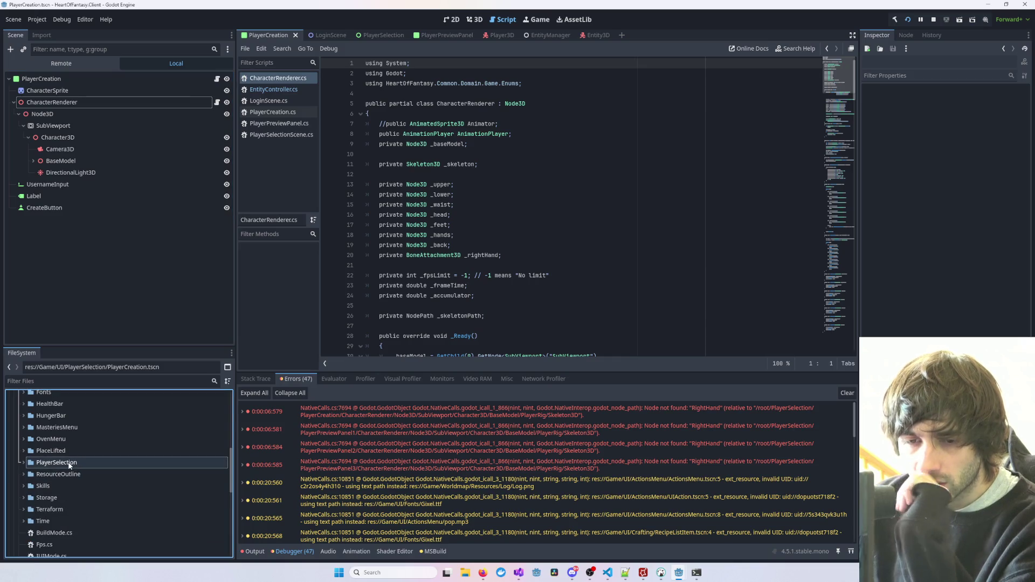
pyautogui.scroll(-3, 57, 468)
pyautogui.scroll(10, 58, 473)
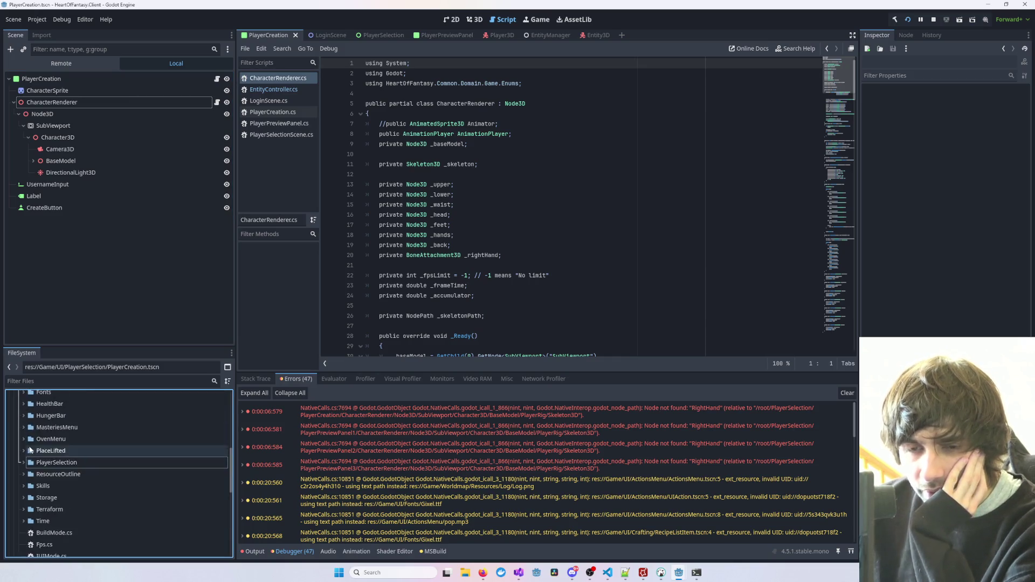
pyautogui.click(16, 440)
pyautogui.click(18, 451)
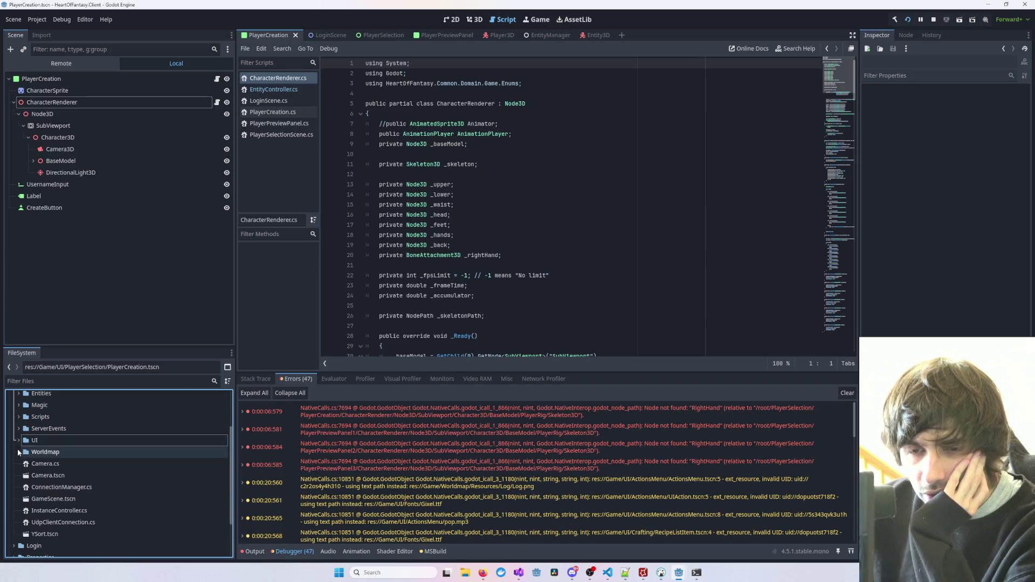
pyautogui.click(22, 488)
pyautogui.scroll(-4, 28, 467)
# Step: Expand the BuildingZone folder, open BuildingZonePolygon.tscn, and select its polygon node
pyautogui.click(48, 419)
pyautogui.click(28, 419)
pyautogui.scroll(-3, 69, 448)
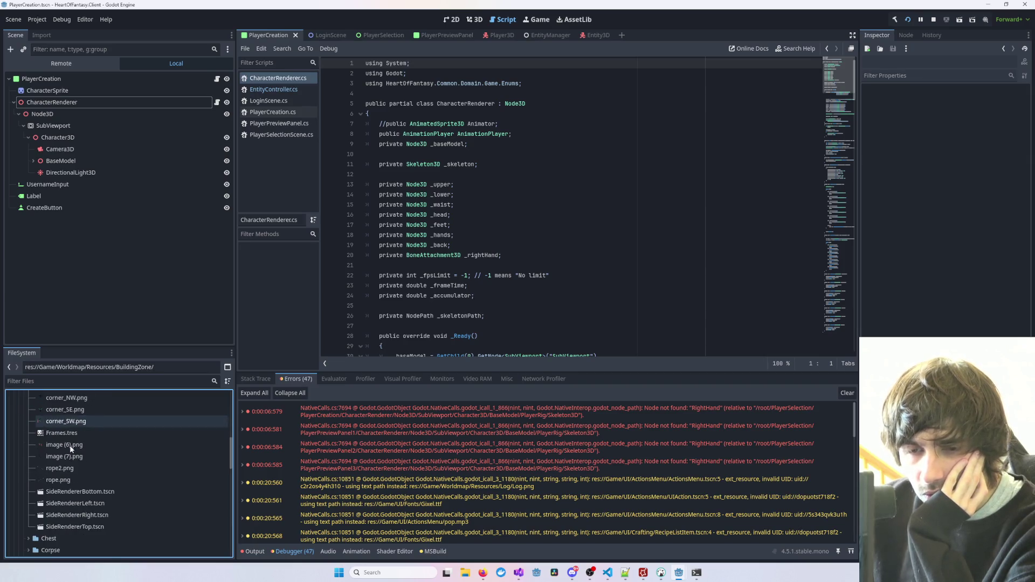
pyautogui.scroll(-1, 102, 484)
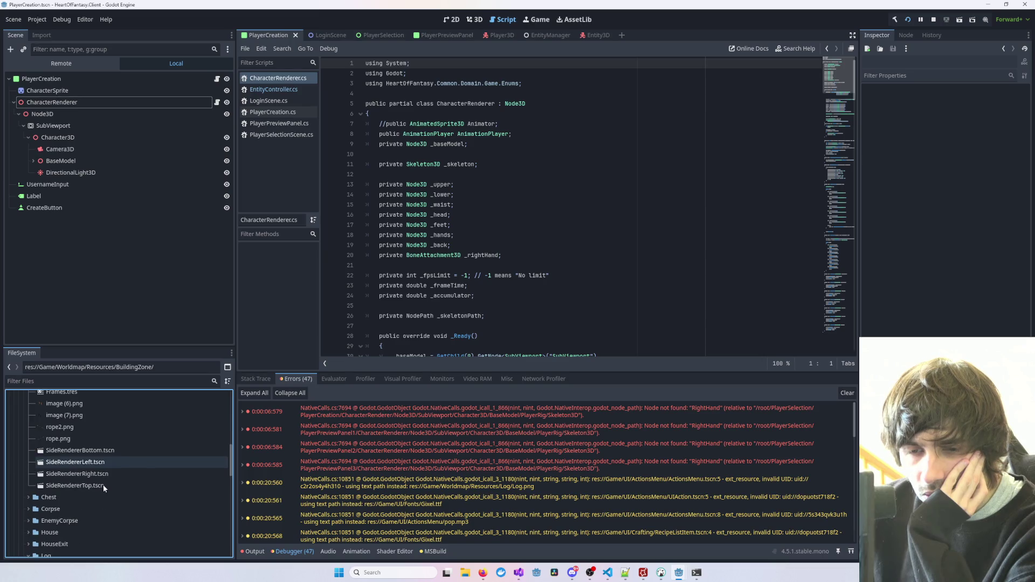
pyautogui.scroll(2, 102, 484)
pyautogui.scroll(2, 65, 453)
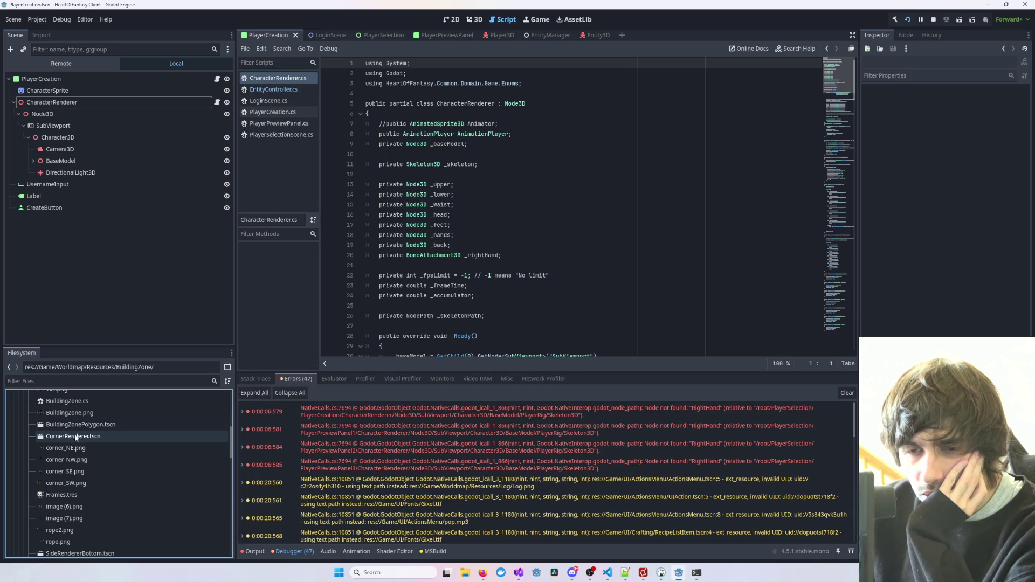
pyautogui.doubleClick(80, 425)
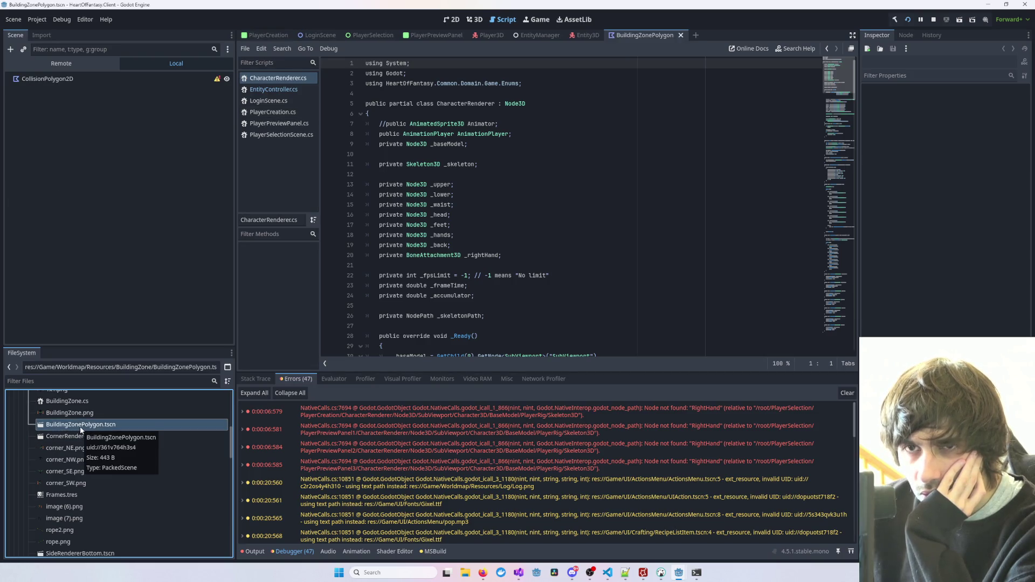
pyautogui.click(62, 79)
# Step: Inspect the CollisionPolygon2D node's properties and switch the main view to 3D
pyautogui.click(62, 80)
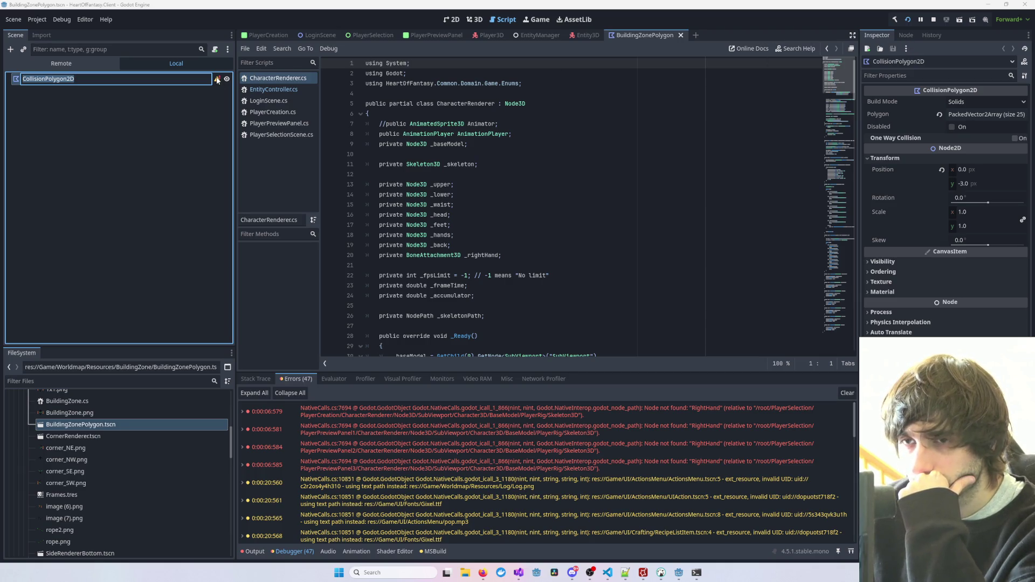
pyautogui.press('Escape')
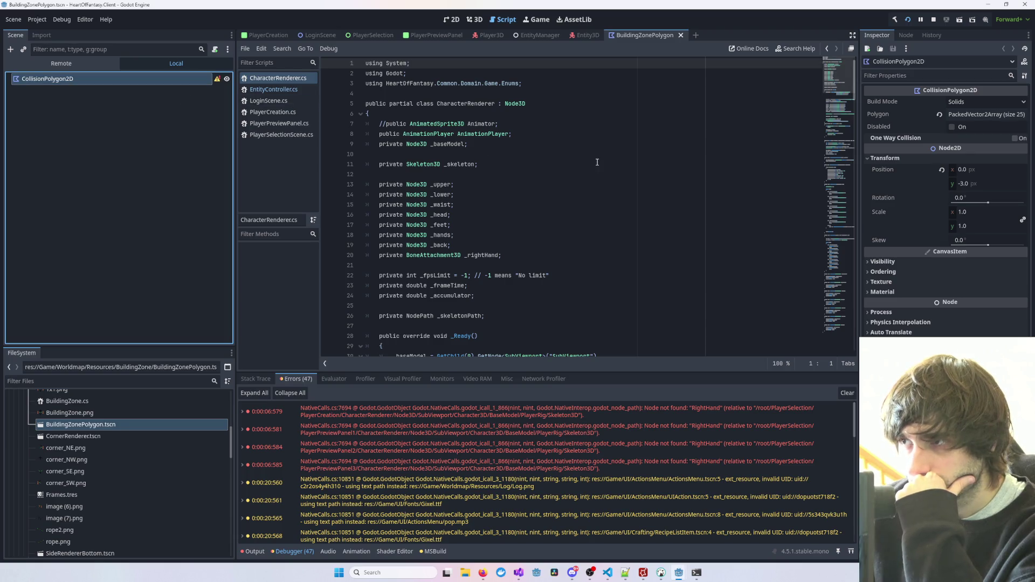
pyautogui.click(475, 19)
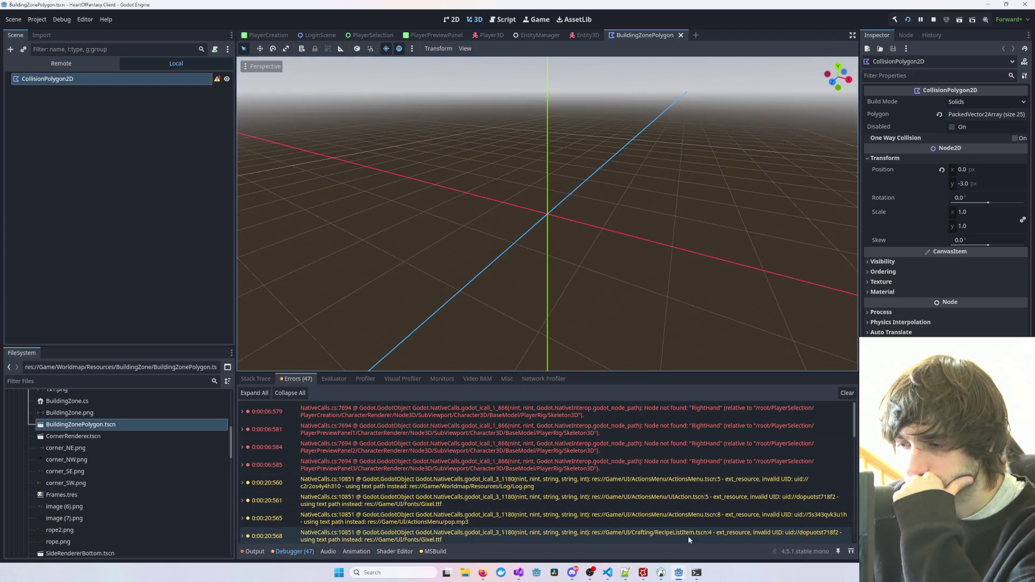
# Step: Dock the running game window on the right half of the screen
pyautogui.moveTo(675, 576)
pyautogui.click(749, 525)
pyautogui.moveTo(830, 81); pyautogui.dragTo(1032, 92)
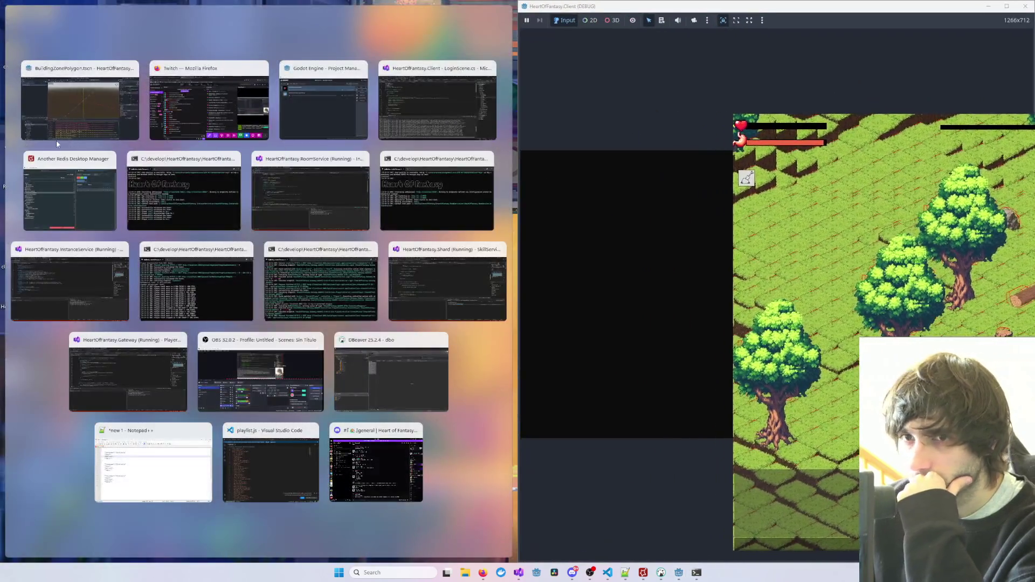
# Step: Snap the editor to the left half, undo the accidental X change, and set Position y to 0
pyautogui.click(198, 192)
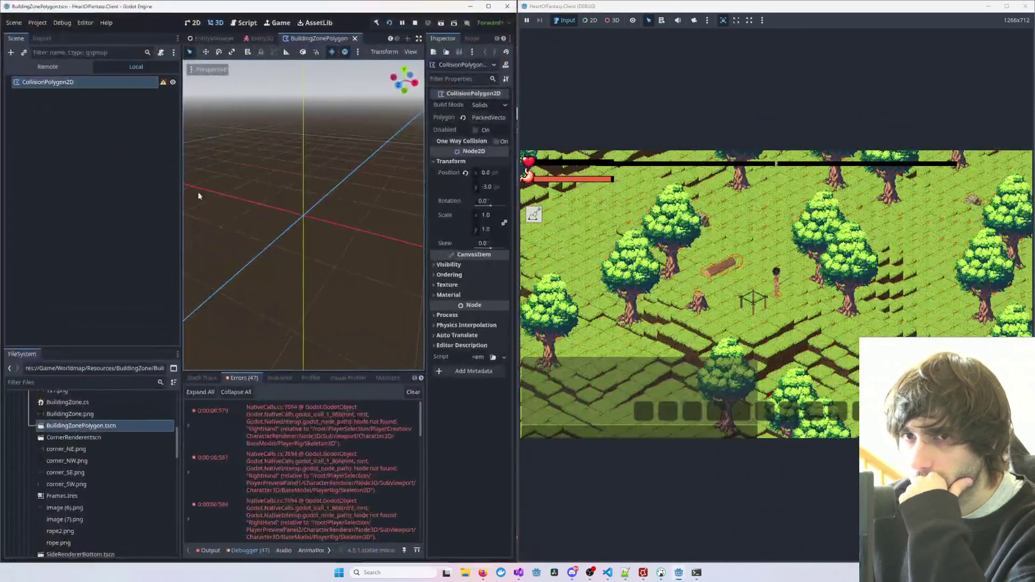
pyautogui.moveTo(491, 177); pyautogui.dragTo(493, 187)
pyautogui.click(486, 187)
pyautogui.hotkey('ctrl', 'z')
pyautogui.hotkey('ctrl', 'z')
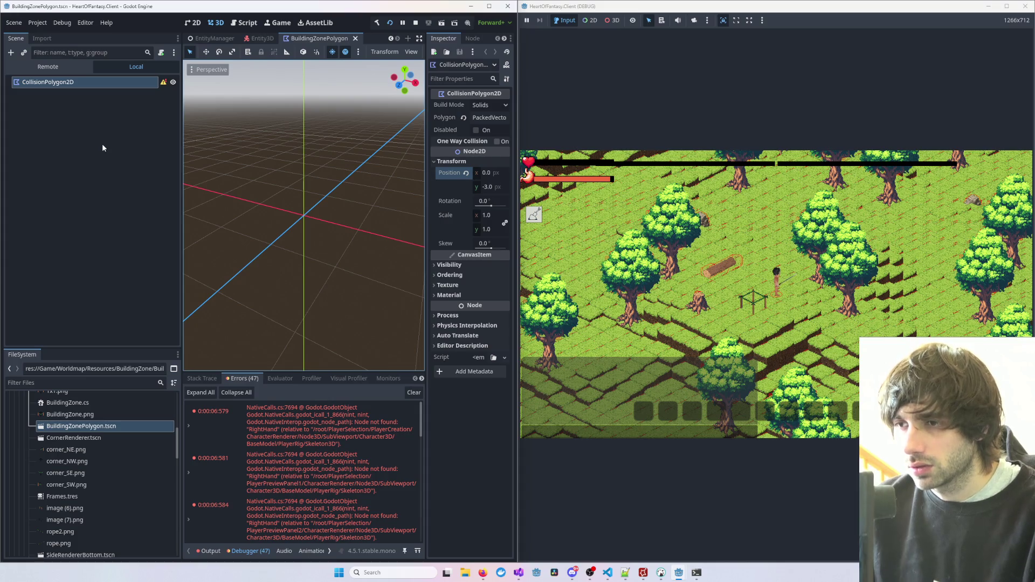
pyautogui.click(490, 184)
pyautogui.write('0')
pyautogui.press('Return')
# Step: Save the BuildingZonePolygon scene, stop the running game, and launch the project again
pyautogui.click(557, 199)
pyautogui.click(442, 192)
pyautogui.hotkey('ctrl', 's')
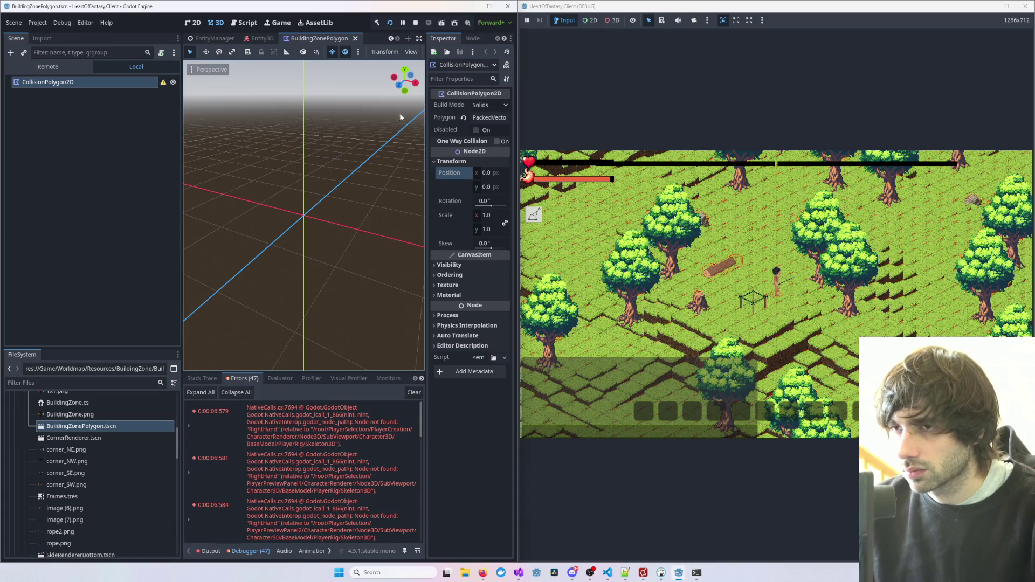
pyautogui.click(416, 23)
pyautogui.click(390, 23)
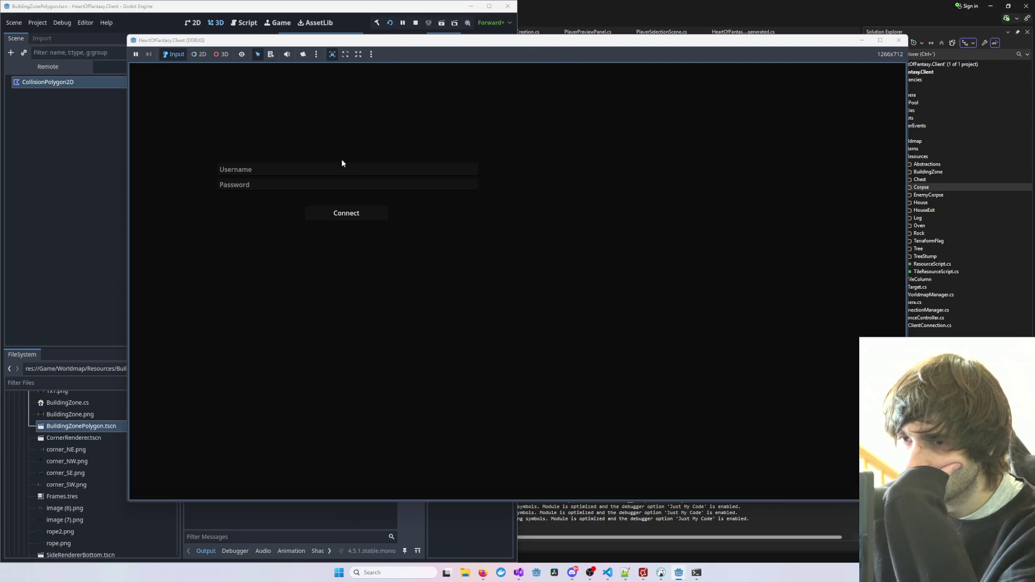
# Step: Log in with the test account's username and password, choose the existing character, and enter the game
pyautogui.click(236, 168)
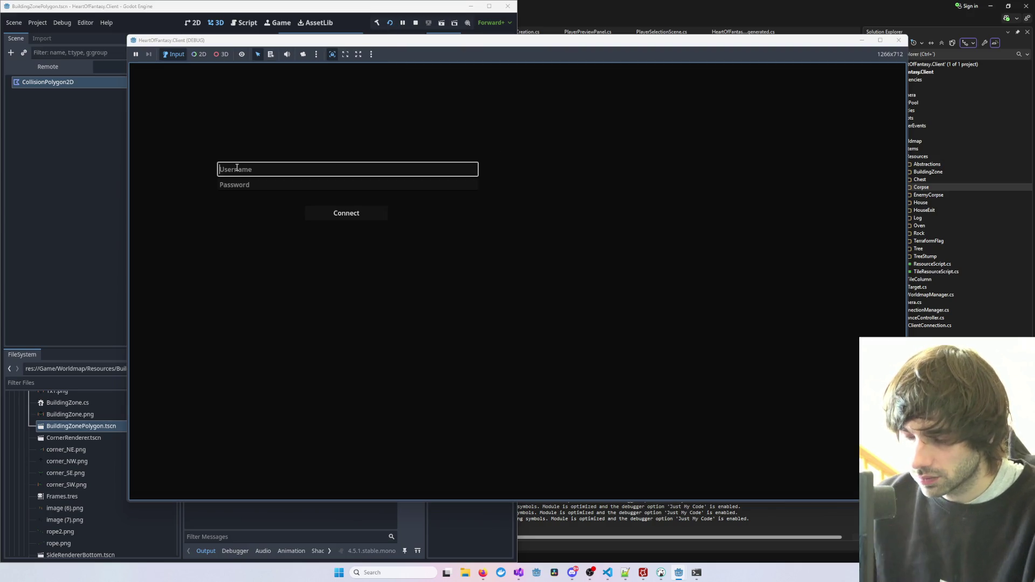
pyautogui.write('test1')
pyautogui.click(253, 184)
pyautogui.write('test1')
pyautogui.click(369, 209)
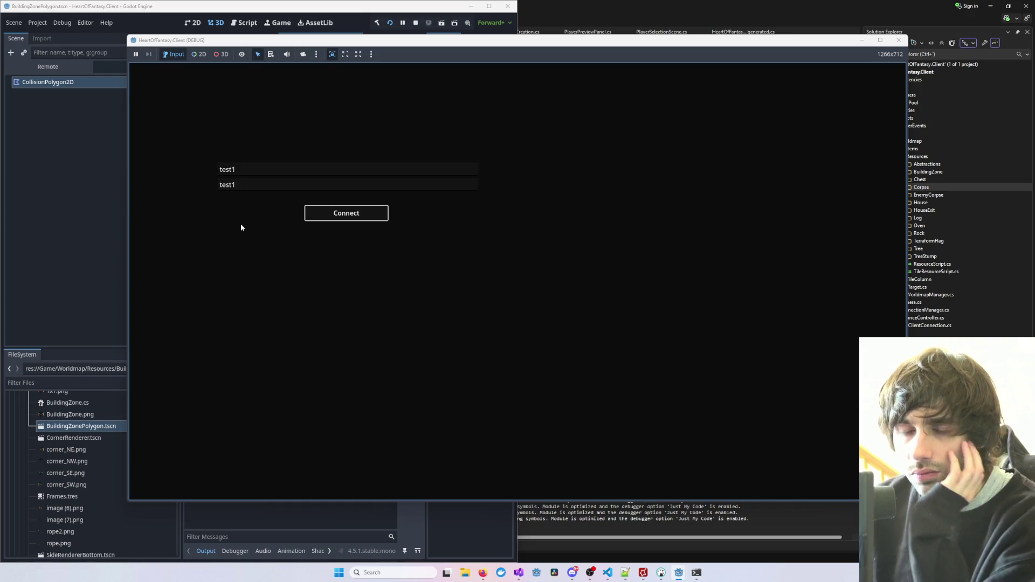
pyautogui.click(279, 247)
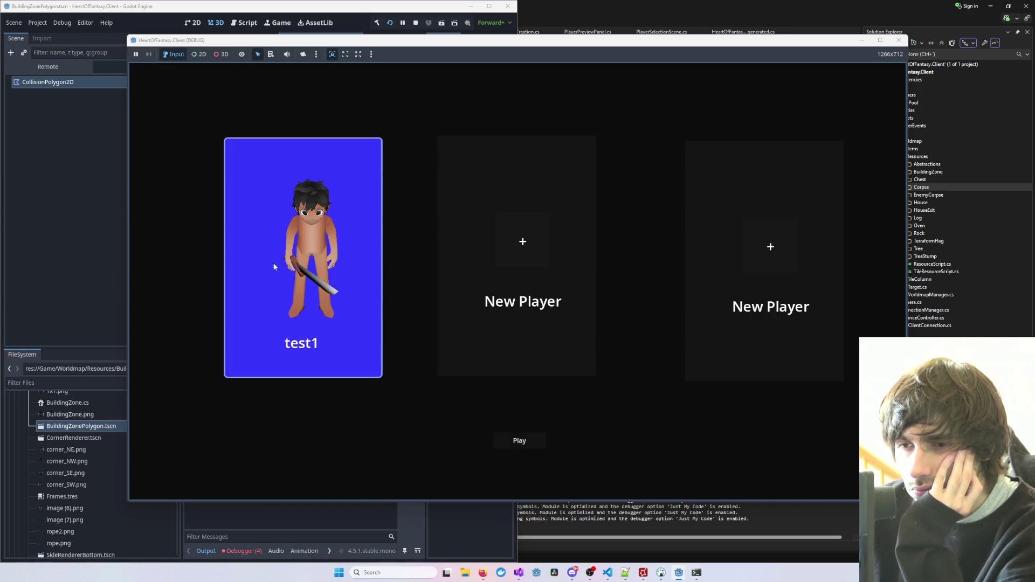
pyautogui.click(530, 440)
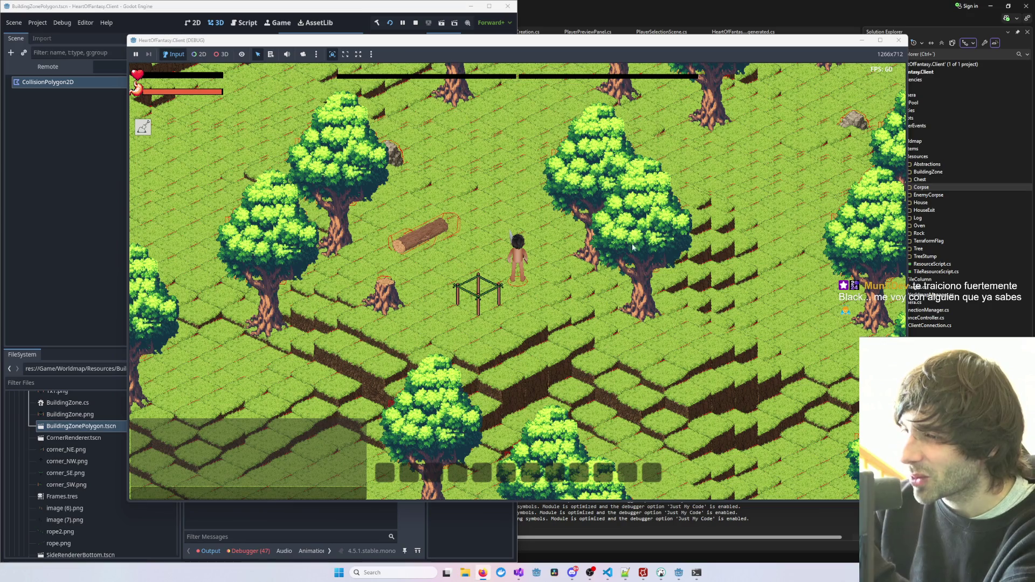
# Step: Walk the character south-west, back north to the log, then down past the building frame
pyautogui.press('a')
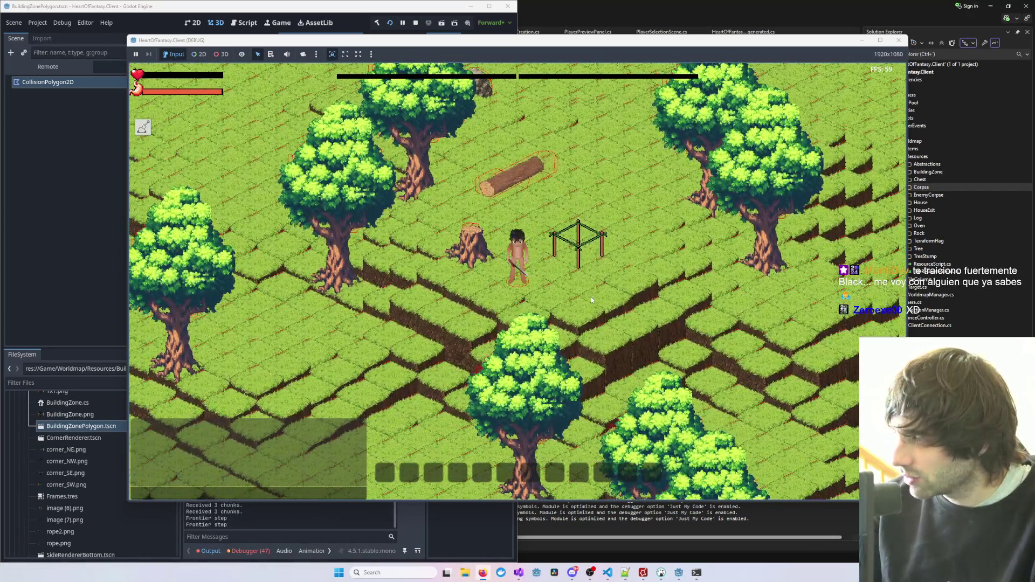
pyautogui.scroll(3, 591, 296)
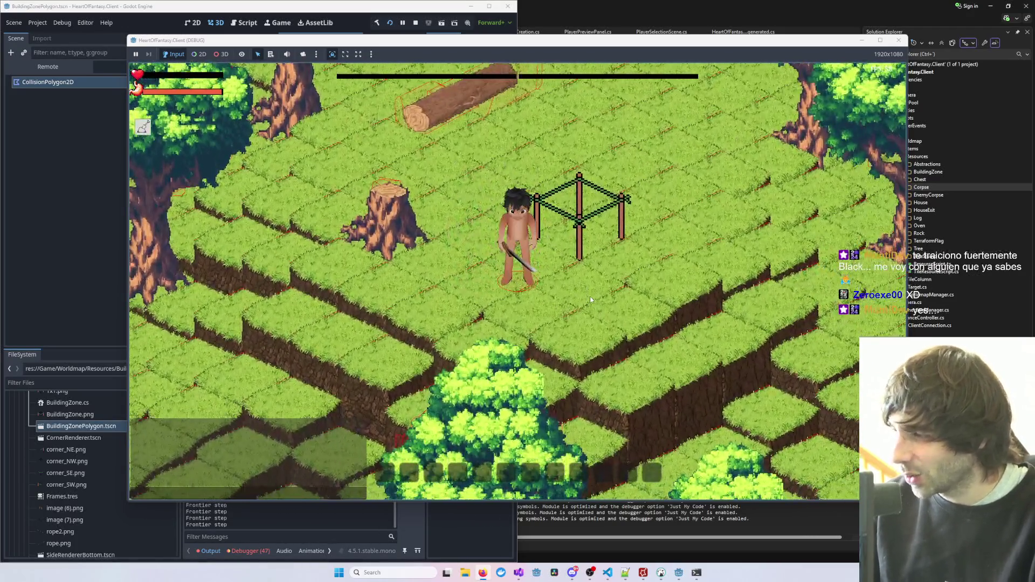
pyautogui.press('s')
pyautogui.scroll(-3, 590, 297)
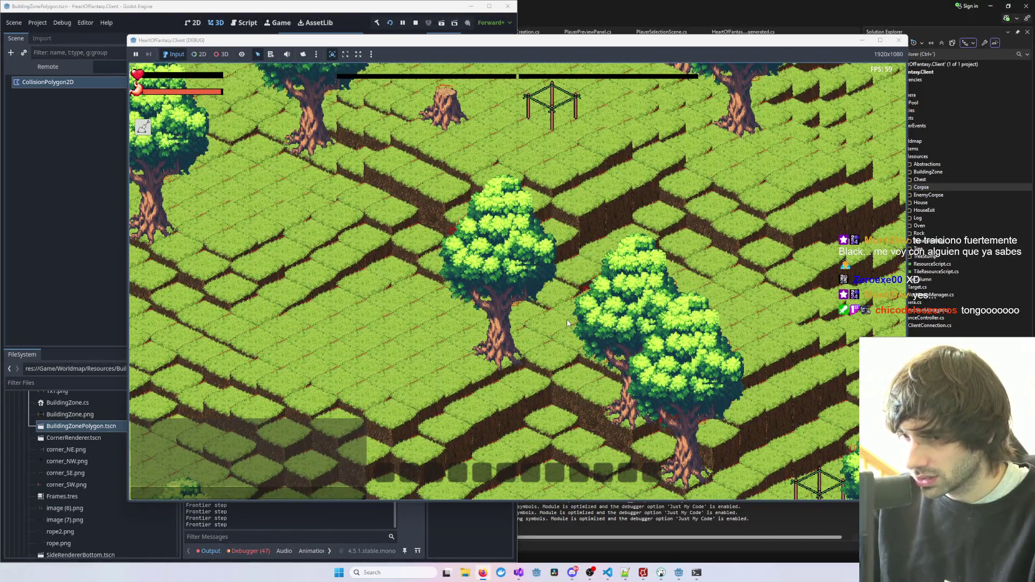
pyautogui.press('w')
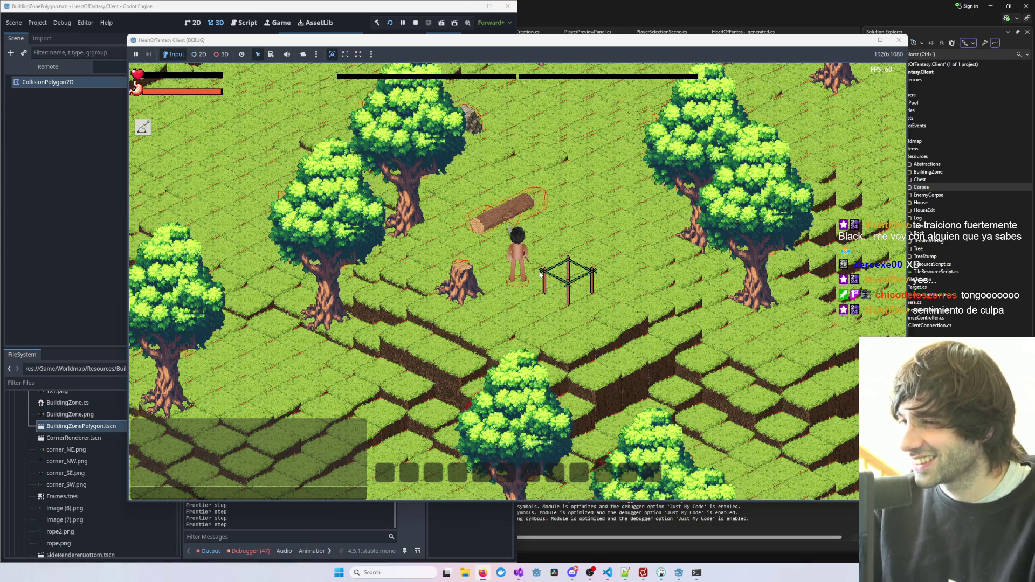
pyautogui.hotkey('w', 'd')
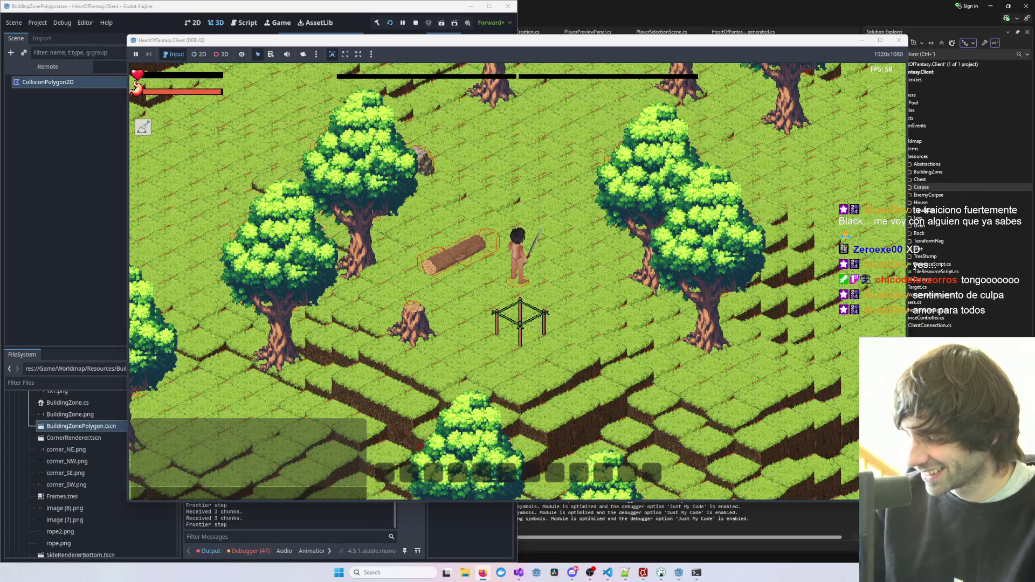
pyautogui.hotkey('s', 'd')
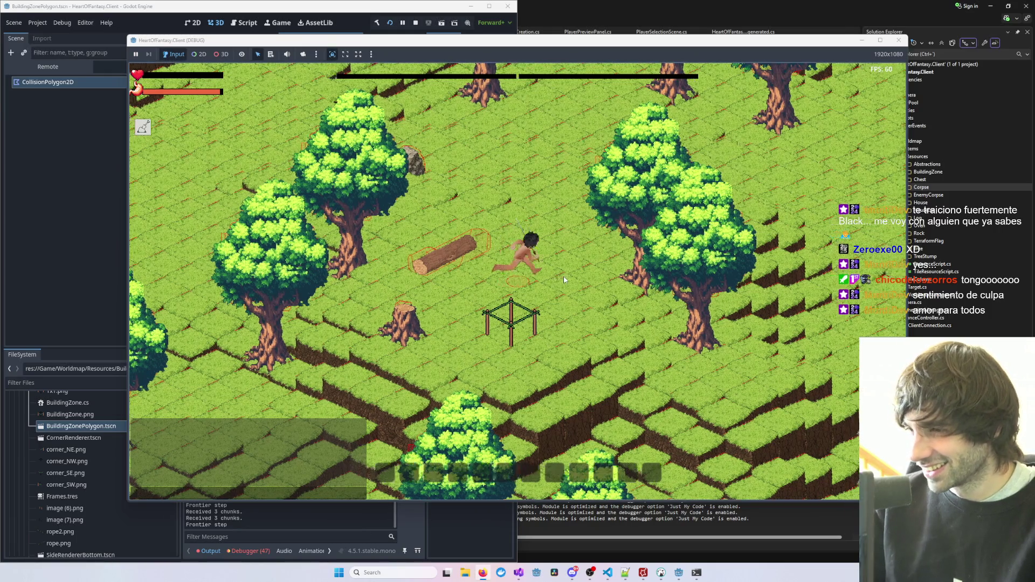
pyautogui.press('s')
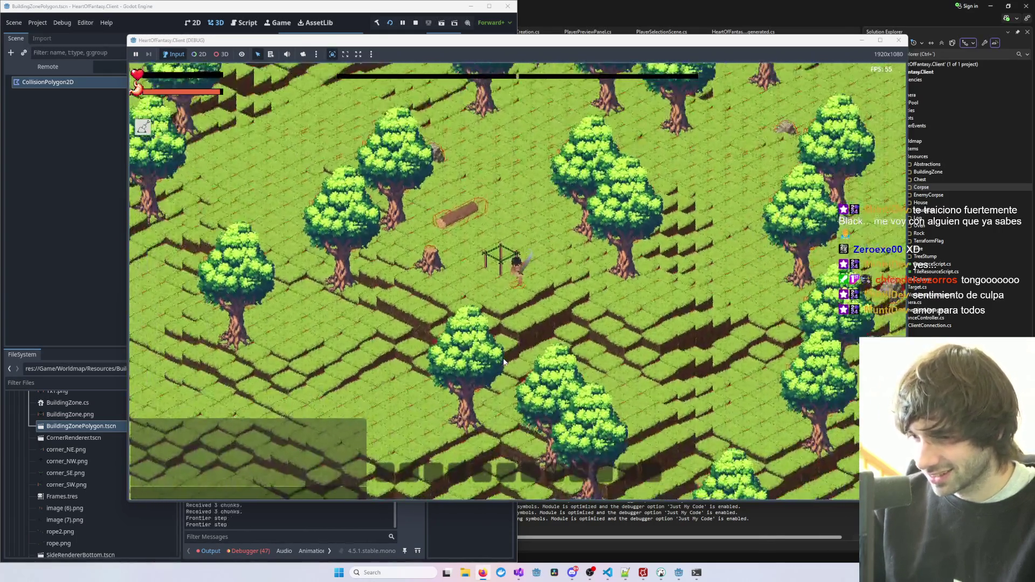
pyautogui.press('s')
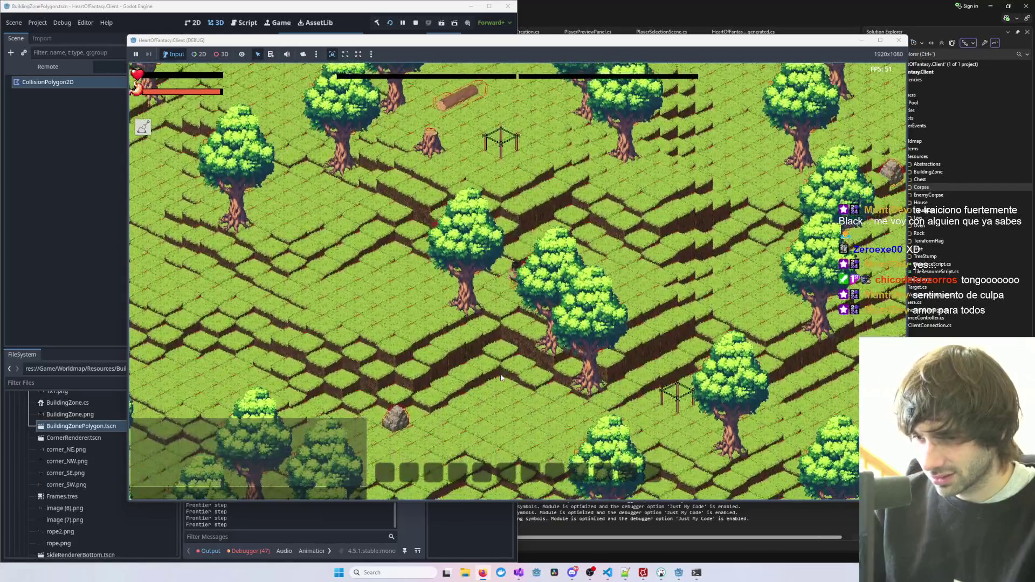
pyautogui.press('s')
# Step: Walk back up around the frame, then down past the log to new trees, and stop the game
pyautogui.press('w')
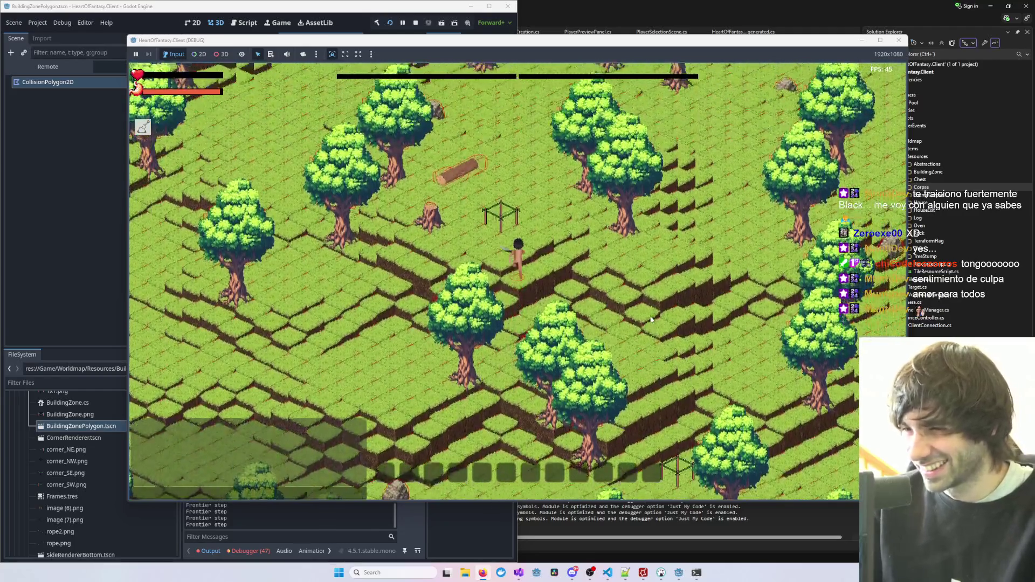
pyautogui.press('w')
pyautogui.press('d')
pyautogui.press('a')
pyautogui.press('s')
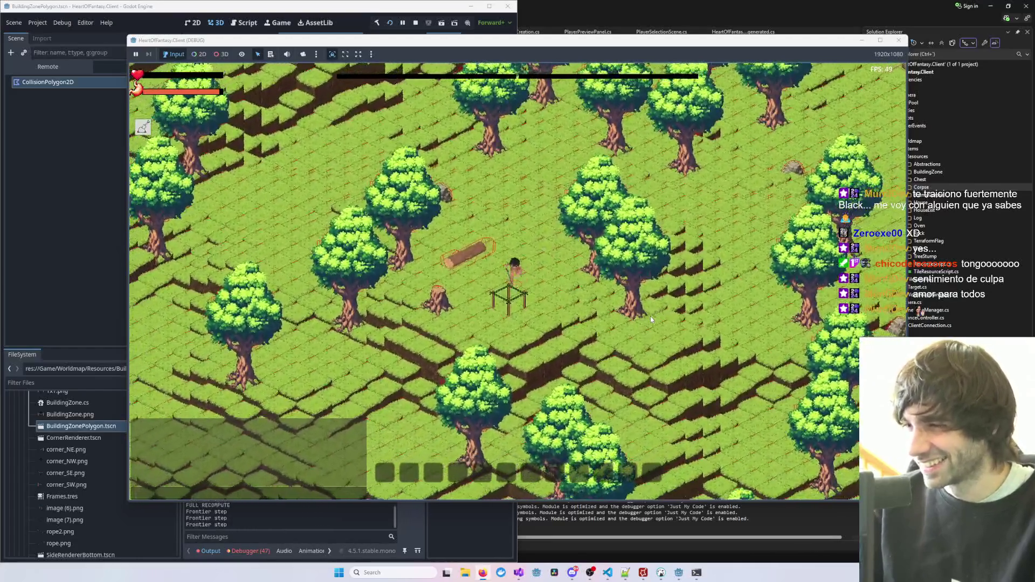
pyautogui.scroll(5, 593, 324)
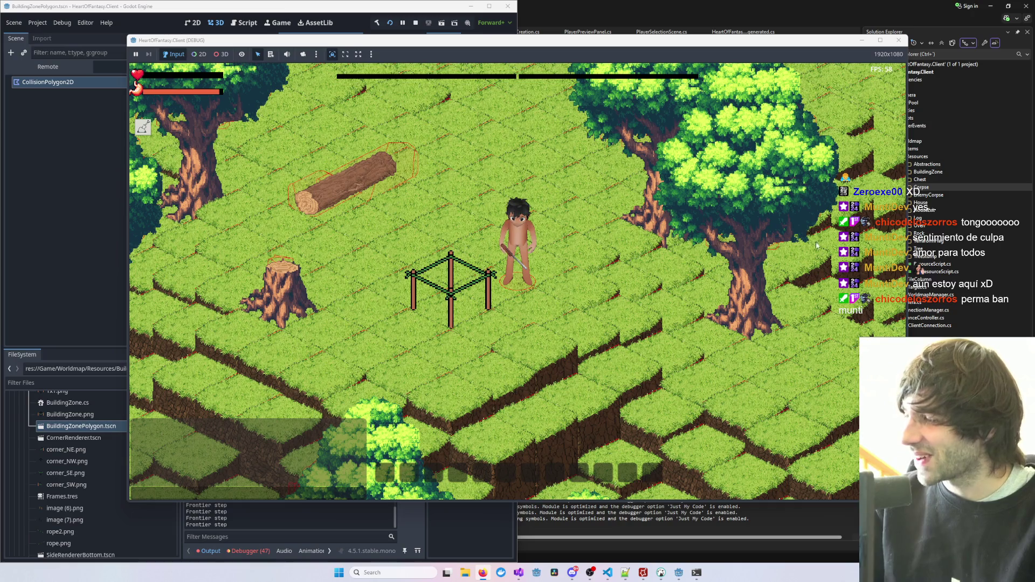
pyautogui.click(636, 196)
pyautogui.press('a')
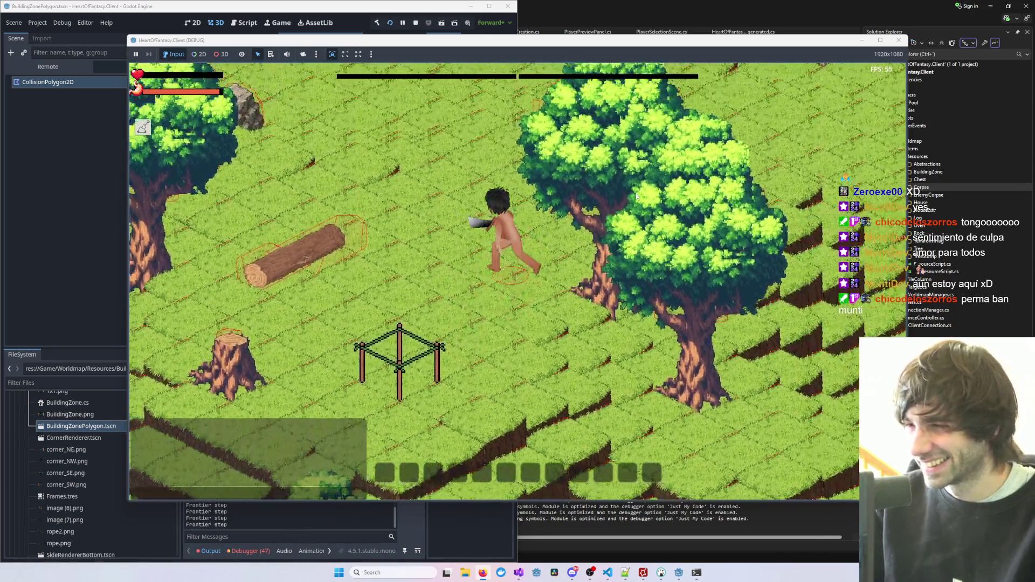
pyautogui.press('s')
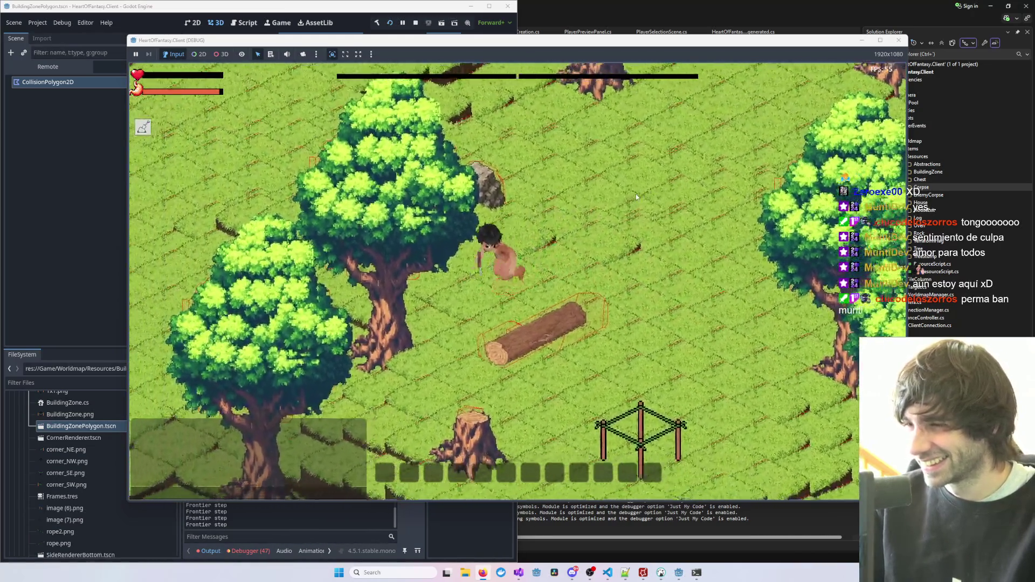
pyautogui.press('s')
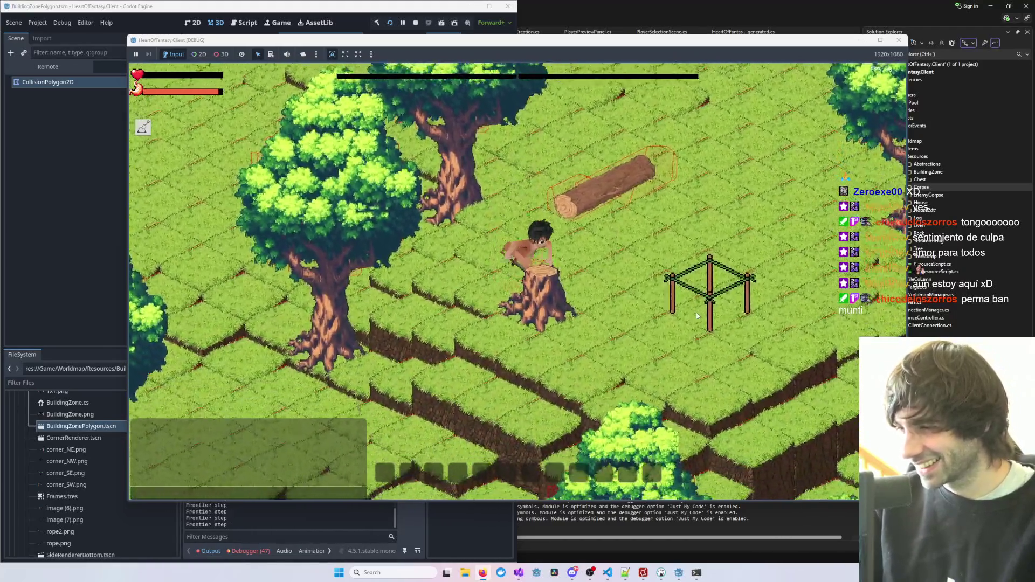
pyautogui.press('s')
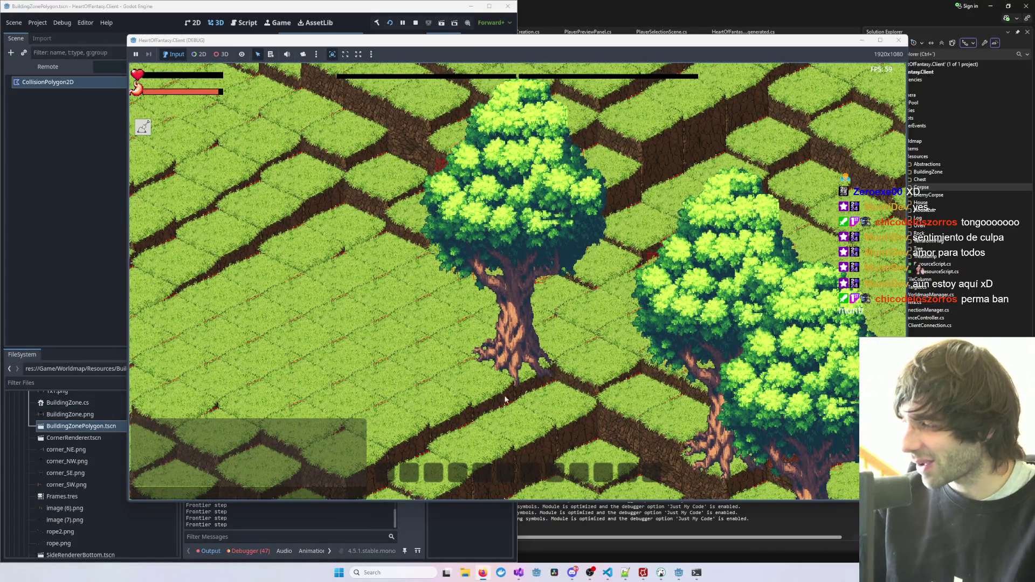
pyautogui.click(898, 40)
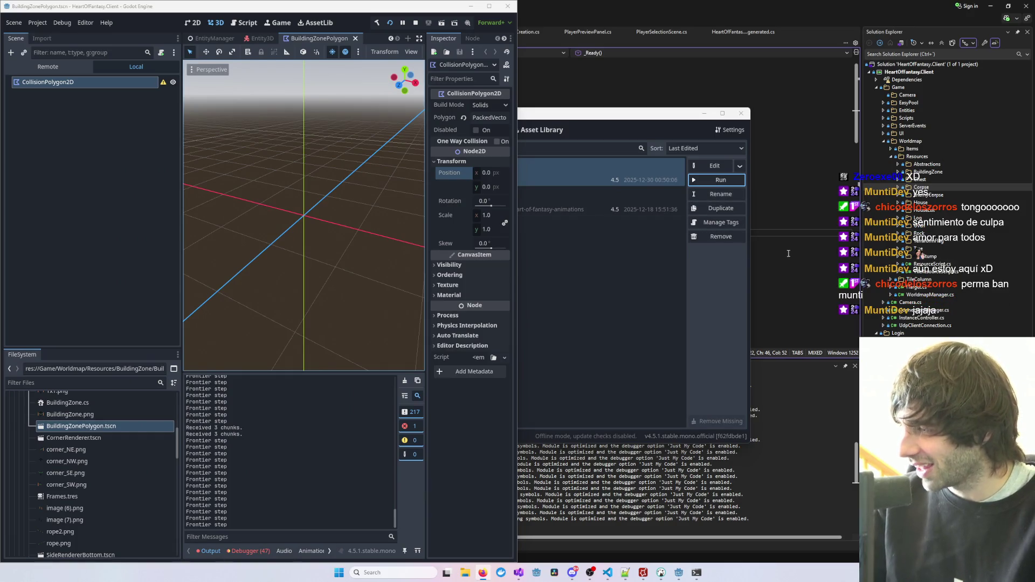
# Step: Drag the Project Manager window to the right and bring Visual Studio to the front
pyautogui.click(639, 276)
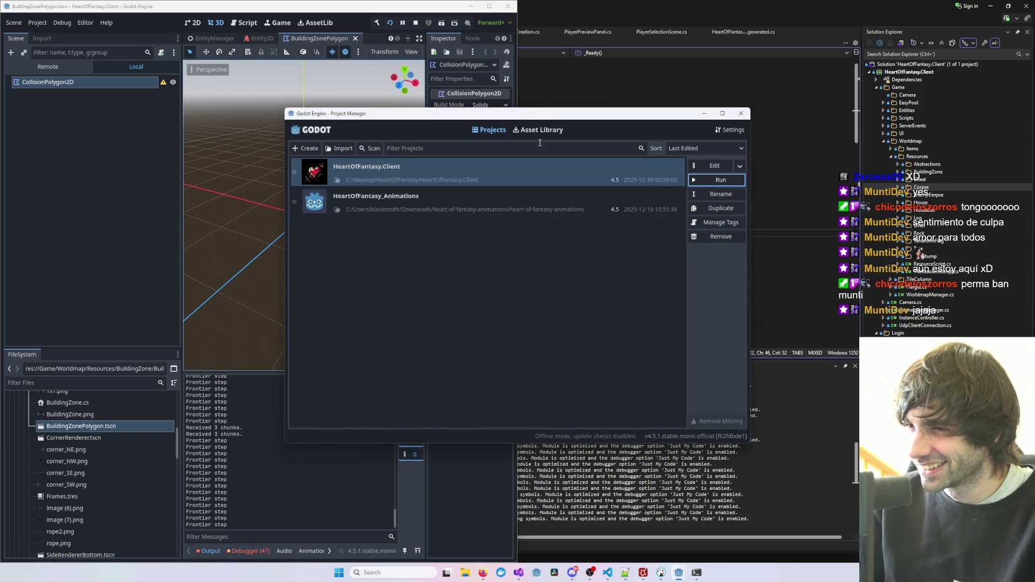
pyautogui.moveTo(542, 113)
pyautogui.mouseDown()
pyautogui.moveTo(760, 112)
pyautogui.moveTo(727, 121)
pyautogui.mouseUp()
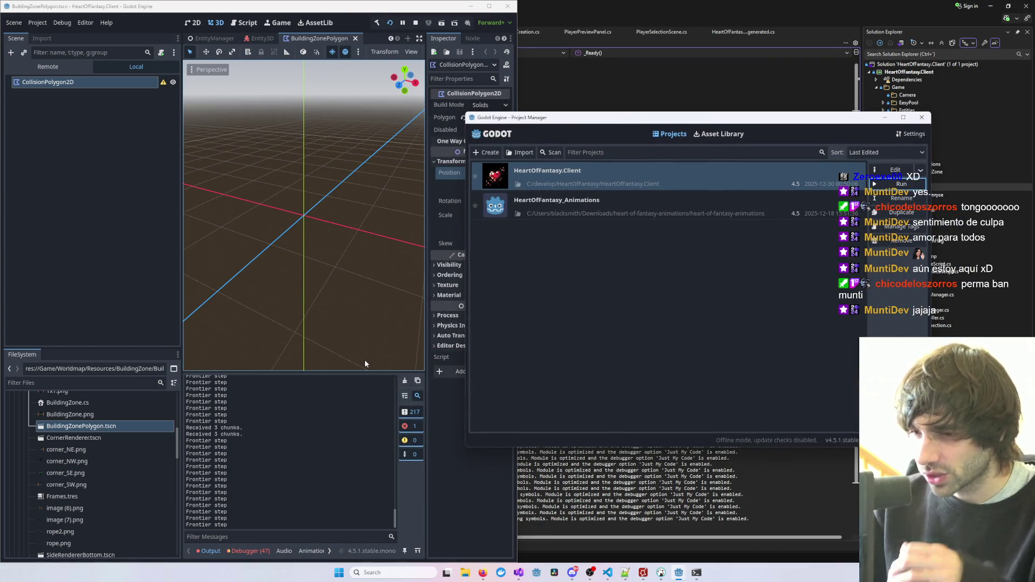
pyautogui.click(963, 145)
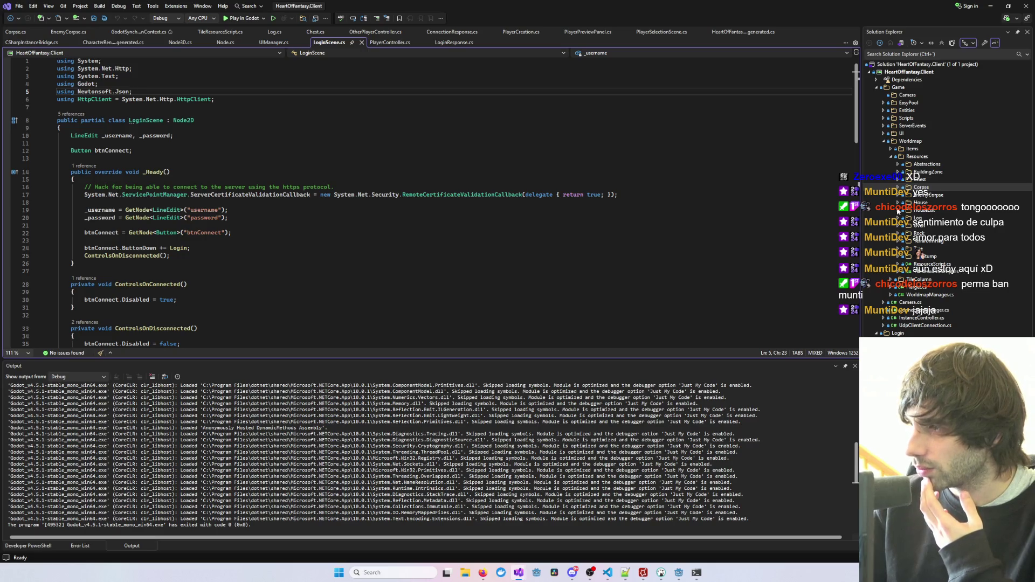
# Step: Open BuildingZone.cs from the Solution Explorer and go to the XOffset line
pyautogui.click(898, 171)
pyautogui.doubleClick(935, 180)
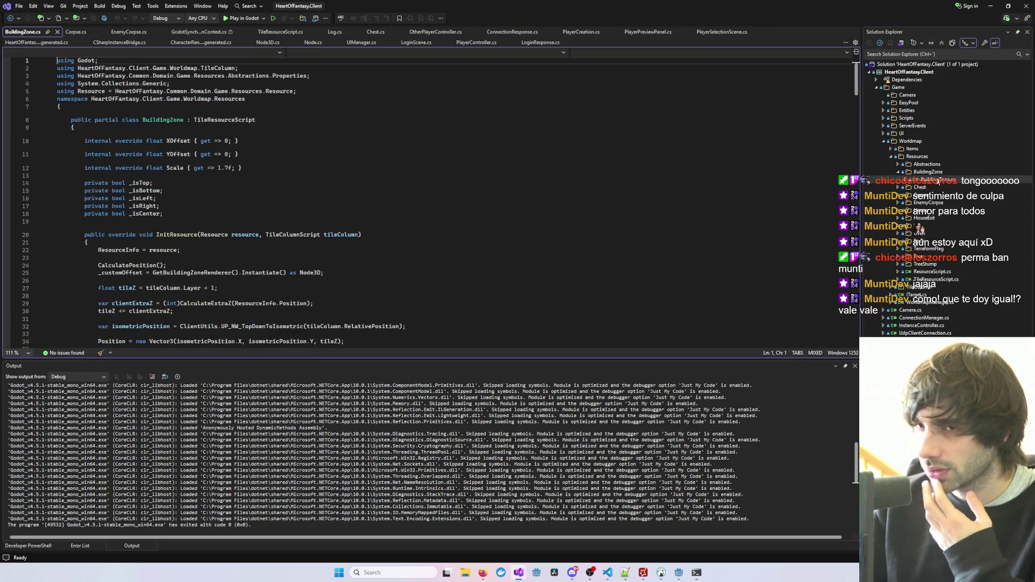
pyautogui.click(267, 195)
pyautogui.click(329, 142)
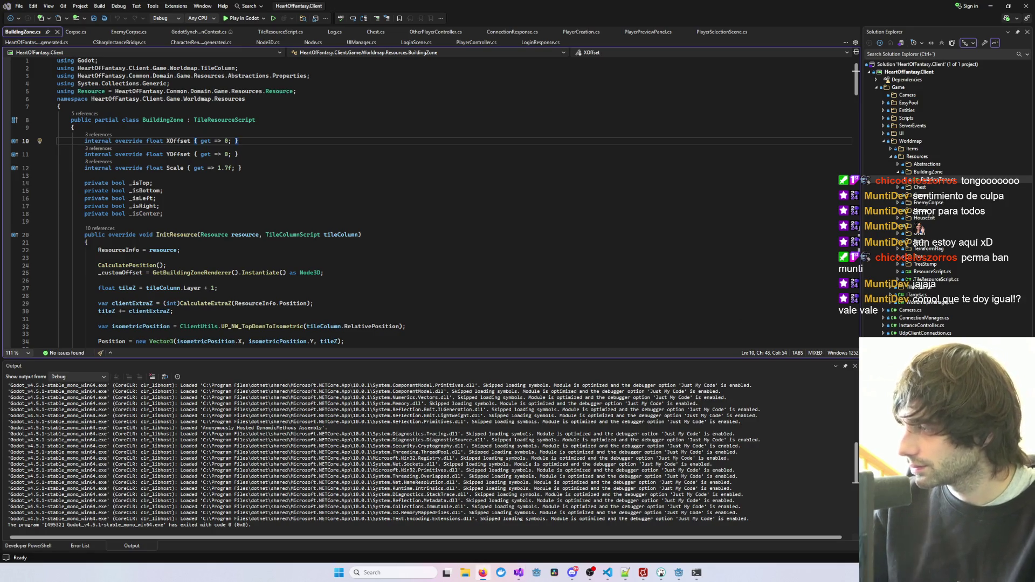
# Step: Change XOffset's return value from 0 to 0.5f and save the script
pyautogui.click(225, 141)
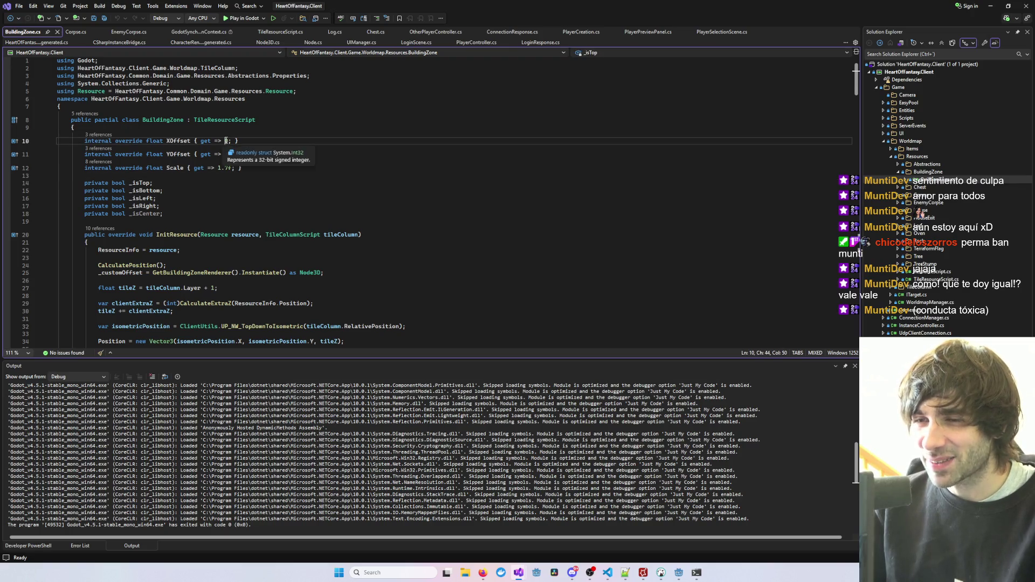
pyautogui.press('Delete')
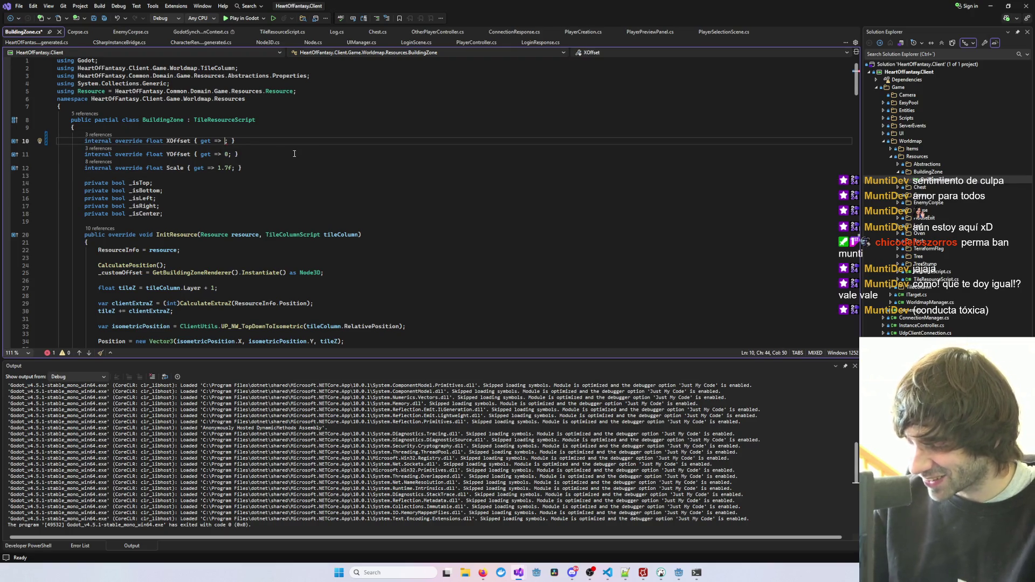
pyautogui.hotkey('ctrl', 'z')
pyautogui.hotkey('ctrl', 's')
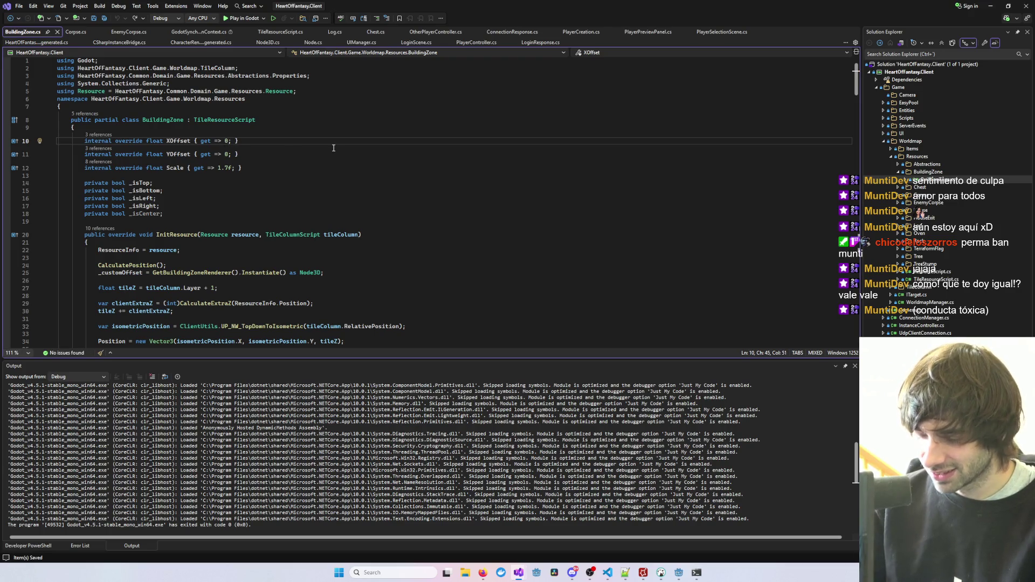
pyautogui.write('.5f')
pyautogui.press('Down')
pyautogui.moveTo(678, 573)
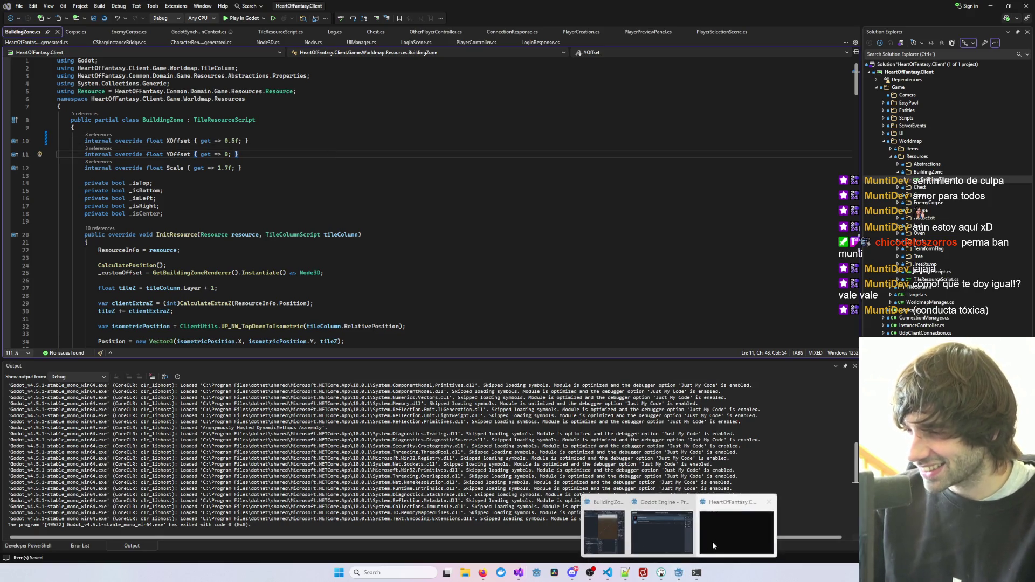
pyautogui.click(709, 548)
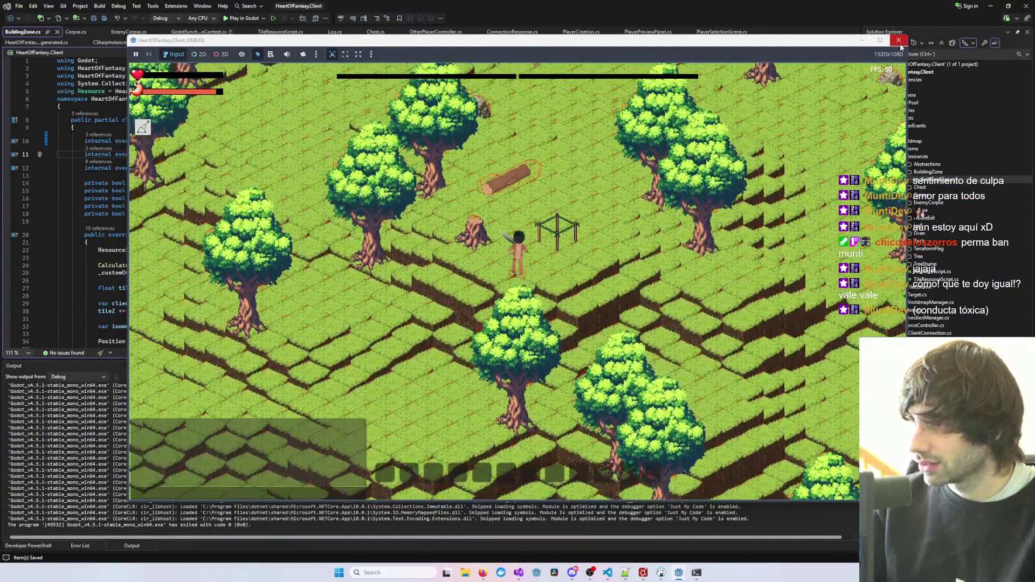
# Step: Close the game, run HeartOfFantasy.Client from the Project Manager, then close its login window
pyautogui.click(899, 41)
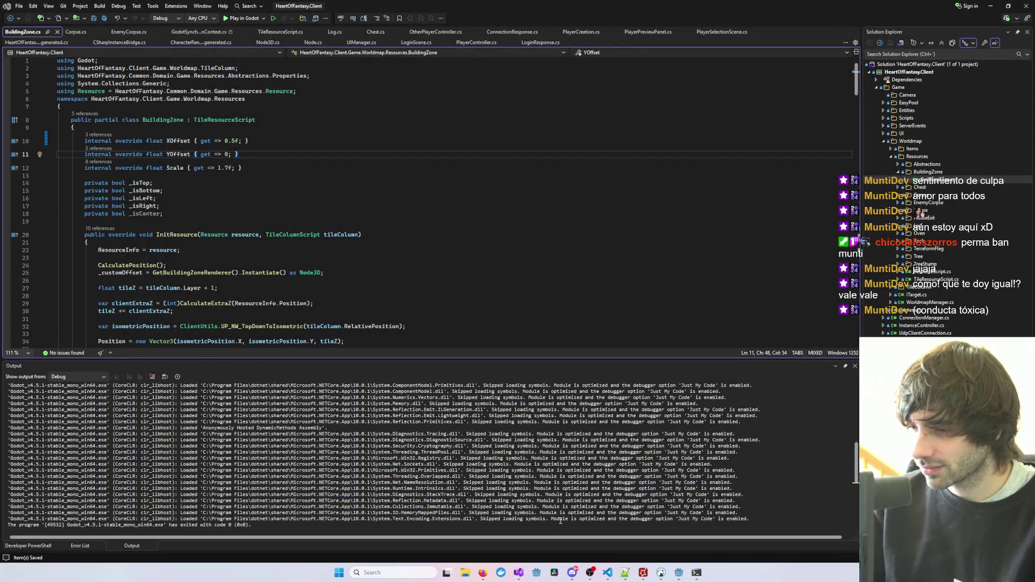
pyautogui.moveTo(518, 573)
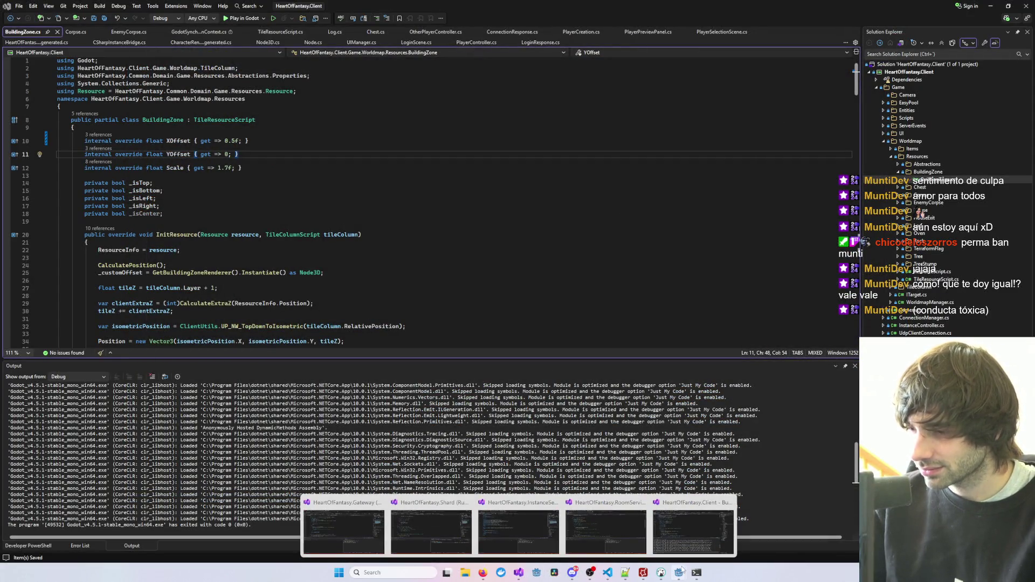
pyautogui.moveTo(679, 573)
pyautogui.click(717, 549)
pyautogui.click(884, 186)
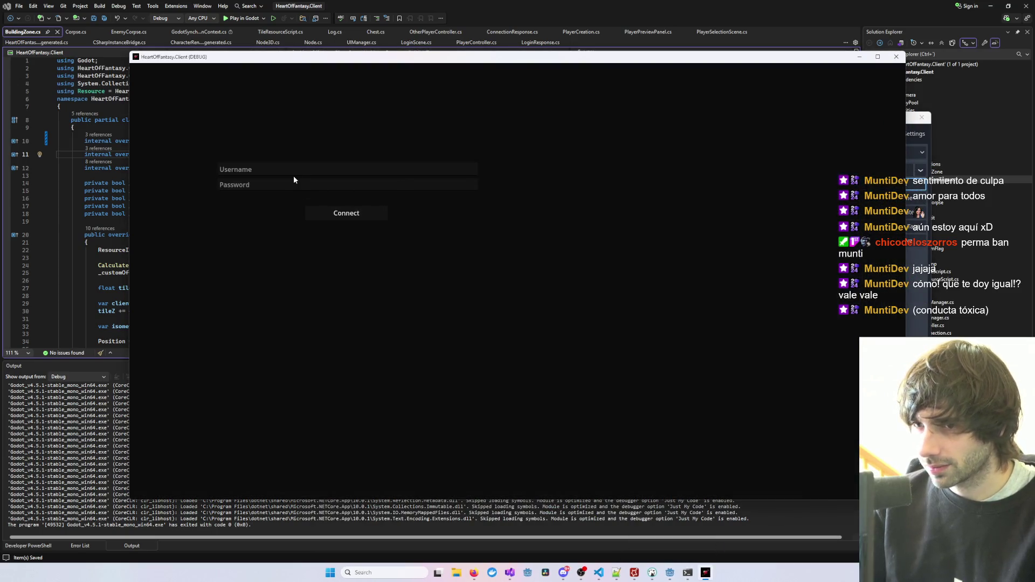
pyautogui.click(292, 173)
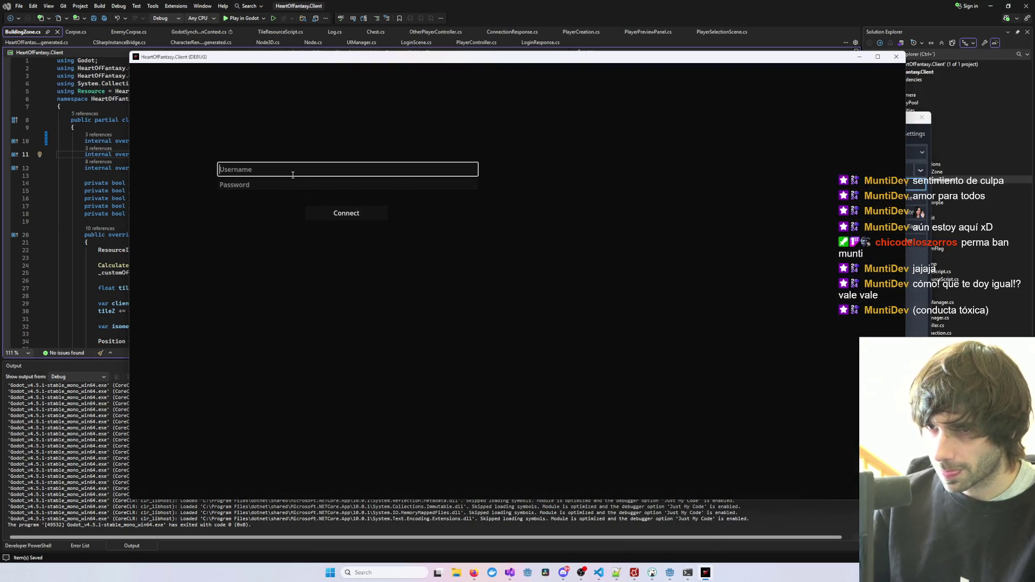
pyautogui.write('test1')
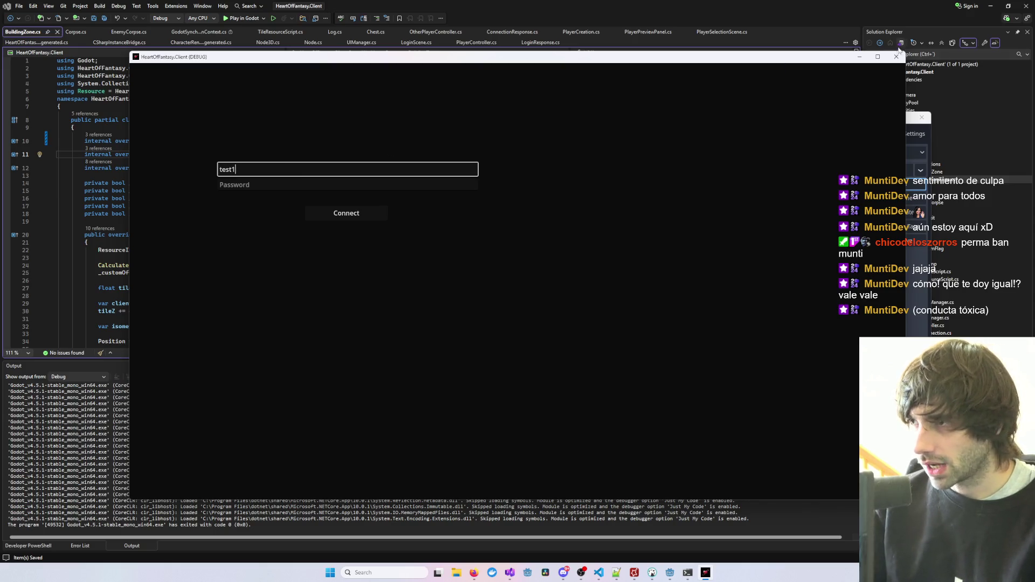
pyautogui.click(896, 57)
# Step: Launch the game from the Godot editor, log into the test account, and choose the existing character
pyautogui.moveTo(679, 572)
pyautogui.click(649, 526)
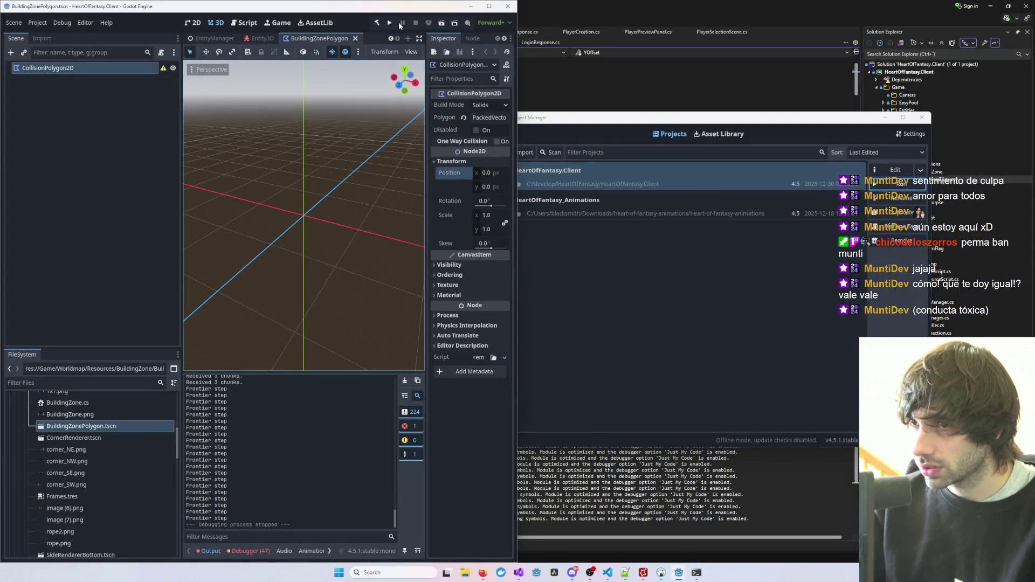
pyautogui.click(490, 6)
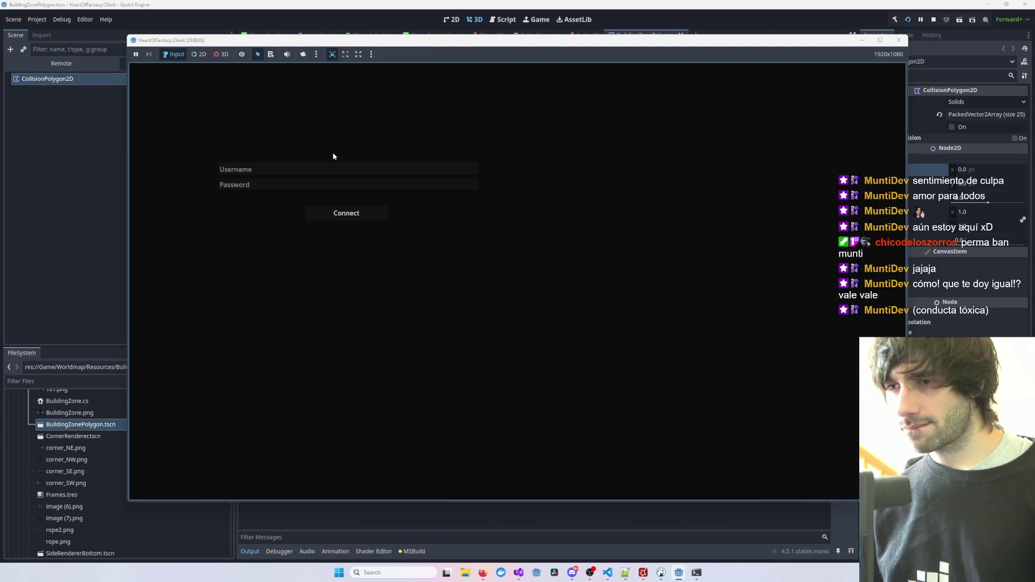
pyautogui.click(270, 165)
pyautogui.write('test1')
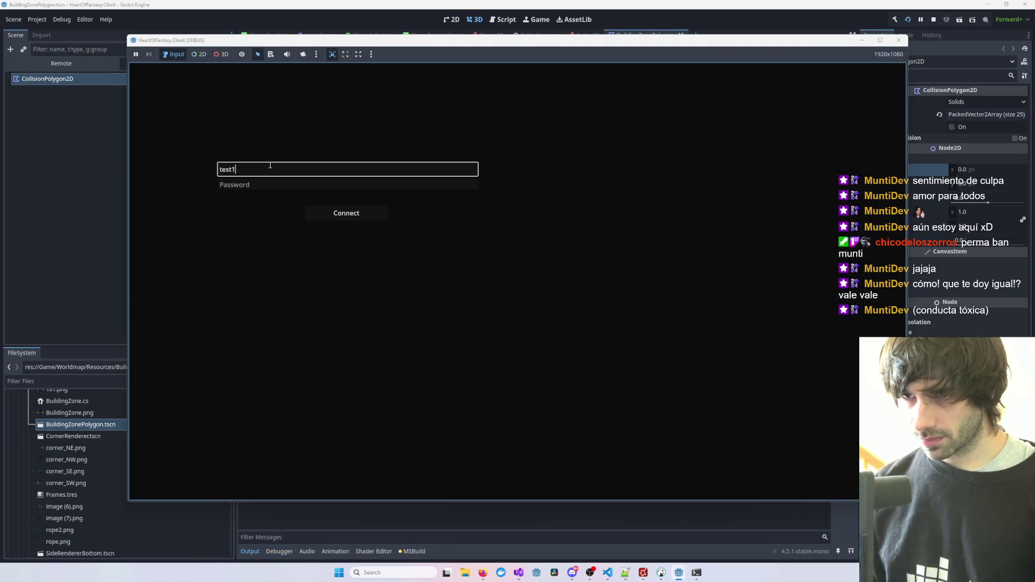
pyautogui.hotkey('ctrl', 'a')
pyautogui.hotkey('ctrl', 'c')
pyautogui.click(258, 184)
pyautogui.hotkey('ctrl', 'v')
pyautogui.click(367, 213)
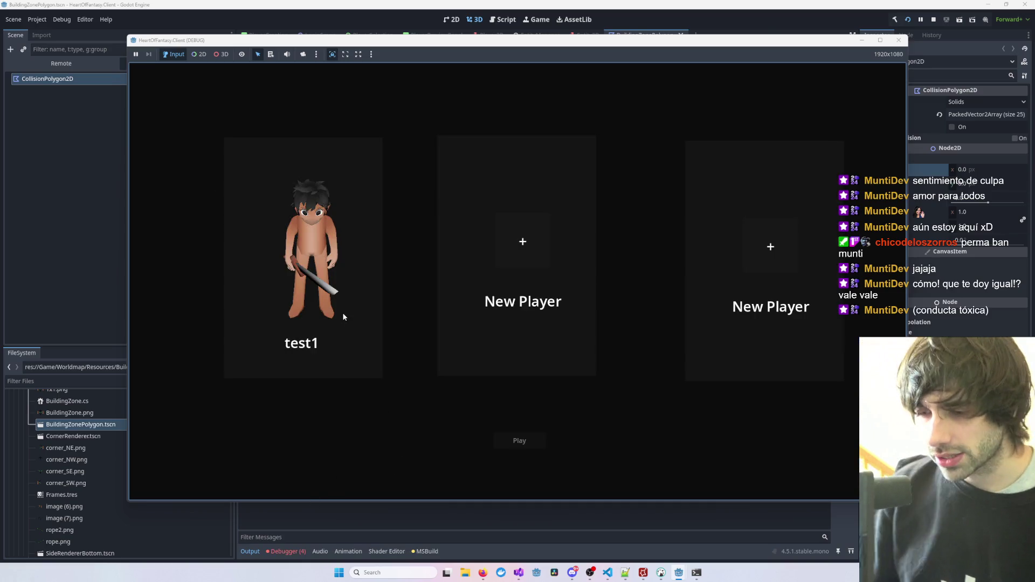
pyautogui.click(330, 328)
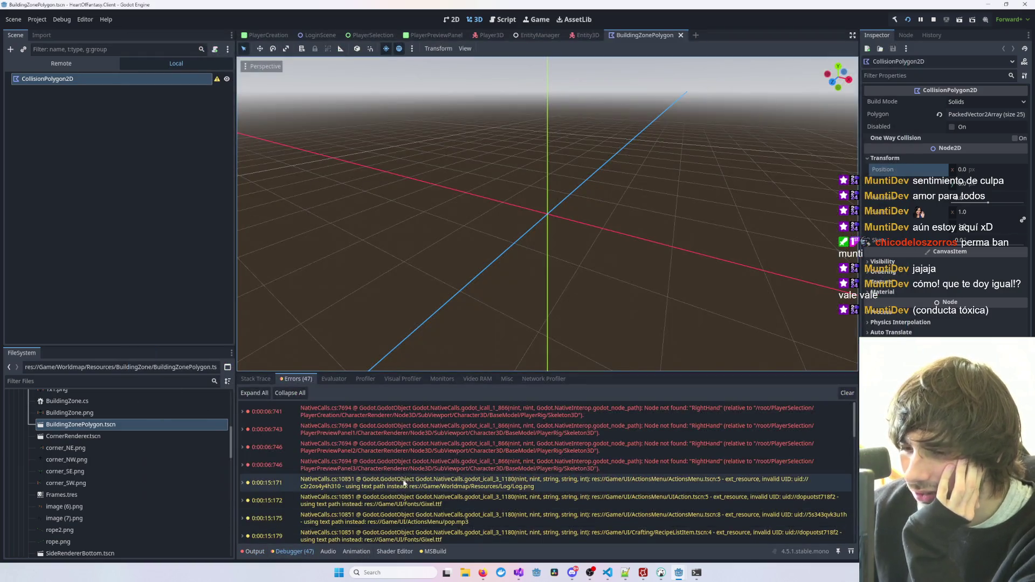
# Step: Scroll through the debugger's 47 missing-node and invalid-UID errors, then bring Visual Studio forward
pyautogui.scroll(-15, 406, 479)
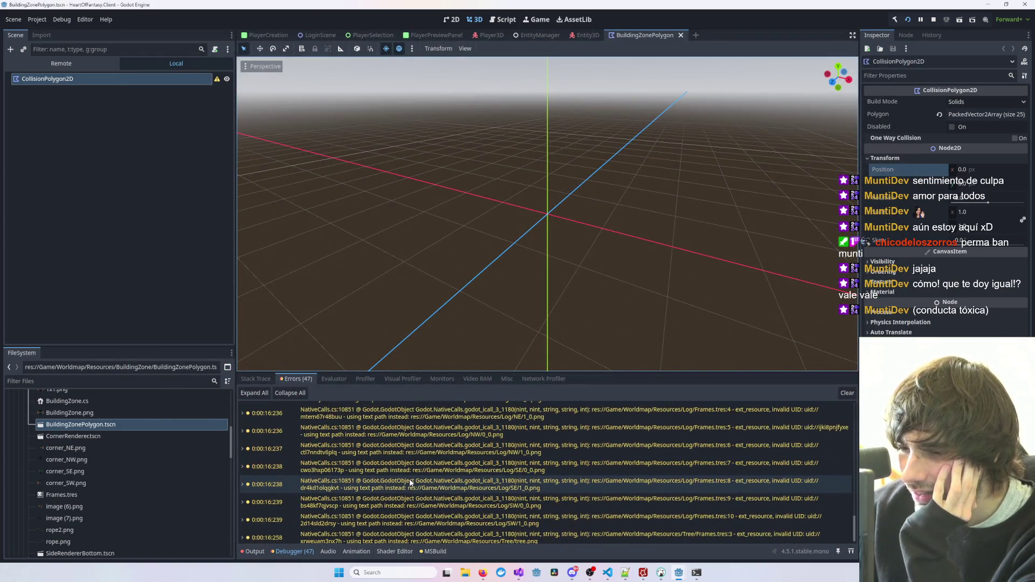
pyautogui.scroll(15, 409, 483)
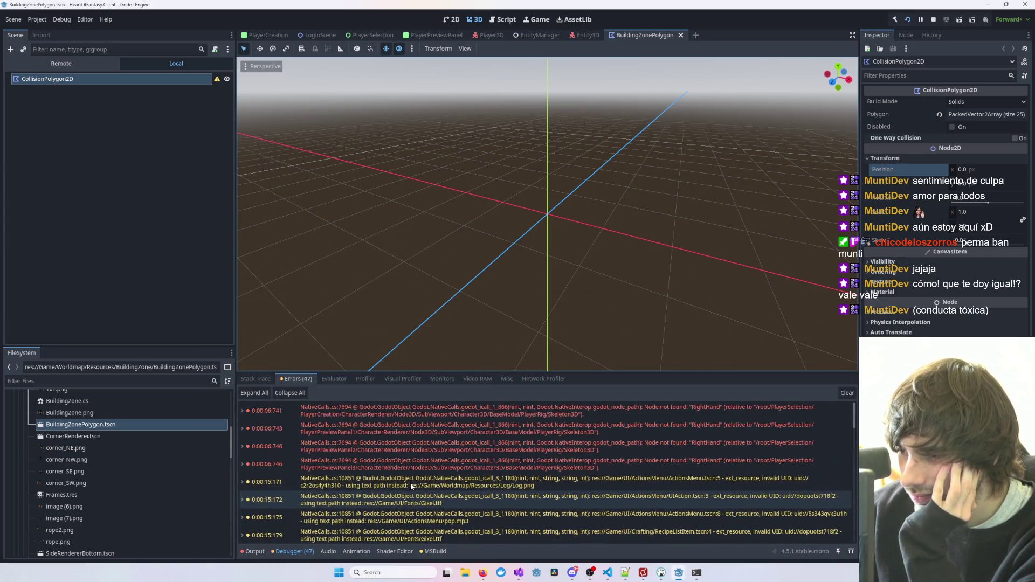
pyautogui.scroll(-10, 656, 455)
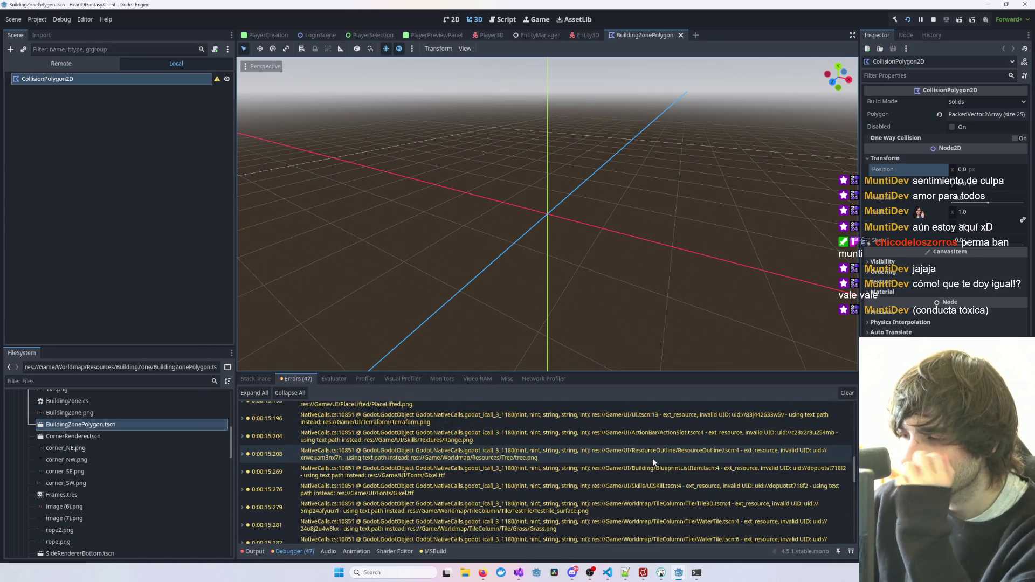
pyautogui.scroll(-5, 650, 468)
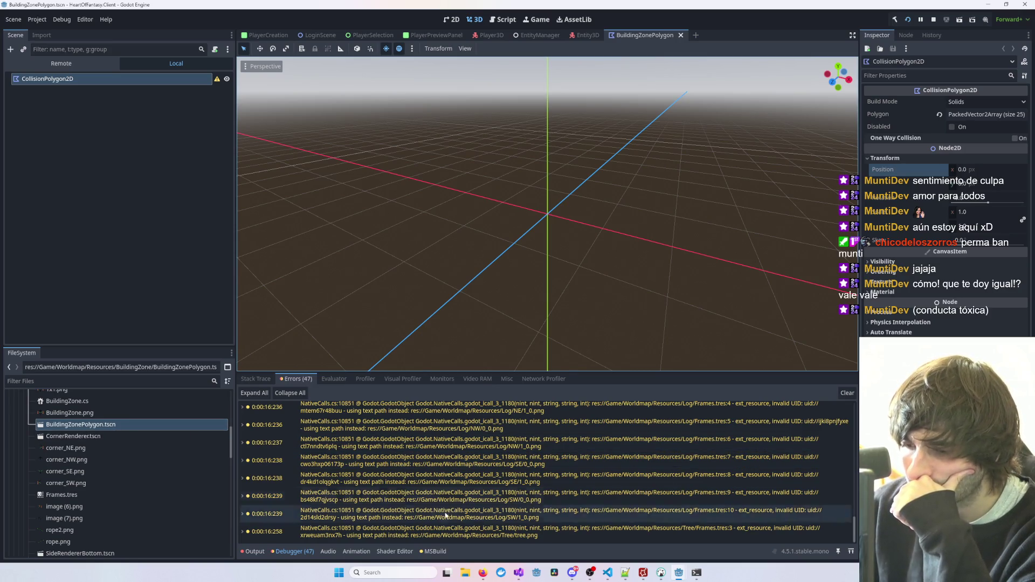
pyautogui.click(520, 576)
pyautogui.moveTo(716, 532)
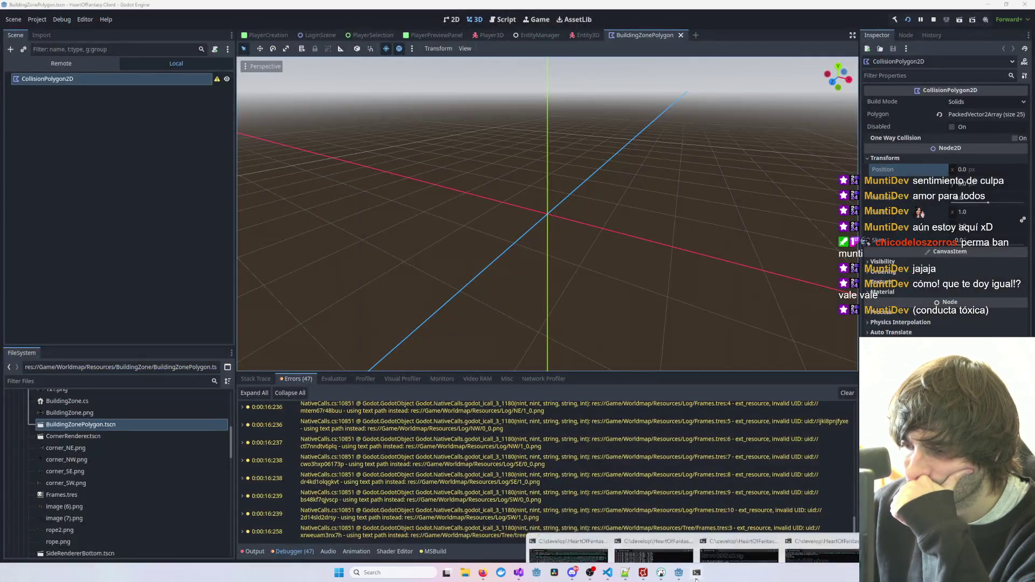
# Step: Switch between the running game and the client's Visual Studio code, then hide Visual Studio
pyautogui.moveTo(676, 575)
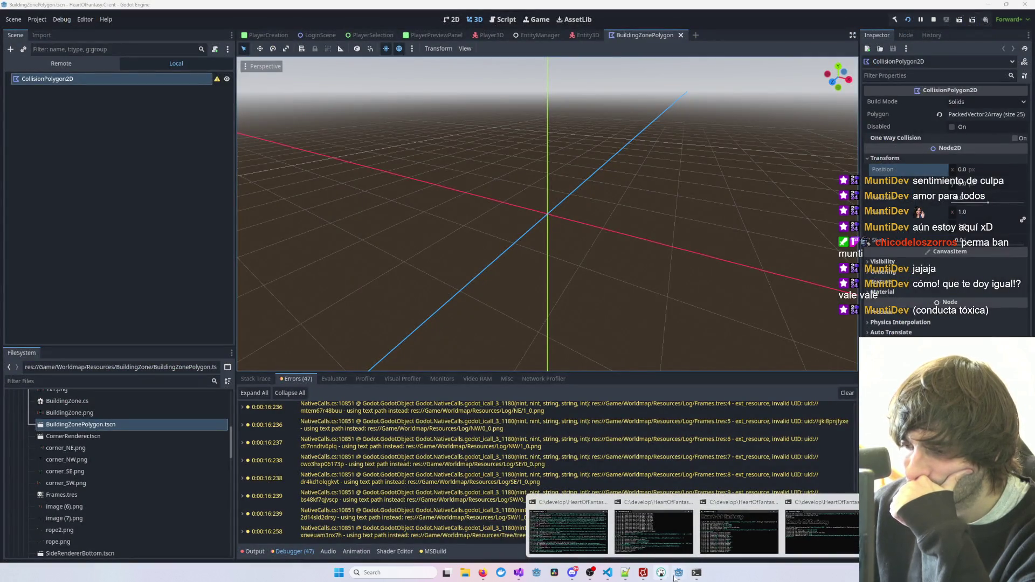
pyautogui.click(719, 531)
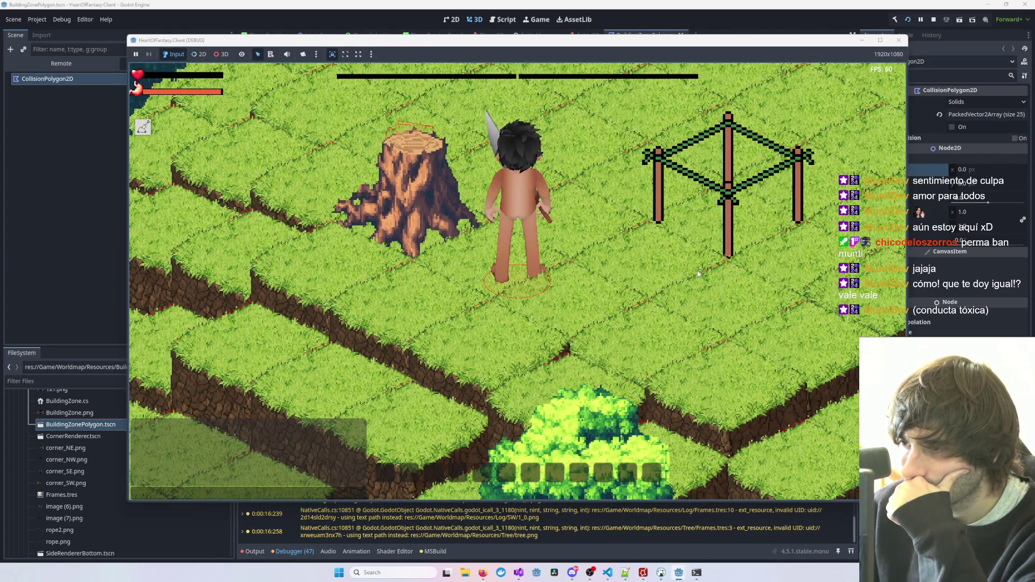
pyautogui.moveTo(519, 573)
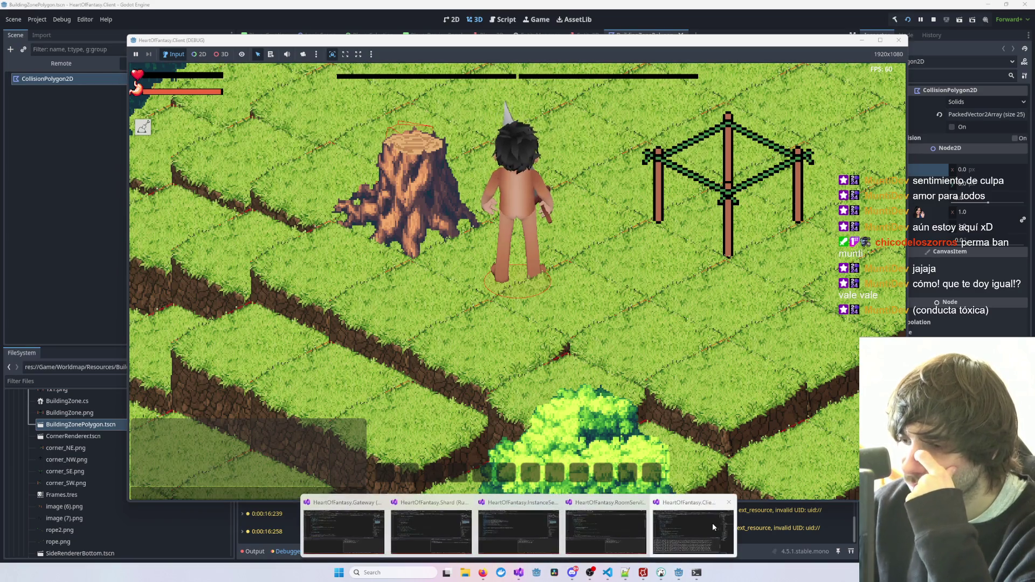
pyautogui.moveTo(713, 522)
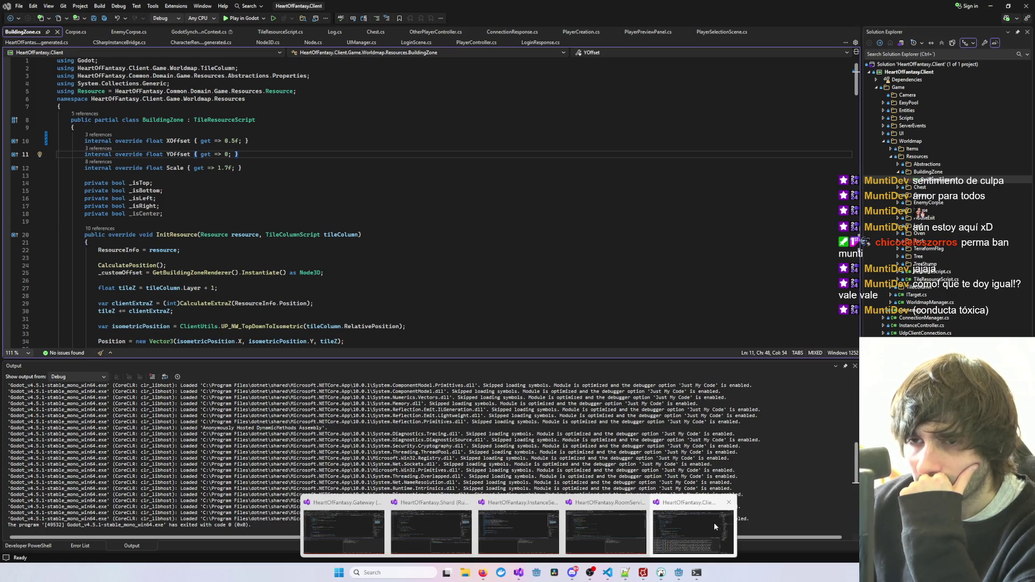
pyautogui.click(713, 525)
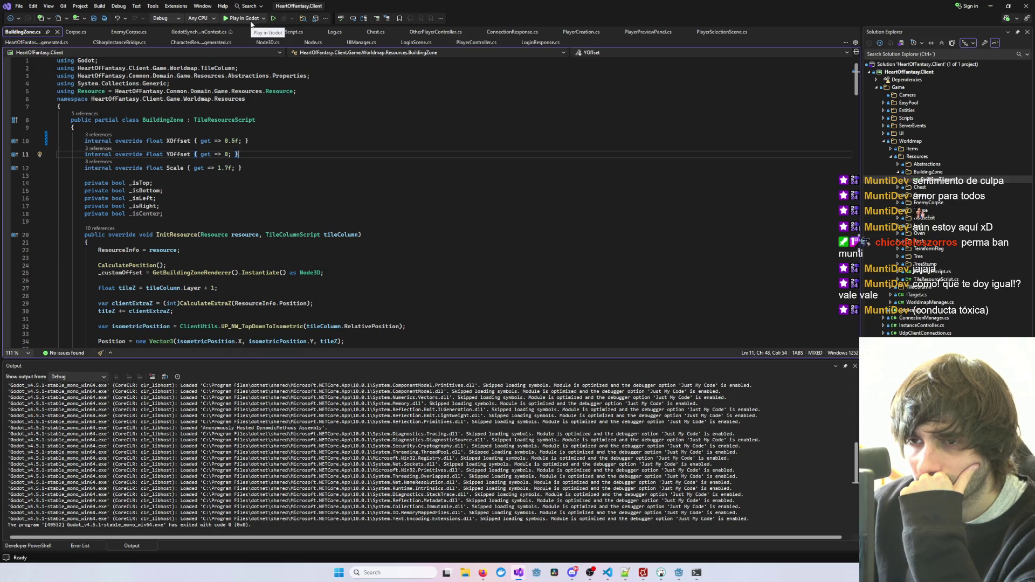
pyautogui.scroll(-1, 251, 23)
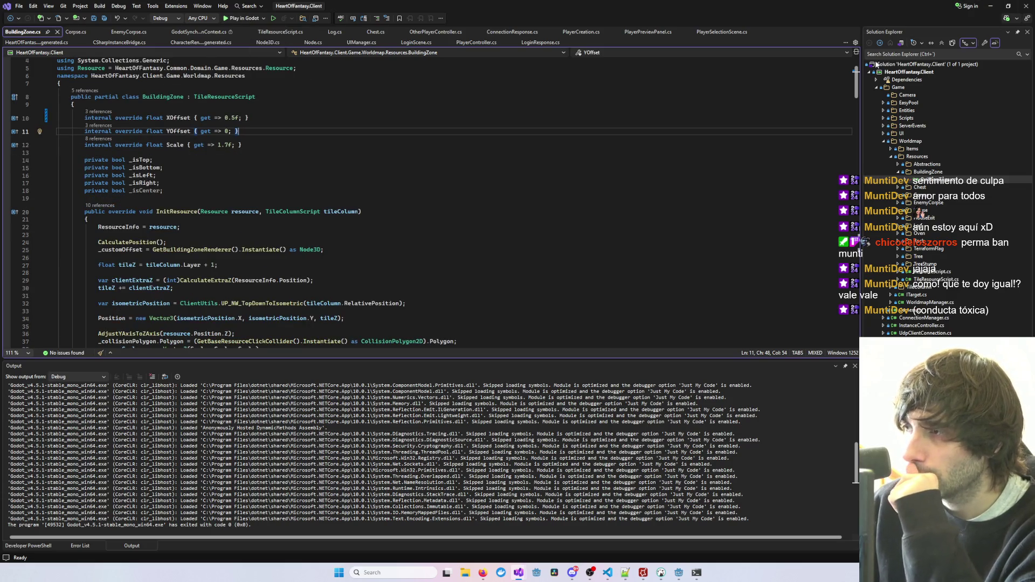
pyautogui.click(994, 8)
pyautogui.scroll(-3, 868, 69)
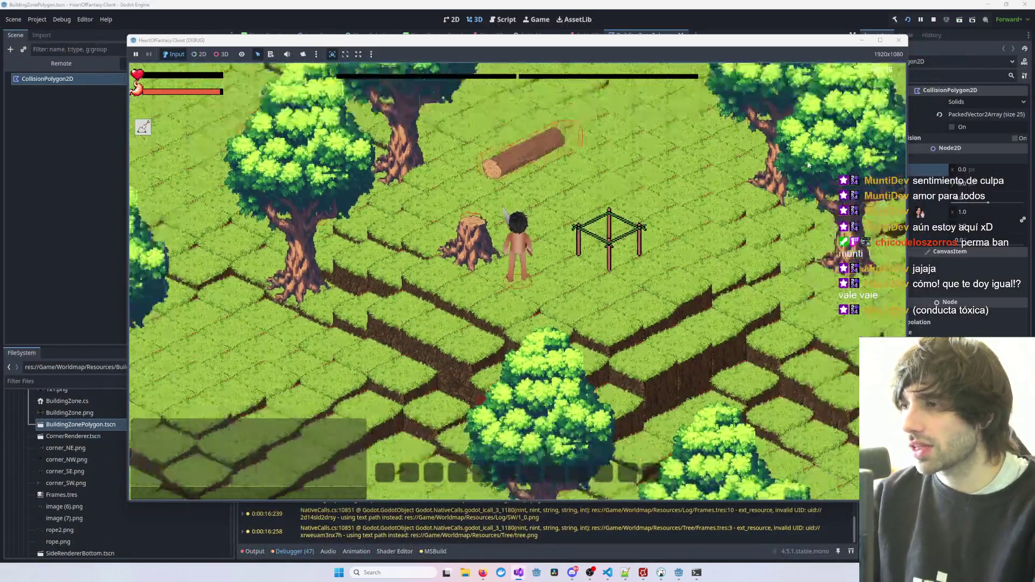
# Step: Stop the running game and close the leftover console window
pyautogui.click(899, 40)
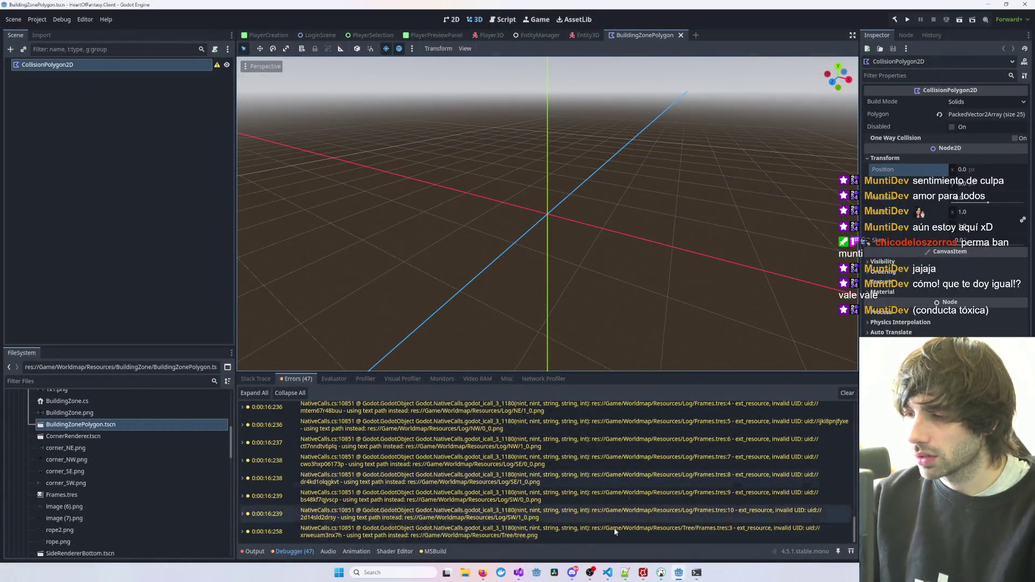
pyautogui.moveTo(518, 574)
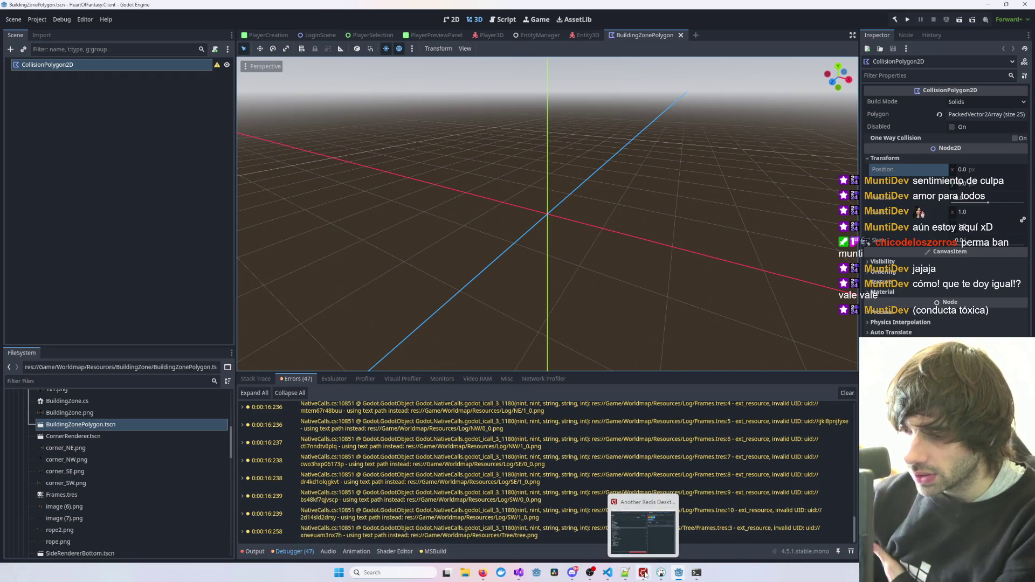
pyautogui.rightClick(696, 573)
pyautogui.click(693, 551)
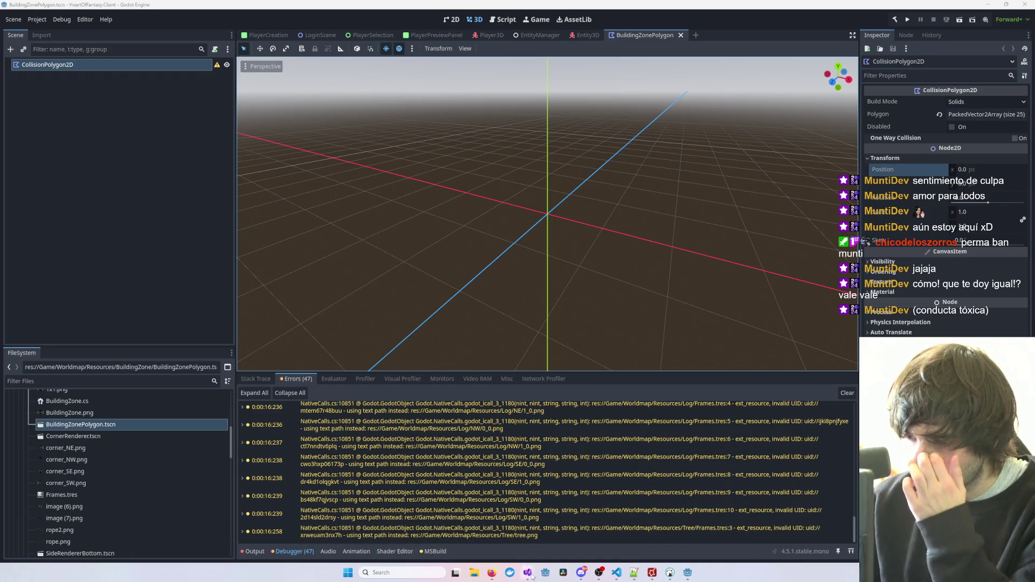
pyautogui.moveTo(518, 572)
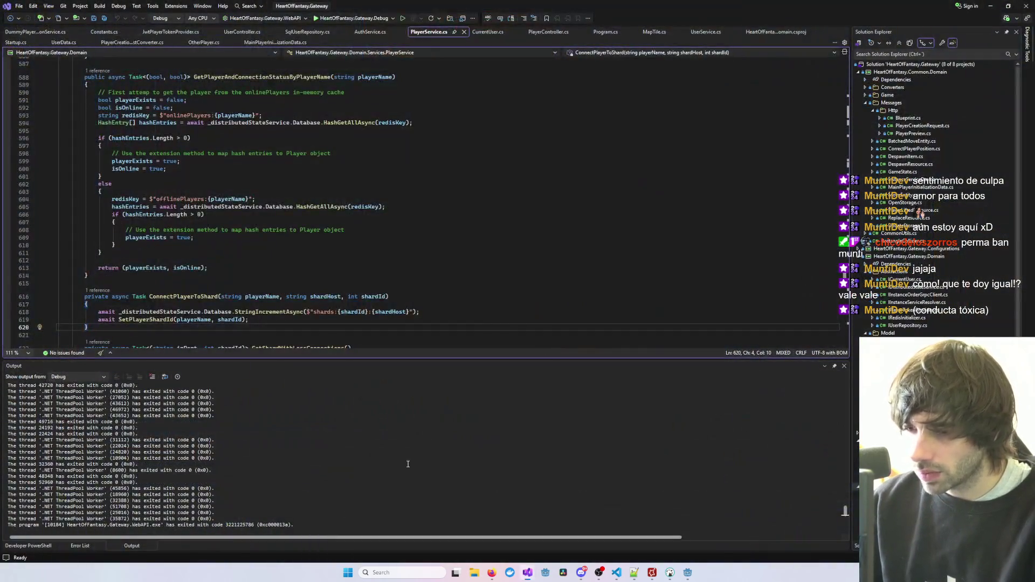
# Step: Switch to the InstanceService project window's Startup.cs
pyautogui.click(353, 531)
pyautogui.scroll(-15, 688, 247)
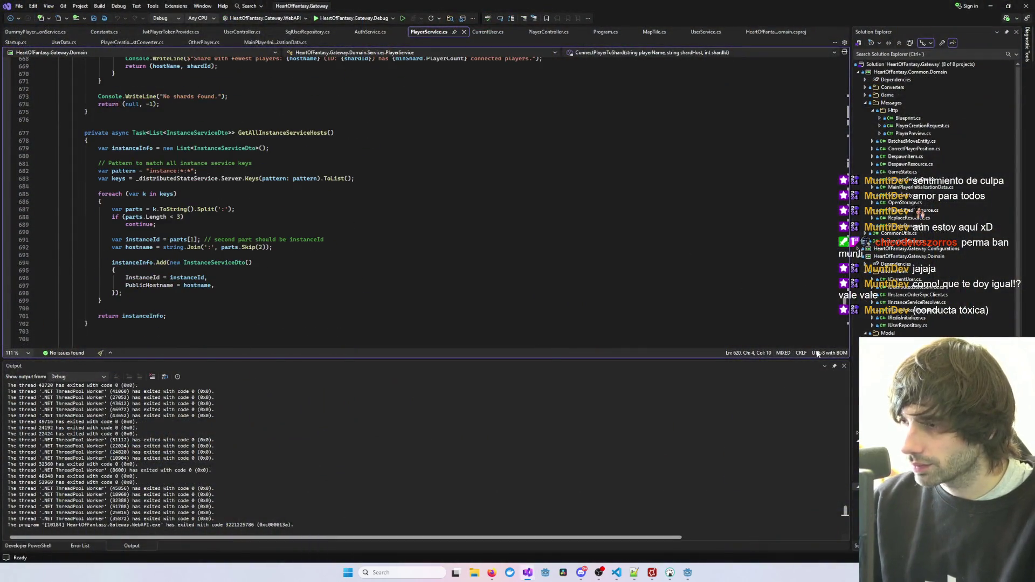
pyautogui.moveTo(536, 578)
pyautogui.click(502, 523)
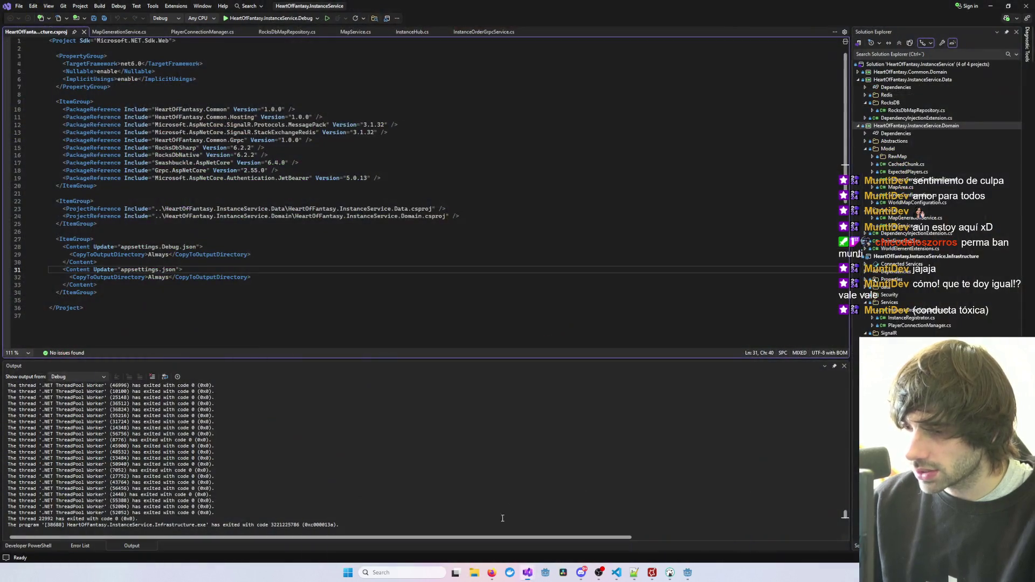
pyautogui.scroll(-14, 538, 299)
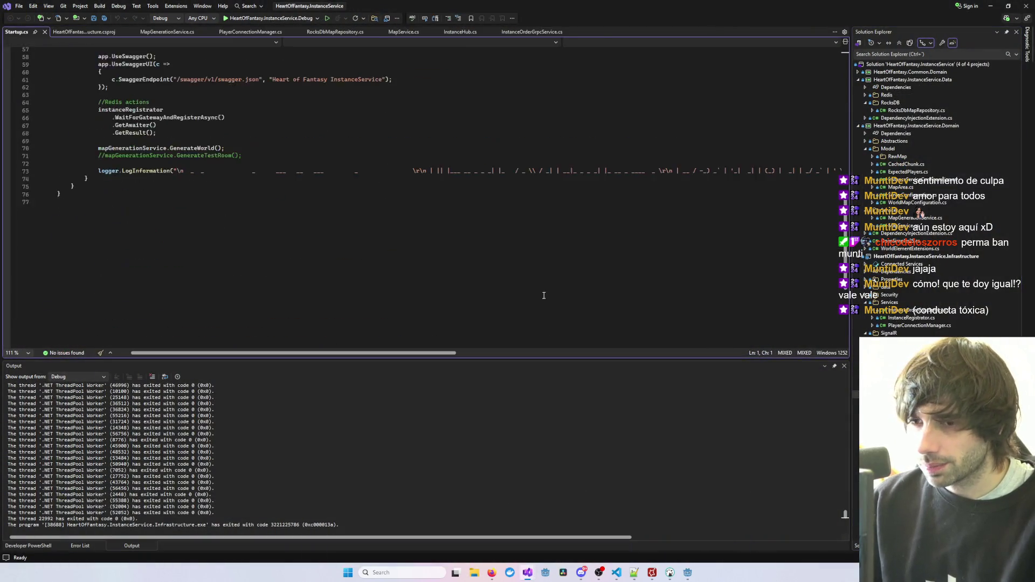
# Step: Comment out GenerateWorld(), uncomment GenerateTestRoom(), and save Startup.cs
pyautogui.click(118, 251)
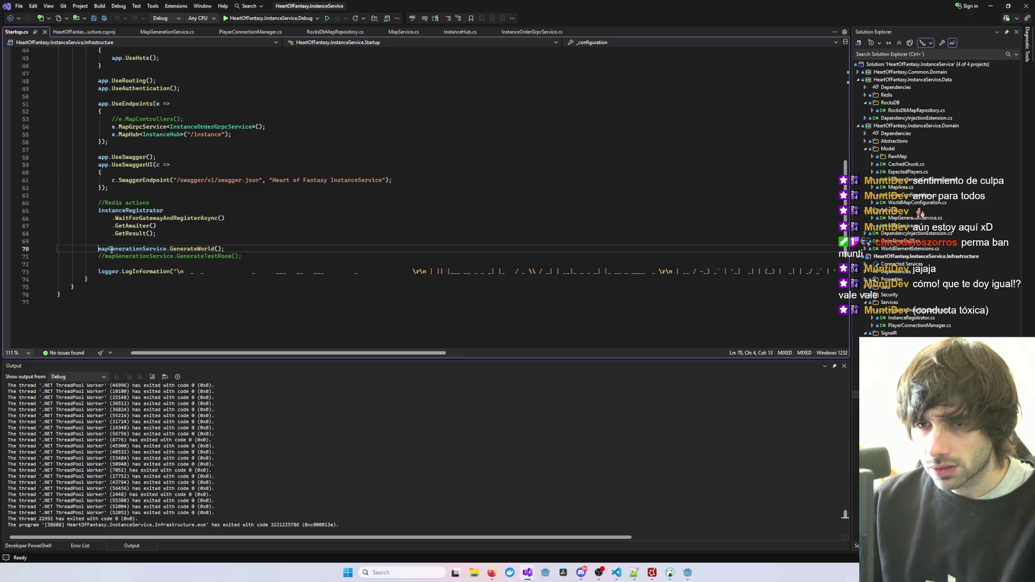
pyautogui.hotkey('ctrl', 'k')
pyautogui.hotkey('ctrl', 'c')
pyautogui.press('Down')
pyautogui.hotkey('ctrl', 'k')
pyautogui.hotkey('ctrl', 'u')
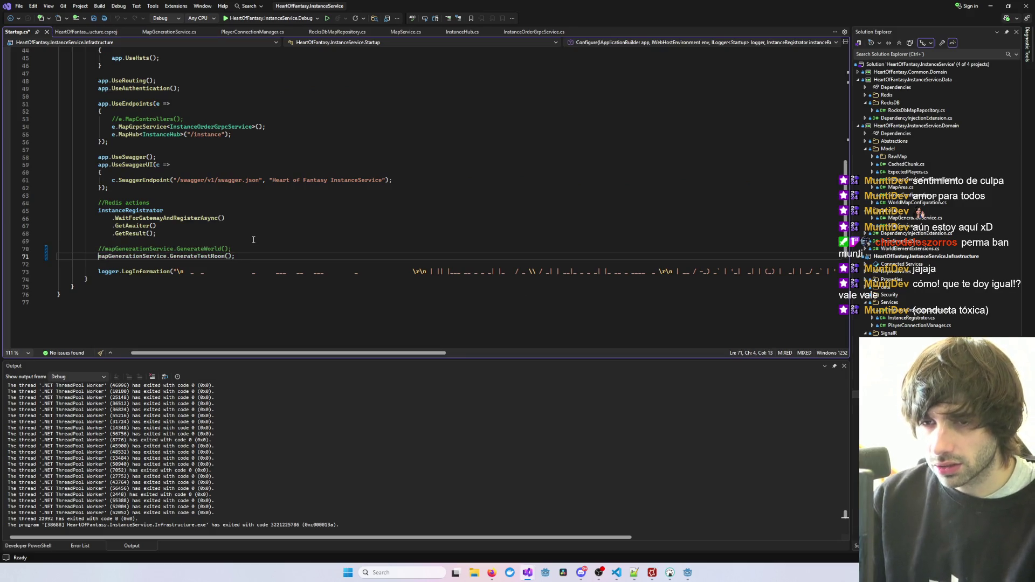
pyautogui.hotkey('ctrl', 's')
# Step: Debug-run the InstanceService, stop it after the connection error, and return to the Gateway window
pyautogui.click(377, 226)
pyautogui.click(533, 264)
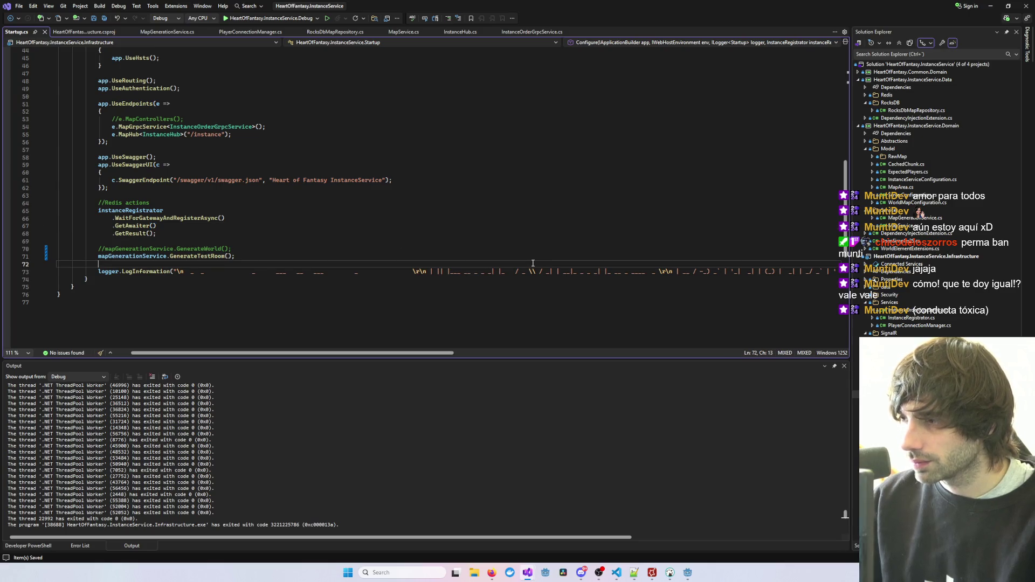
pyautogui.press('F5')
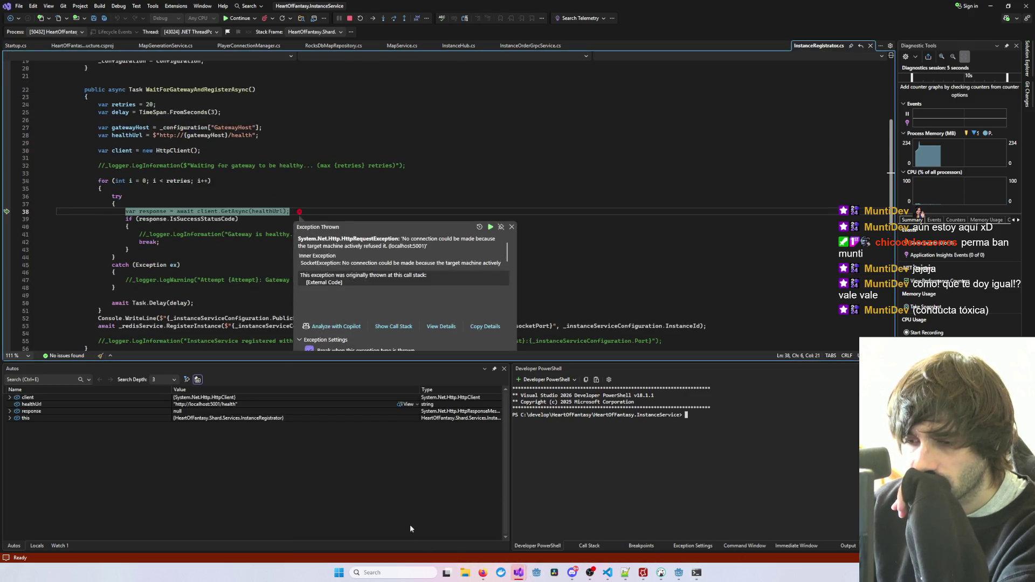
pyautogui.click(349, 18)
pyautogui.moveTo(515, 574)
pyautogui.click(369, 545)
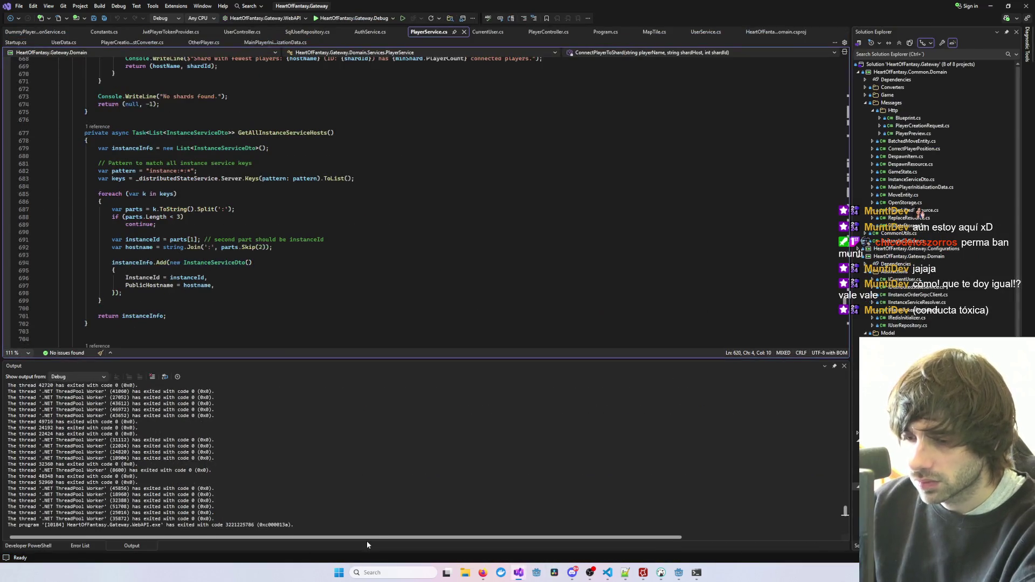
# Step: Start and stop a Gateway debug run, then open the Gateway's Startup.cs
pyautogui.press('F5')
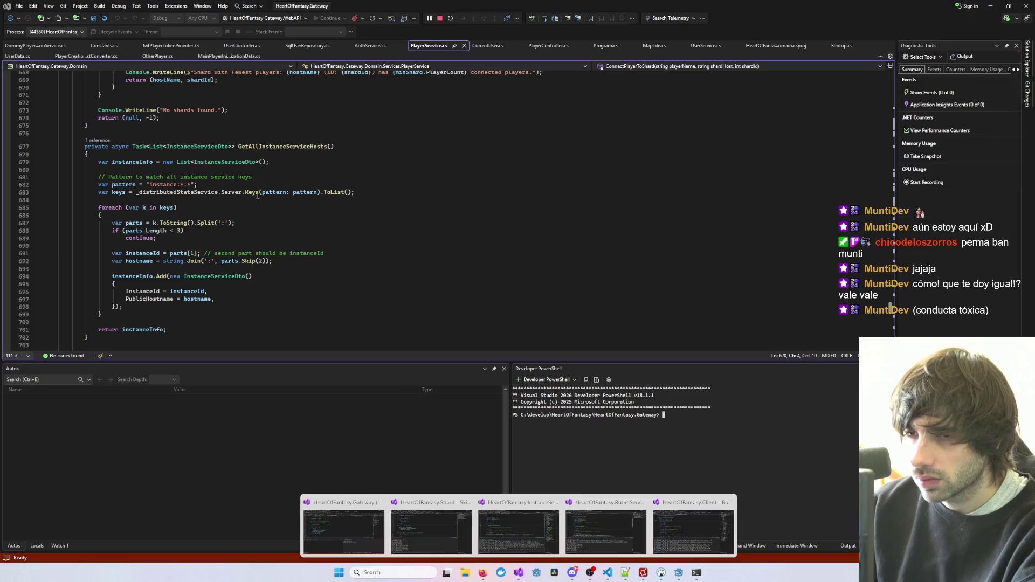
pyautogui.click(439, 18)
pyautogui.click(426, 225)
pyautogui.click(15, 42)
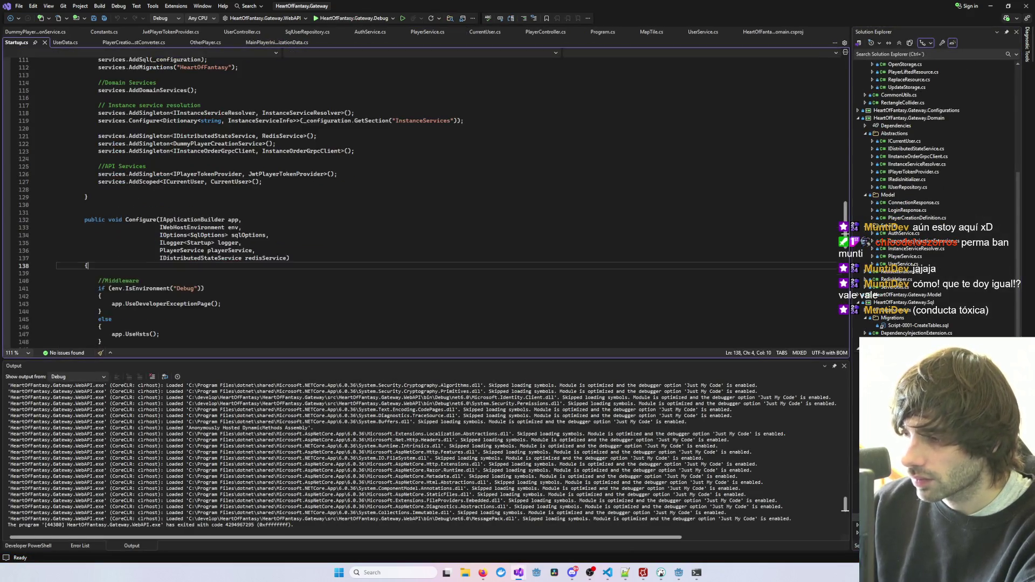
pyautogui.scroll(-10, 230, 163)
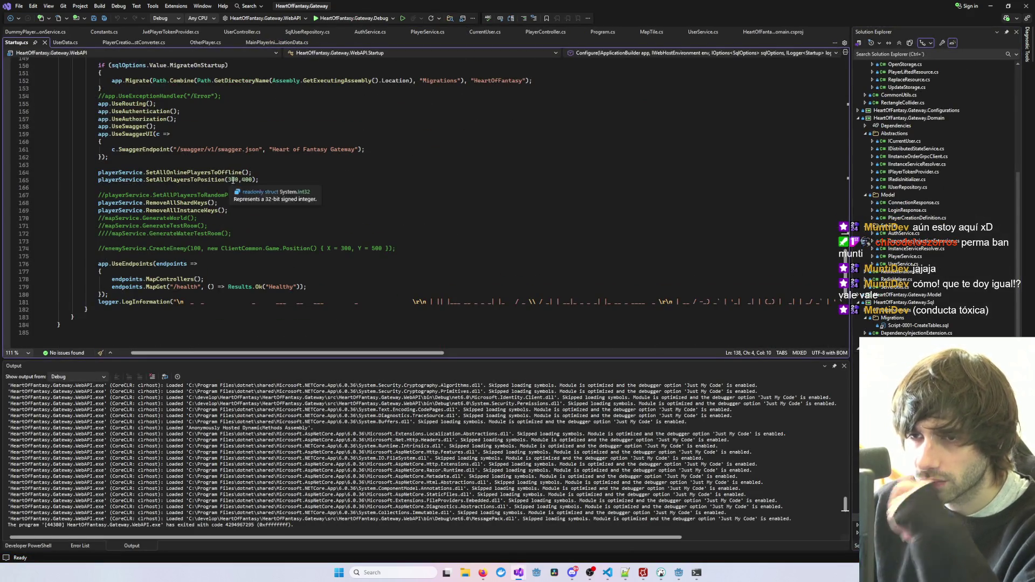
# Step: Change SetAllPlayersToPosition from (300,400) to (0,0) and rerun the Gateway in the debugger
pyautogui.doubleClick(234, 180)
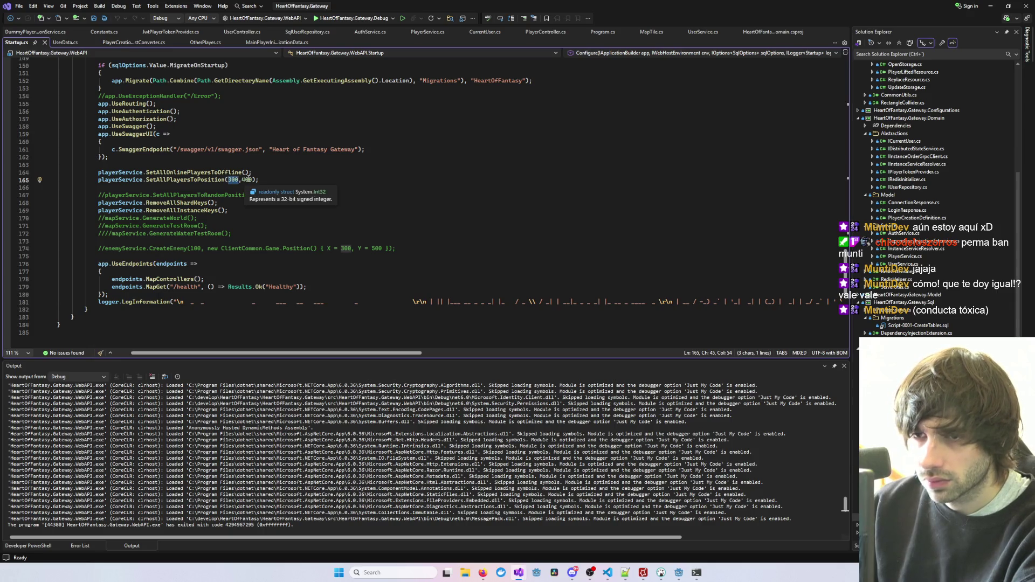
pyautogui.write('0')
pyautogui.doubleClick(242, 179)
pyautogui.write('0')
pyautogui.click(302, 195)
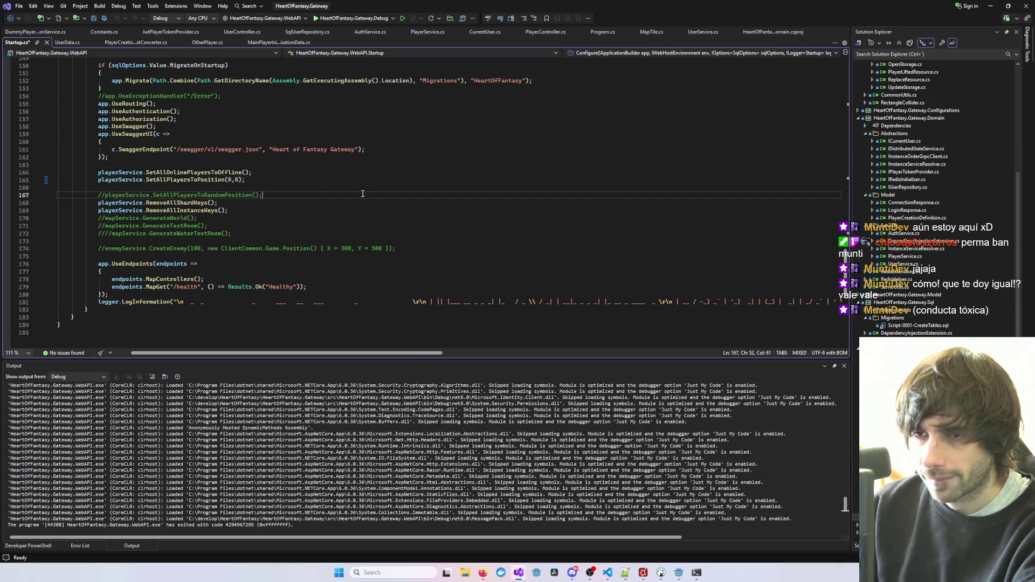
pyautogui.click(345, 18)
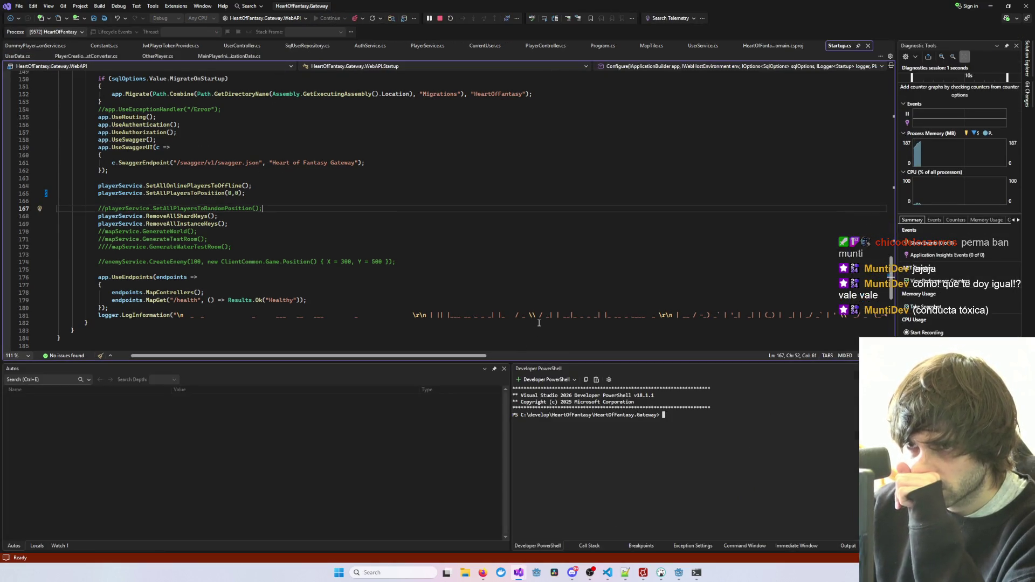
# Step: Switch to the Client project's Visual Studio window and start debugging the game with F5
pyautogui.moveTo(519, 572)
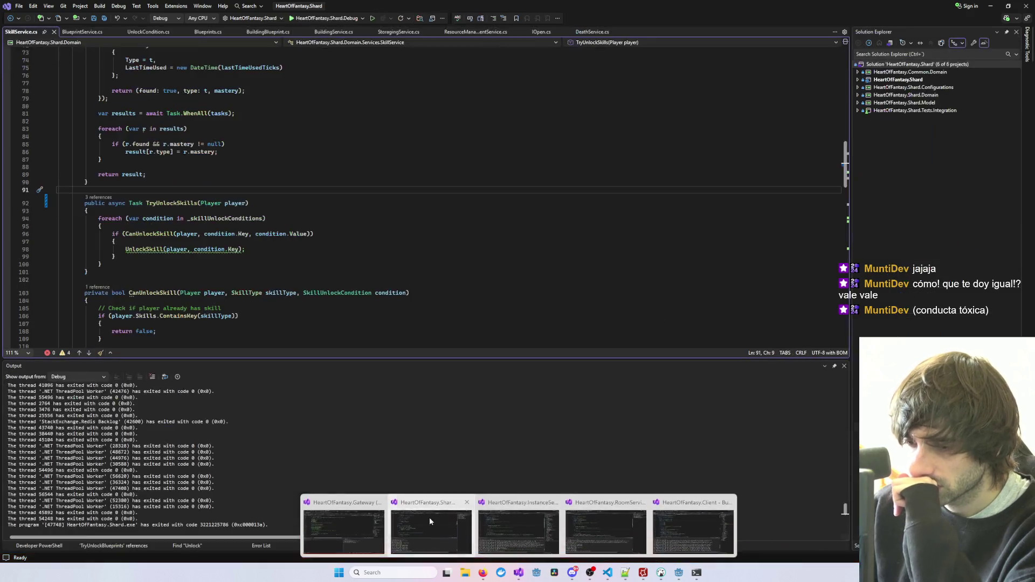
pyautogui.click(429, 516)
pyautogui.click(518, 572)
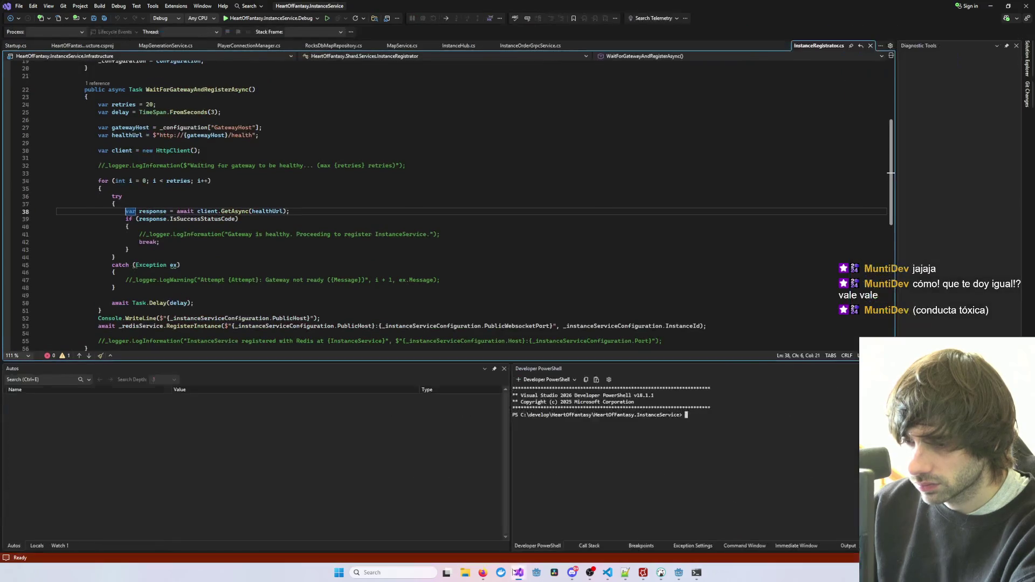
pyautogui.moveTo(515, 572)
pyautogui.click(539, 516)
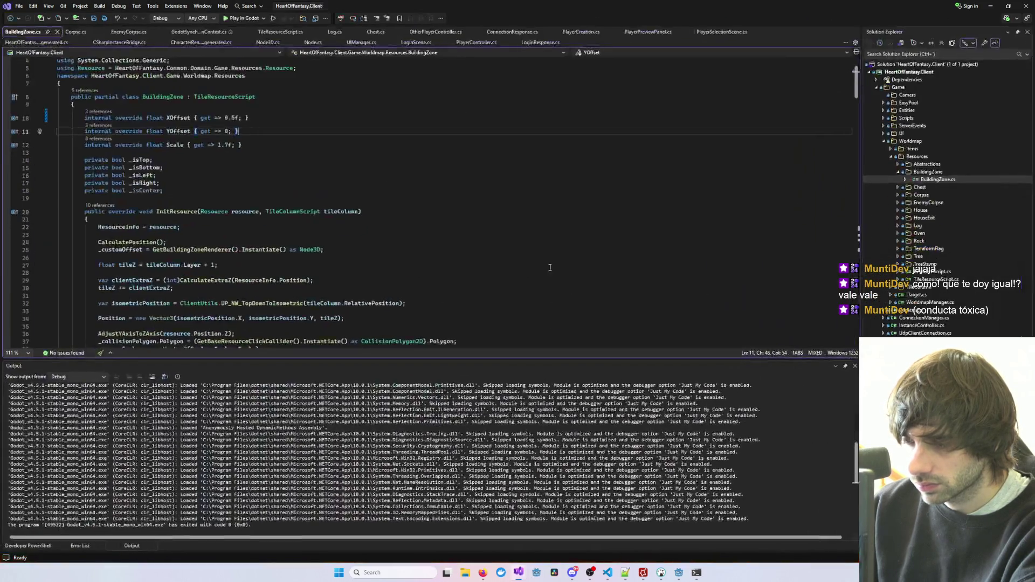
pyautogui.click(550, 267)
pyautogui.press('F5')
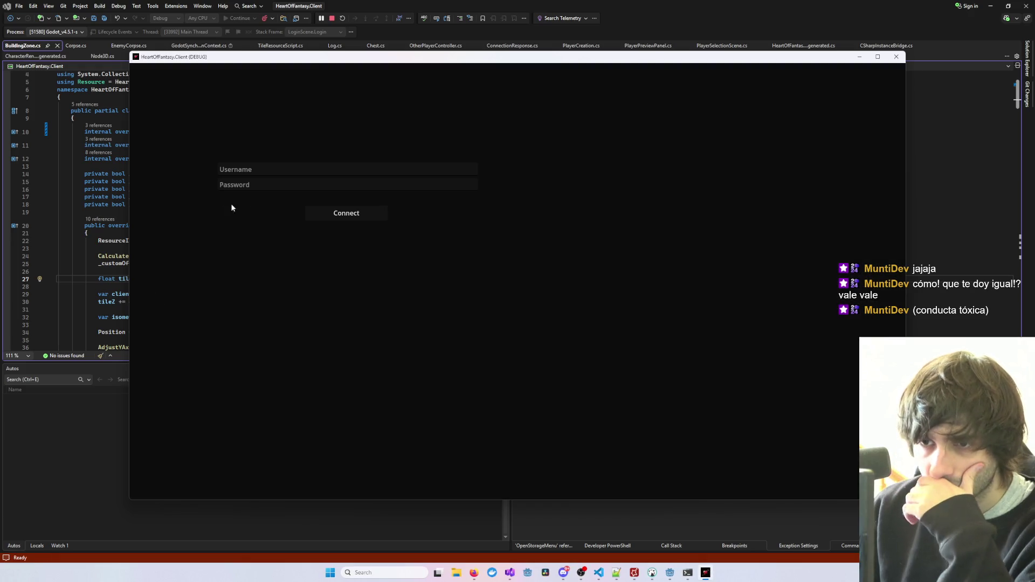
# Step: Log into the test account, enter the world with the existing character, walk onto the stone blocks, then close the game
pyautogui.click(269, 167)
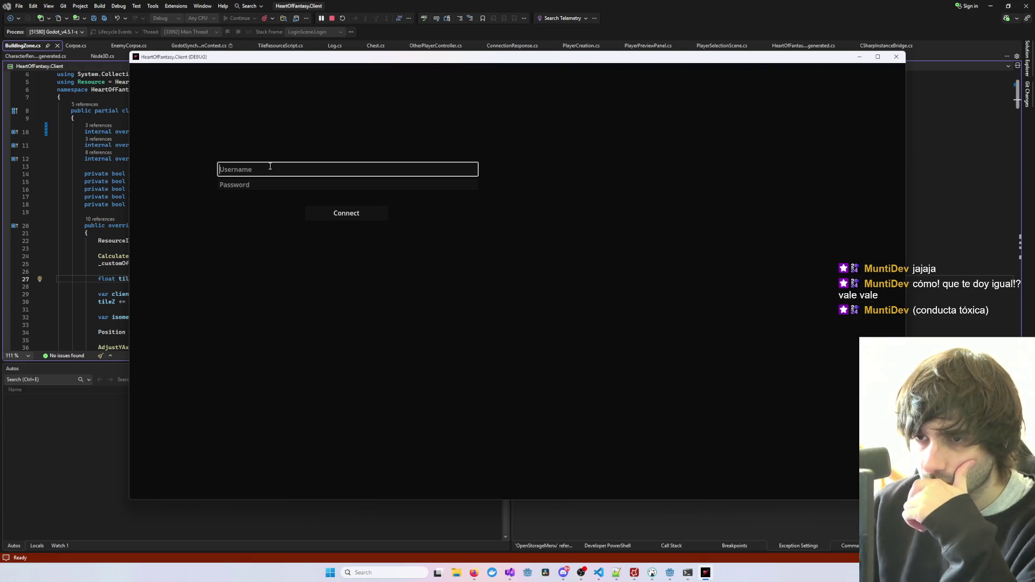
pyautogui.write('test1')
pyautogui.press('Tab')
pyautogui.write('test1')
pyautogui.press('Tab')
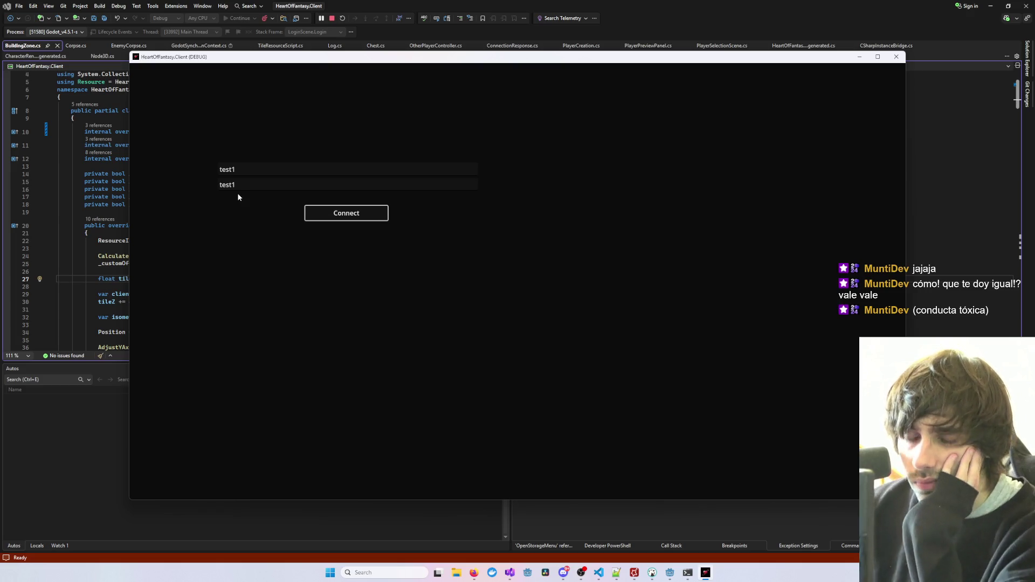
pyautogui.press('Return')
pyautogui.click(240, 195)
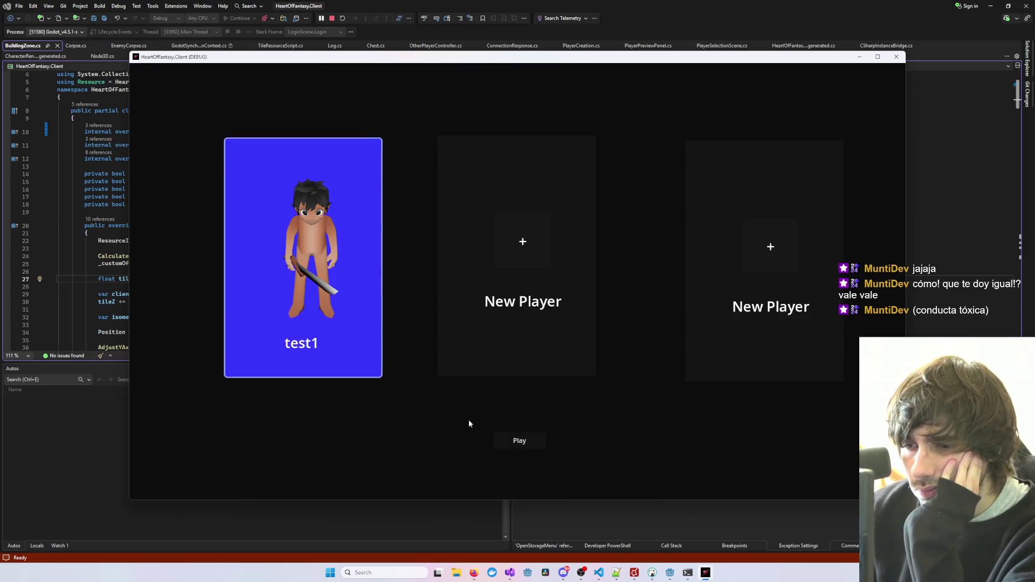
pyautogui.click(507, 440)
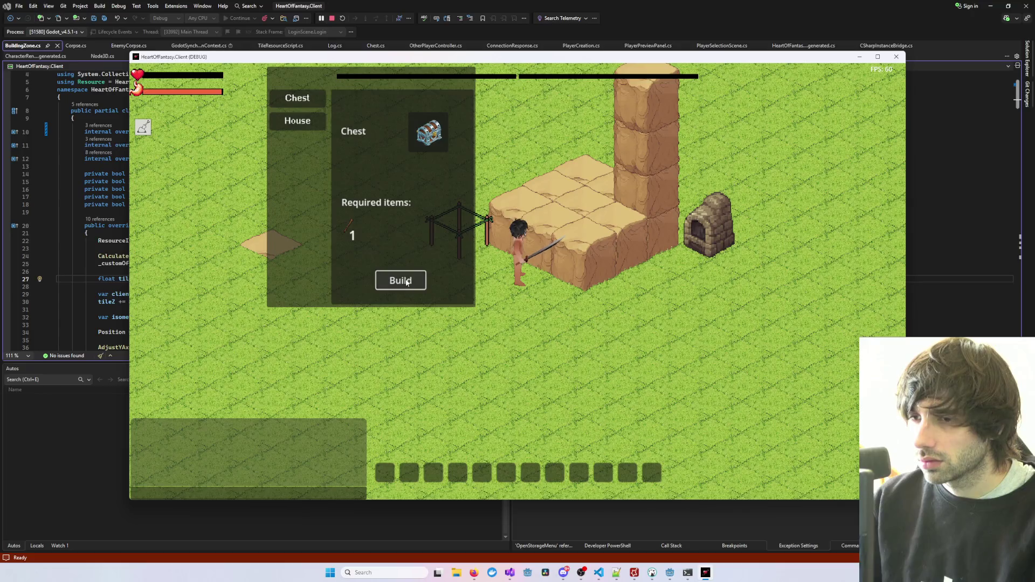
pyautogui.click(593, 229)
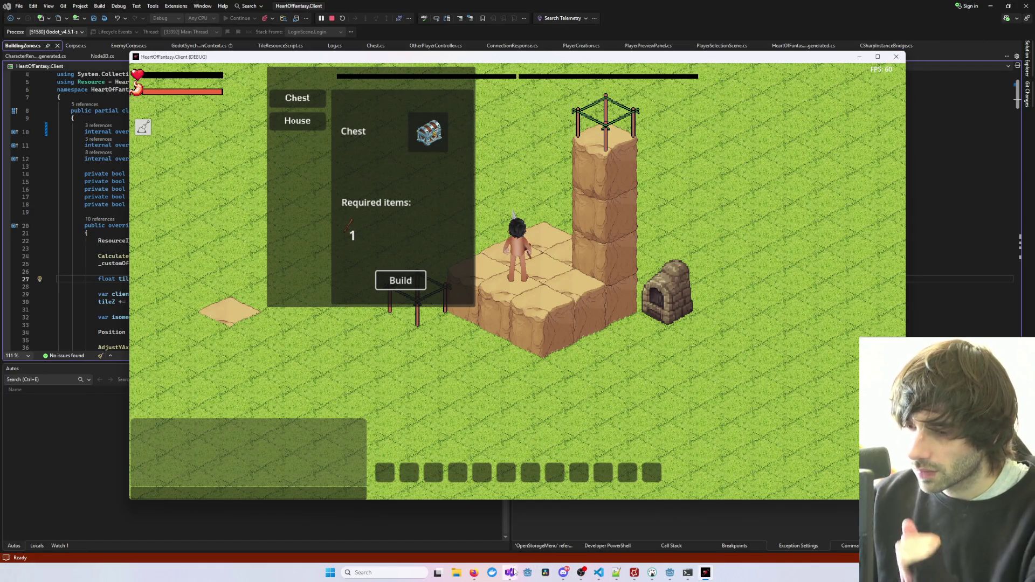
pyautogui.hotkey('alt', 'F4')
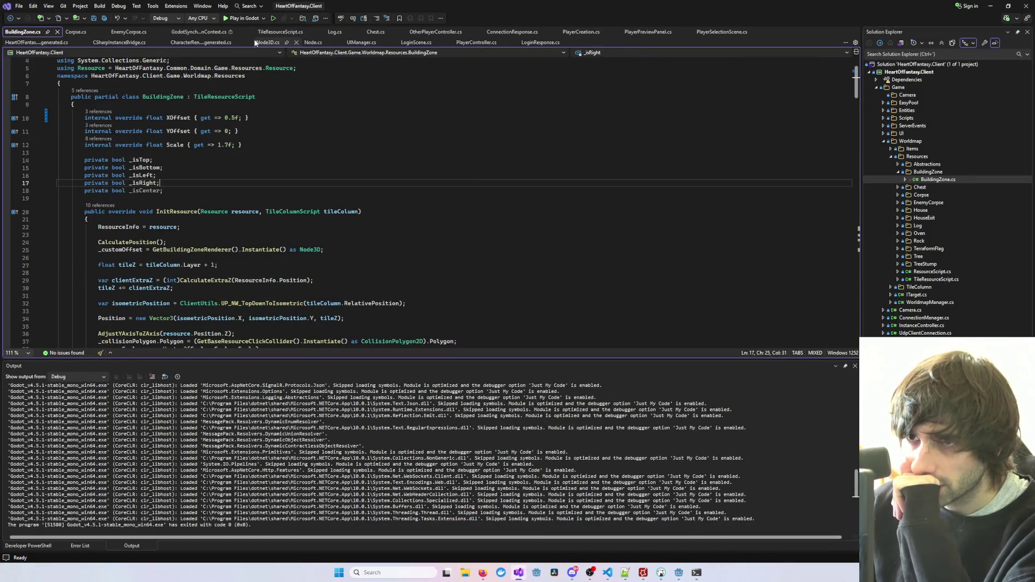
# Step: Run the project from Godot, log into the test account, and enter the world with the existing character
pyautogui.moveTo(661, 572)
pyautogui.click(661, 534)
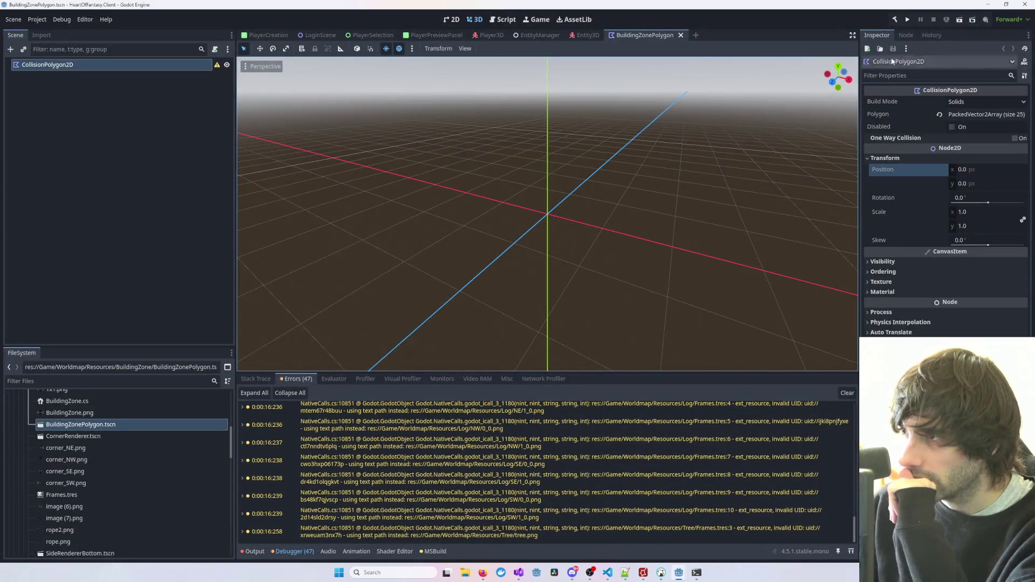
pyautogui.click(907, 20)
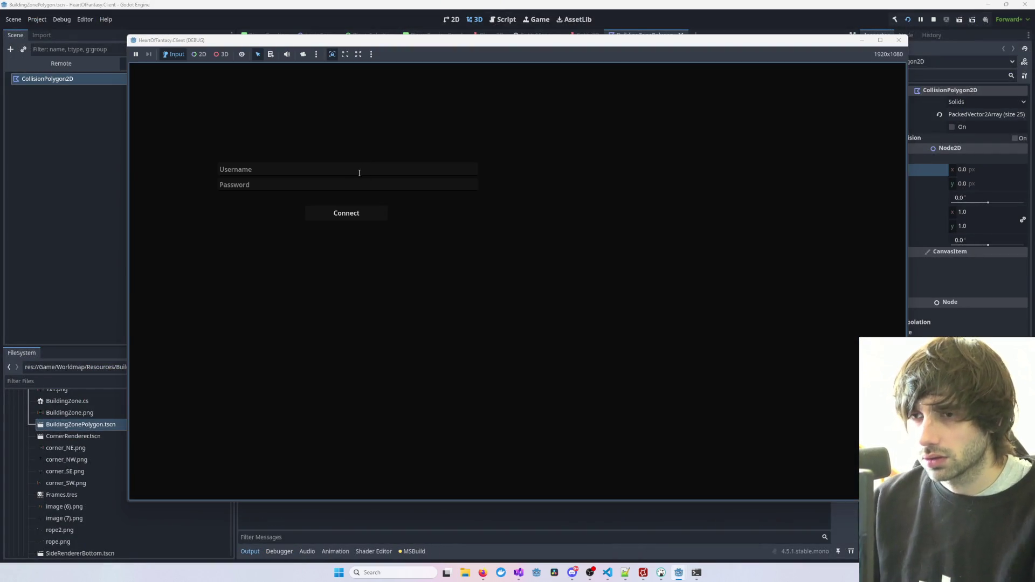
pyautogui.click(357, 173)
pyautogui.write('test1')
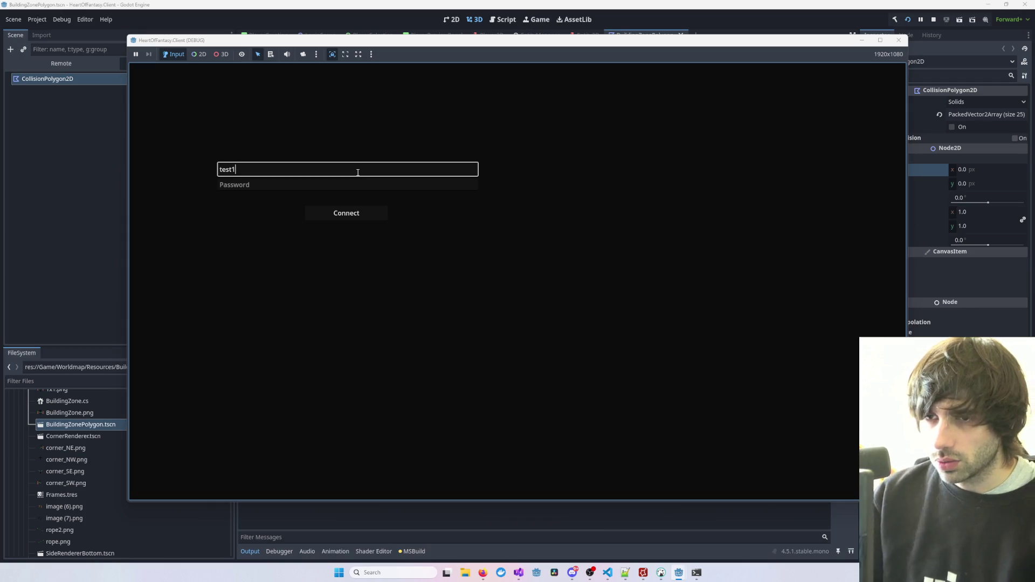
pyautogui.hotkey('ctrl', 'a')
pyautogui.hotkey('ctrl', 'c')
pyautogui.press('Tab')
pyautogui.hotkey('ctrl', 'v')
pyautogui.press('Tab')
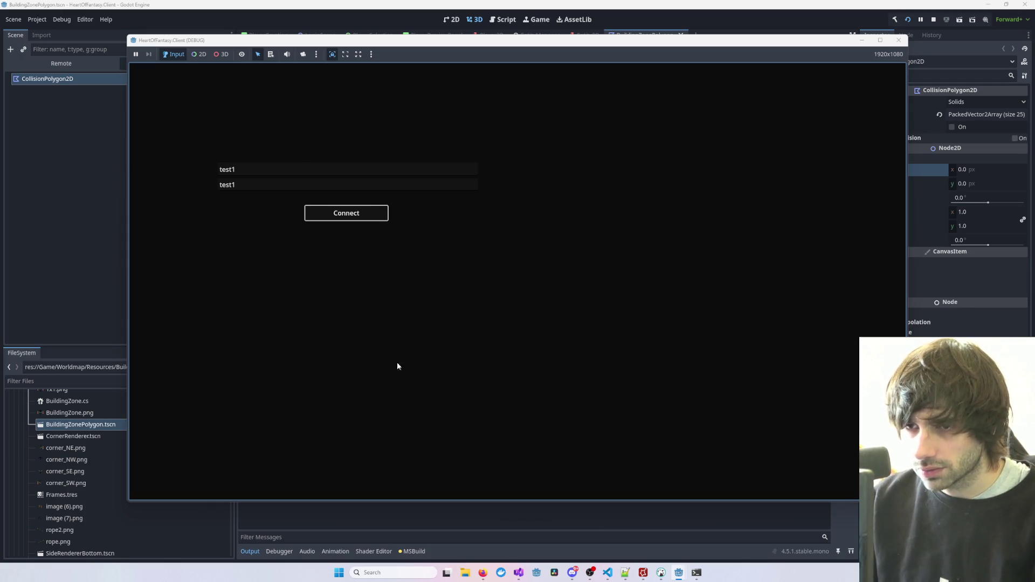
pyautogui.press('Return')
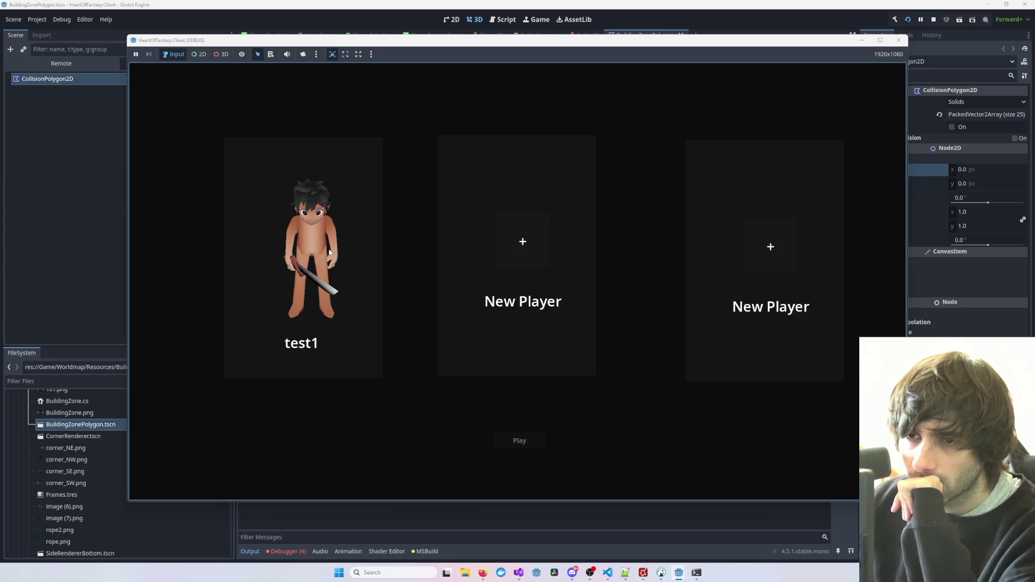
pyautogui.click(319, 239)
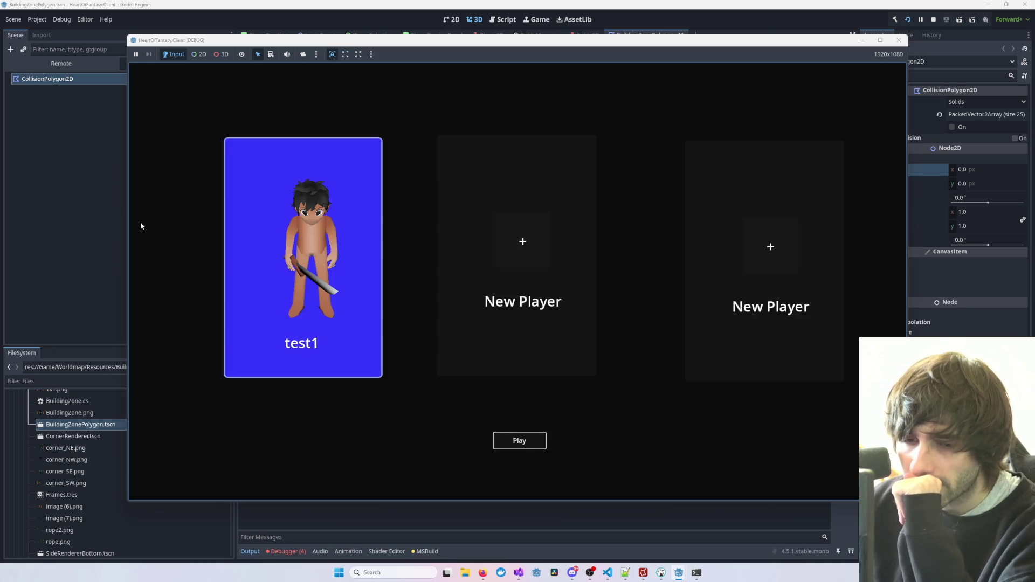
pyautogui.press('Return')
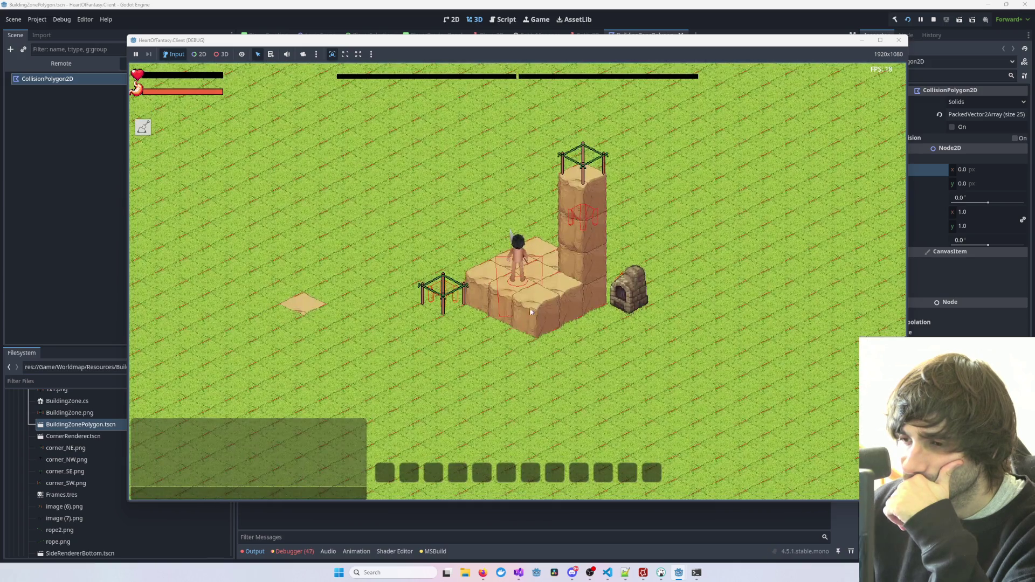
# Step: Zoom in, interact with the building zone on the tower, then return to the editor
pyautogui.scroll(5, 286, 320)
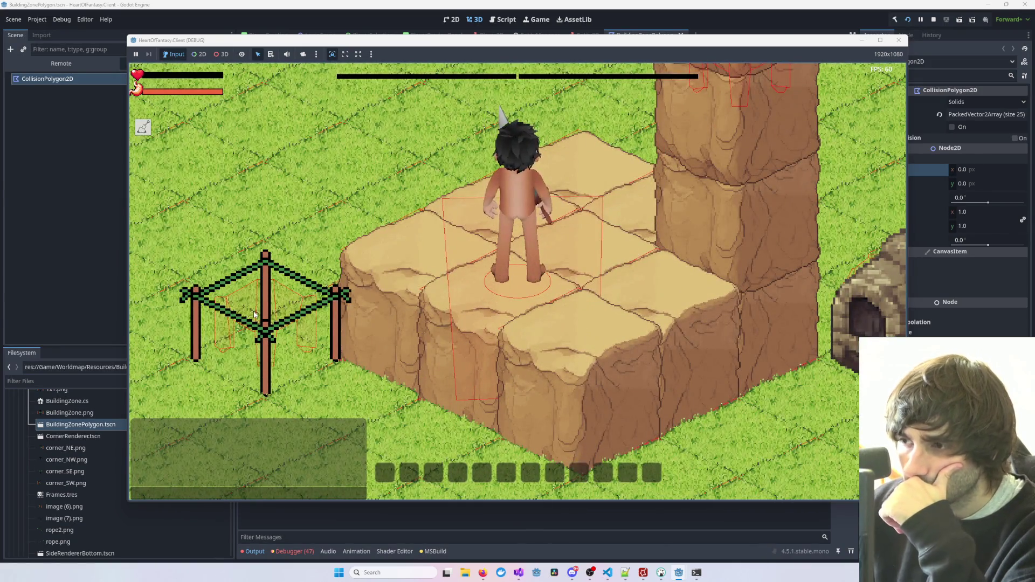
pyautogui.scroll(-3, 535, 350)
pyautogui.scroll(-2, 535, 350)
pyautogui.click(578, 202)
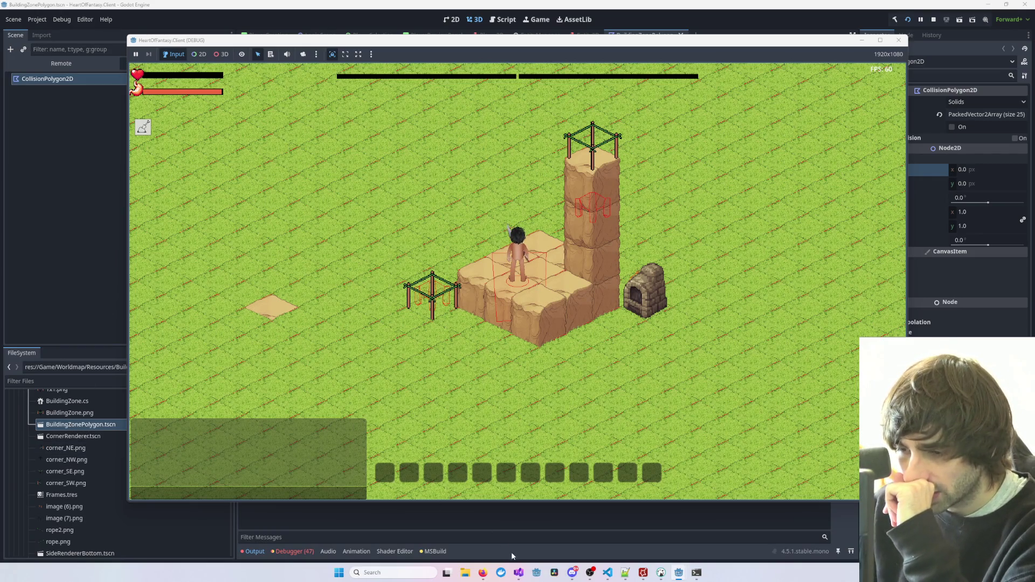
pyautogui.moveTo(518, 573)
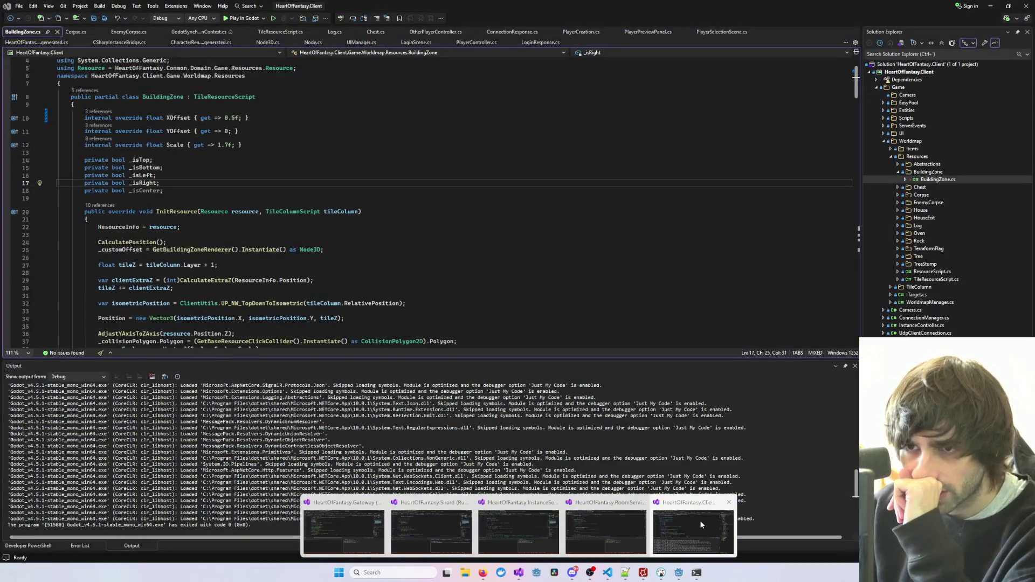
pyautogui.click(699, 520)
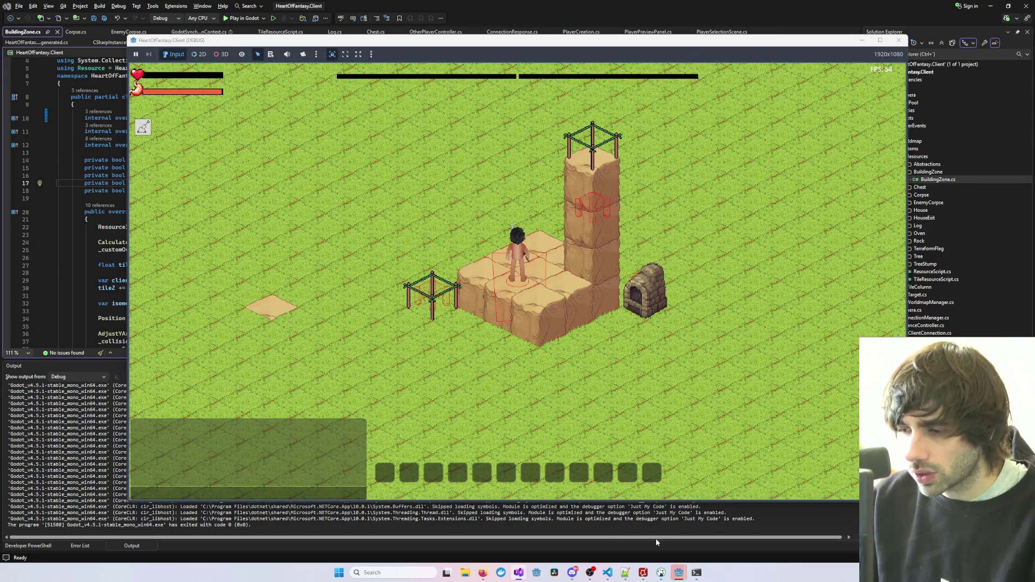
# Step: Return to the BuildingZonePolygon scene and select its CollisionPolygon2D node
pyautogui.moveTo(679, 572)
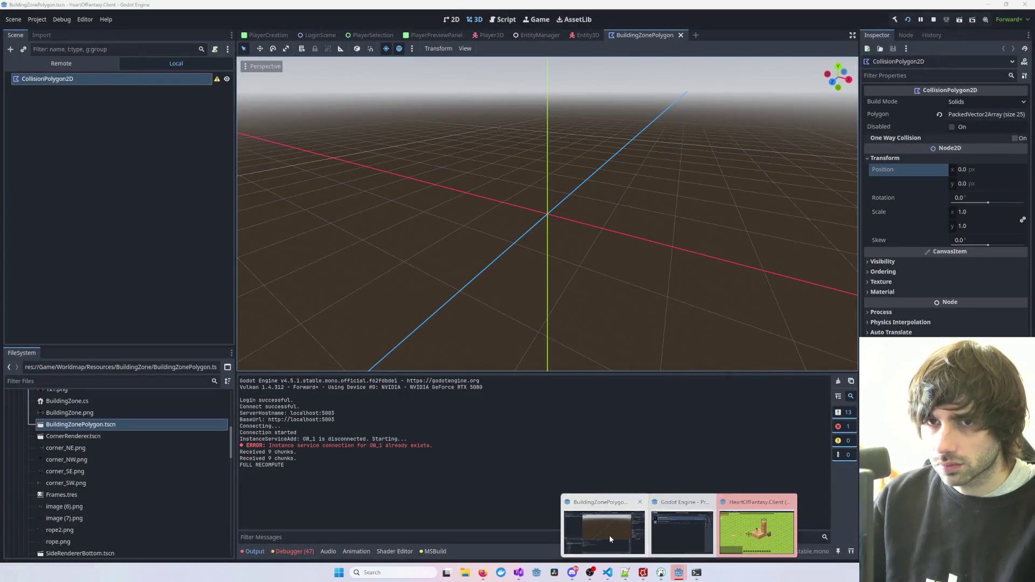
pyautogui.click(609, 535)
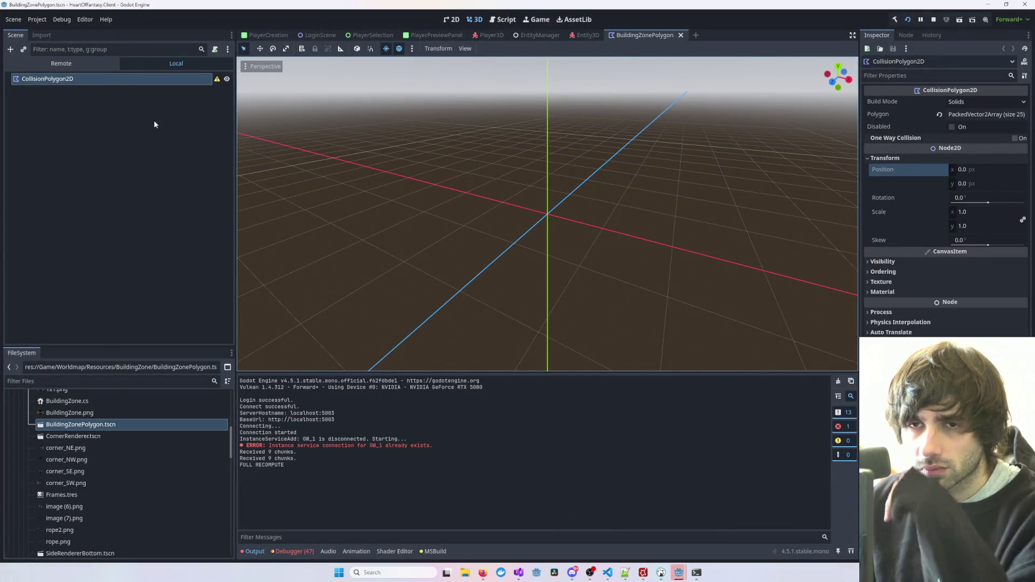
pyautogui.click(94, 95)
pyautogui.press('F2')
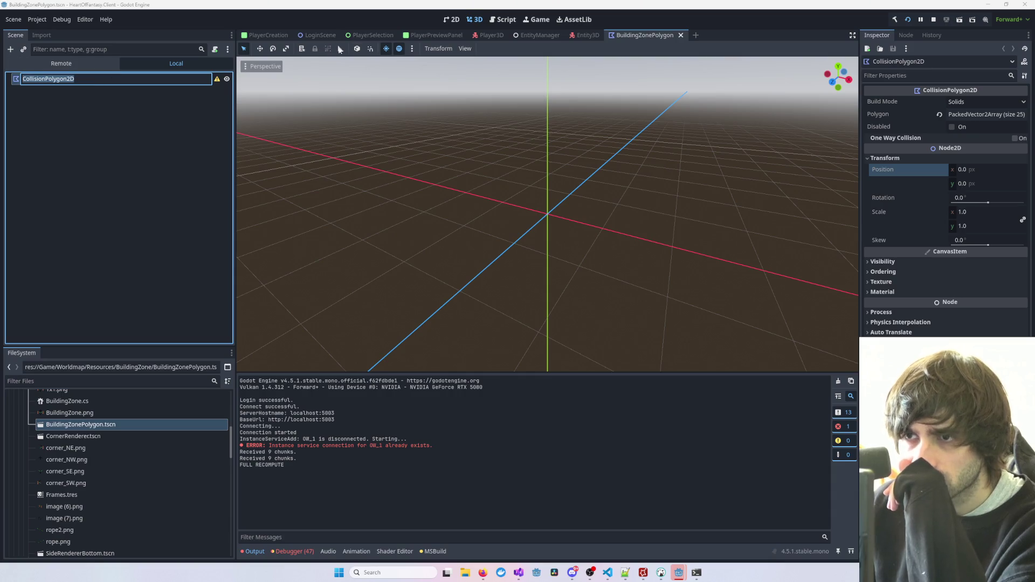
# Step: Frame and zoom in on CollisionPolygon2D in 2D, check its Scale x, then return to the game
pyautogui.click(453, 19)
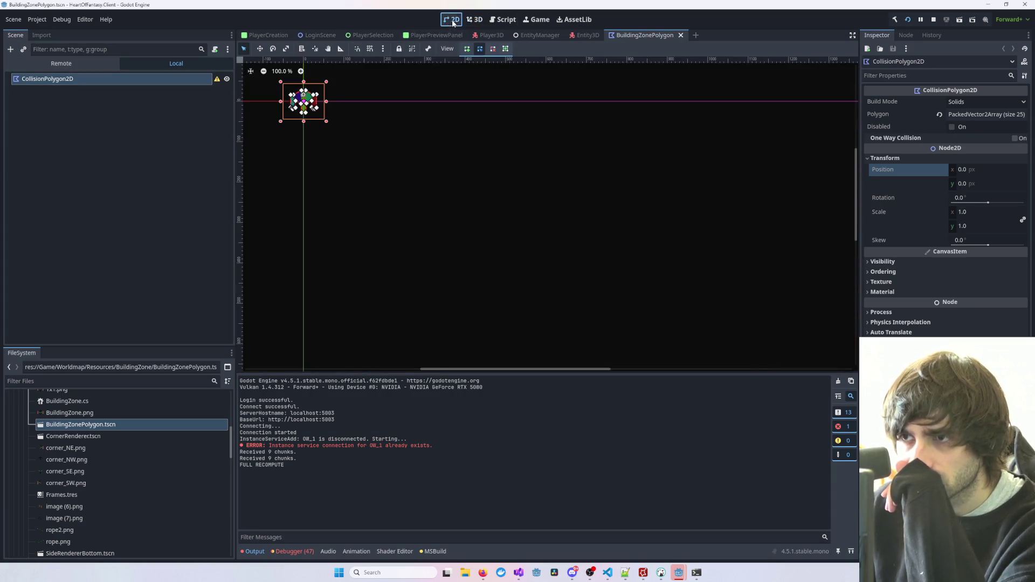
pyautogui.press('f')
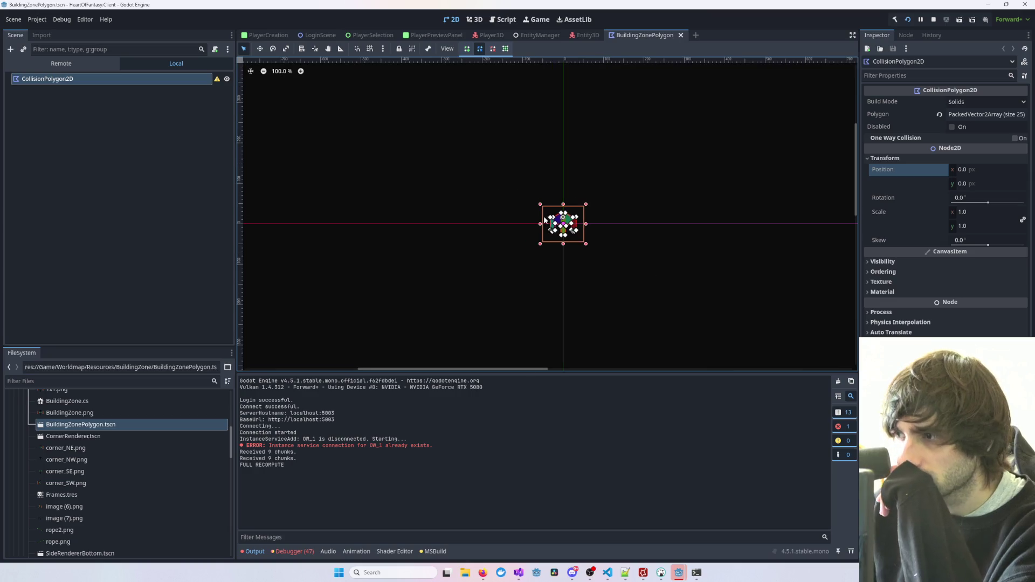
pyautogui.scroll(10, 536, 211)
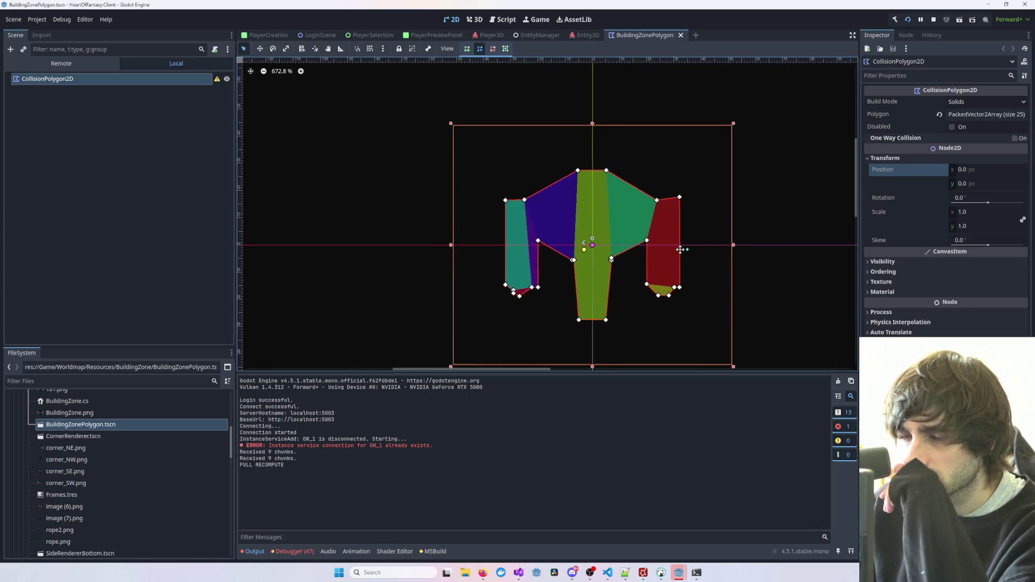
pyautogui.hscroll(3, 456, 225)
pyautogui.scroll(-3, 448, 219)
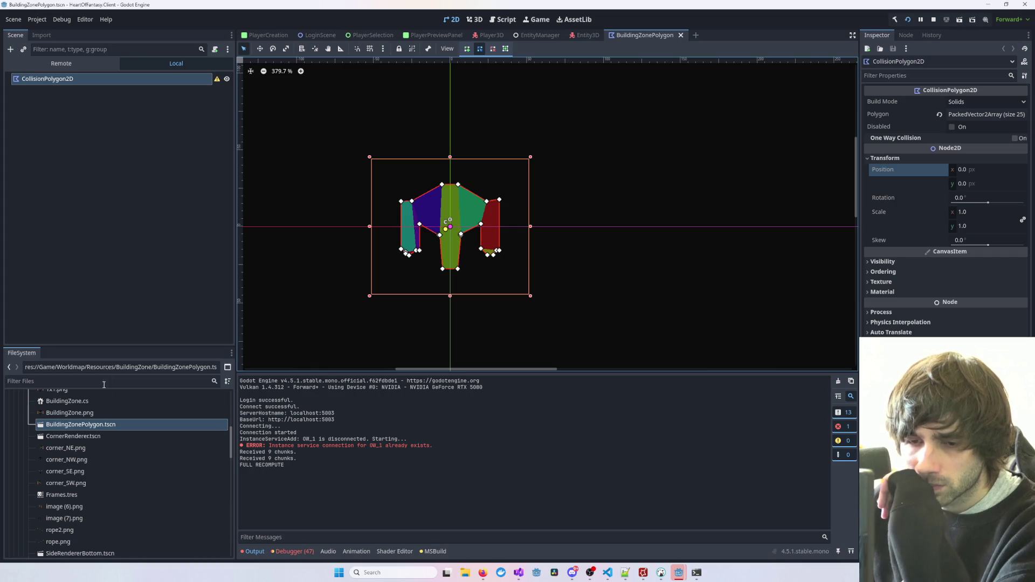
pyautogui.moveTo(70, 414)
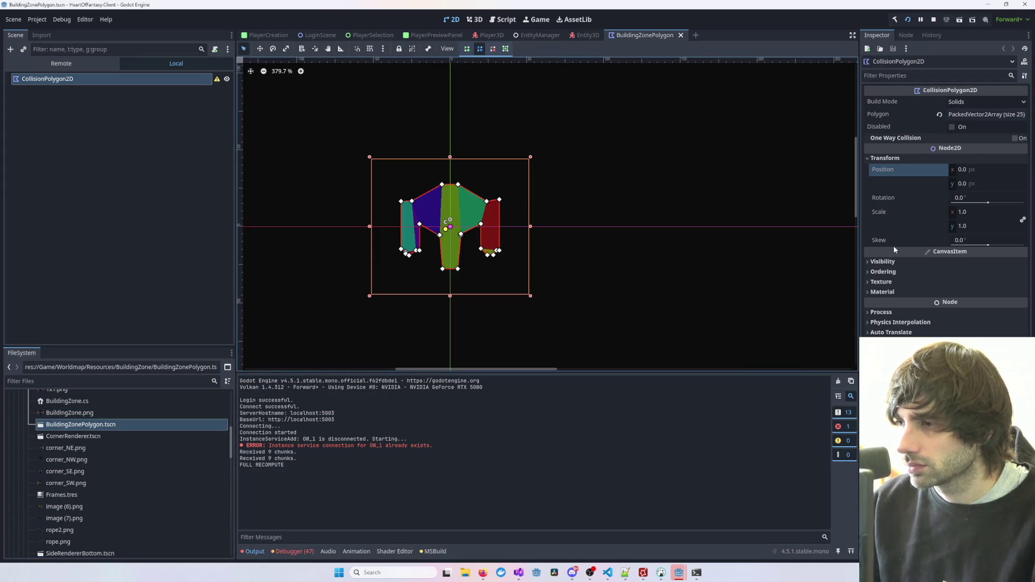
pyautogui.click(971, 213)
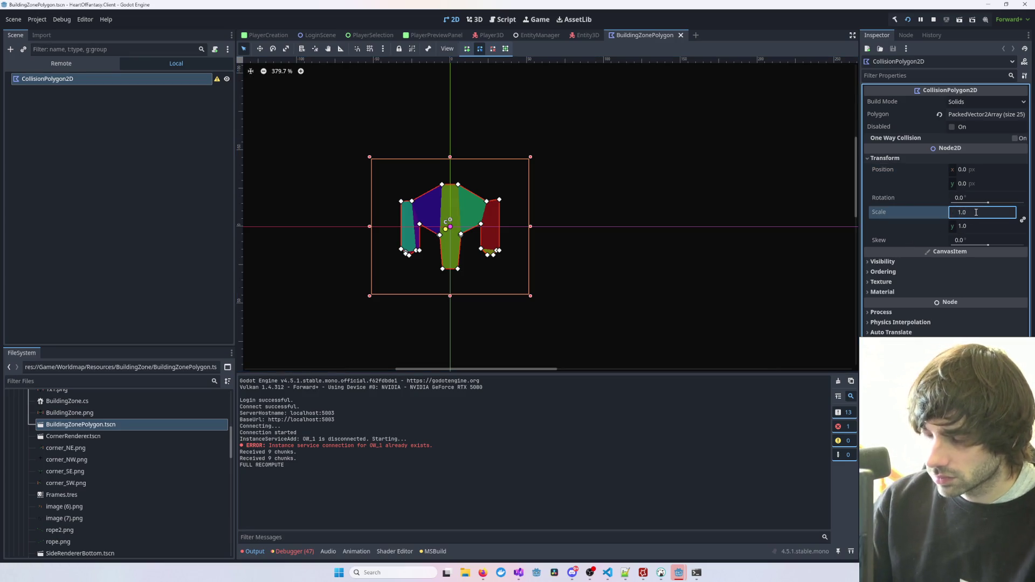
pyautogui.hotkey('alt', 'Tab')
# Step: Bring up BuildingZone.cs in Visual Studio and read through InitResource's position and collision polygon code
pyautogui.moveTo(518, 573)
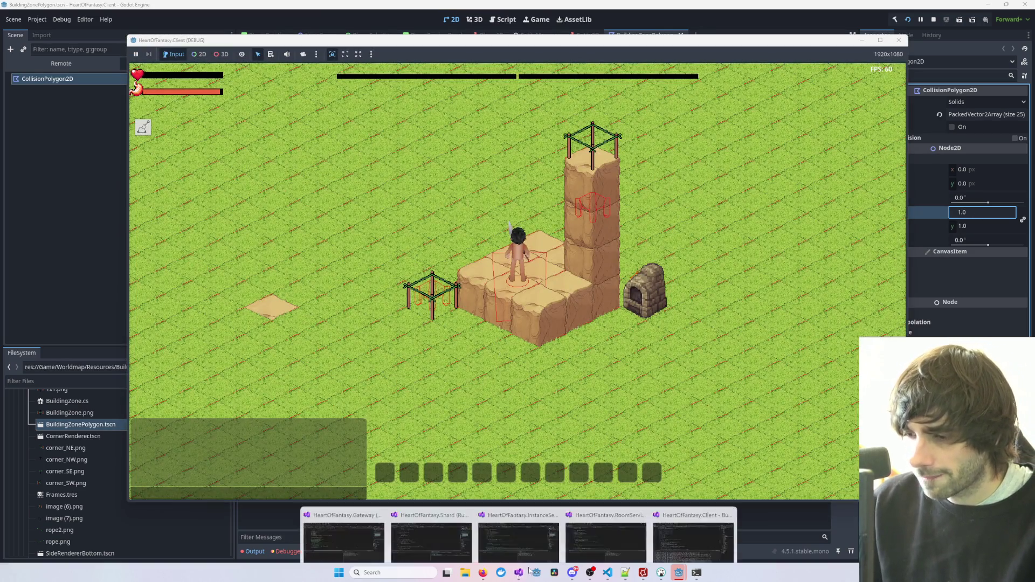
pyautogui.moveTo(687, 537)
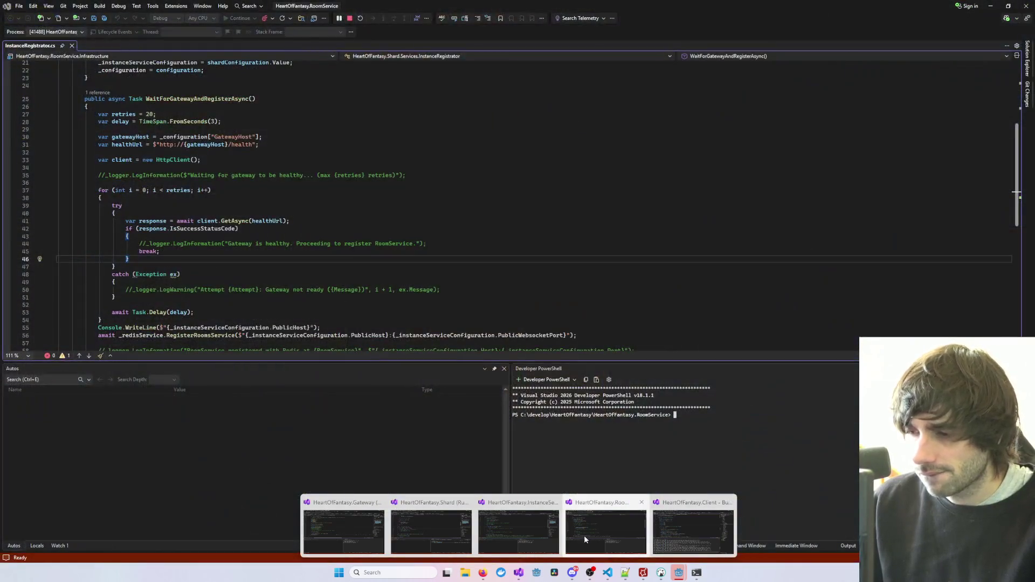
pyautogui.click(692, 534)
pyautogui.click(192, 222)
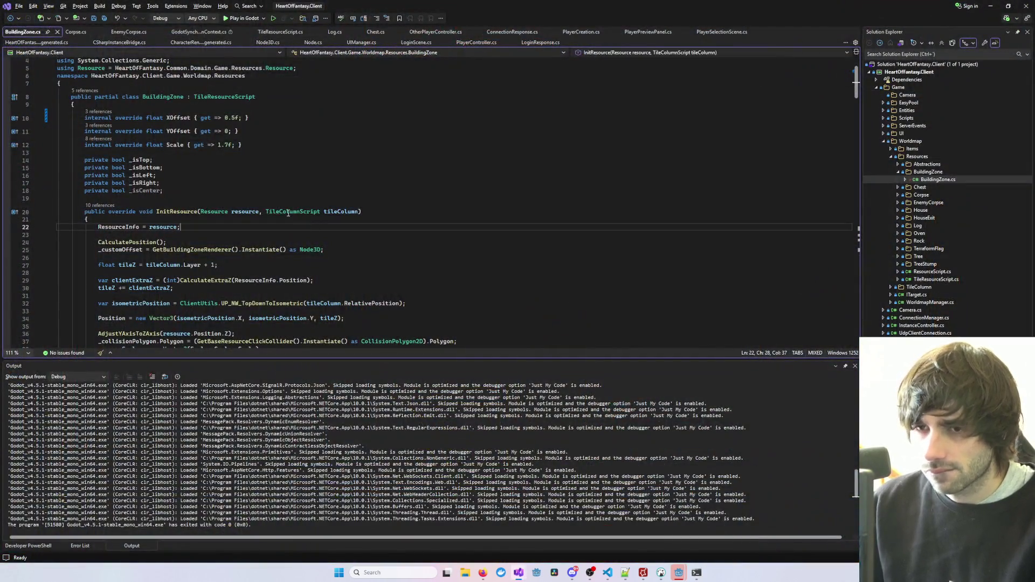
pyautogui.scroll(-2, 191, 219)
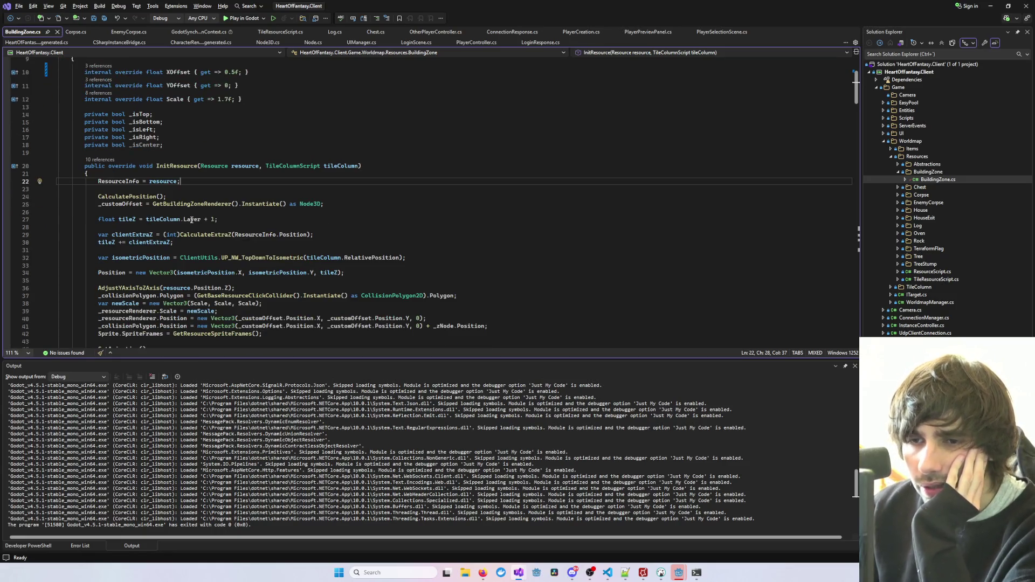
pyautogui.scroll(-1, 191, 220)
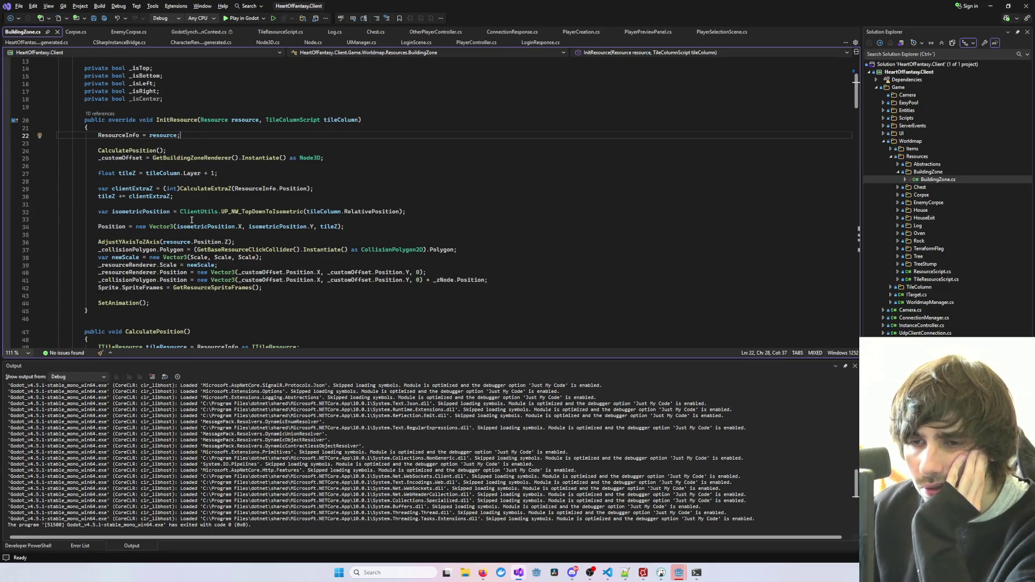
pyautogui.scroll(4, 191, 220)
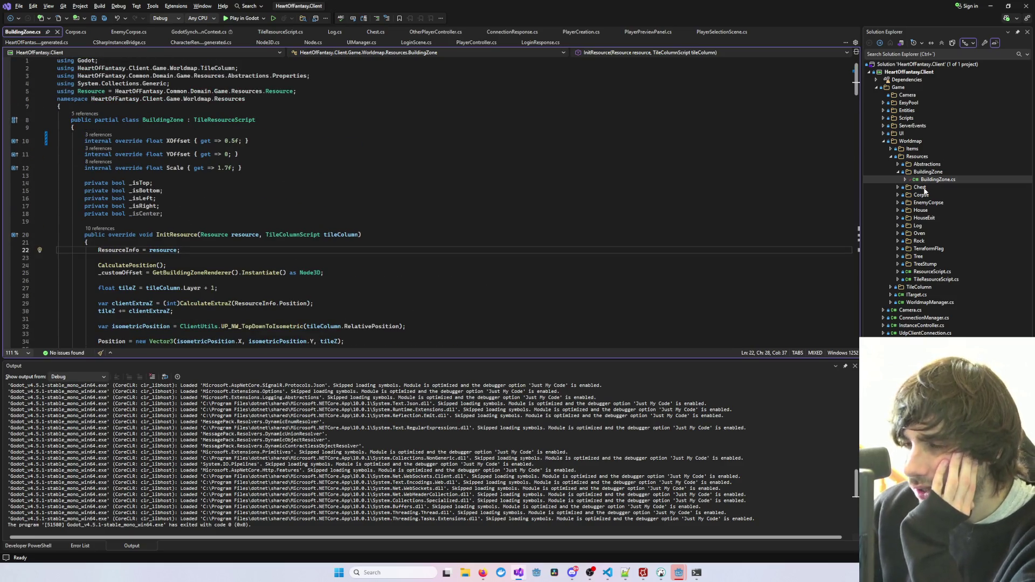
pyautogui.scroll(-3, 264, 253)
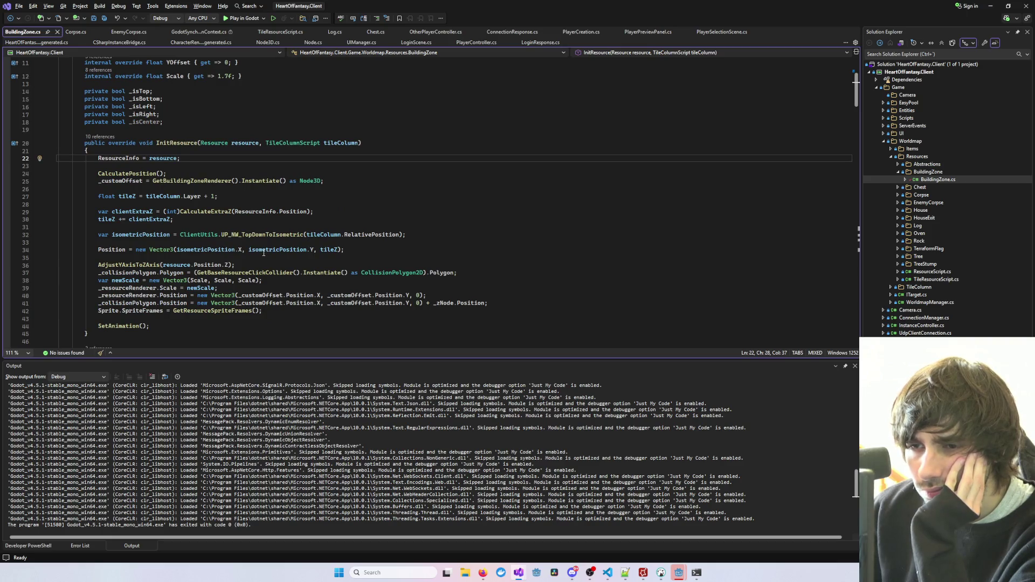
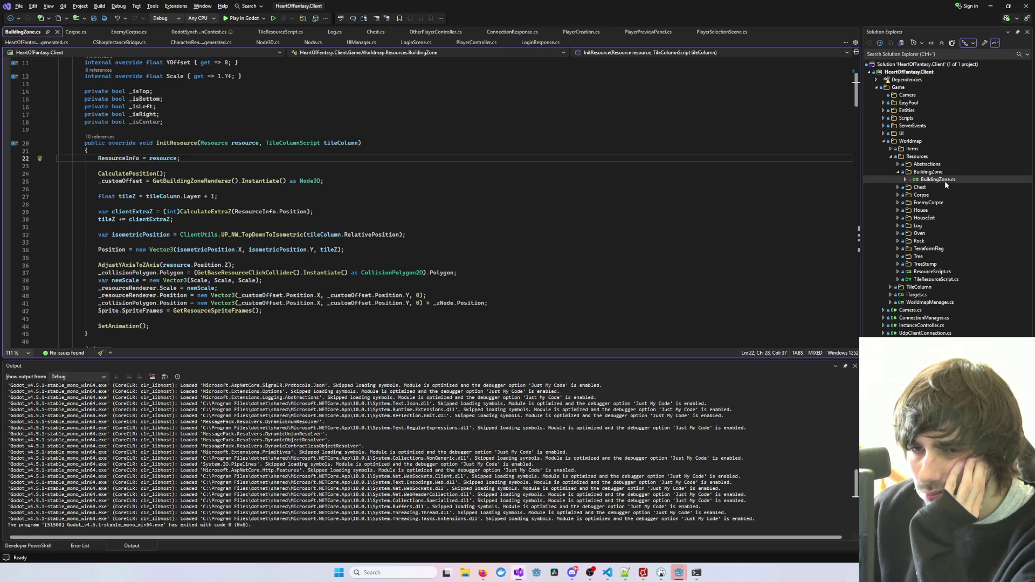
# Step: Jump from BuildingZone.cs to the SetAnimation method definition and review it
pyautogui.scroll(-4, 476, 243)
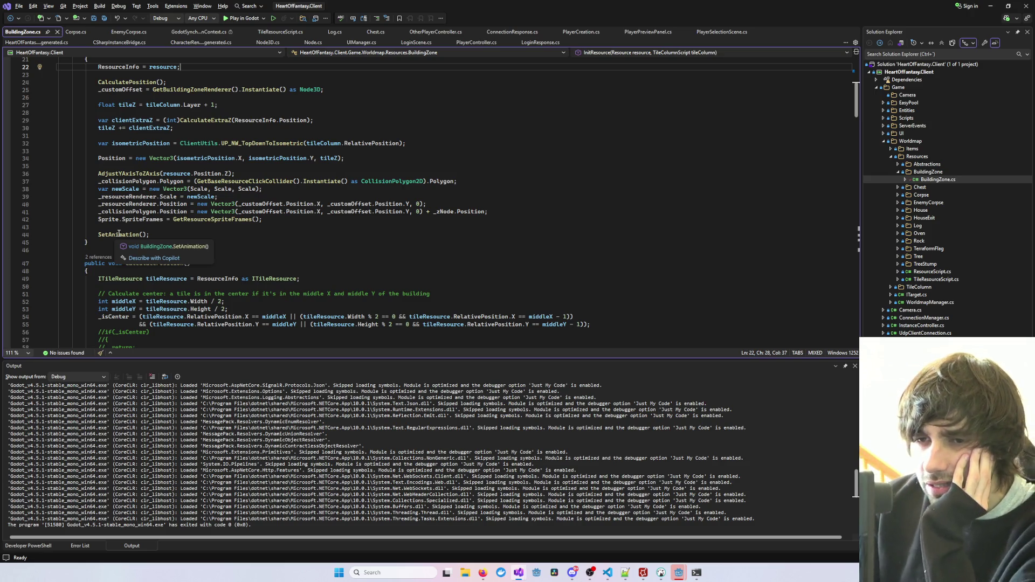
pyautogui.rightClick(117, 233)
pyautogui.click(186, 308)
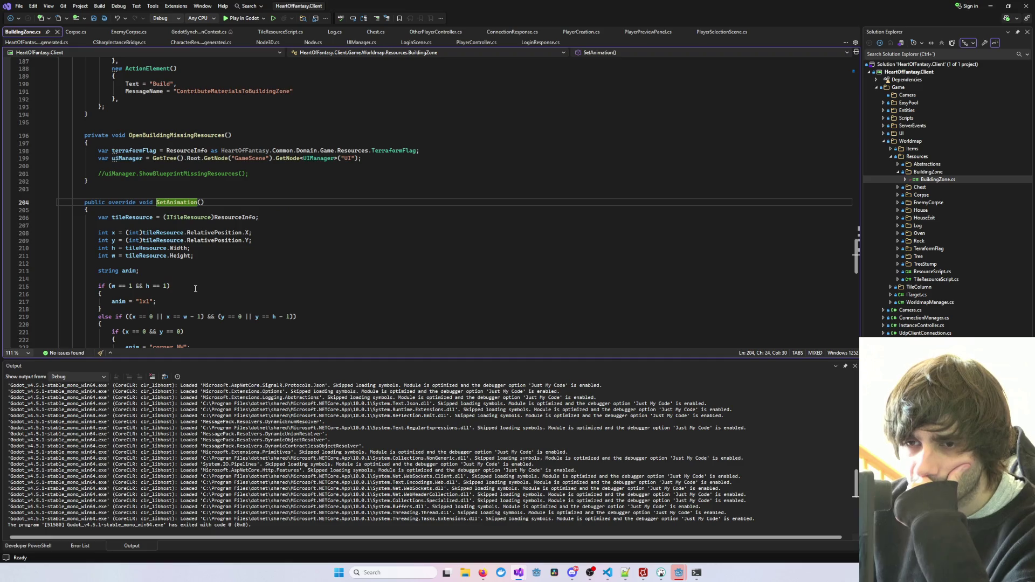
pyautogui.scroll(-7, 195, 289)
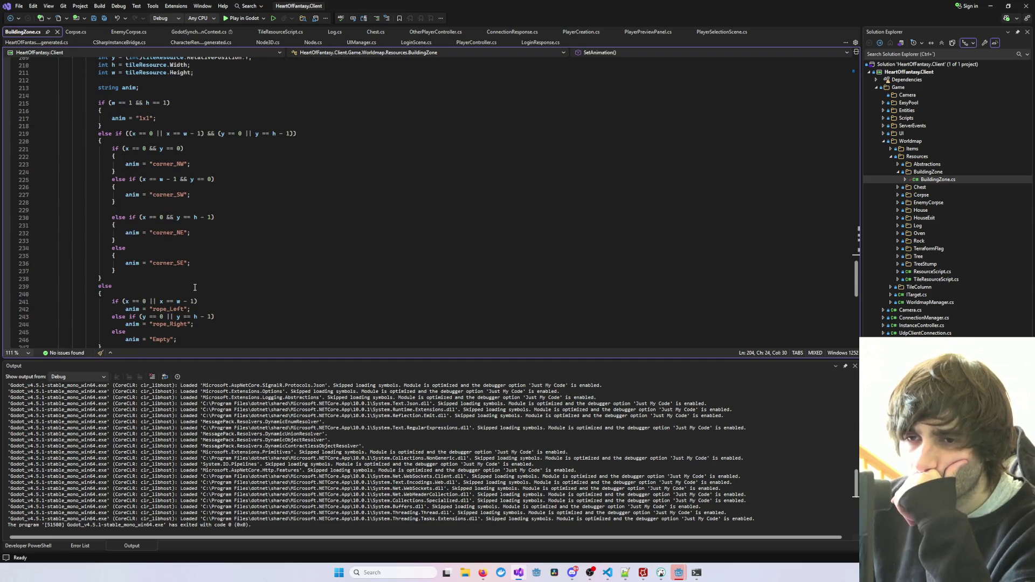
pyautogui.scroll(-4, 195, 287)
pyautogui.scroll(13, 195, 287)
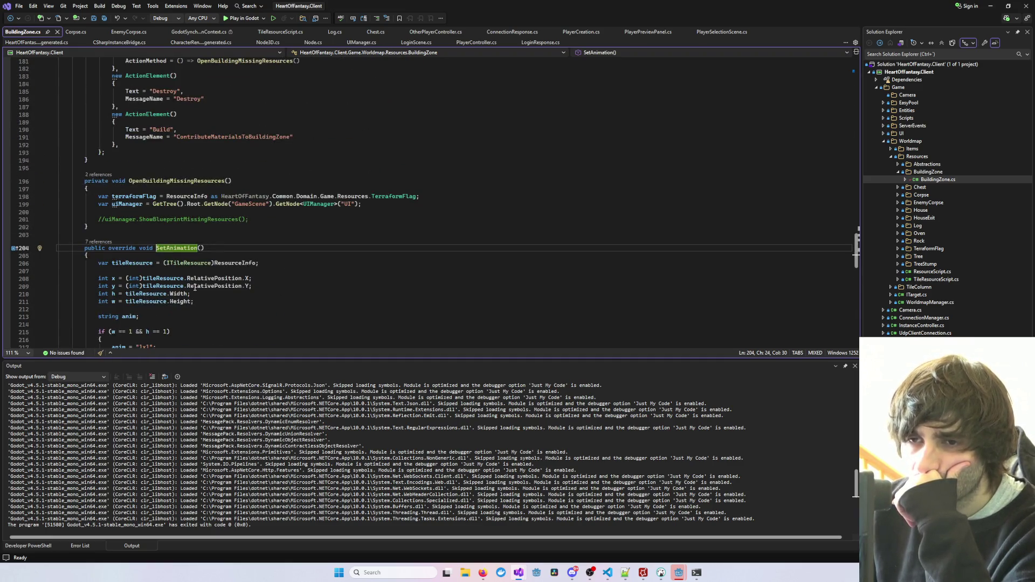
pyautogui.scroll(-5, 166, 257)
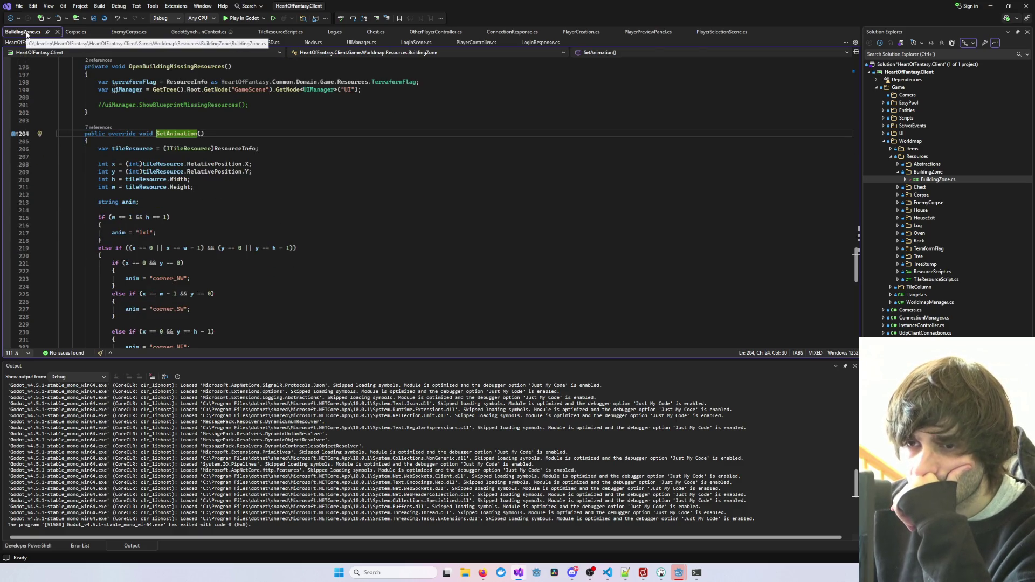
# Step: Close BuildingZone.cs, look over Corpse.cs, then navigate back to the InitResource method
pyautogui.middleClick(33, 32)
pyautogui.click(347, 235)
pyautogui.scroll(5, 216, 210)
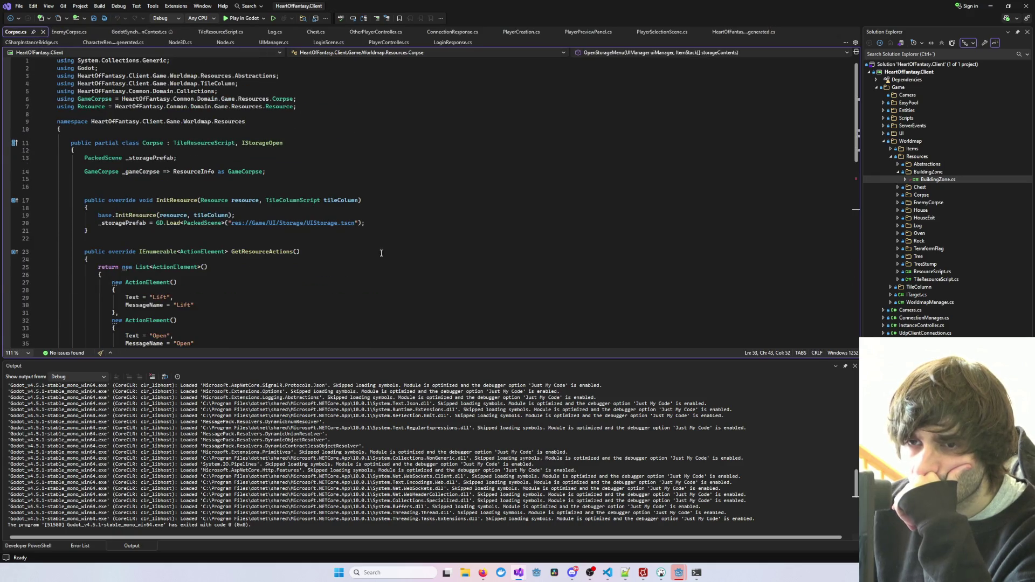
pyautogui.scroll(-6, 437, 259)
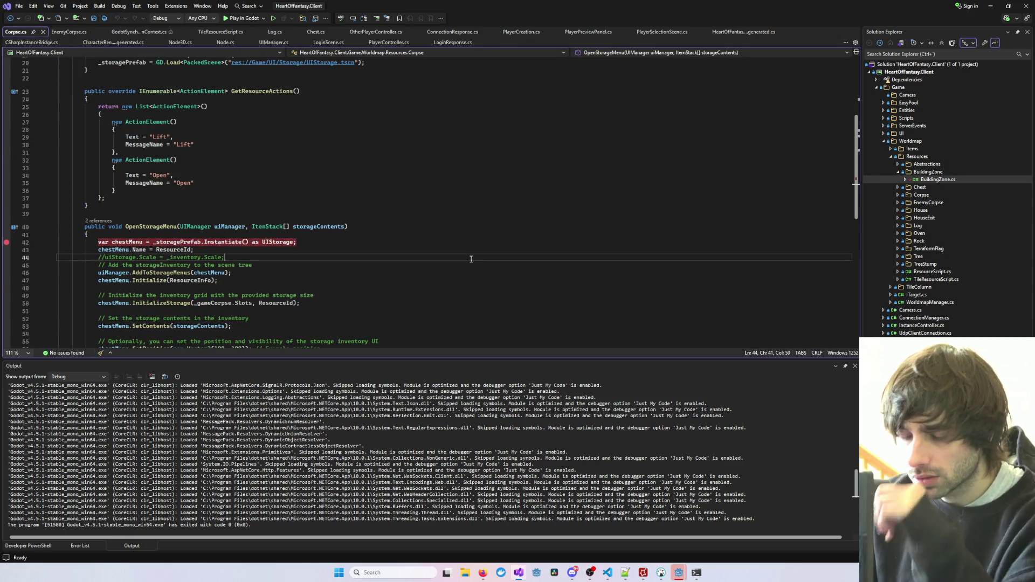
pyautogui.hotkey('ctrl', '-')
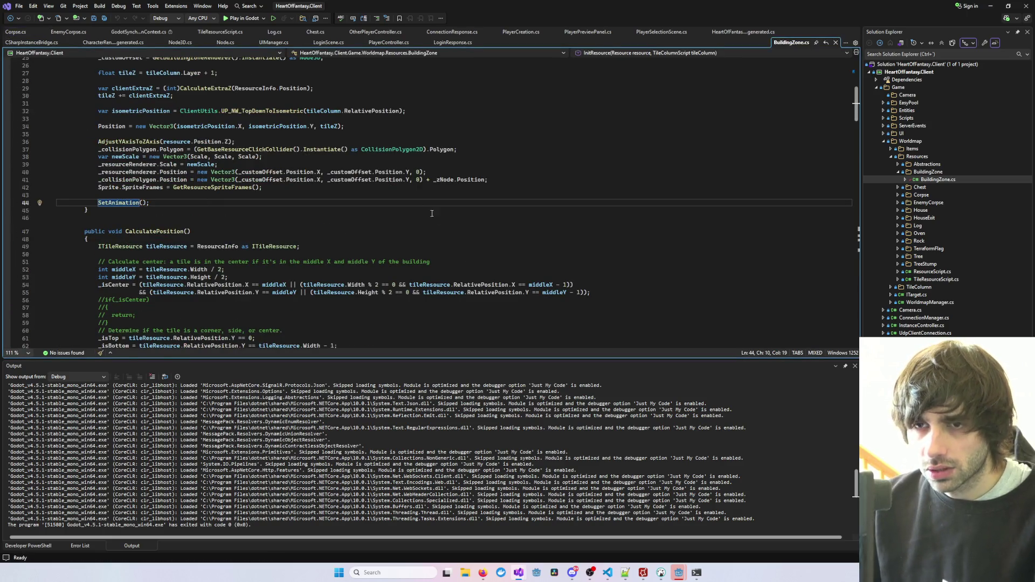
pyautogui.hotkey('ctrl', '-')
pyautogui.scroll(3, 208, 192)
# Step: Peek at InitResource's definition inline, then list all TileResourceScript declarations
pyautogui.rightClick(224, 120)
pyautogui.click(163, 241)
pyautogui.scroll(-4, 163, 242)
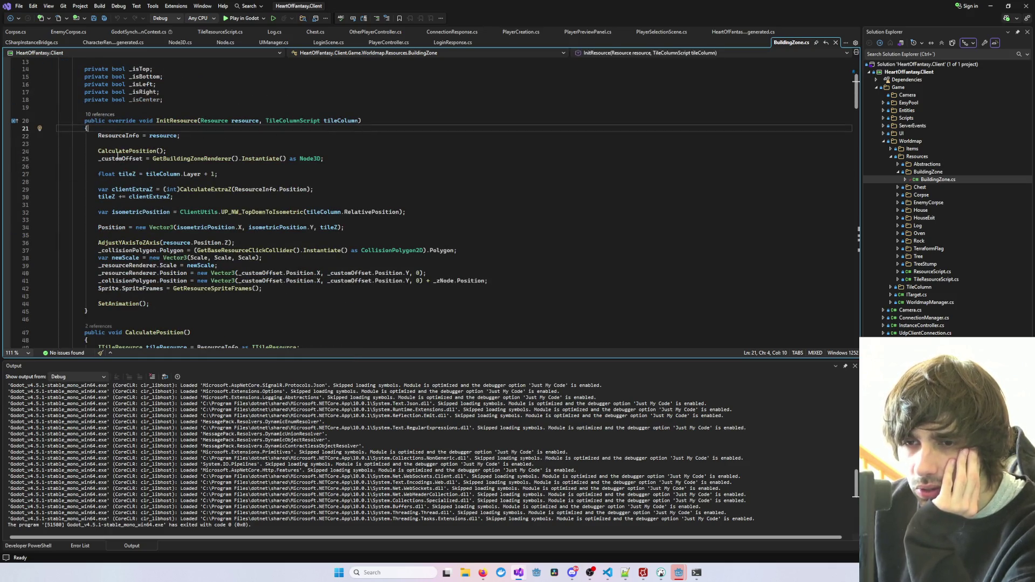
pyautogui.rightClick(186, 121)
pyautogui.click(226, 179)
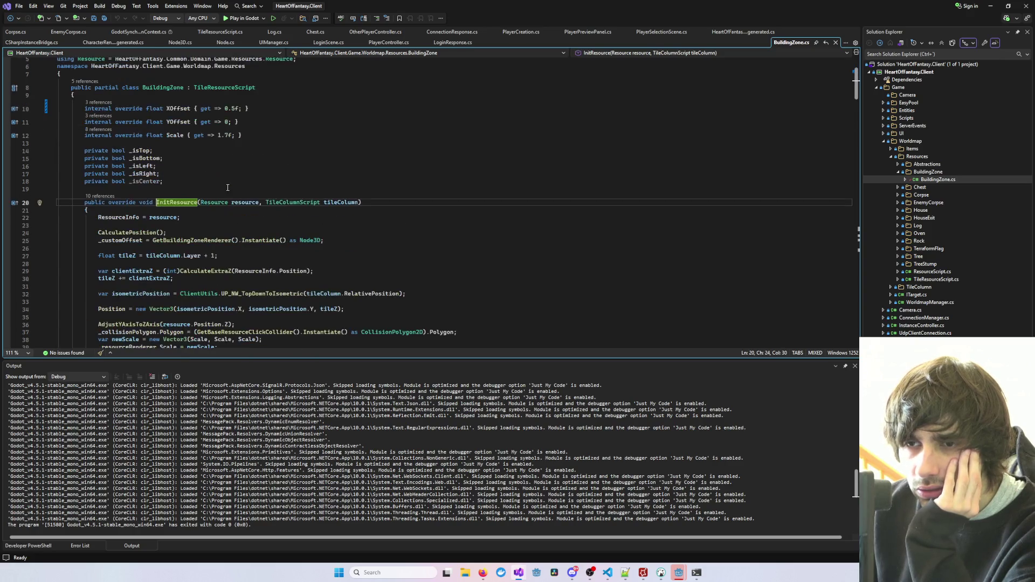
pyautogui.press('Escape')
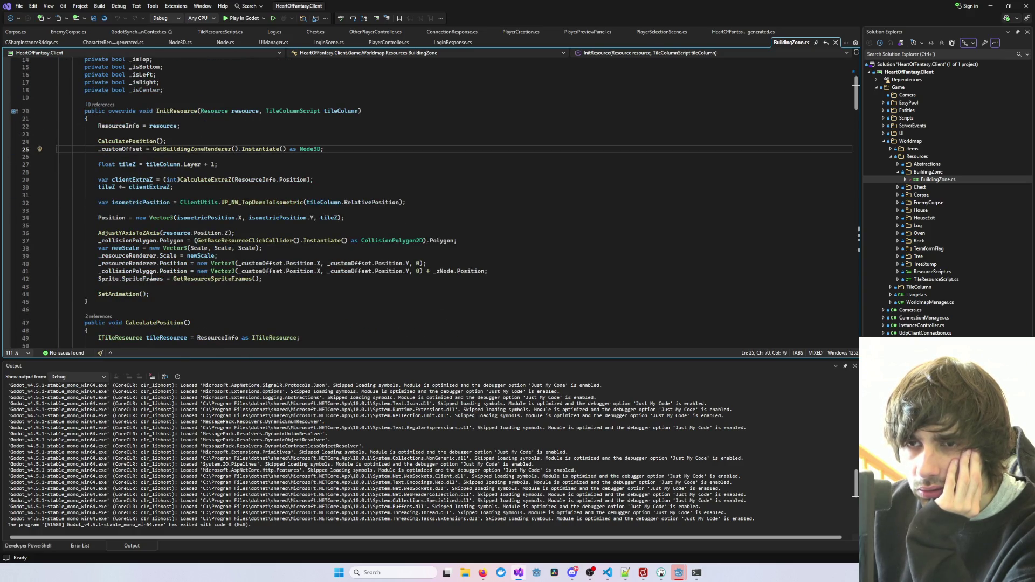
pyautogui.scroll(5, 152, 279)
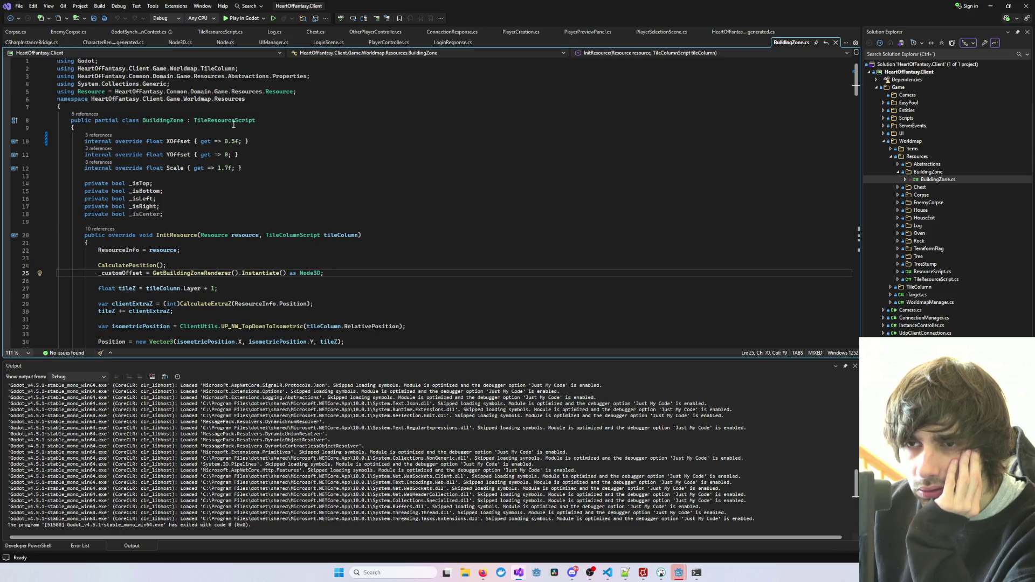
pyautogui.rightClick(234, 123)
pyautogui.click(260, 182)
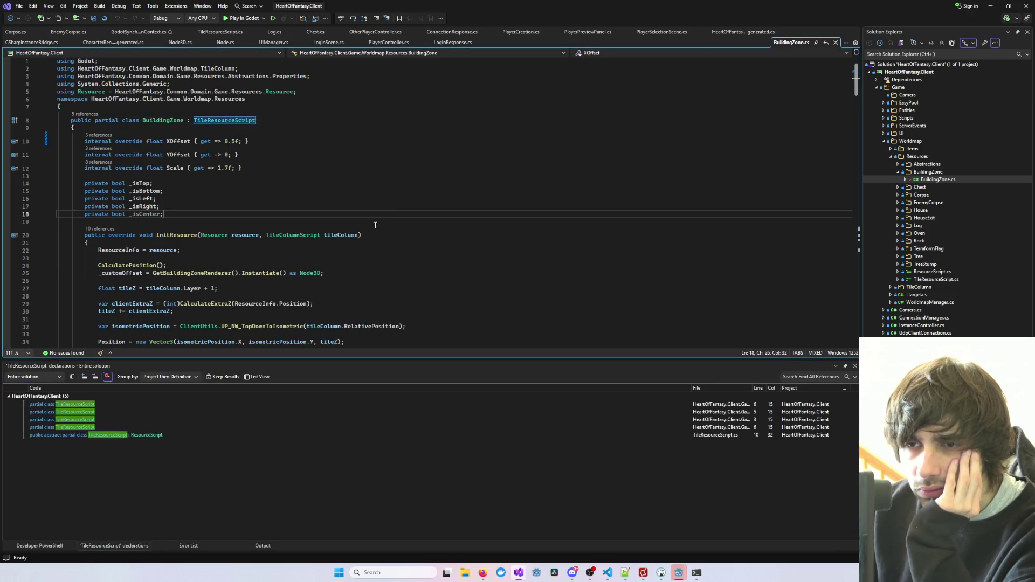
pyautogui.click(77, 429)
pyautogui.click(76, 435)
pyautogui.click(124, 202)
pyautogui.click(160, 203)
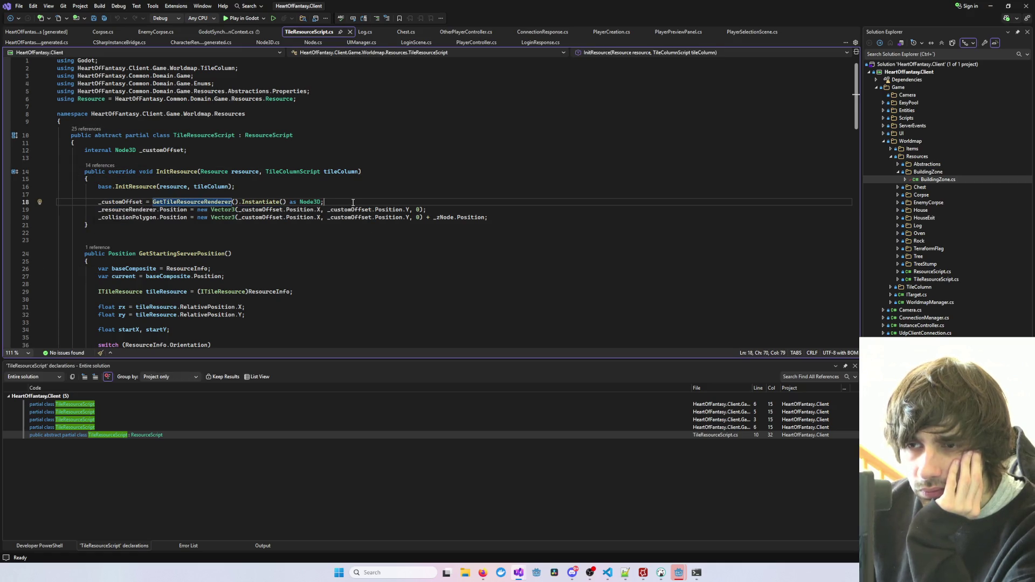
pyautogui.moveTo(59, 202); pyautogui.dragTo(440, 212)
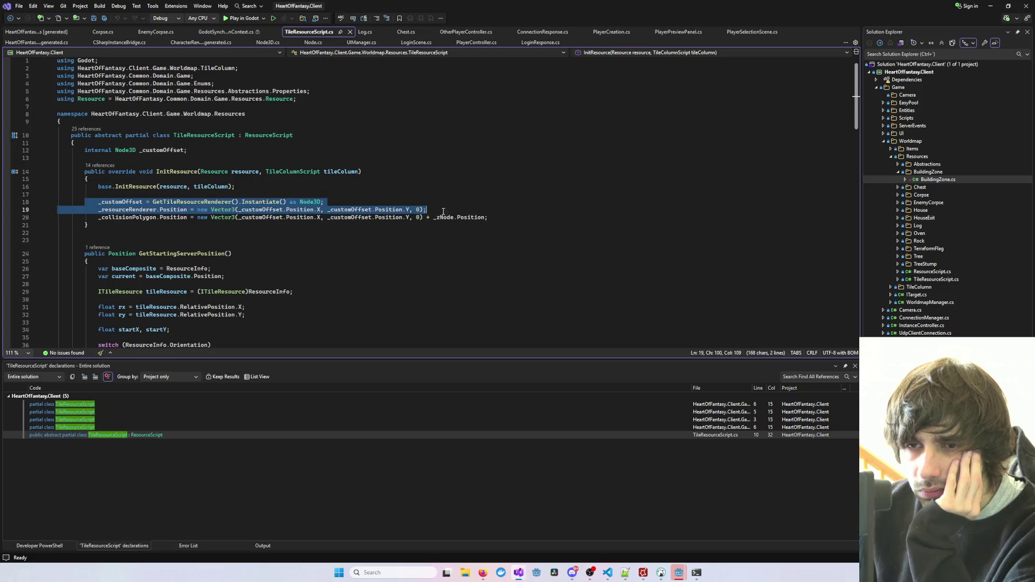
pyautogui.rightClick(136, 187)
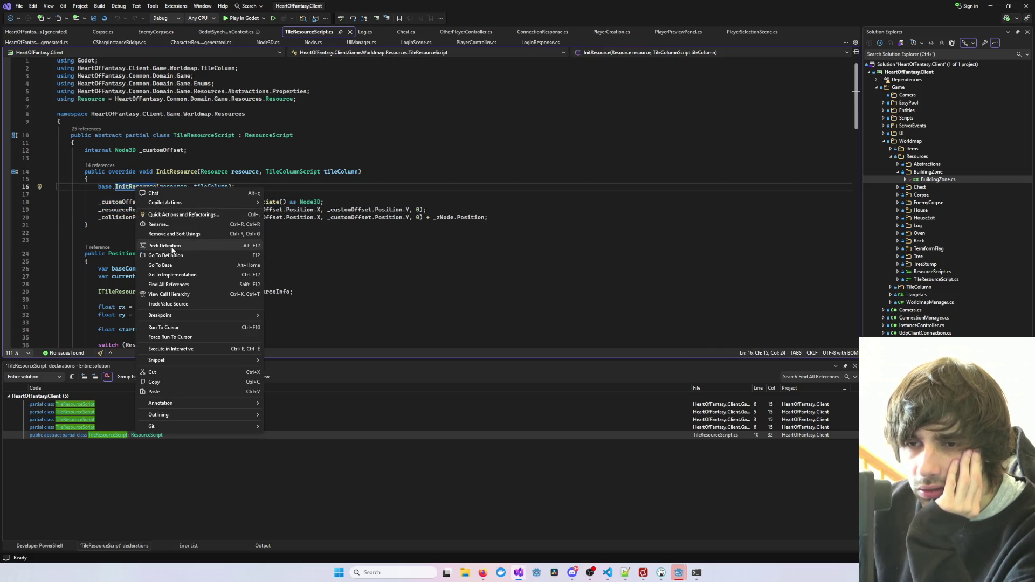
pyautogui.click(172, 255)
pyautogui.click(245, 226)
pyautogui.scroll(-2, 115, 265)
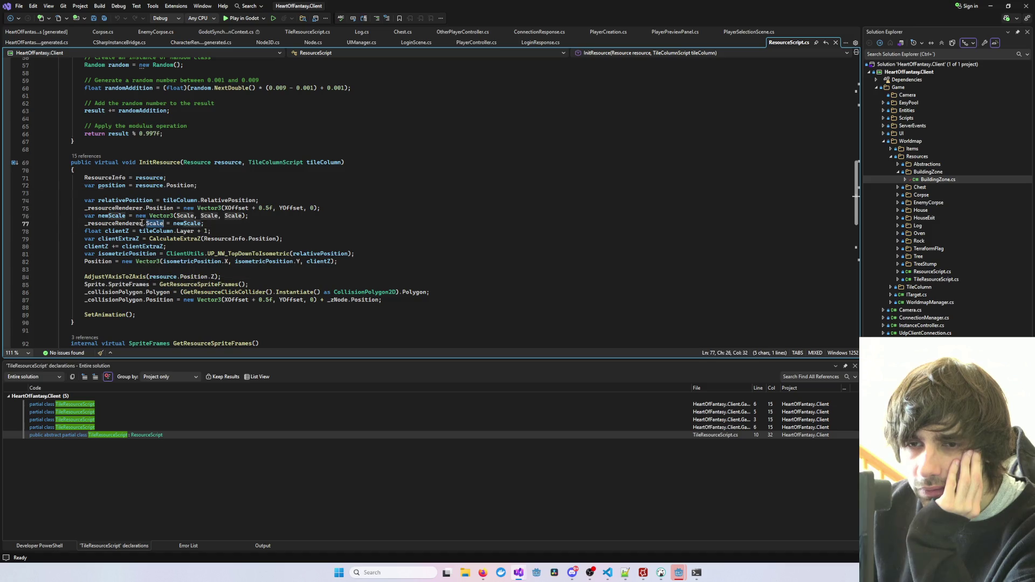
pyautogui.doubleClick(114, 223)
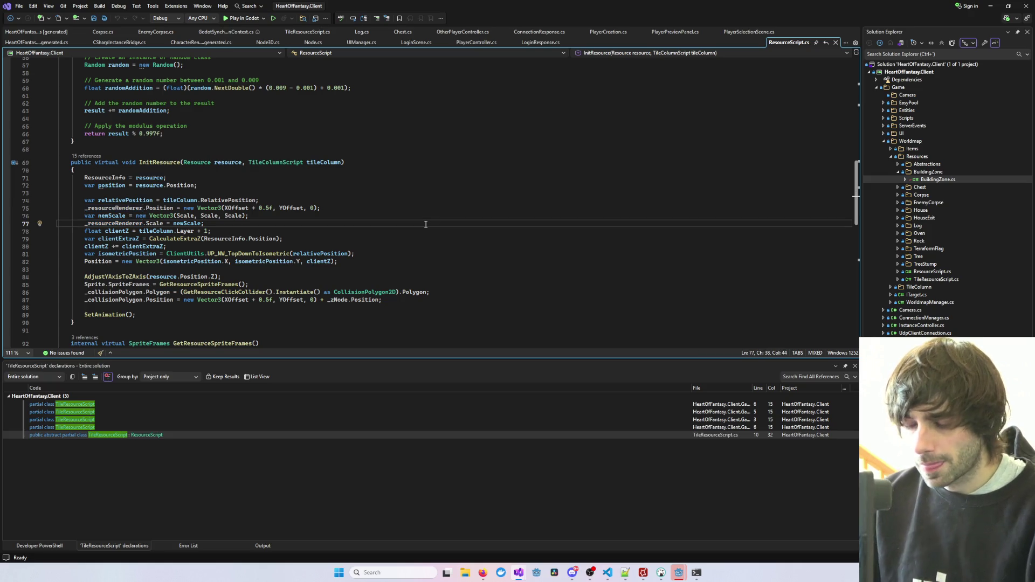
pyautogui.hotkey('ctrl', '-')
pyautogui.hotkey('ctrl', '-')
pyautogui.hotkey('ctrl', '-')
pyautogui.hotkey('ctrl', '-')
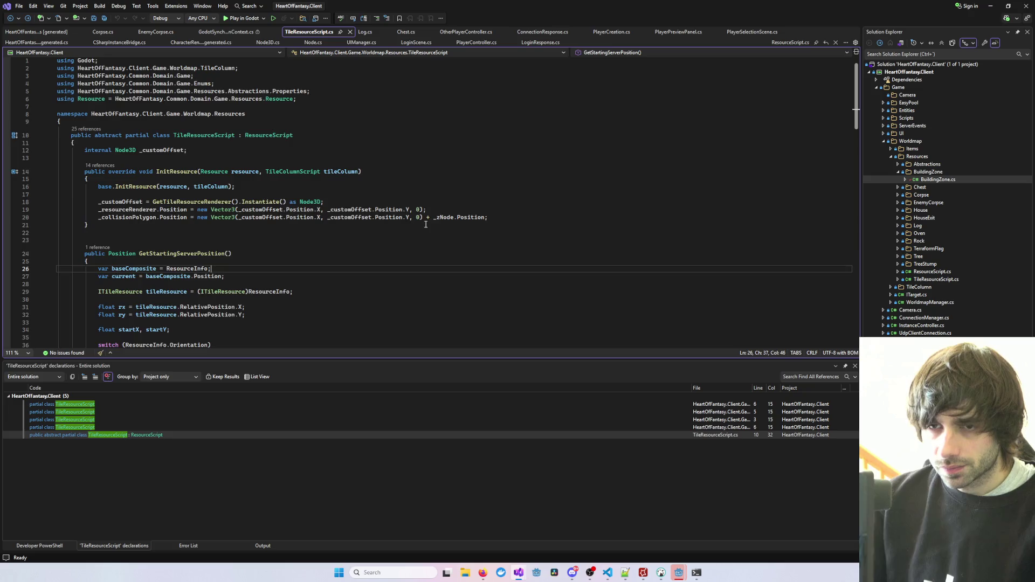
pyautogui.hotkey('ctrl', '-')
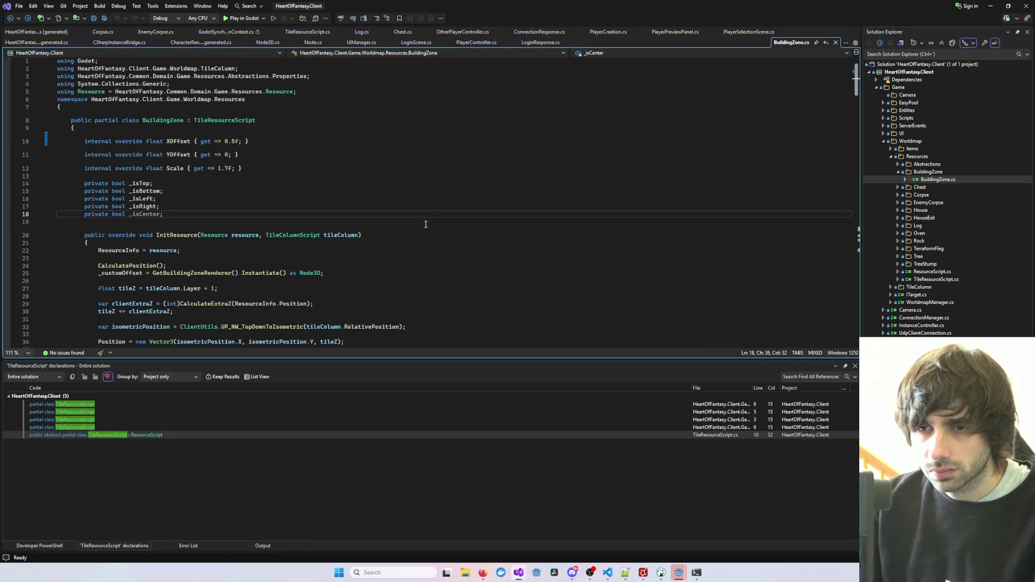
pyautogui.scroll(-4, 425, 224)
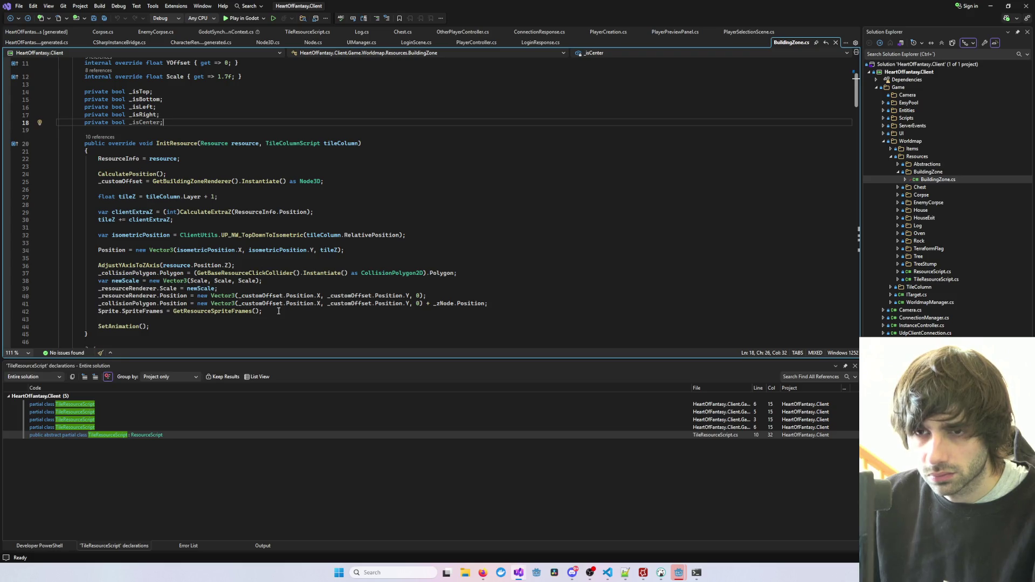
pyautogui.doubleClick(140, 436)
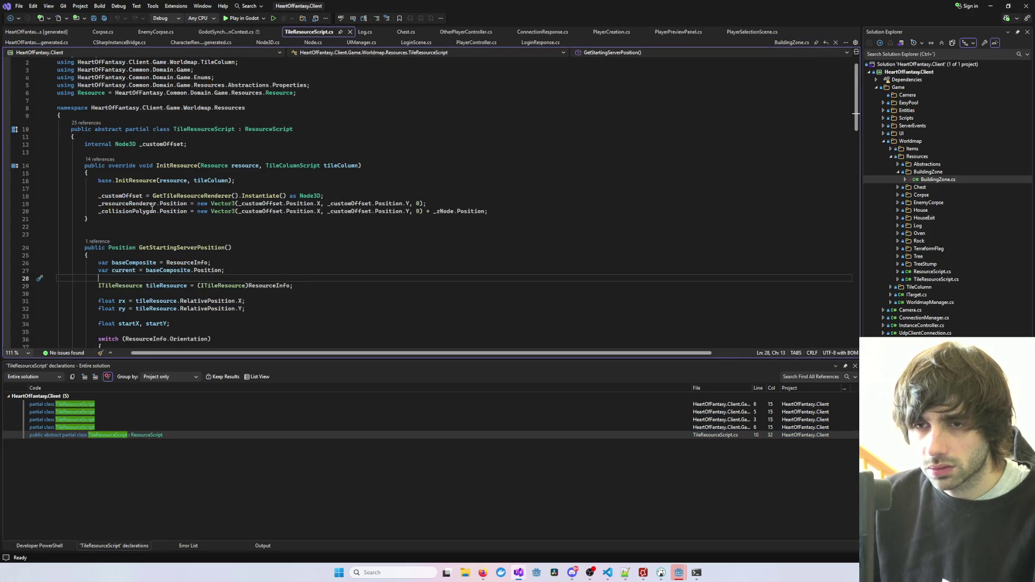
pyautogui.keyDown('ctrl'); pyautogui.click(141, 181); pyautogui.keyUp('ctrl')
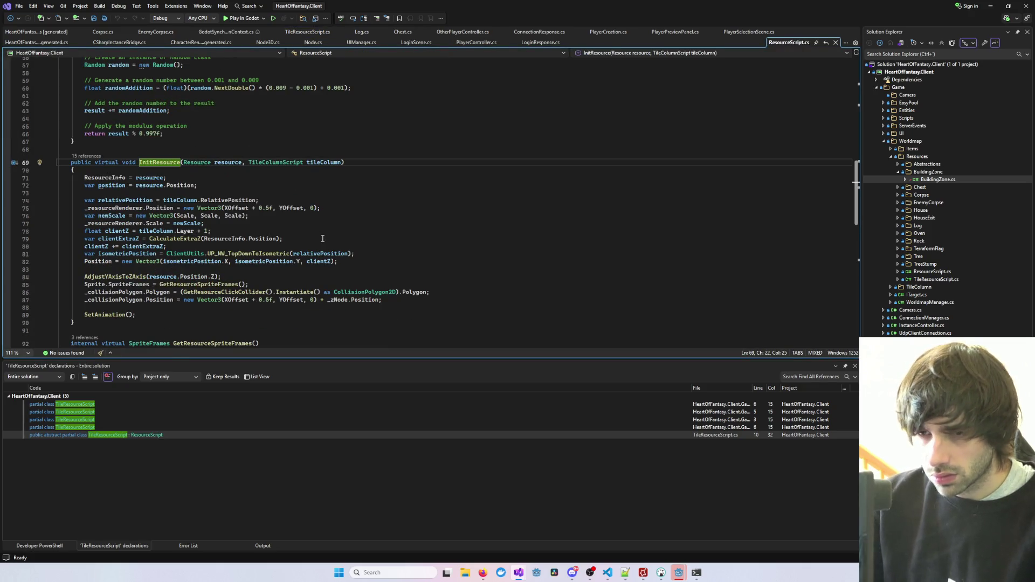
pyautogui.hotkey('ctrl', '-')
pyautogui.hotkey('ctrl', '-')
pyautogui.hotkey('ctrl', '-')
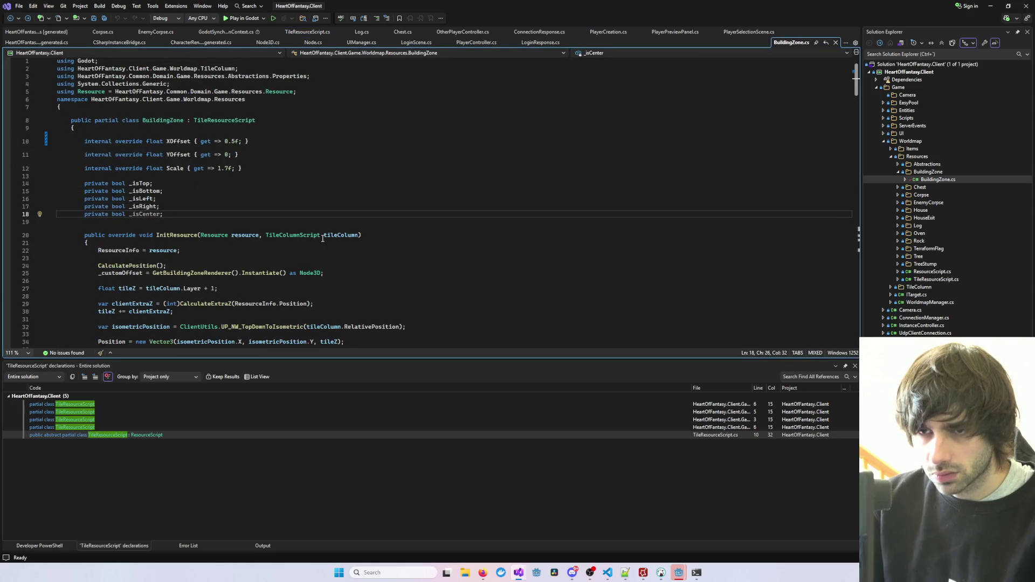
pyautogui.scroll(-4, 322, 238)
# Step: Replace the InitResource body with base.InitResource(resource, tileColumn);, save, and launch the game
pyautogui.click(290, 307)
pyautogui.moveTo(290, 307)
pyautogui.mouseDown()
pyautogui.moveTo(32, 173)
pyautogui.moveTo(27, 152)
pyautogui.mouseUp()
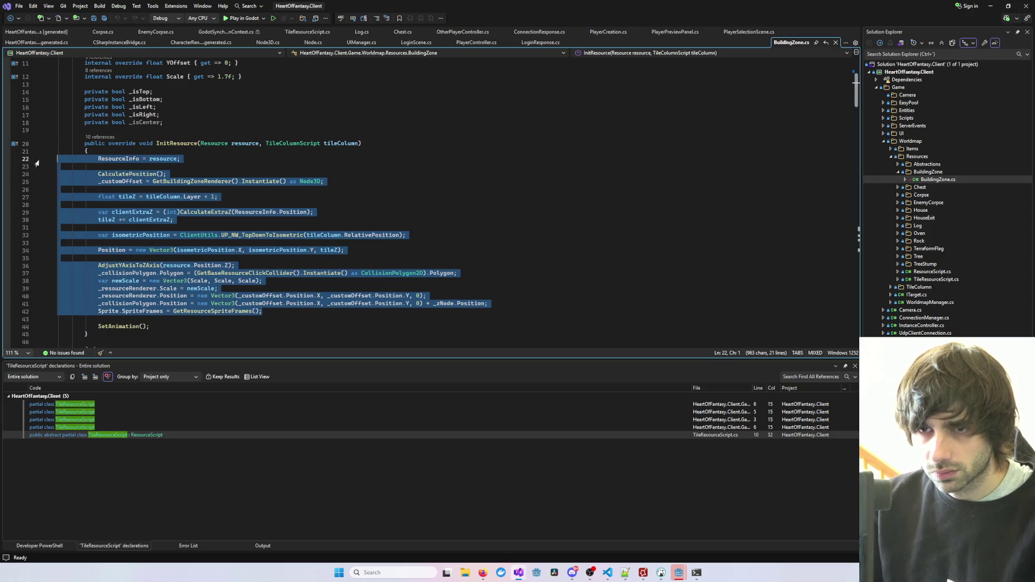
pyautogui.hotkey('ctrl', 'x')
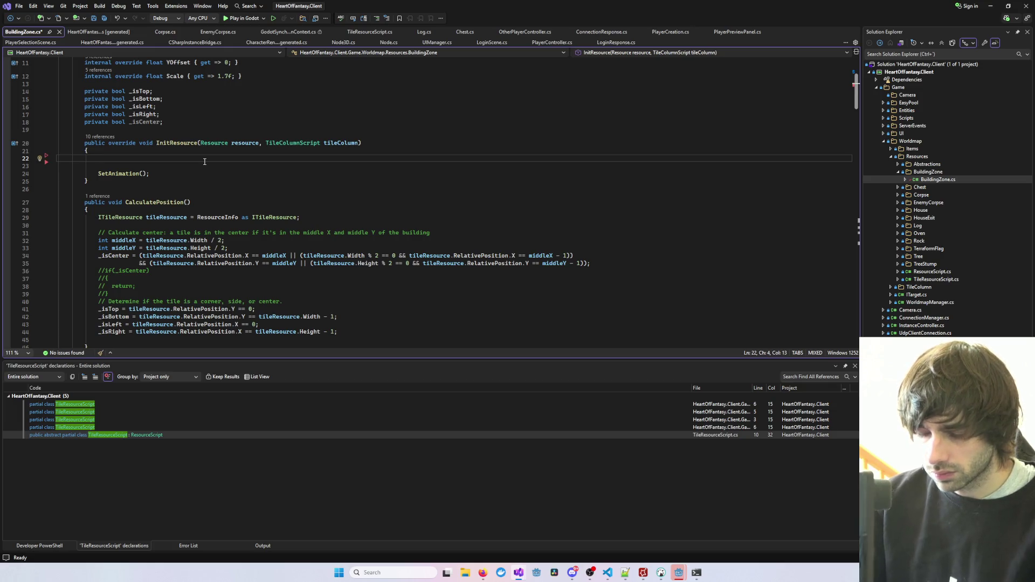
pyautogui.write('base.InitResource(')
pyautogui.press('Tab')
pyautogui.click(238, 217)
pyautogui.hotkey('ctrl', 's')
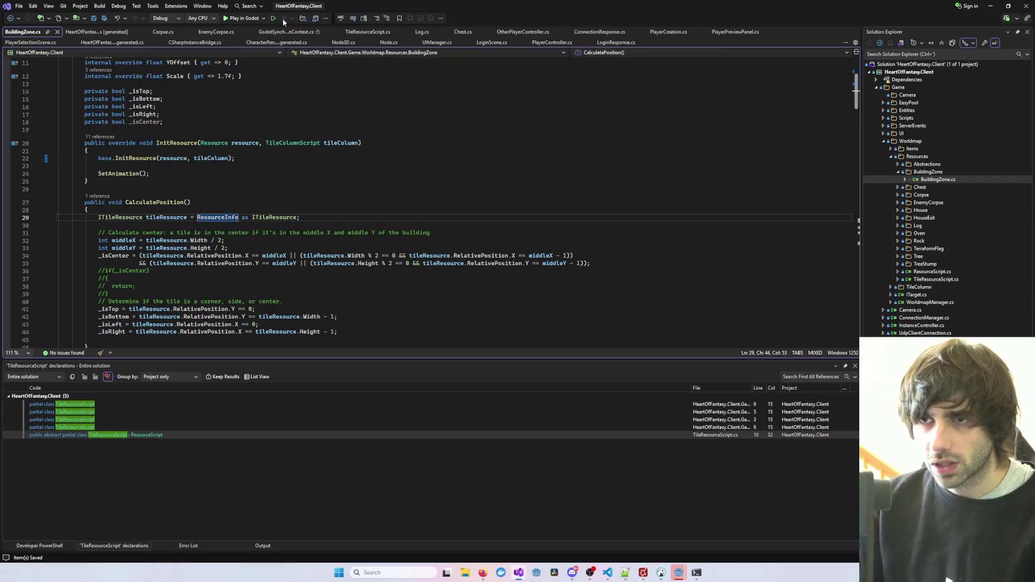
pyautogui.press('F5')
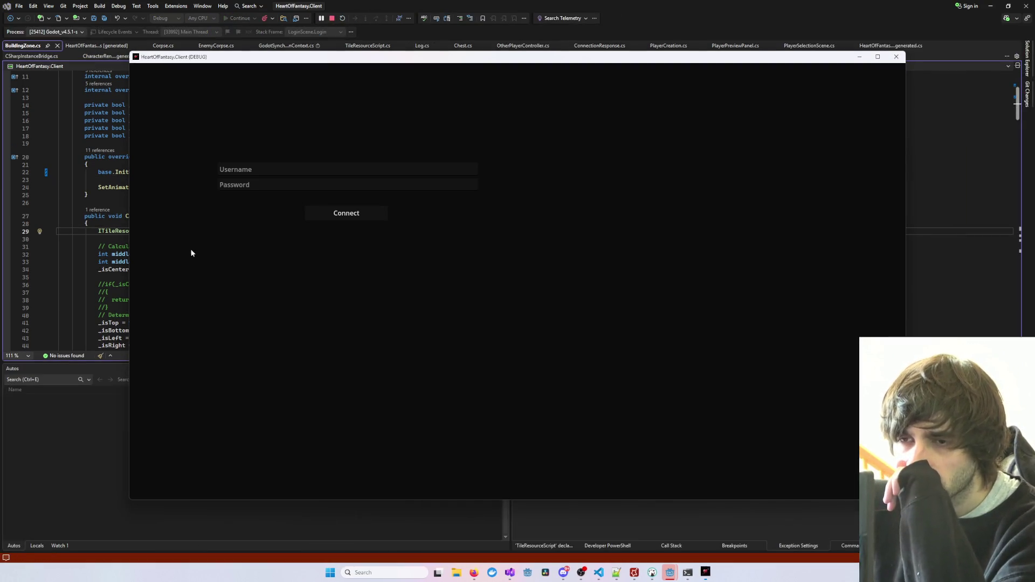
# Step: Log in with the test account credentials and enter the game with the existing character
pyautogui.click(243, 170)
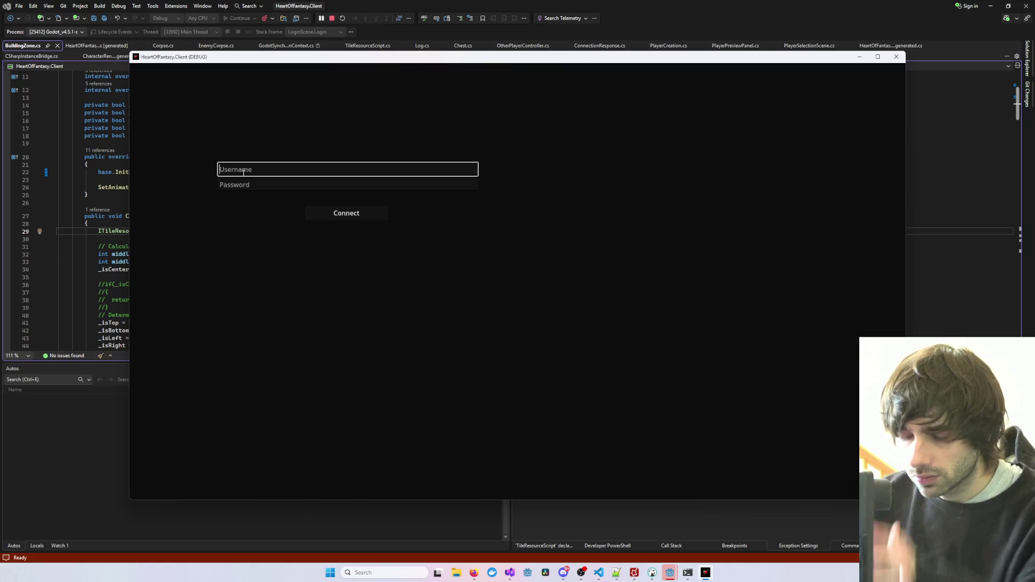
pyautogui.hotkey('ctrl', 'a')
pyautogui.hotkey('ctrl', 'c')
pyautogui.press('Tab')
pyautogui.hotkey('ctrl', 'v')
pyautogui.press('Tab')
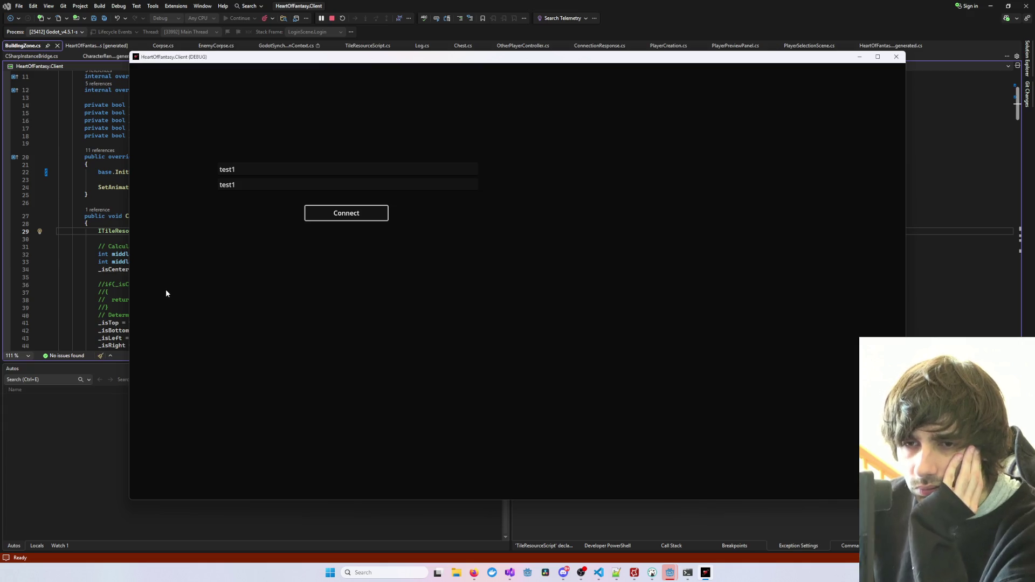
pyautogui.press('Return')
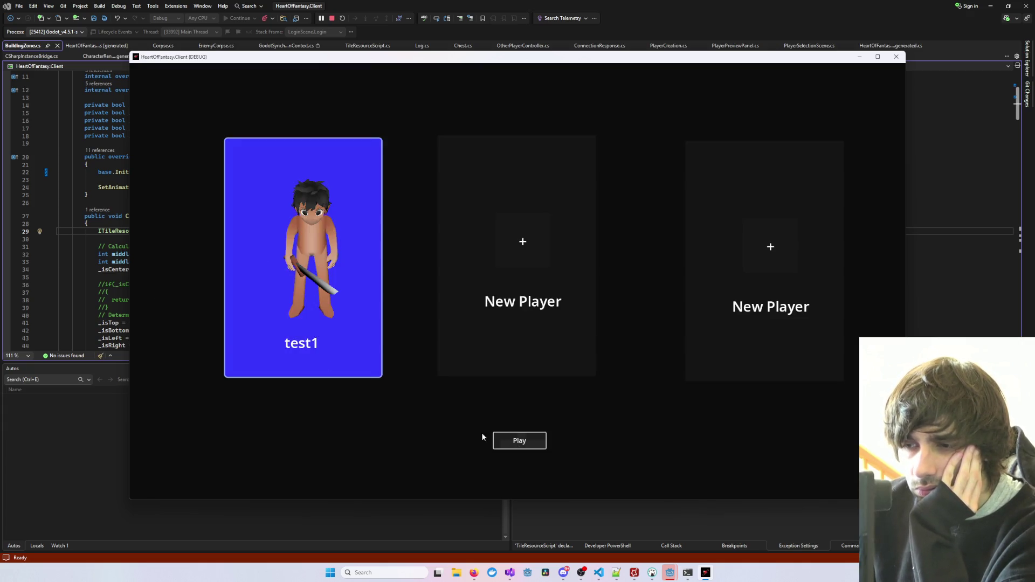
pyautogui.press('Return')
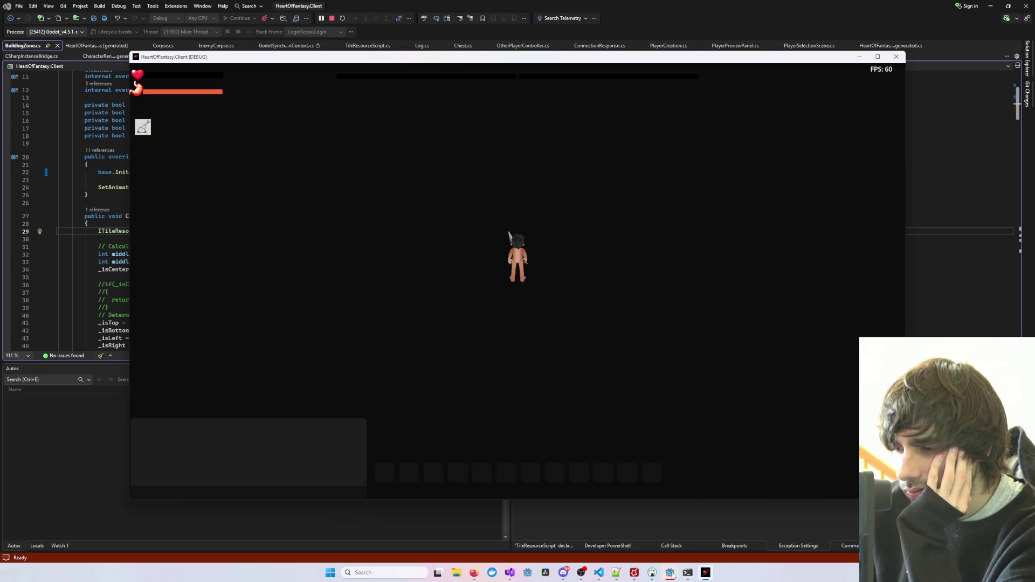
# Step: Bring the game window forward from the taskbar and close it
pyautogui.moveTo(671, 575)
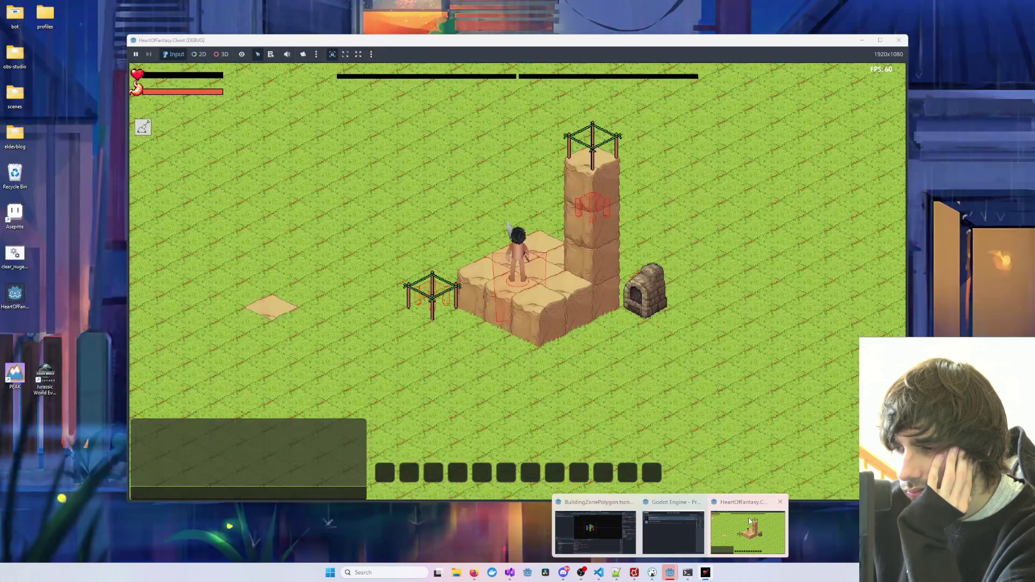
pyautogui.rightClick(750, 521)
pyautogui.click(765, 503)
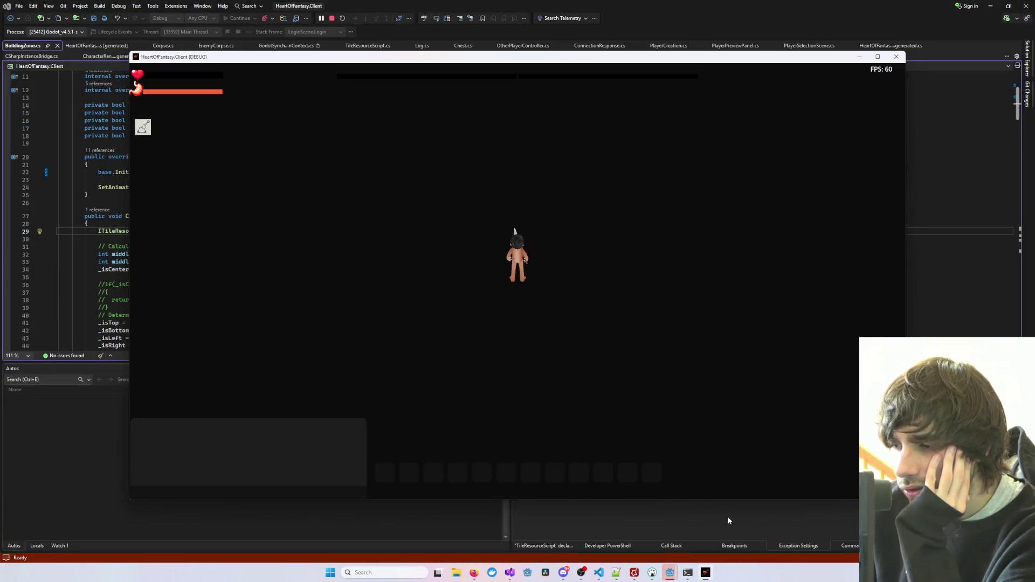
pyautogui.click(895, 60)
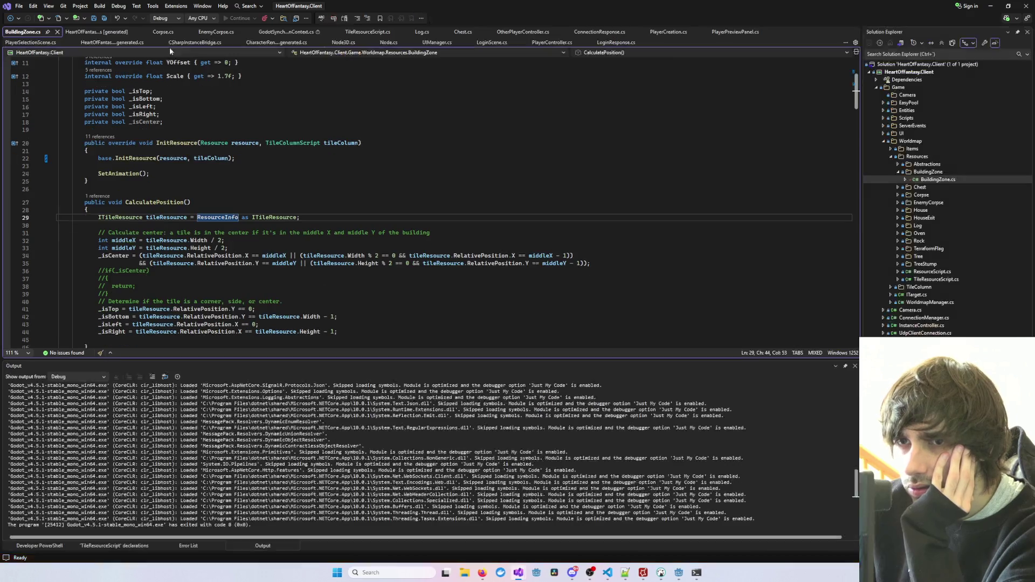
# Step: Relaunch under the debugger, log in with the test account, and enter with the existing character
pyautogui.hotkey('ctrl', 'shift', 'F5')
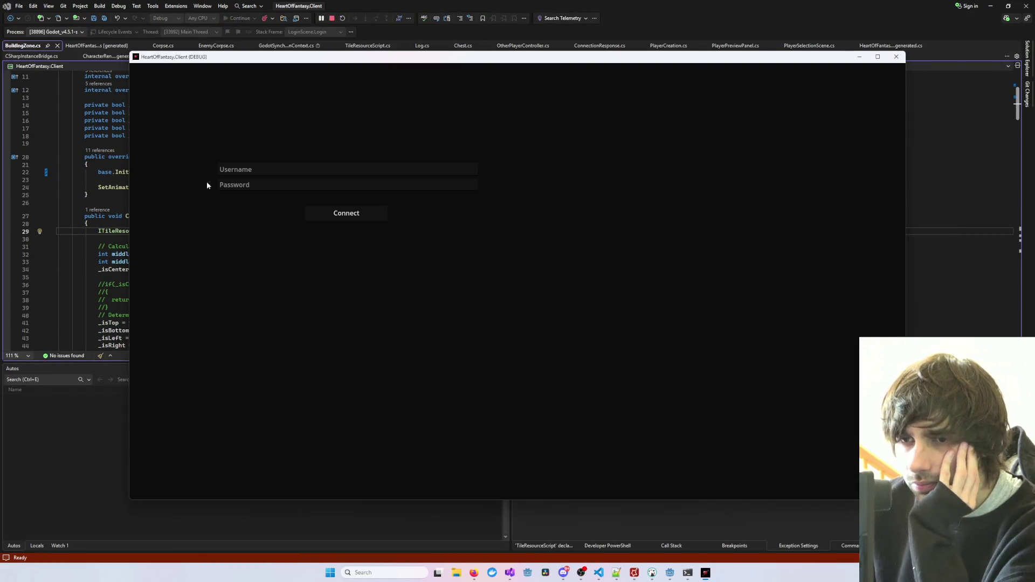
pyautogui.click(264, 169)
pyautogui.write('test1')
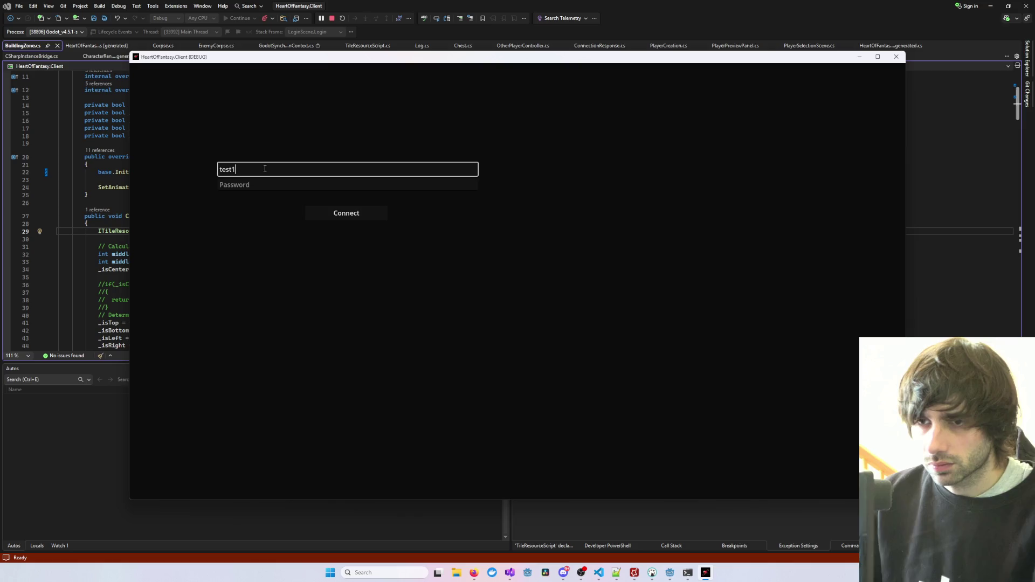
pyautogui.click(286, 185)
pyautogui.write('test1')
pyautogui.click(348, 218)
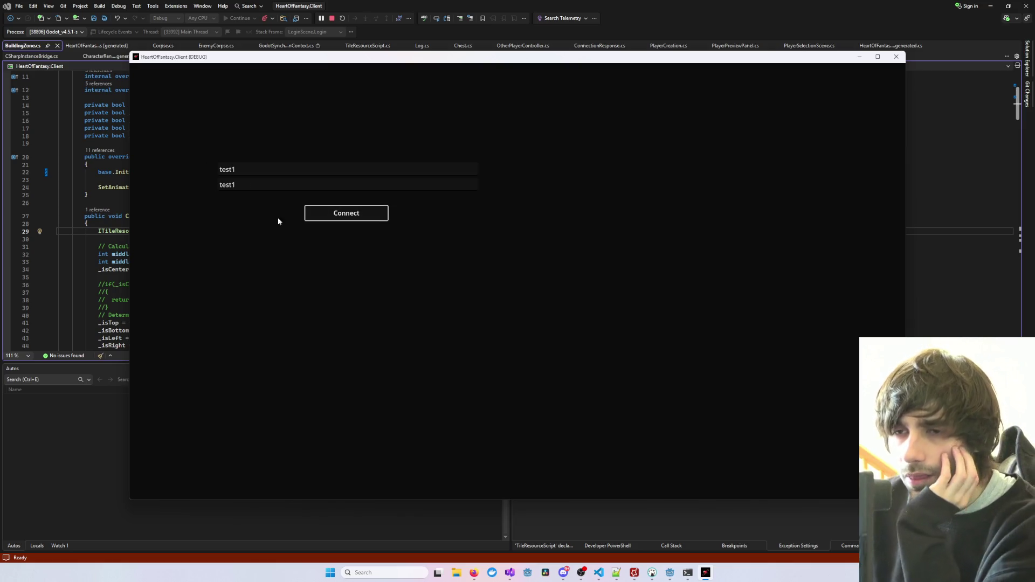
pyautogui.click(305, 224)
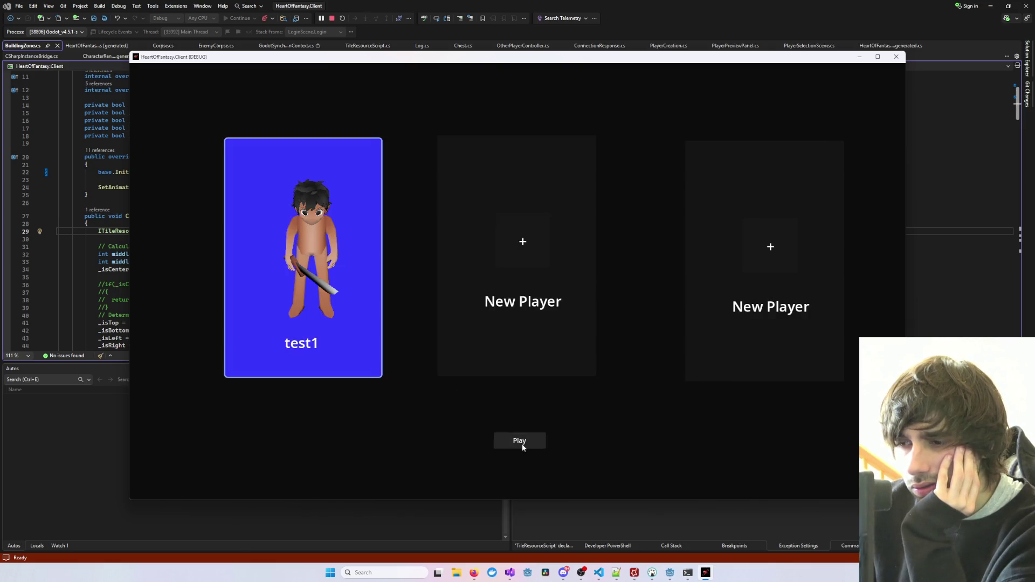
pyautogui.moveTo(277, 57)
pyautogui.mouseDown()
pyautogui.moveTo(422, 53)
pyautogui.moveTo(206, 54)
pyautogui.moveTo(296, 60)
pyautogui.mouseUp()
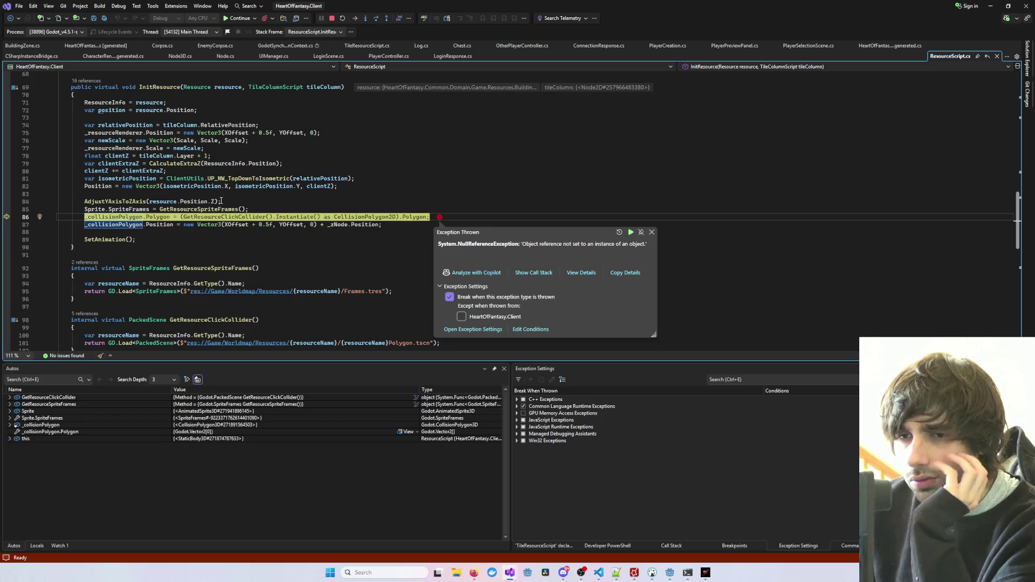
# Step: Inspect the null-reference error at line 86, go to GetResourceClickCollider's definition, and stop debugging
pyautogui.moveTo(157, 217)
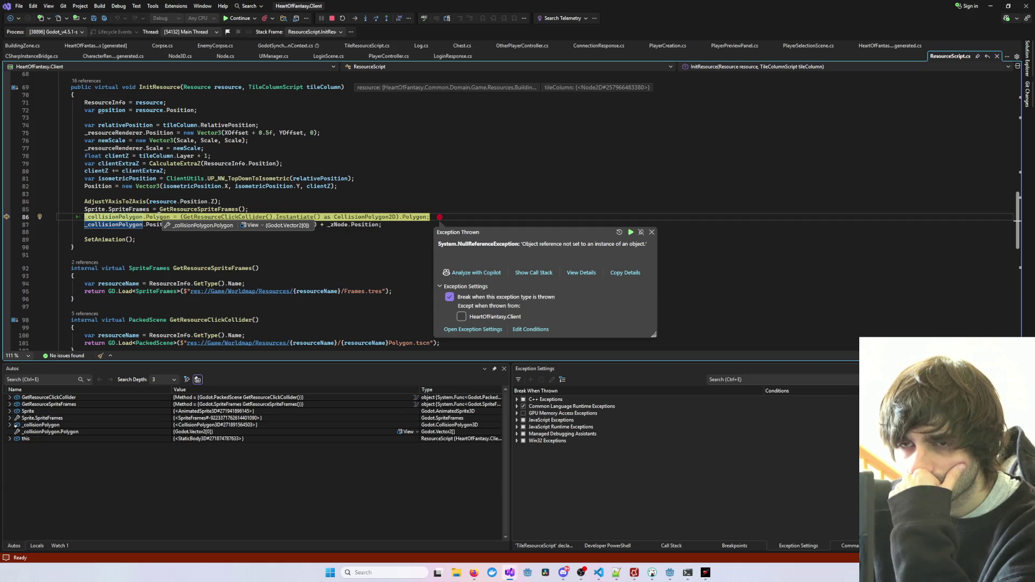
pyautogui.scroll(15, 160, 216)
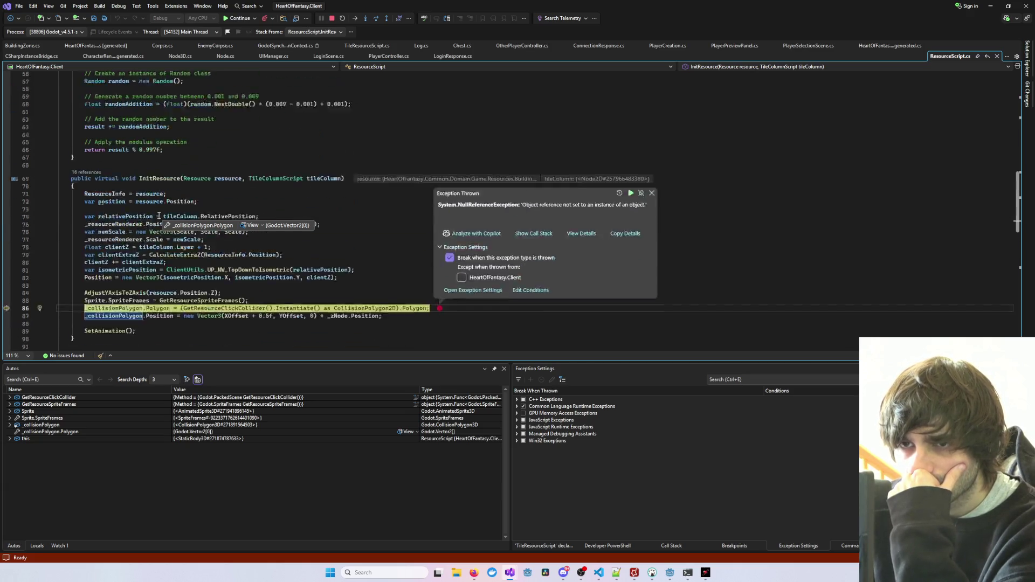
pyautogui.scroll(8, 160, 217)
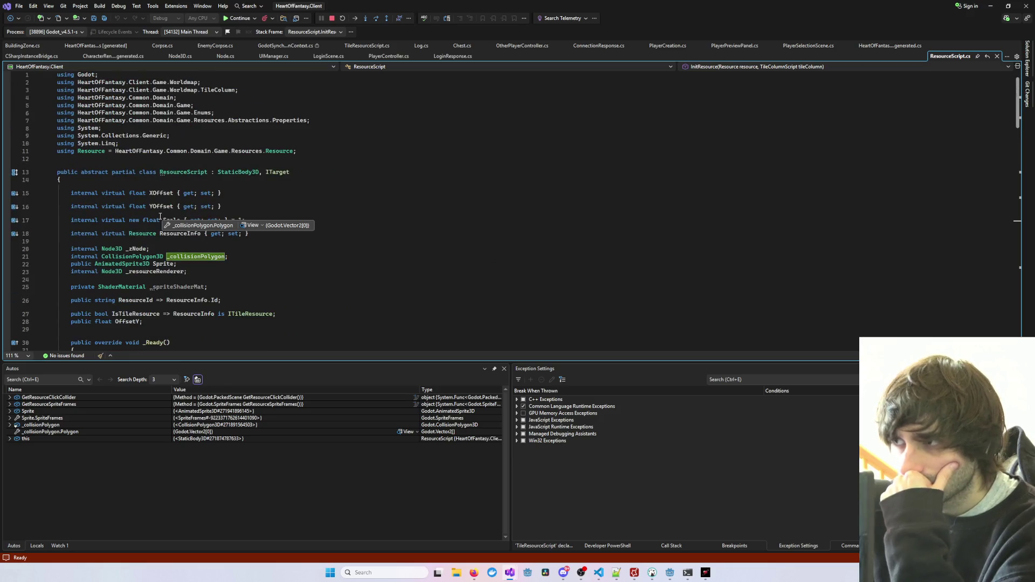
pyautogui.scroll(-8, 160, 218)
pyautogui.scroll(-13, 160, 218)
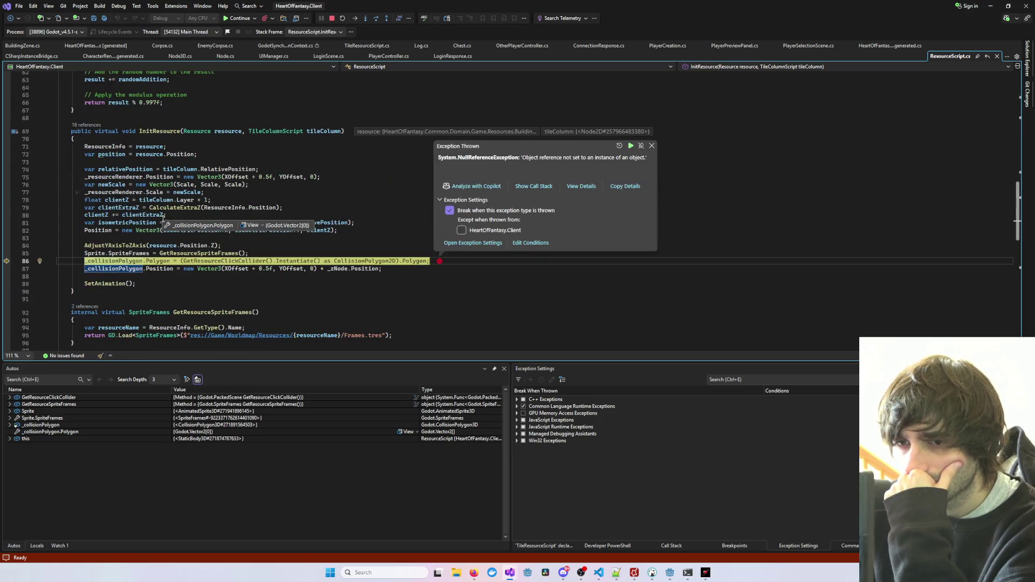
pyautogui.click(184, 268)
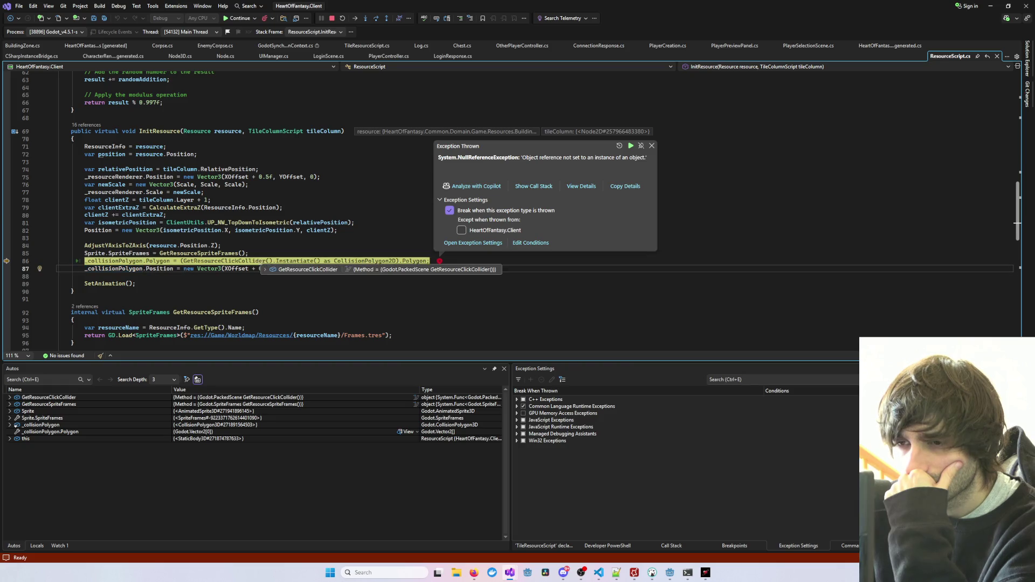
pyautogui.scroll(-2, 262, 261)
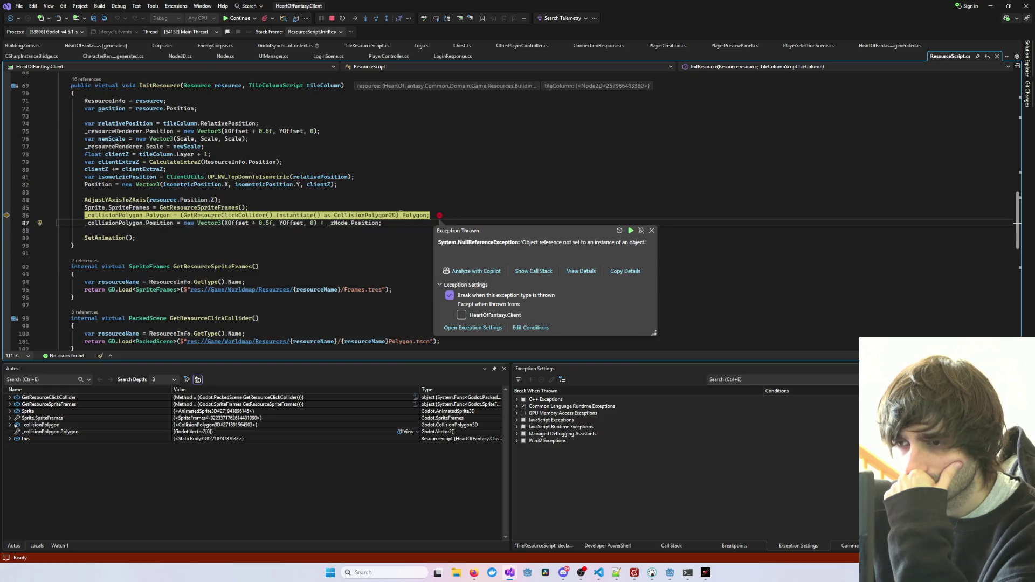
pyautogui.moveTo(237, 216)
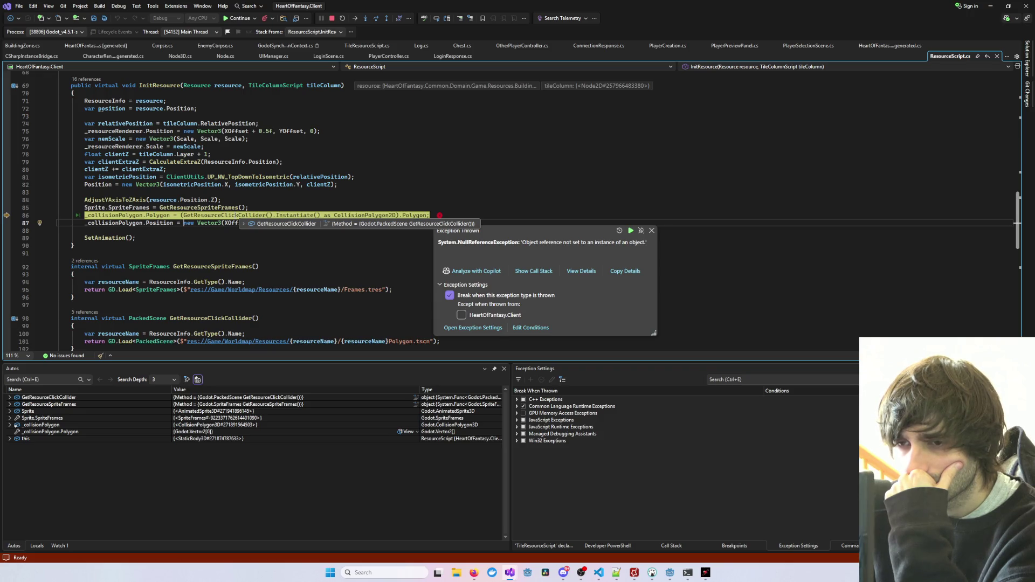
pyautogui.rightClick(237, 216)
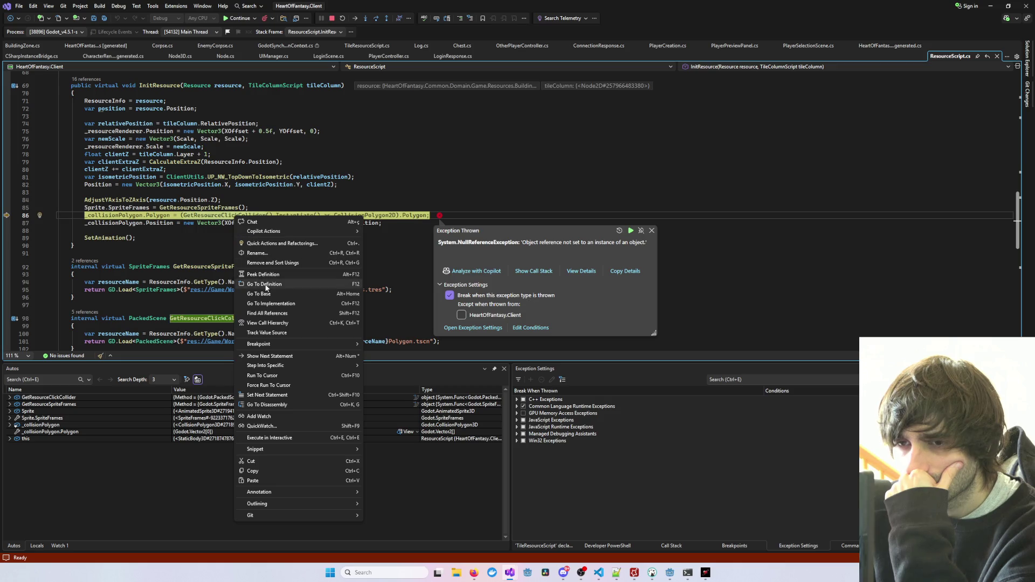
pyautogui.click(266, 284)
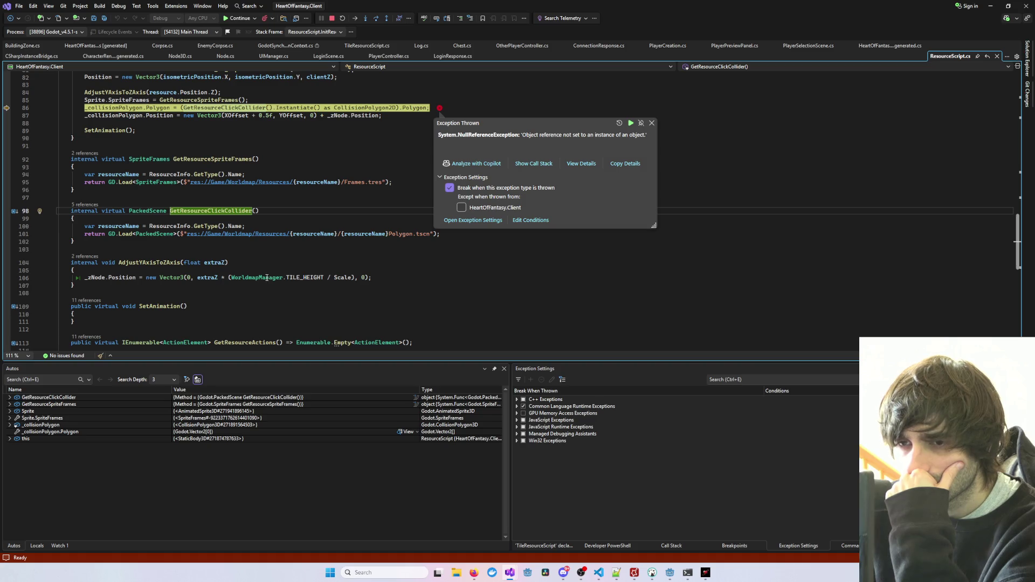
pyautogui.click(331, 18)
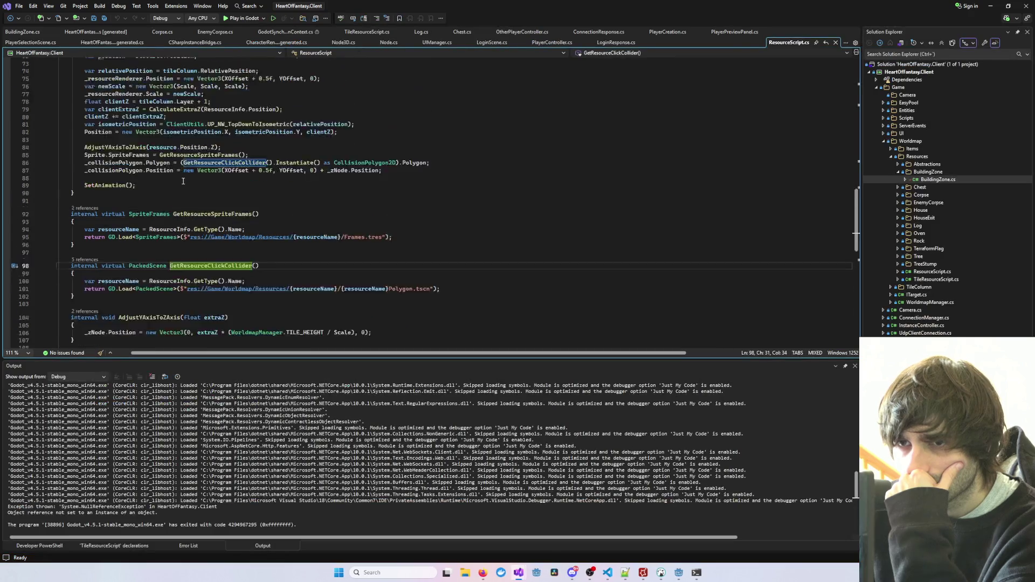
# Step: Type 'resource.' before GetResourceClickCollider on line 86, then undo it
pyautogui.scroll(5, 202, 206)
pyautogui.click(183, 231)
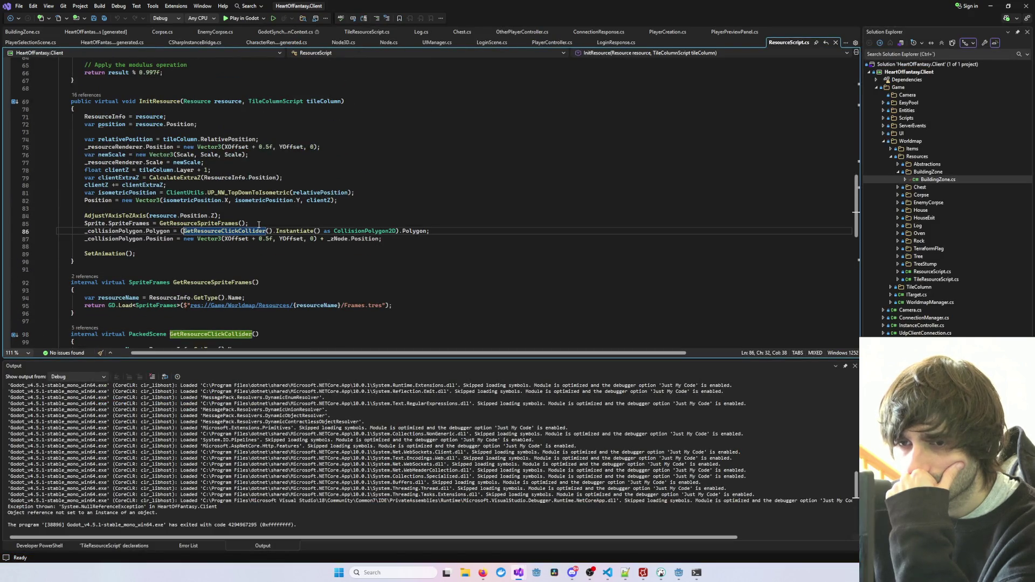
pyautogui.write('resource.')
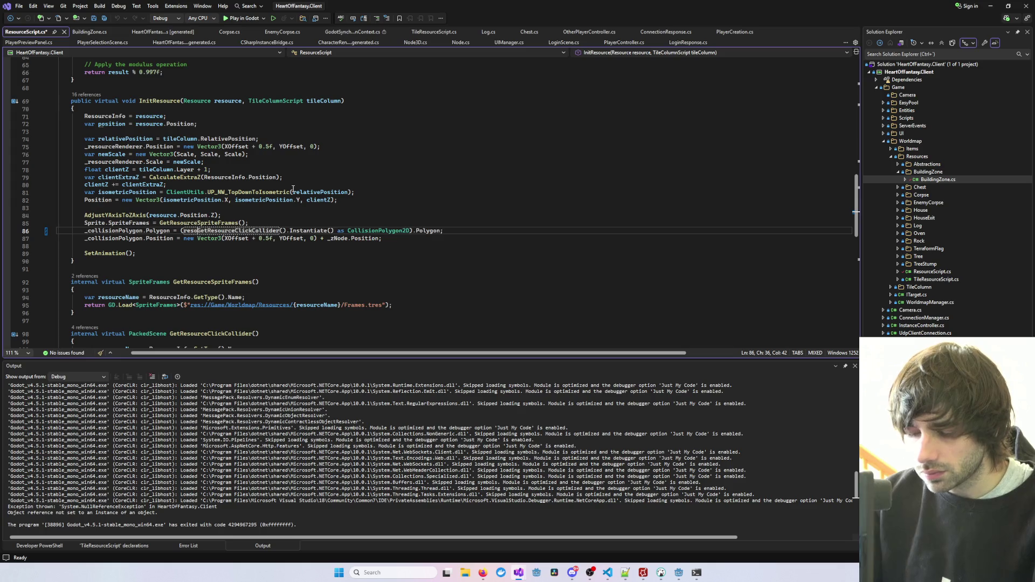
pyautogui.click(293, 187)
pyautogui.moveTo(235, 230)
pyautogui.hotkey('ctrl', 'z')
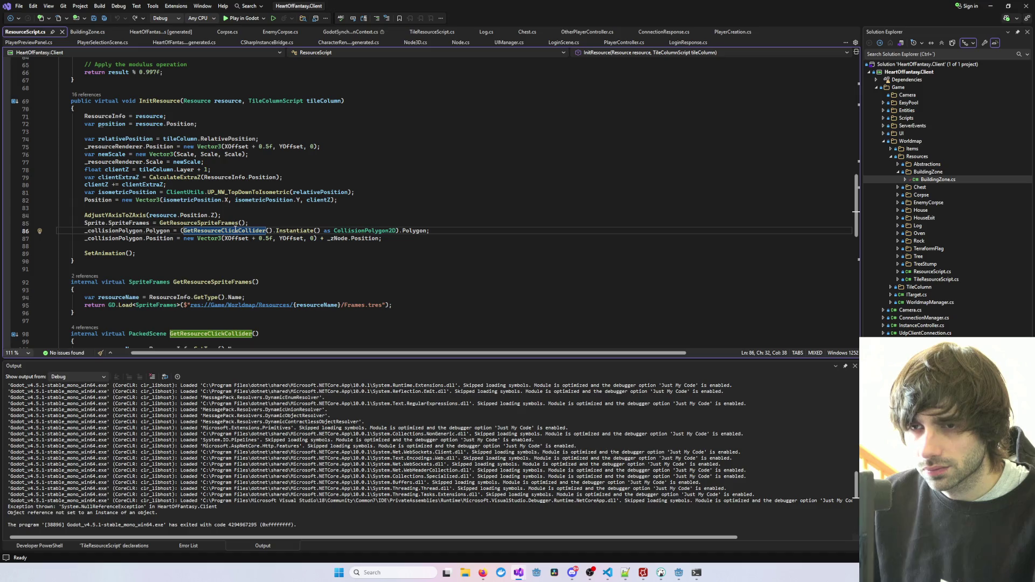
# Step: Go to the Resource definition, review it, then navigate back to BuildingZone.cs
pyautogui.keyDown('ctrl'); pyautogui.click(202, 102); pyautogui.keyUp('ctrl')
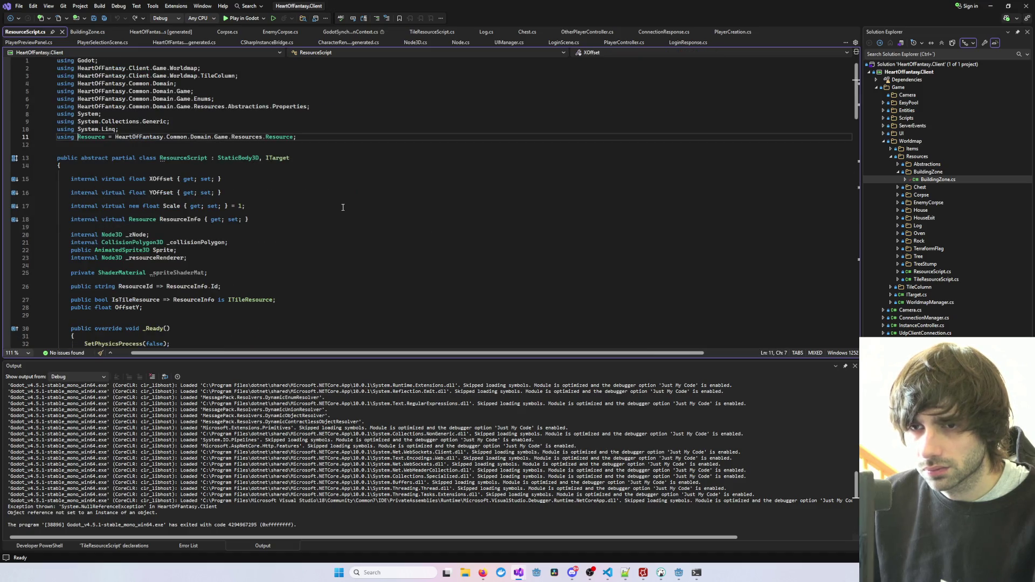
pyautogui.scroll(-7, 338, 206)
pyautogui.scroll(-6, 338, 207)
pyautogui.scroll(12, 334, 213)
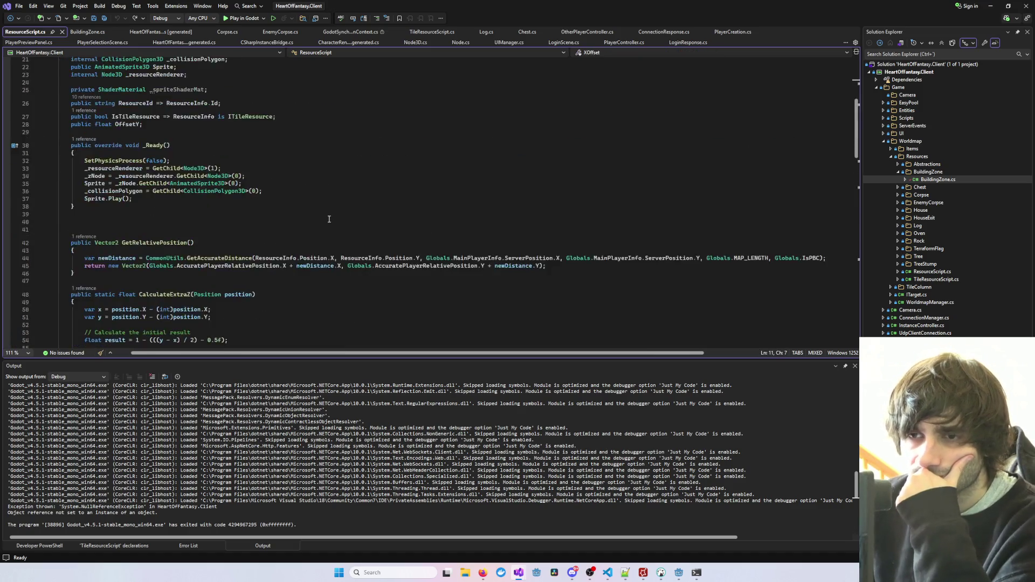
pyautogui.scroll(-17, 329, 218)
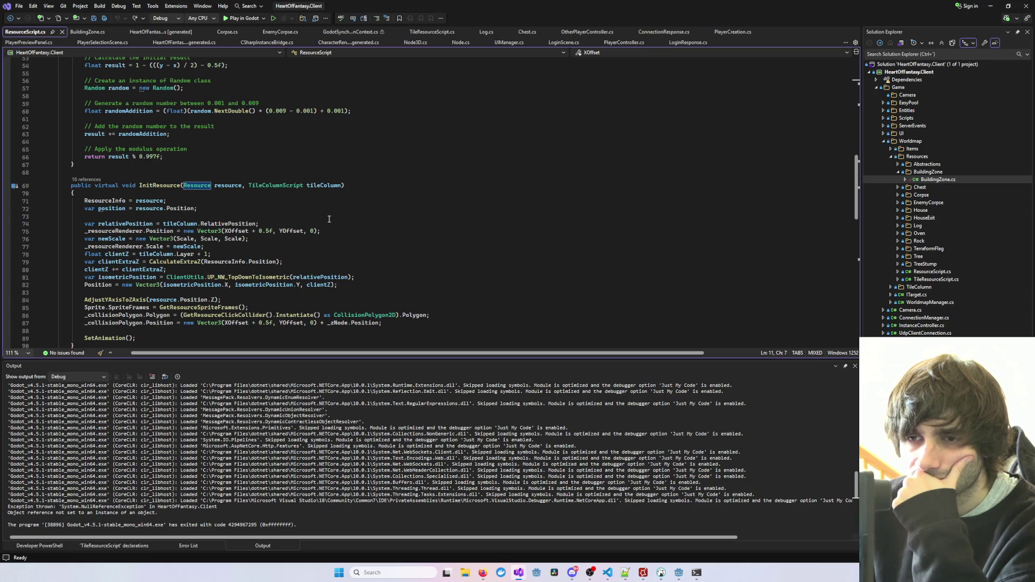
pyautogui.scroll(-6, 329, 219)
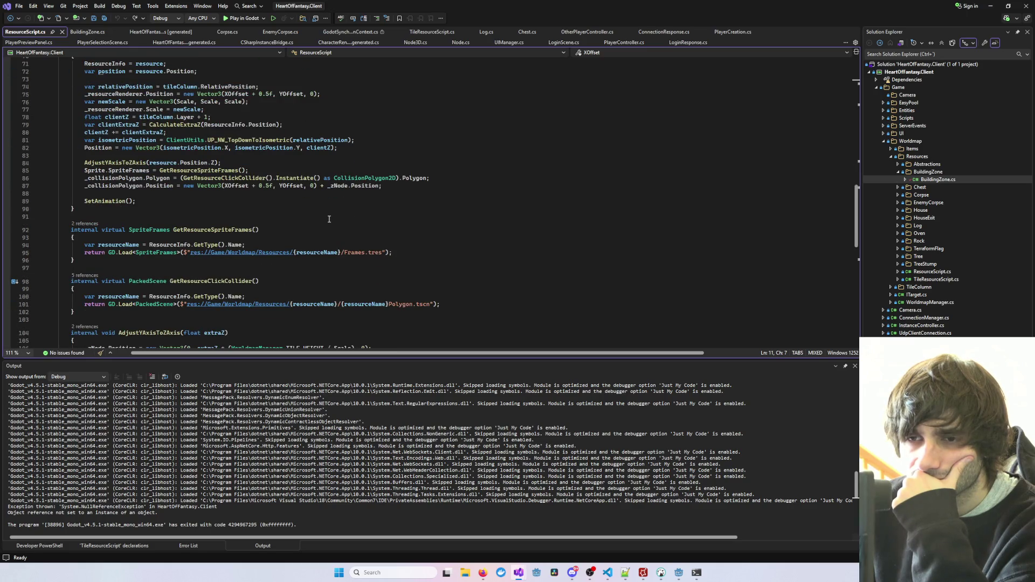
pyautogui.scroll(4, 329, 218)
pyautogui.click(328, 219)
pyautogui.hotkey('ctrl', '-')
pyautogui.hotkey('ctrl', '-')
pyautogui.scroll(-10, 329, 219)
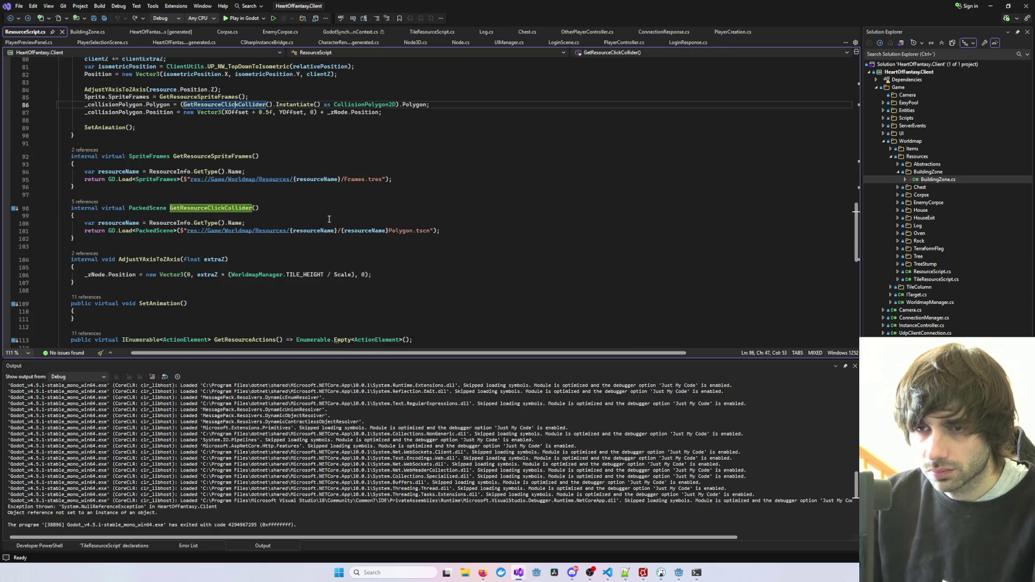
pyautogui.hotkey('ctrl', '-')
pyautogui.hotkey('ctrl', '-')
pyautogui.hotkey('ctrl', '-')
pyautogui.hotkey('ctrl', '-')
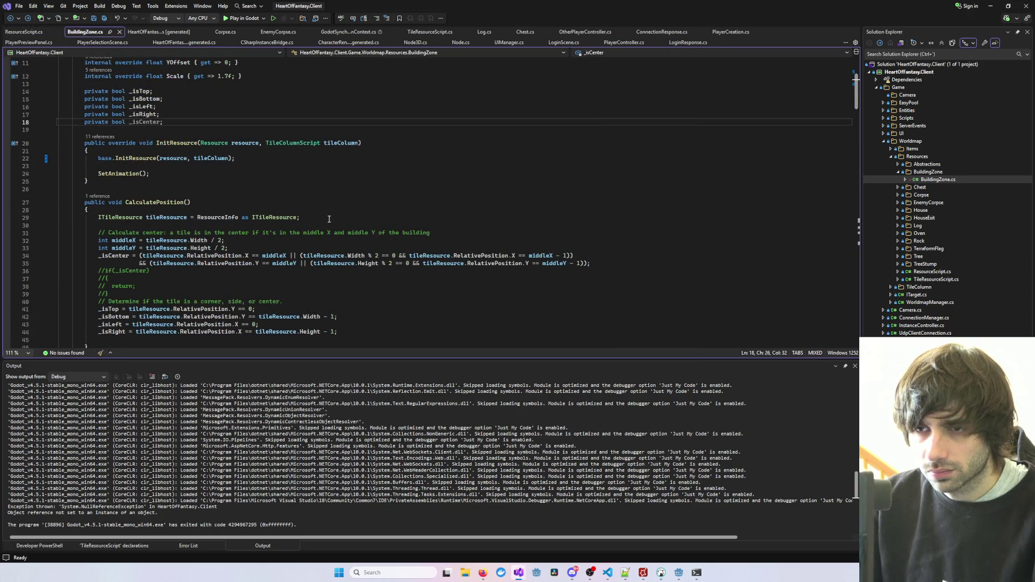
pyautogui.hotkey('ctrl', '-')
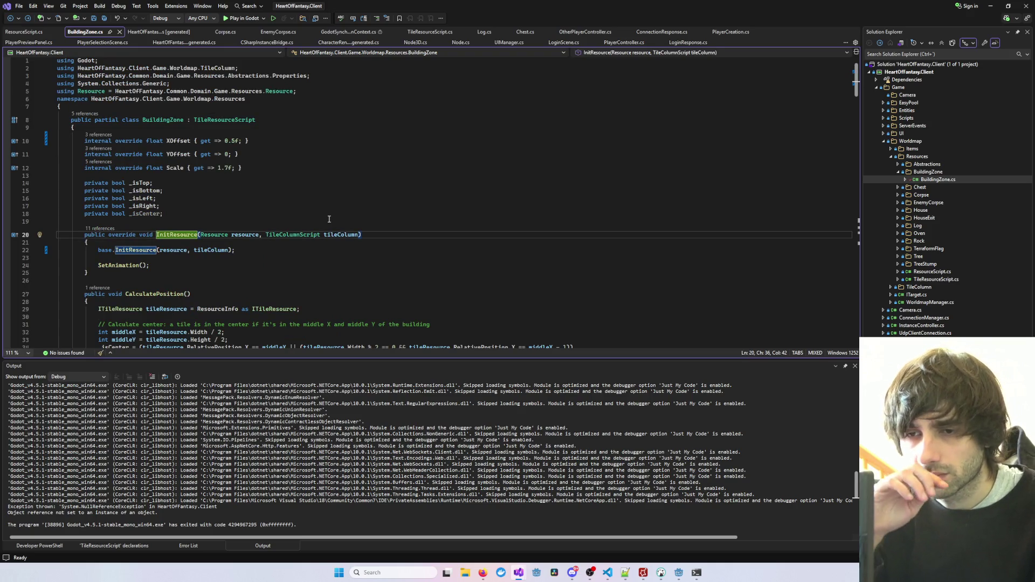
# Step: Review BuildingZone's InitResource, deleting and then restoring the base InitResource call line
pyautogui.hotkey('ctrl', '-')
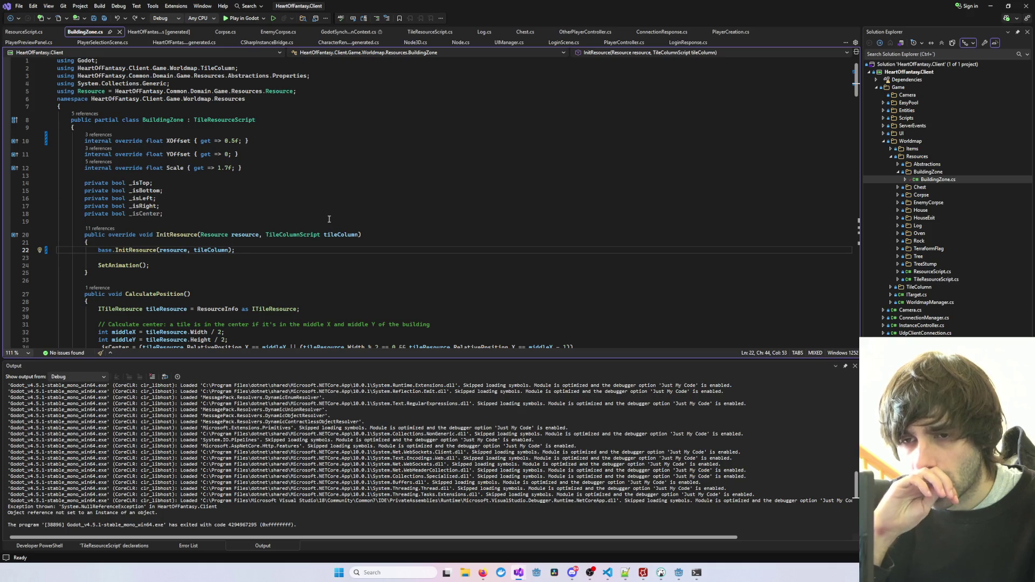
pyautogui.keyDown('ctrl'); pyautogui.click(123, 268); pyautogui.keyUp('ctrl')
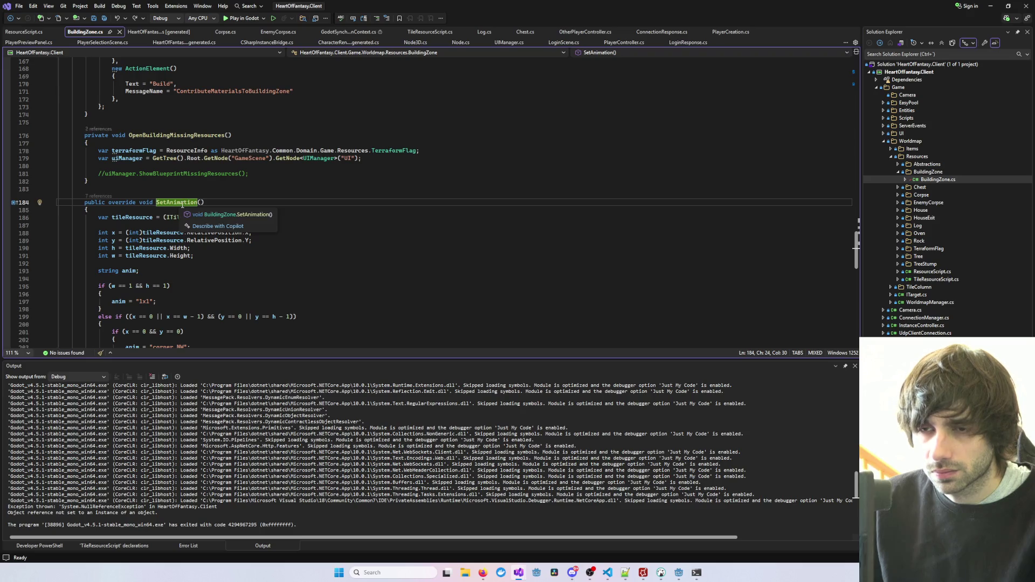
pyautogui.scroll(20, 178, 216)
pyautogui.click(171, 269)
pyautogui.scroll(15, 172, 242)
pyautogui.scroll(14, 170, 227)
pyautogui.click(169, 232)
pyautogui.press('Up')
pyautogui.press('Up')
pyautogui.press('Up')
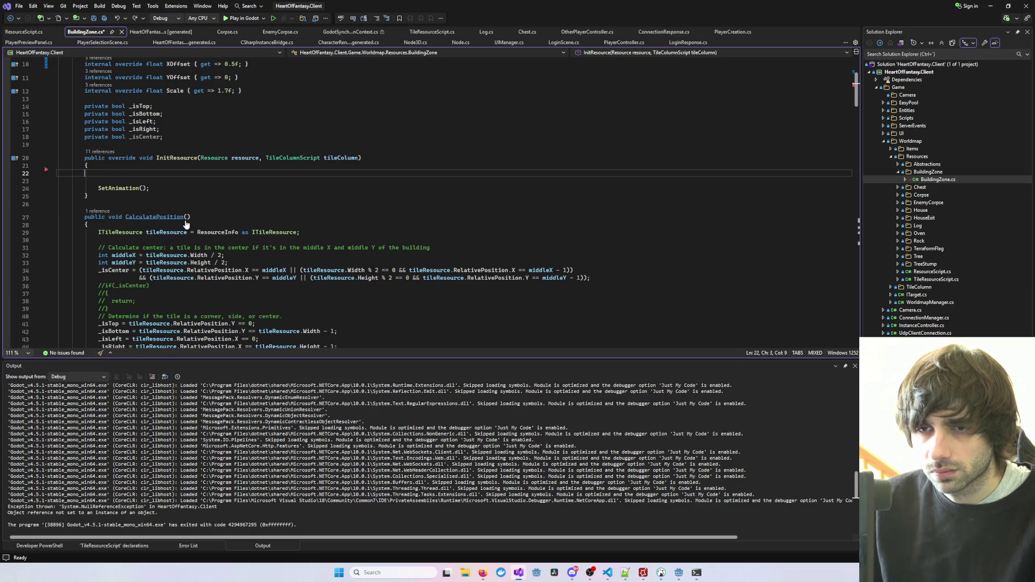
pyautogui.hotkey('ctrl', 'z')
pyautogui.click(183, 211)
pyautogui.click(162, 157)
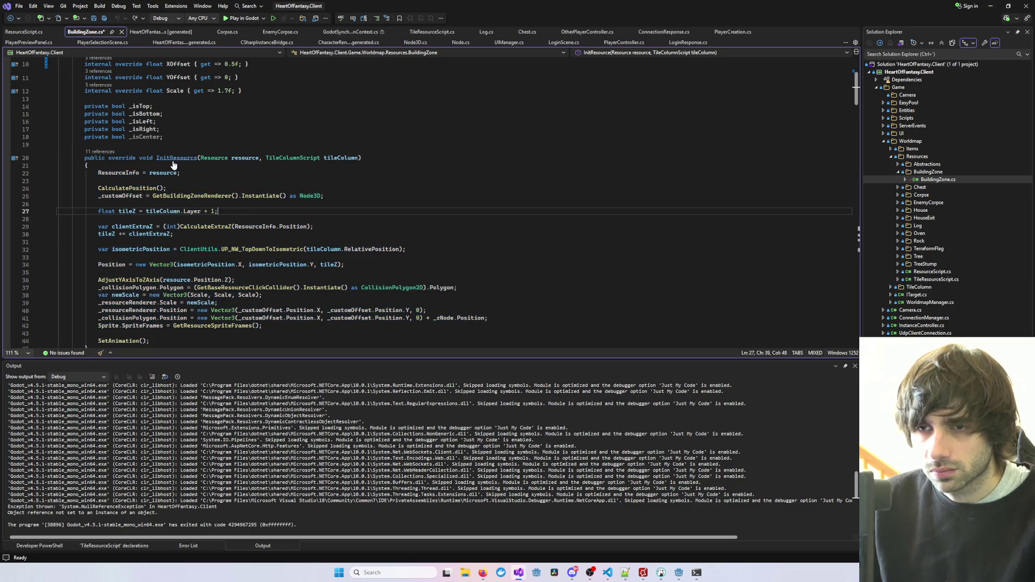
pyautogui.scroll(2, 172, 164)
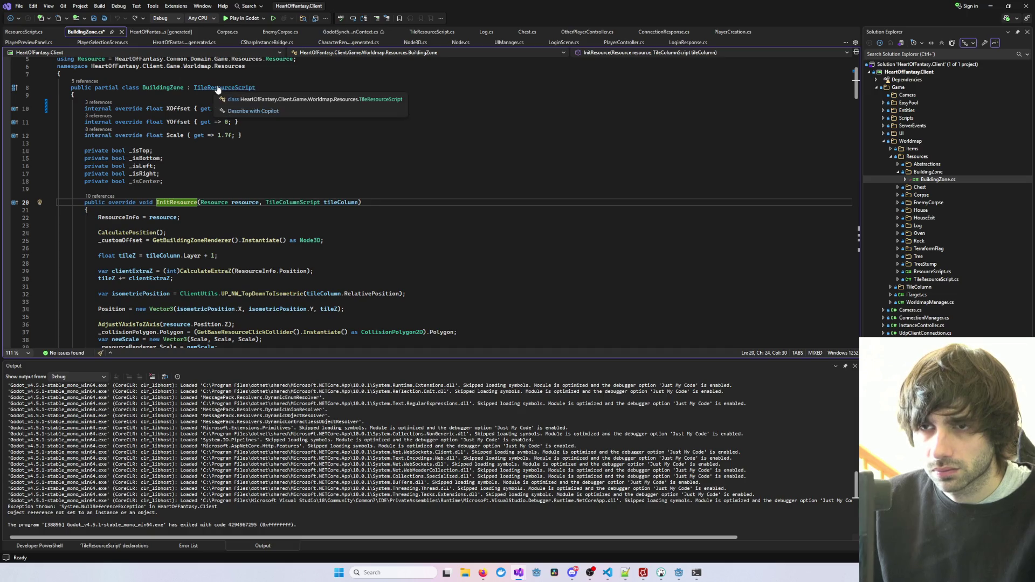
# Step: Open the TileResourceScript declaration and go to its ResourceScript base class
pyautogui.keyDown('ctrl'); pyautogui.click(223, 87); pyautogui.keyUp('ctrl')
pyautogui.doubleClick(101, 435)
pyautogui.doubleClick(82, 435)
pyautogui.keyDown('ctrl'); pyautogui.click(267, 129); pyautogui.keyUp('ctrl')
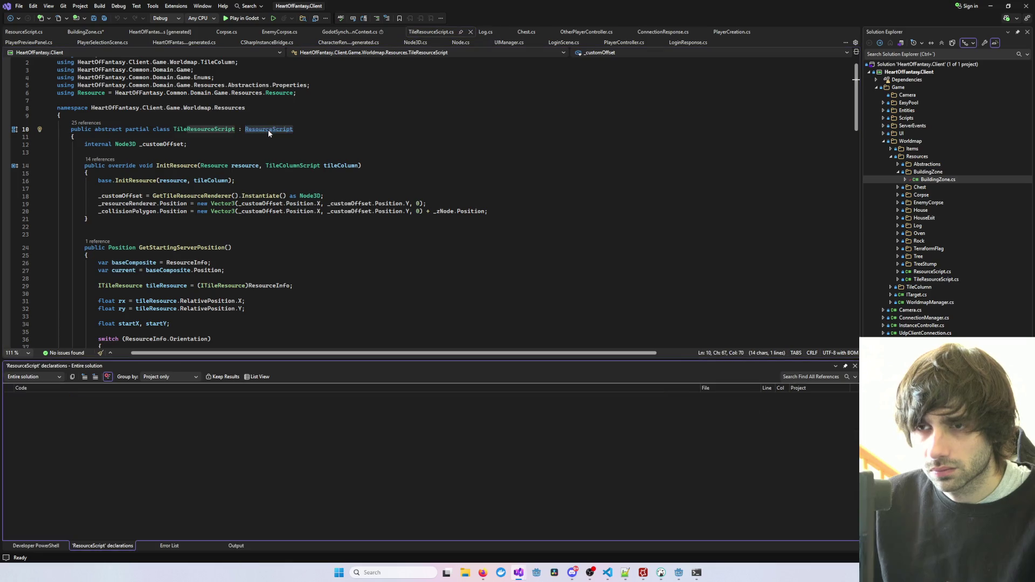
# Step: Open ResourceScript.cs, inspect the newScale and Scale lines 76–77 in InitResource, then go back
pyautogui.click(255, 272)
pyautogui.scroll(-8, 256, 273)
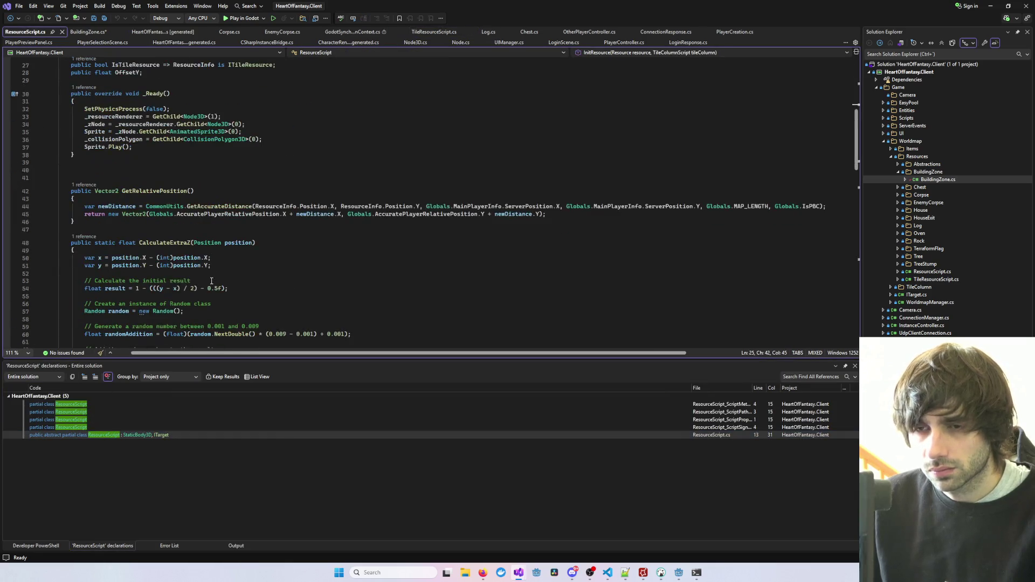
pyautogui.scroll(-15, 143, 222)
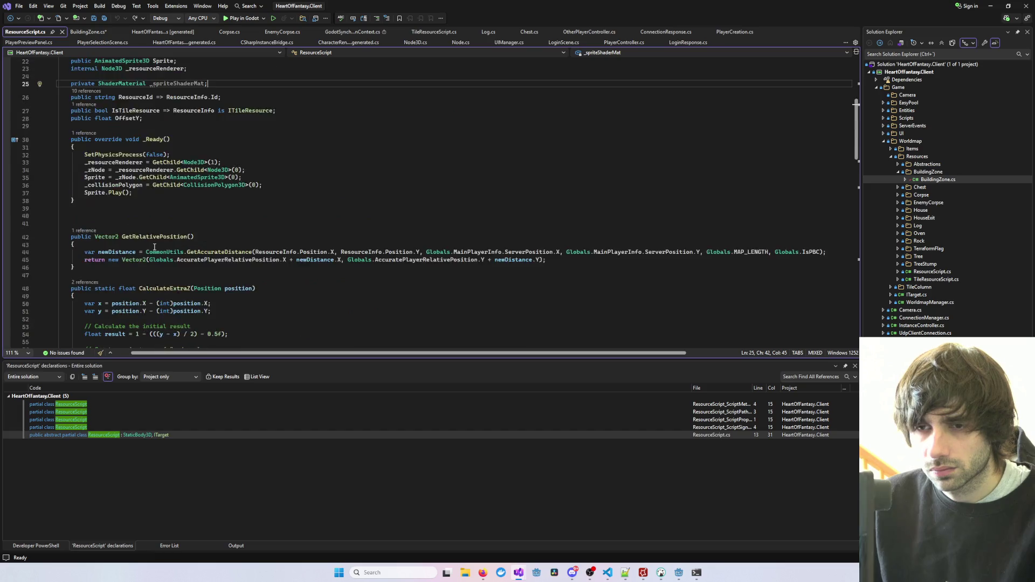
pyautogui.scroll(5, 145, 287)
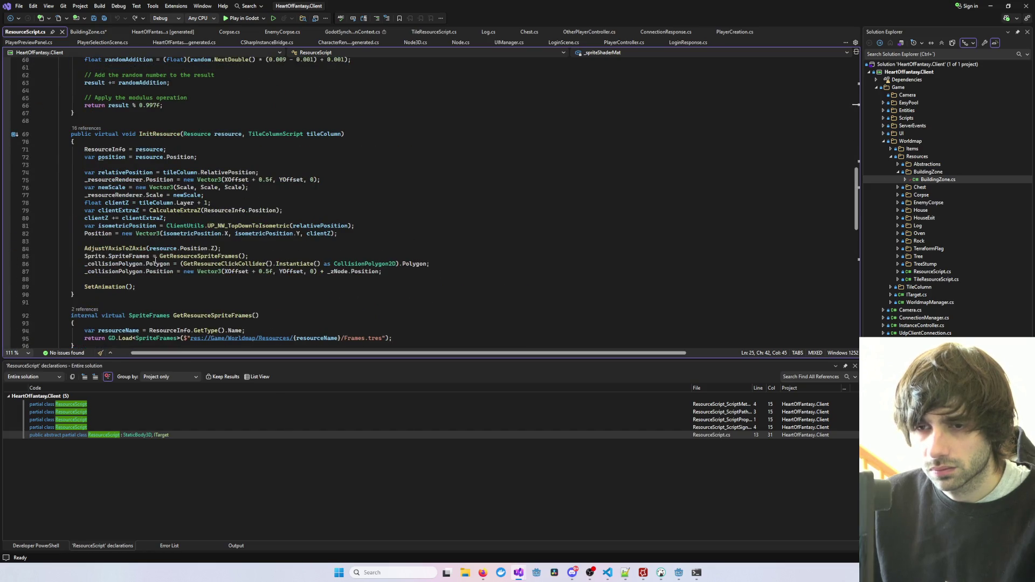
pyautogui.doubleClick(154, 195)
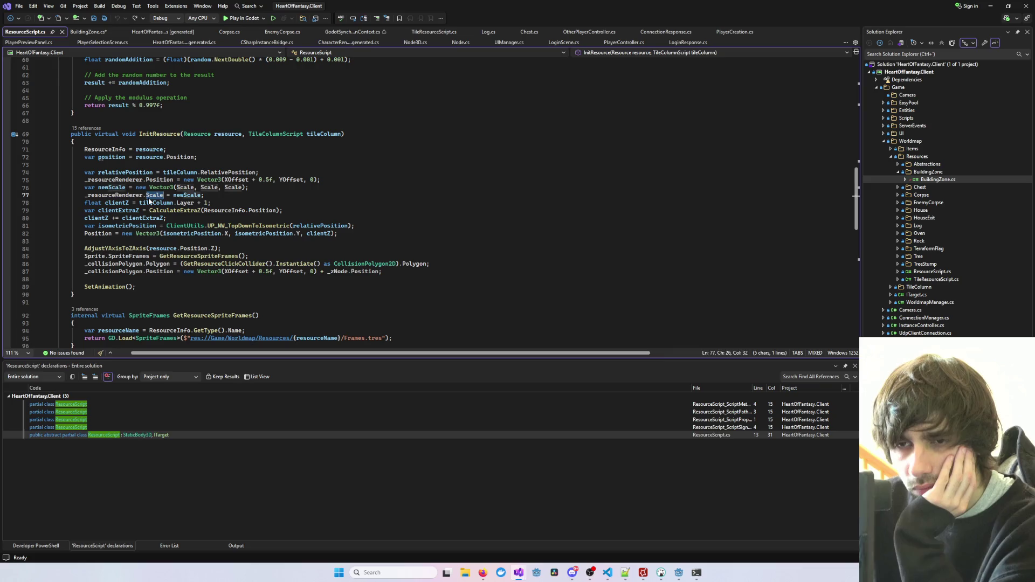
pyautogui.click(178, 195)
pyautogui.click(103, 188)
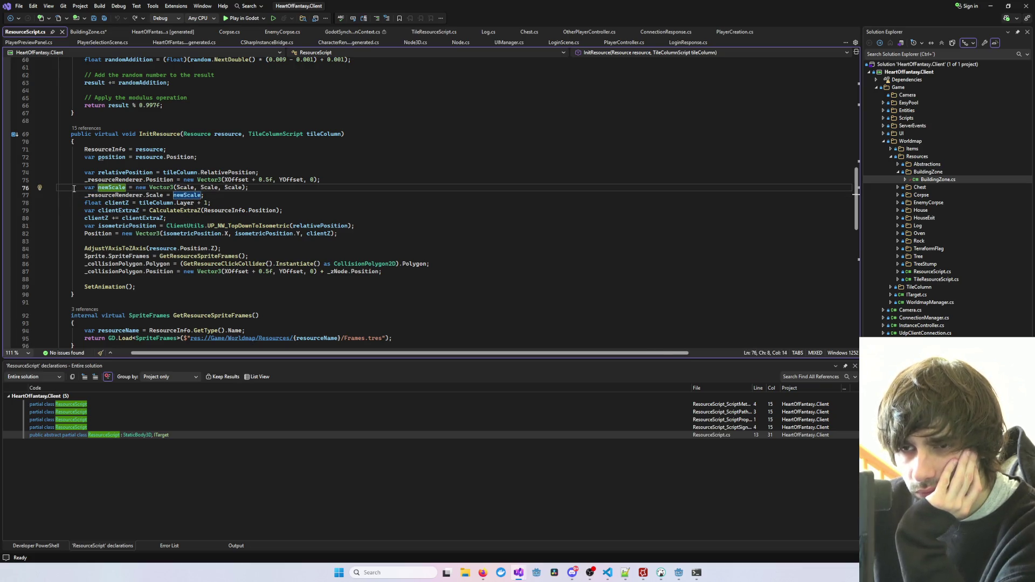
pyautogui.click(181, 187)
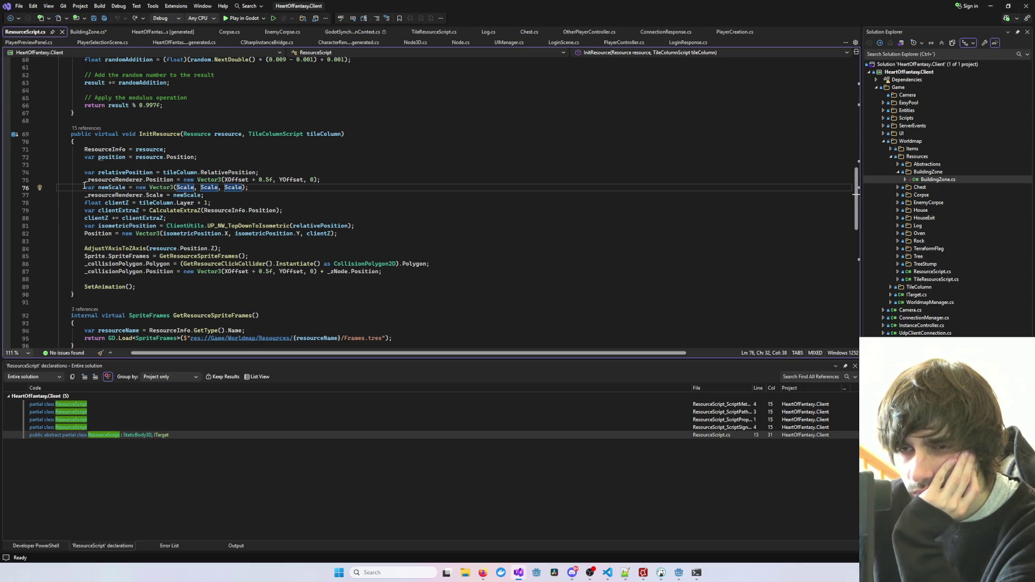
pyautogui.moveTo(84, 187); pyautogui.dragTo(212, 196)
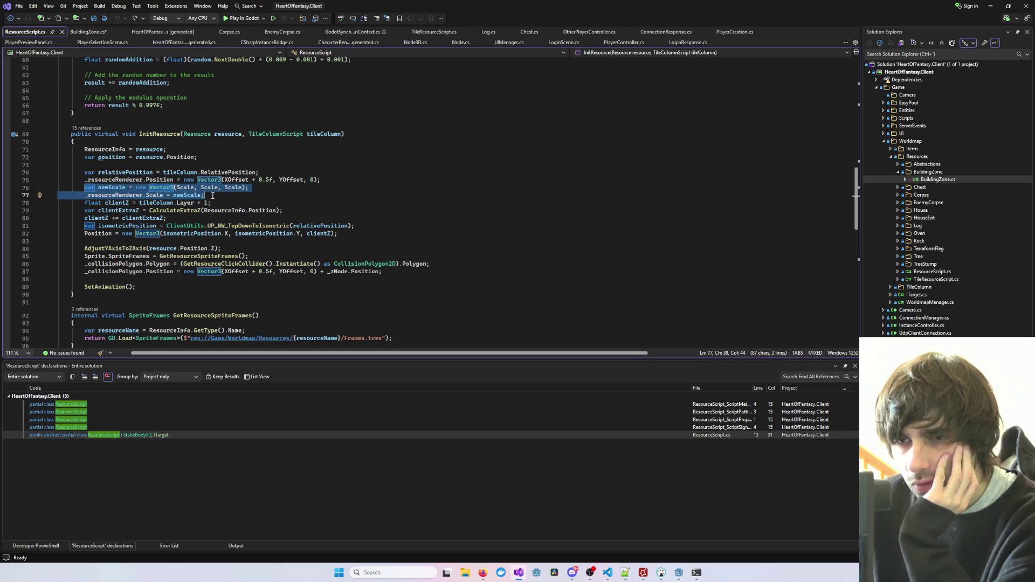
pyautogui.click(263, 156)
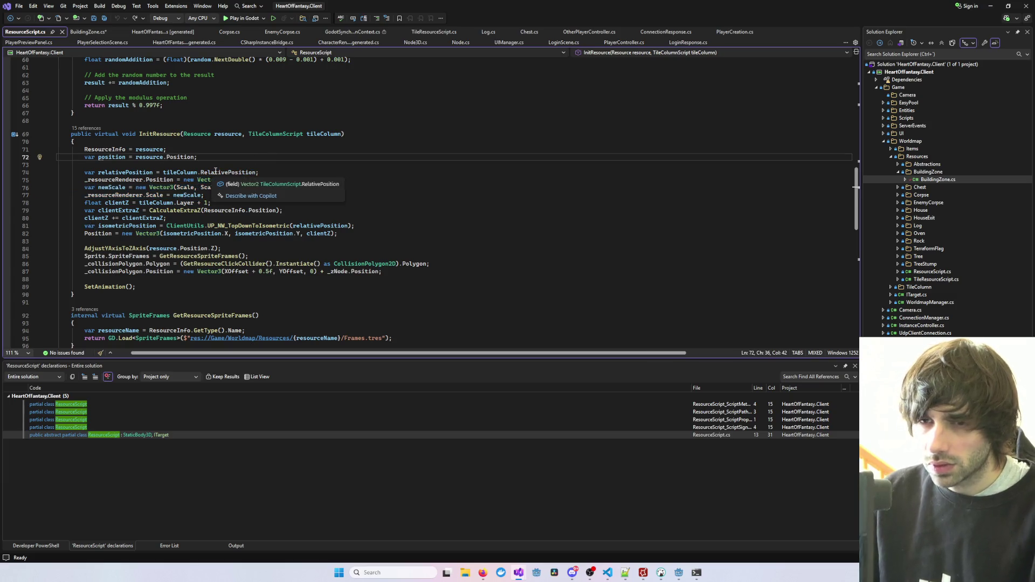
pyautogui.hotkey('ctrl', '-')
pyautogui.hotkey('ctrl', '-')
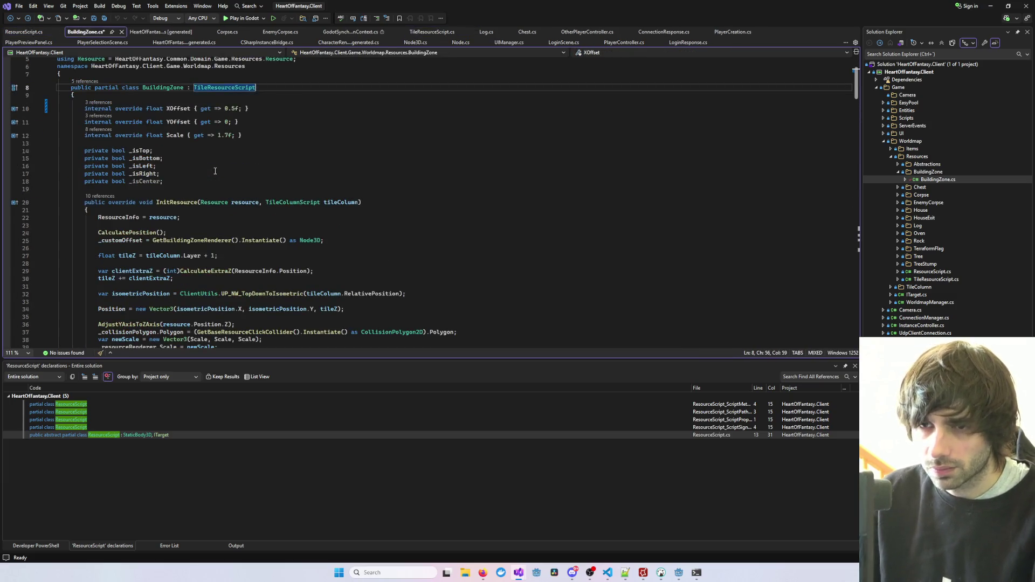
# Step: Set a breakpoint on BuildingZone's newScale line 38 and start debugging the game
pyautogui.scroll(-4, 188, 194)
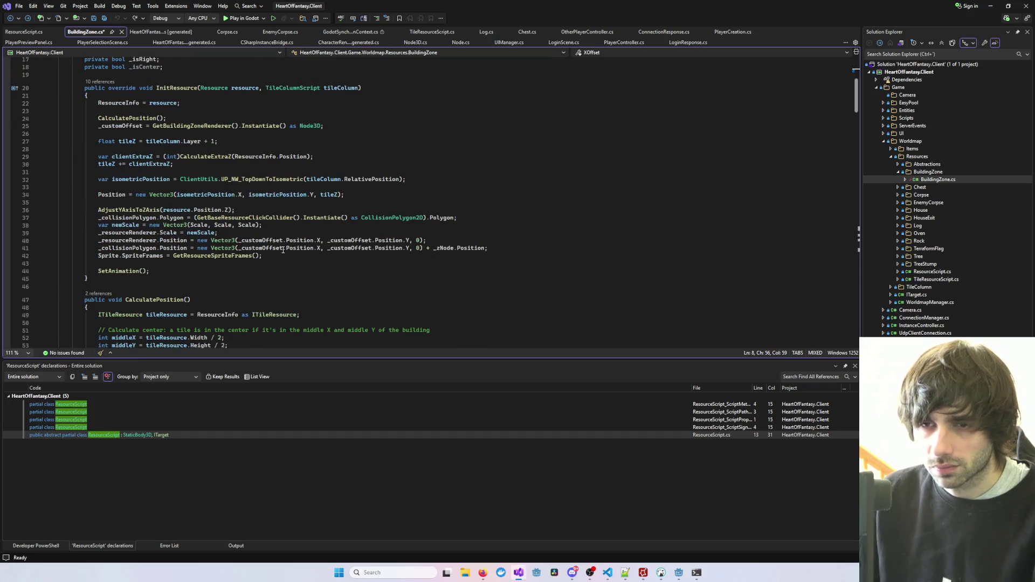
pyautogui.doubleClick(214, 232)
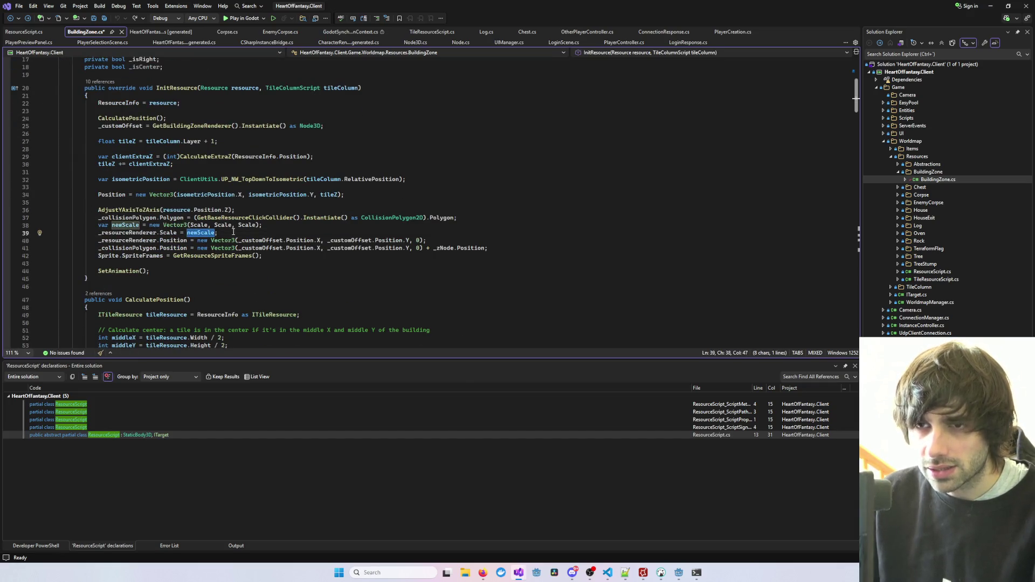
pyautogui.scroll(4, 170, 162)
pyautogui.scroll(-3, 235, 307)
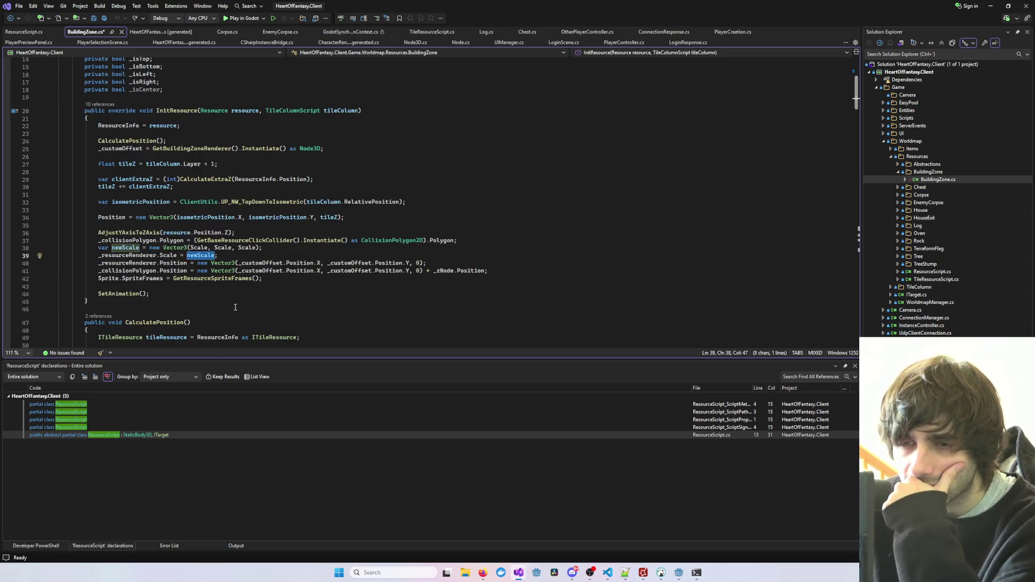
pyautogui.click(168, 273)
pyautogui.click(7, 248)
pyautogui.click(269, 201)
pyautogui.click(243, 18)
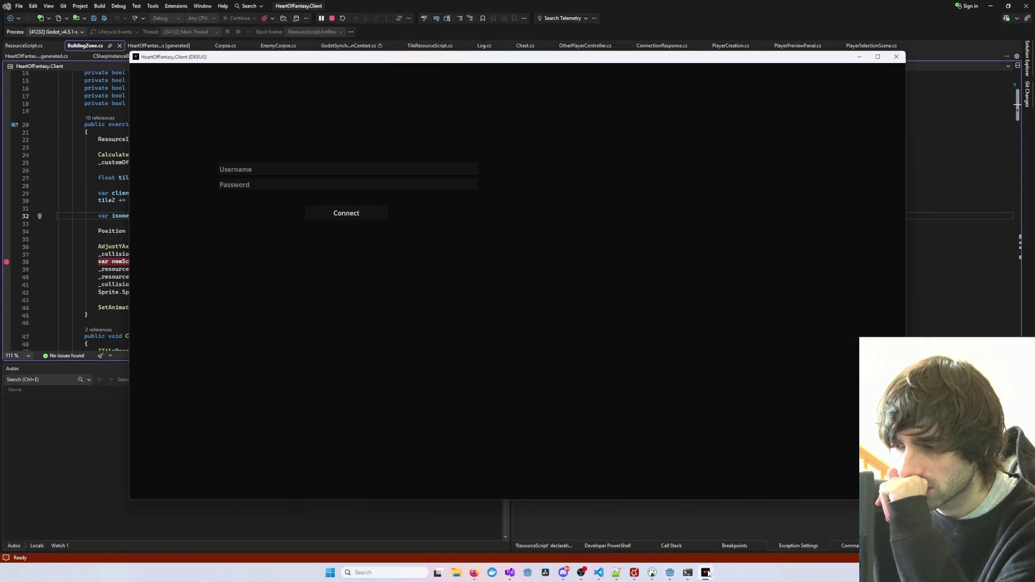
# Step: Restore the game window, log in with the test account credentials, and move the window aside
pyautogui.click(706, 572)
pyautogui.click(706, 573)
pyautogui.click(274, 170)
pyautogui.write('test1')
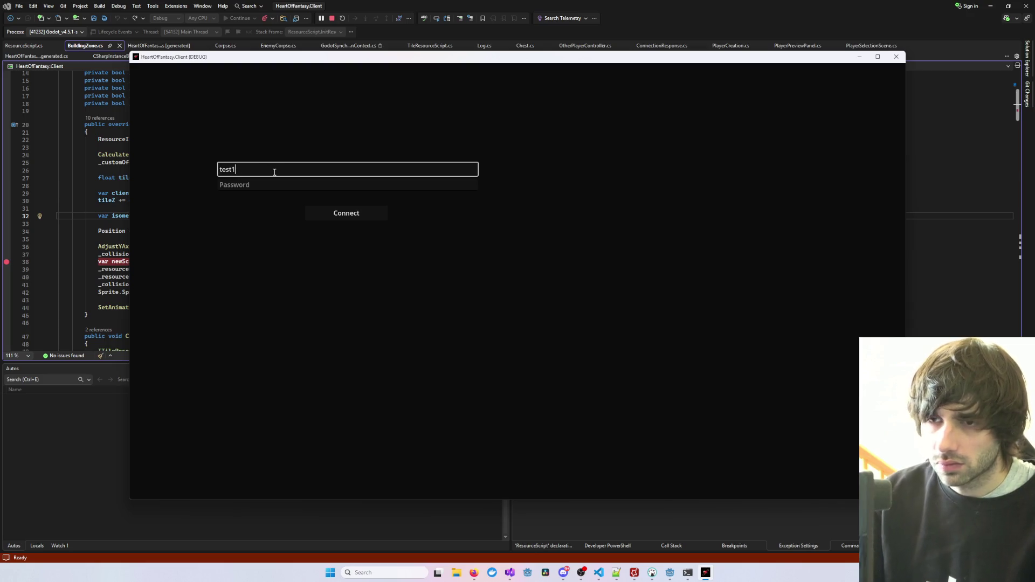
pyautogui.moveTo(275, 172); pyautogui.dragTo(189, 168)
pyautogui.hotkey('ctrl', 'c')
pyautogui.press('Tab')
pyautogui.hotkey('ctrl', 'v')
pyautogui.click(346, 215)
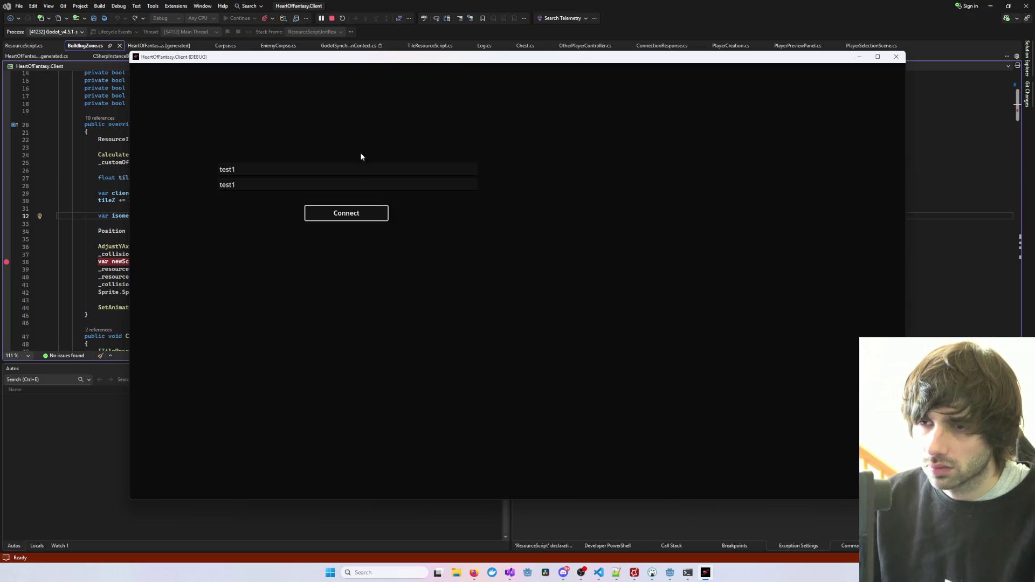
pyautogui.moveTo(365, 60); pyautogui.dragTo(606, 54)
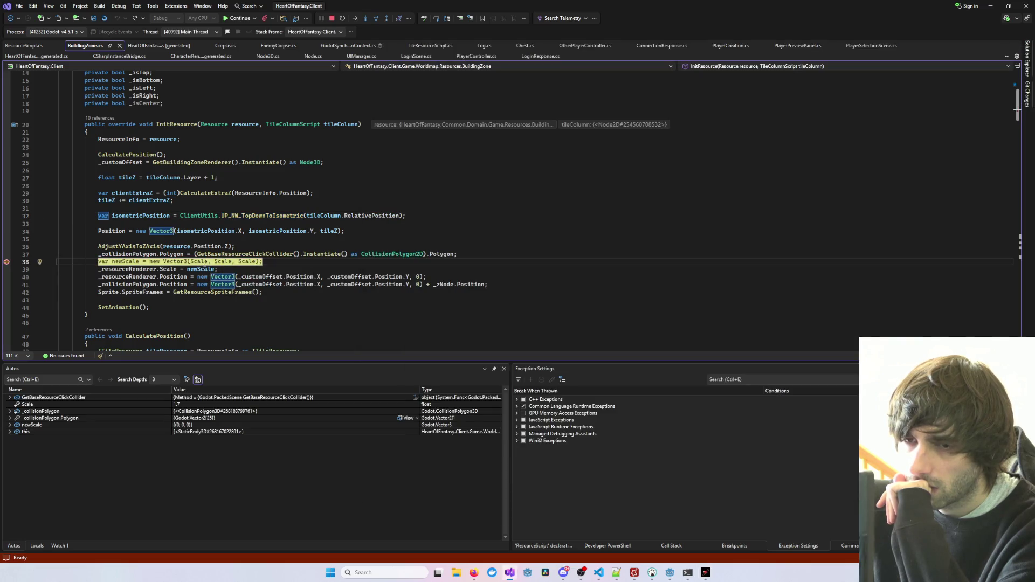
# Step: Step over lines 38–40, checking newScale, tileZ and the renderer Scale (1.7), then stop debugging
pyautogui.moveTo(200, 263)
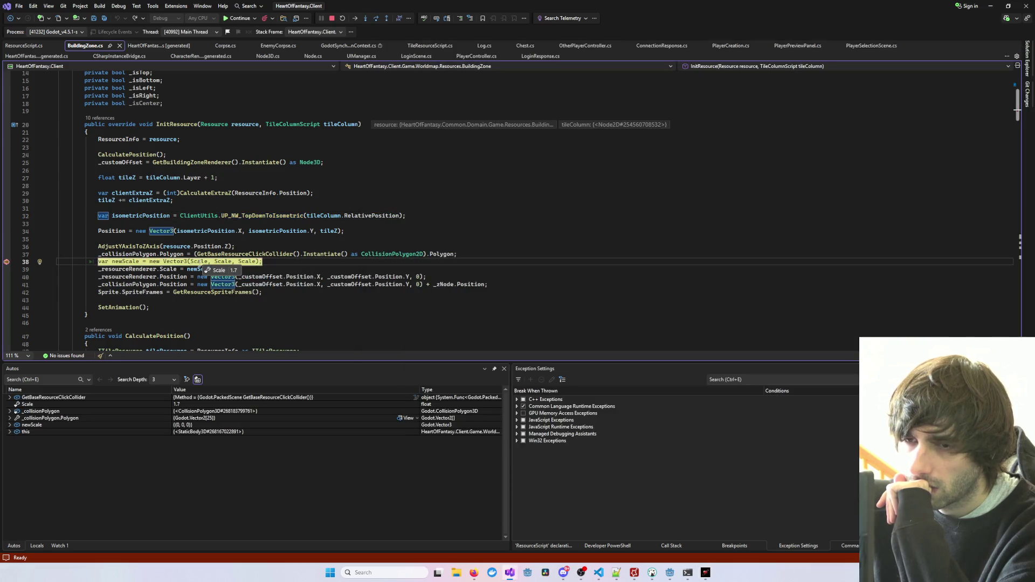
pyautogui.moveTo(132, 262)
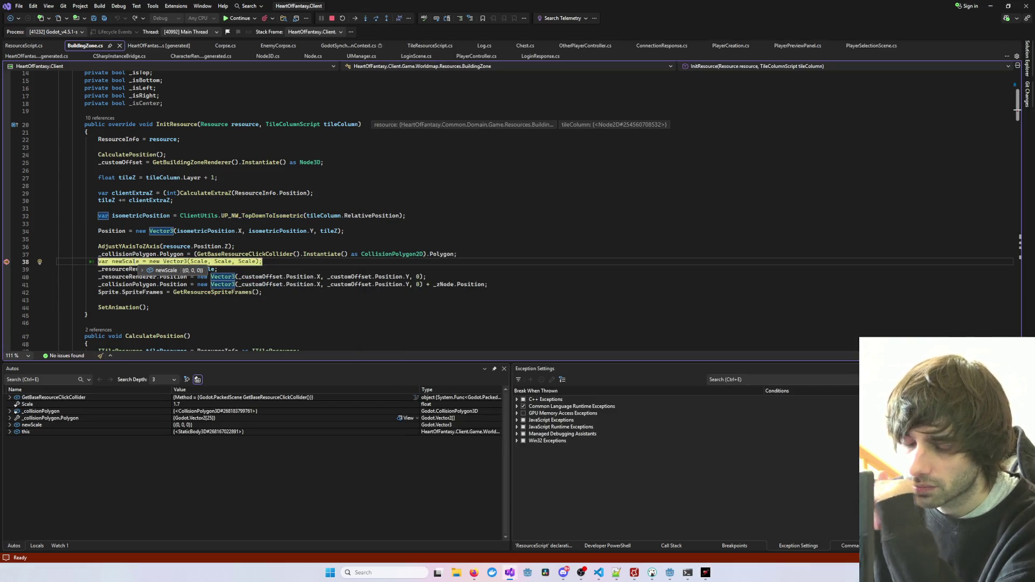
pyautogui.press('F10')
pyautogui.click(333, 233)
pyautogui.moveTo(174, 270)
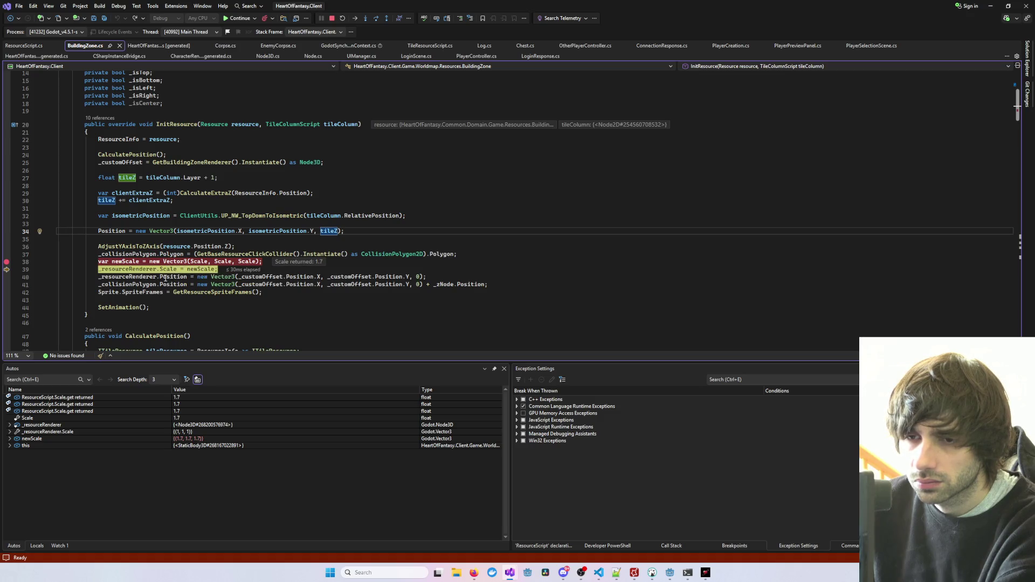
pyautogui.press('F10')
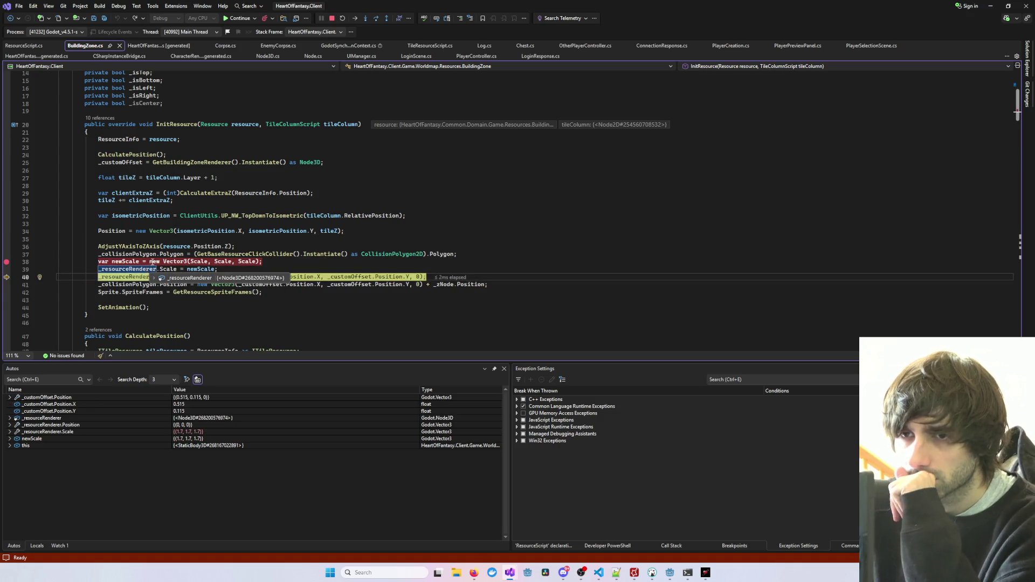
pyautogui.scroll(3, 157, 258)
pyautogui.scroll(-5, 158, 256)
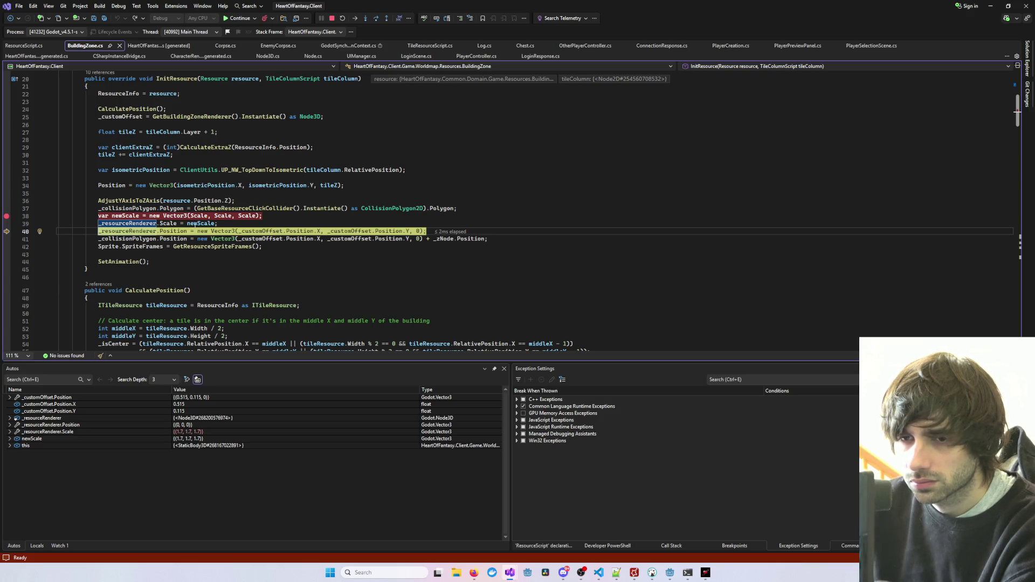
pyautogui.moveTo(127, 241)
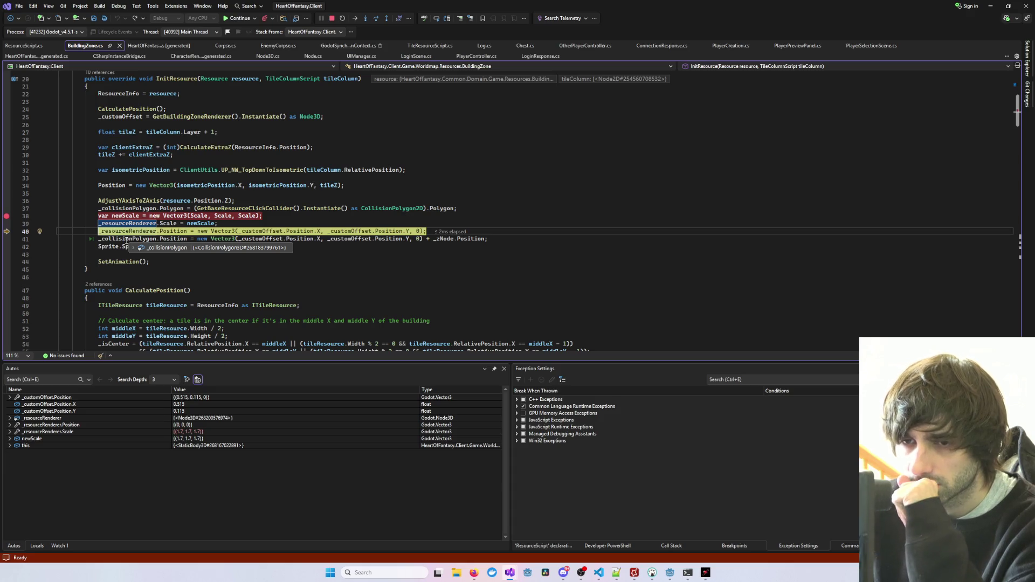
pyautogui.hotkey('shift', 'F5')
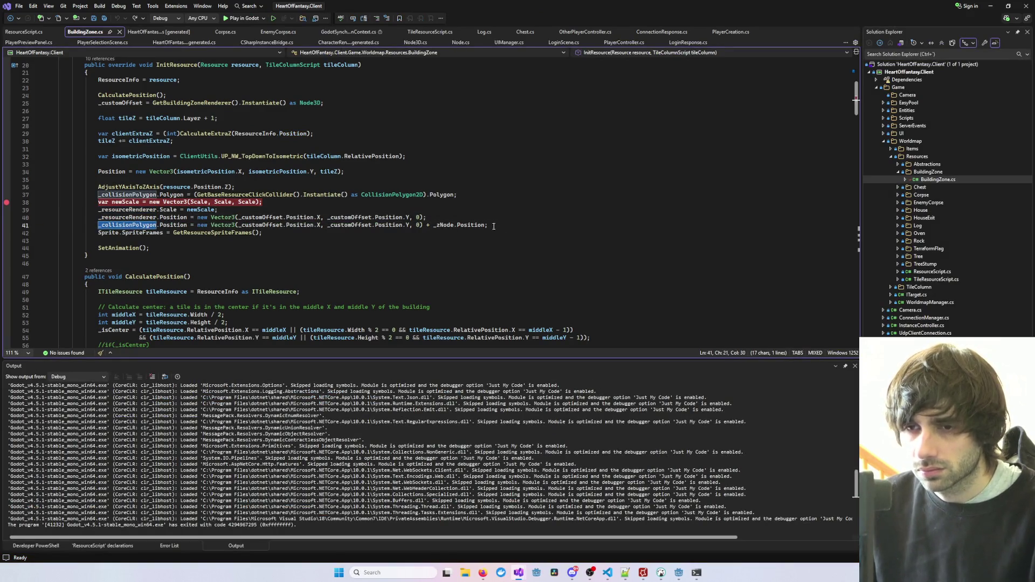
# Step: Add `_collisionPolygon.Scale = newScale;` after line 41 in InitResource, save BuildingZone.cs and relaunch the game
pyautogui.click(520, 225)
pyautogui.press('Return')
pyautogui.write('_collisionPolygon.Scale ')
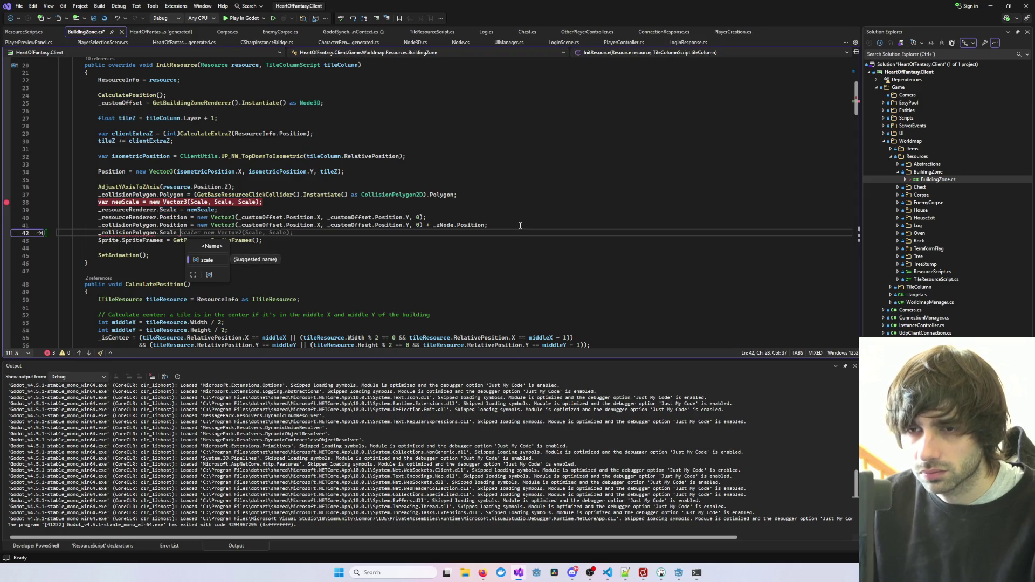
pyautogui.write('= newScale')
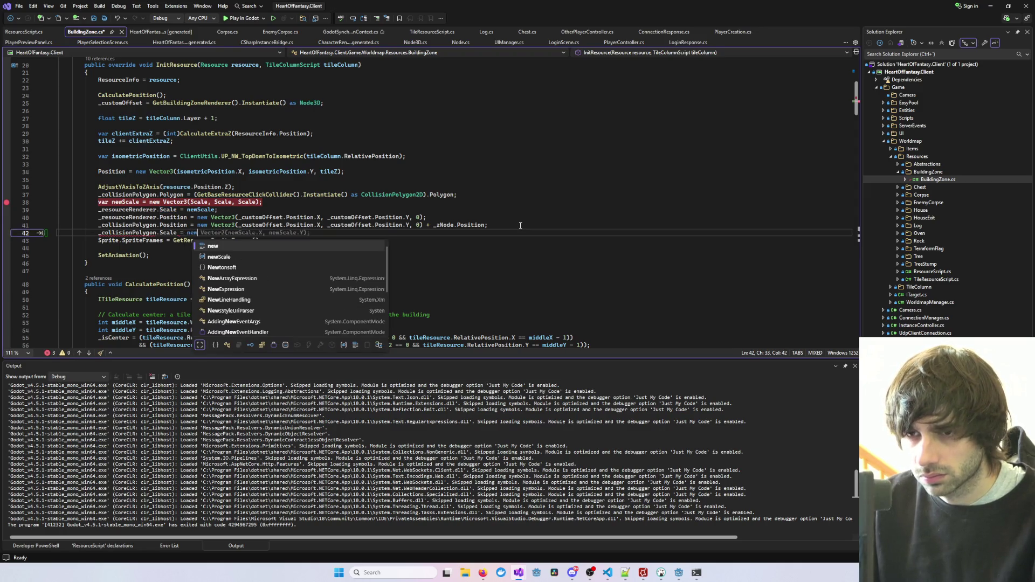
pyautogui.write(';')
pyautogui.hotkey('ctrl', 's')
pyautogui.press('Up')
pyautogui.press('Up')
pyautogui.press('Up')
pyautogui.click(243, 18)
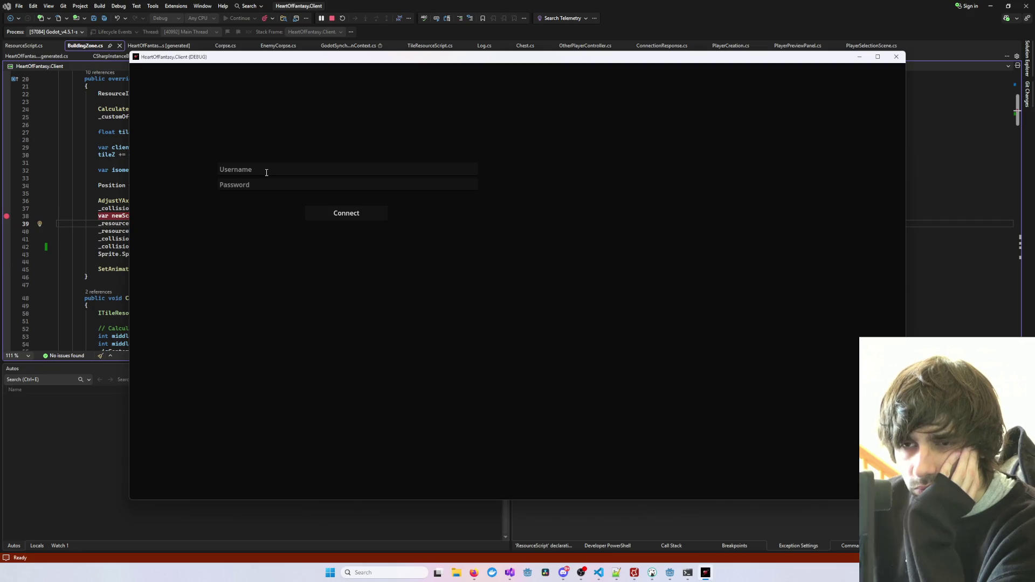
# Step: Log in to the game with the test account's username and password and choose the existing character
pyautogui.click(267, 168)
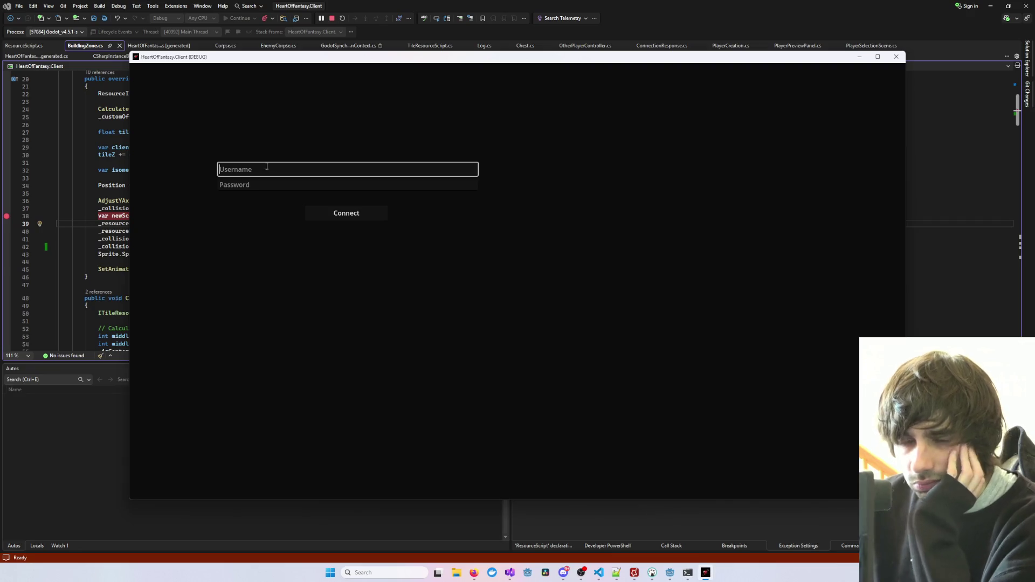
pyautogui.press('Tab')
pyautogui.click(359, 215)
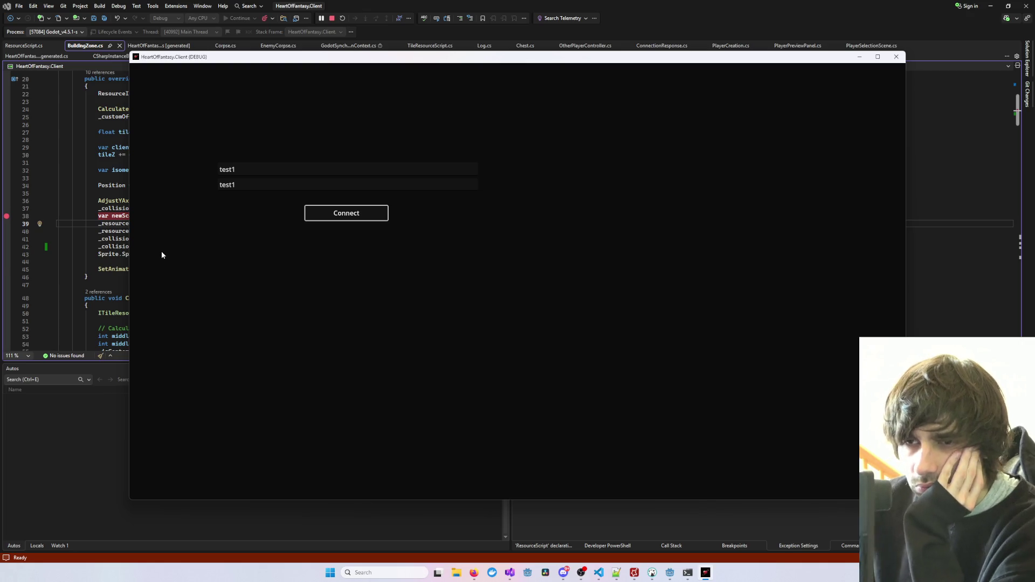
pyautogui.click(248, 281)
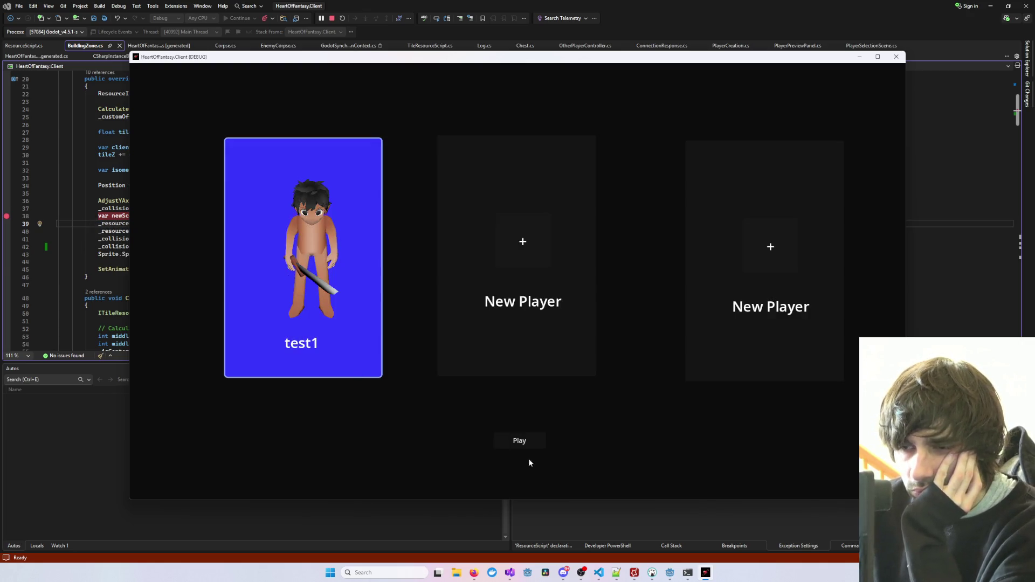
# Step: Remove the line 38 breakpoint, check the scaffold's and oven's action options, then close the game
pyautogui.click(12, 219)
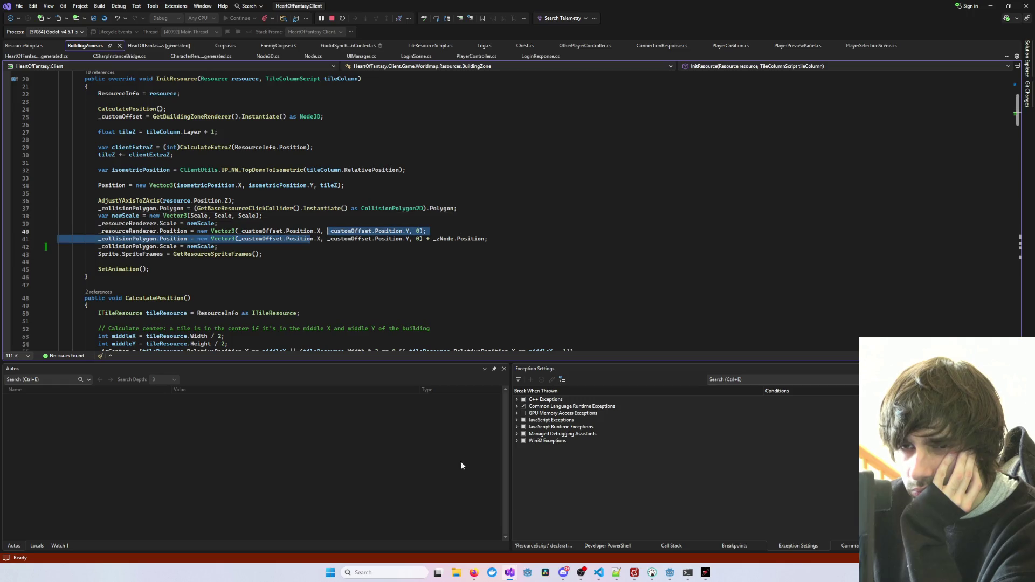
pyautogui.click(707, 574)
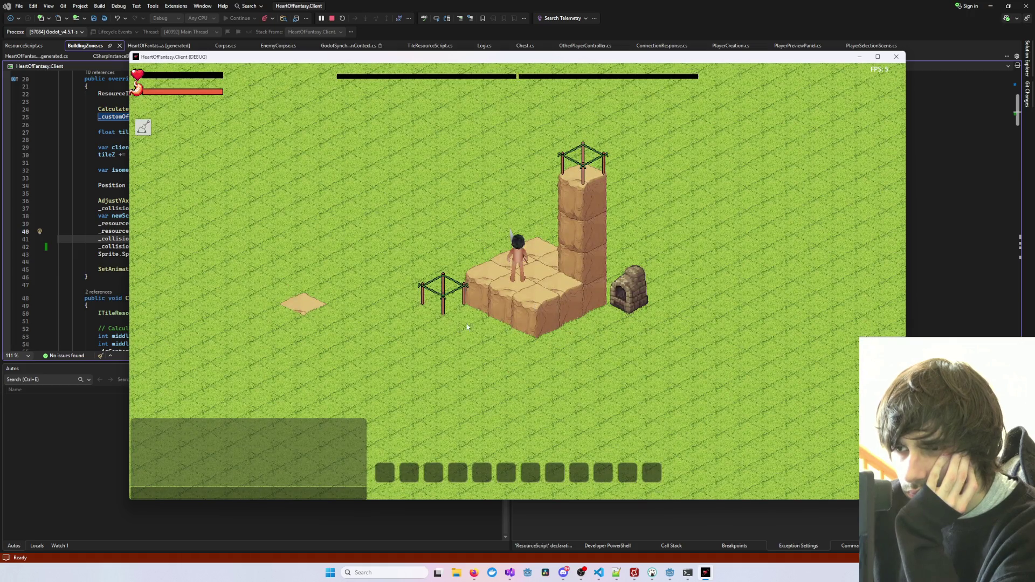
pyautogui.press('e')
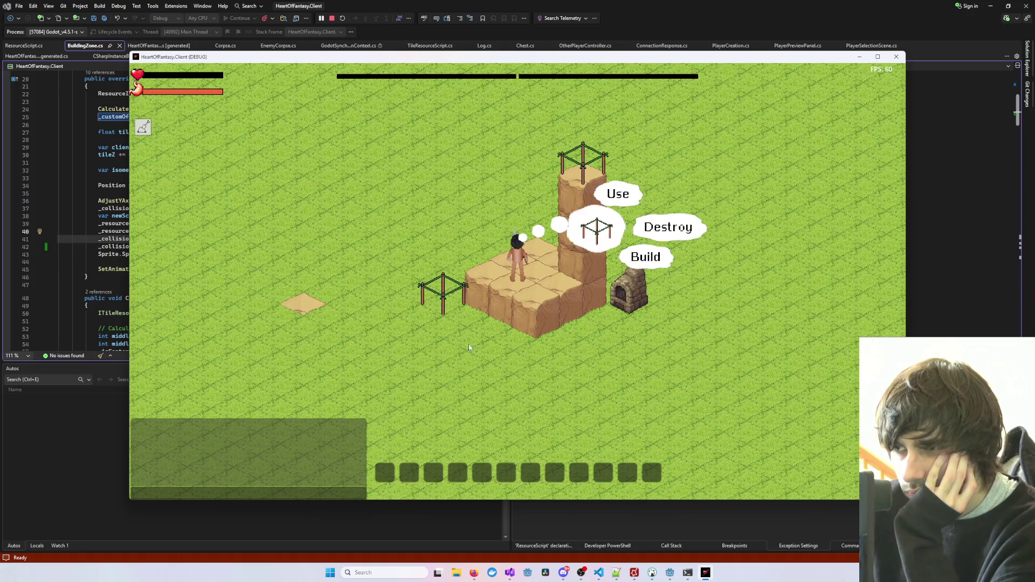
pyautogui.click(633, 295)
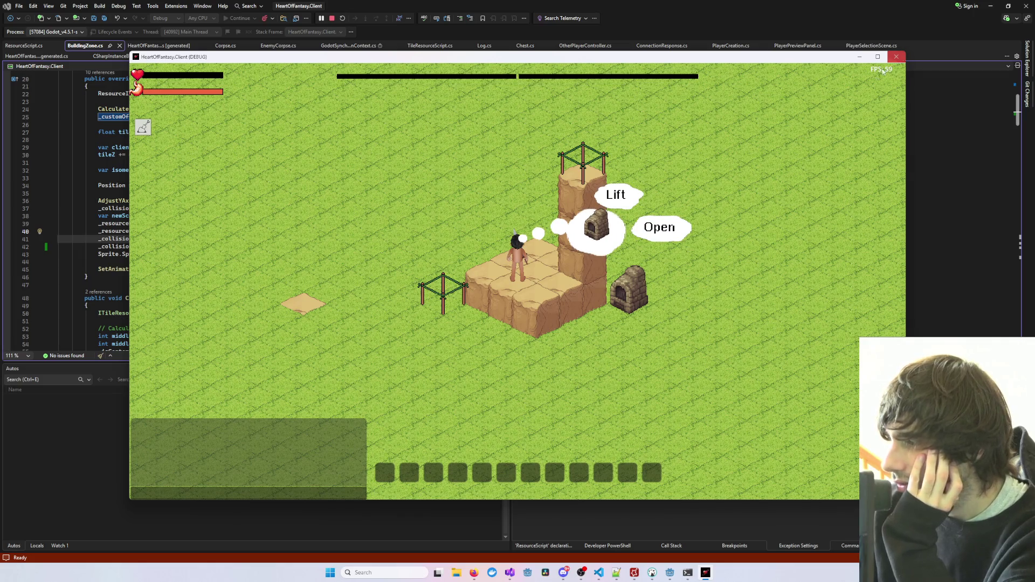
pyautogui.click(640, 552)
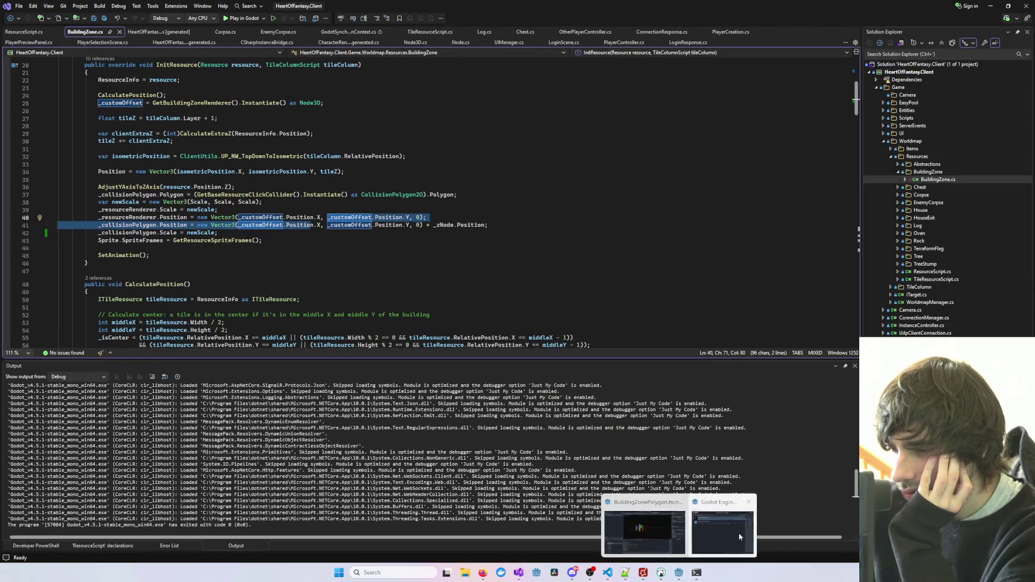
# Step: Run the HeartOfFantasy.Client project in debug mode from the Godot editor
pyautogui.moveTo(678, 573)
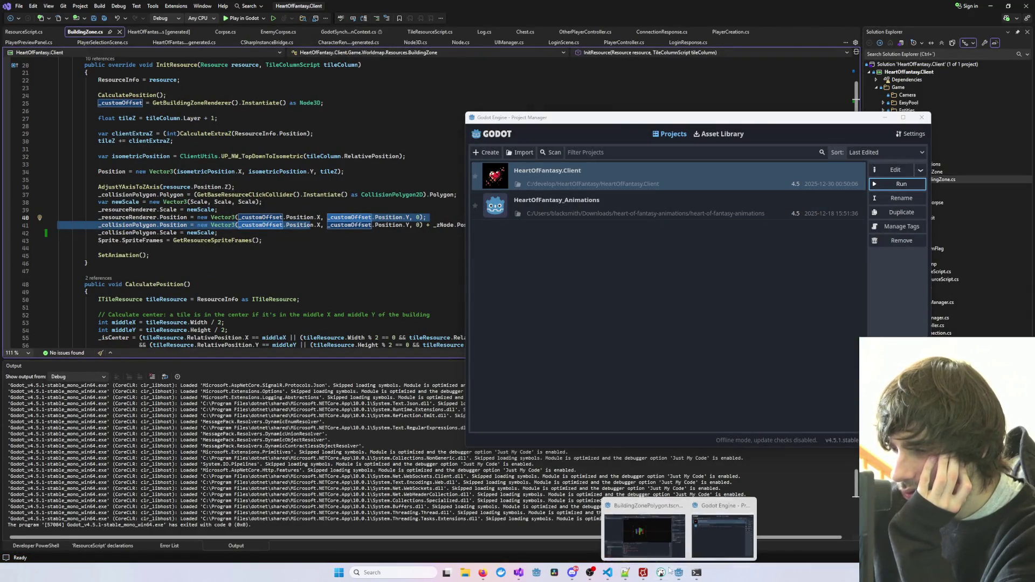
pyautogui.click(636, 528)
pyautogui.click(909, 20)
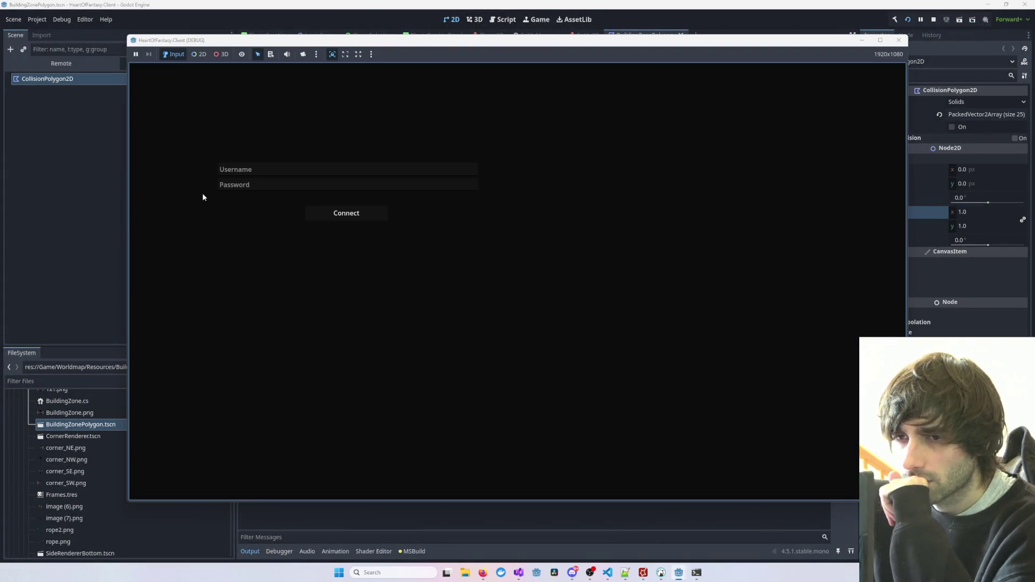
# Step: Log in with the test account, reusing the username as the password, and connect
pyautogui.write('test1')
pyautogui.hotkey('ctrl', 'a')
pyautogui.hotkey('ctrl', 'c')
pyautogui.click(249, 185)
pyautogui.hotkey('ctrl', 'v')
pyautogui.click(365, 217)
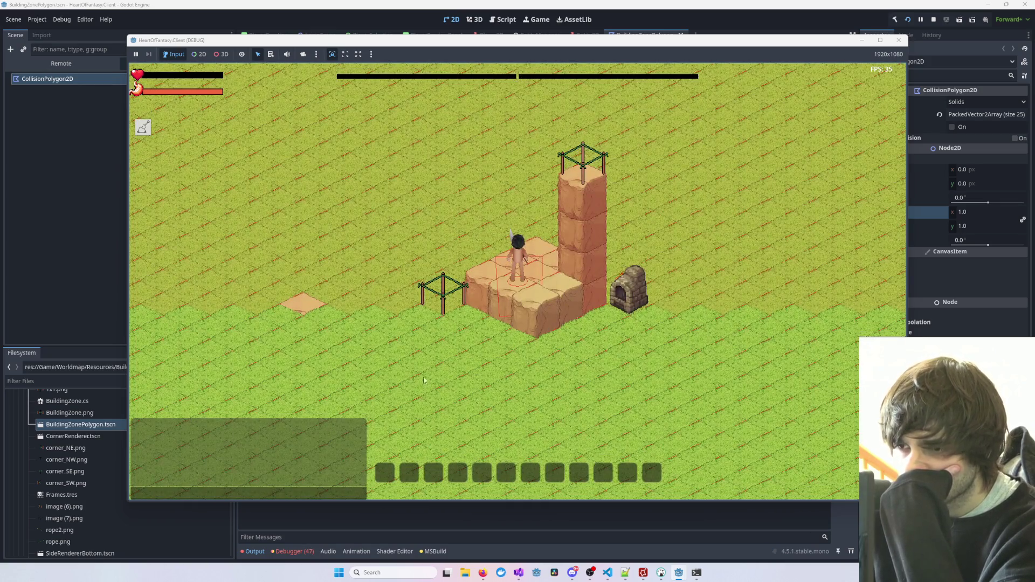
# Step: Zoom the game camera out over the whole map's red collision outlines, then return to BuildingZone.cs
pyautogui.scroll(-5, 491, 305)
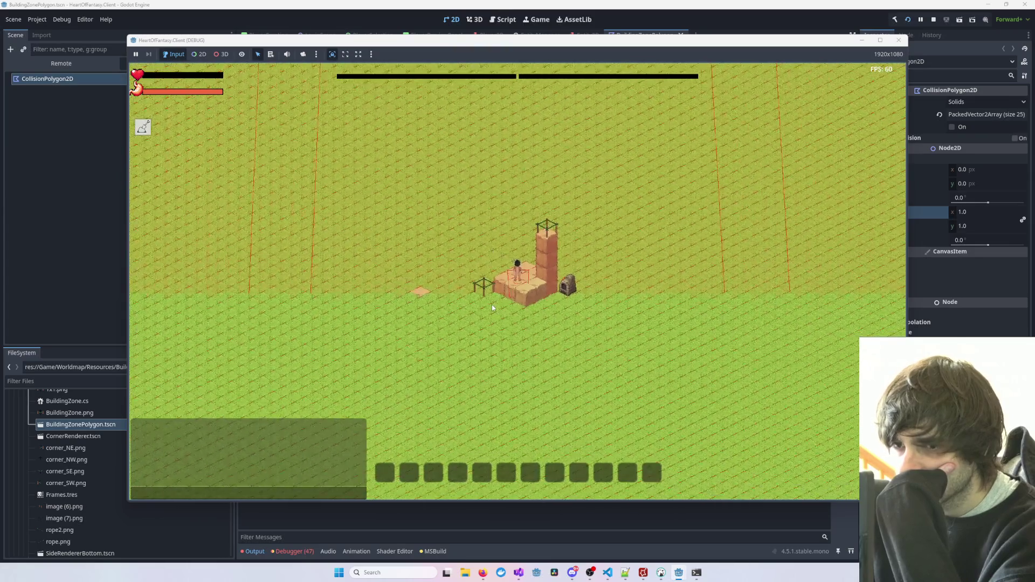
pyautogui.scroll(-4, 490, 306)
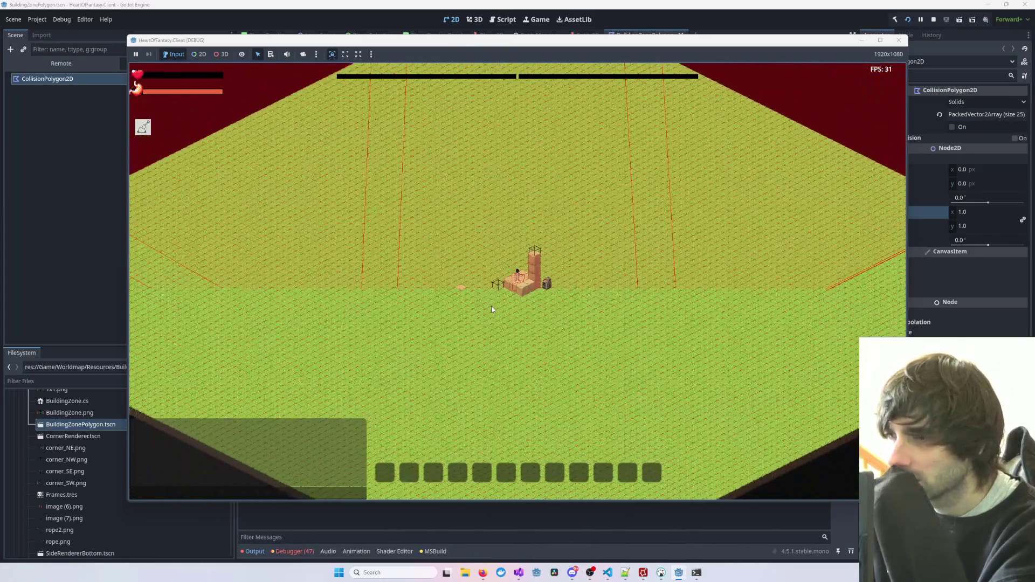
pyautogui.scroll(-4, 492, 308)
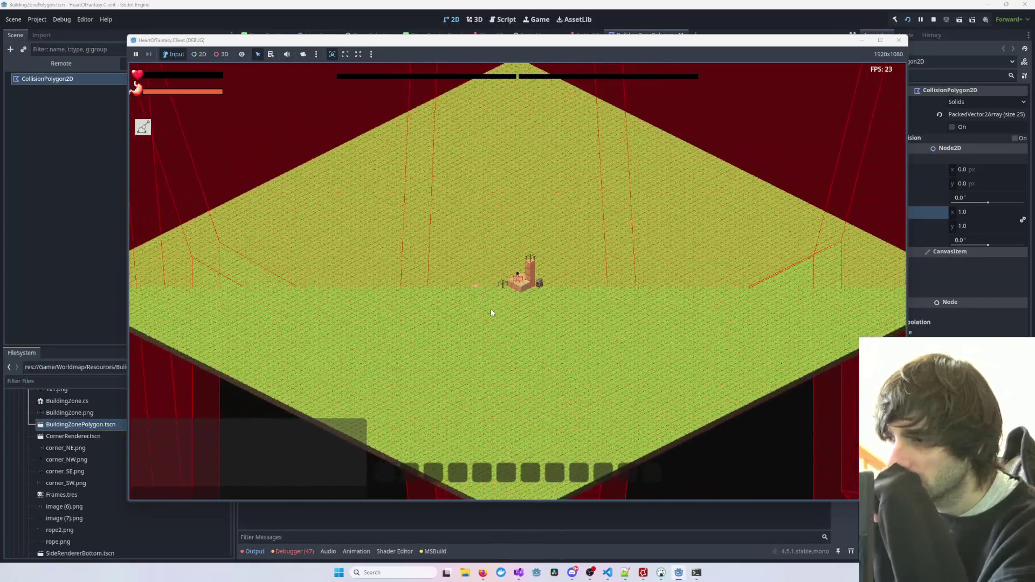
pyautogui.scroll(-4, 490, 310)
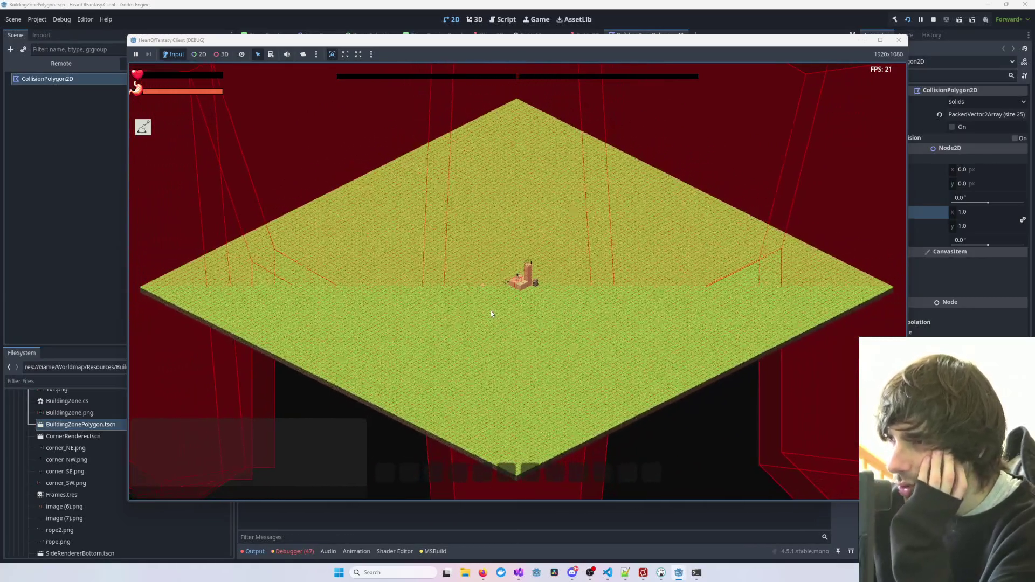
pyautogui.scroll(-4, 489, 312)
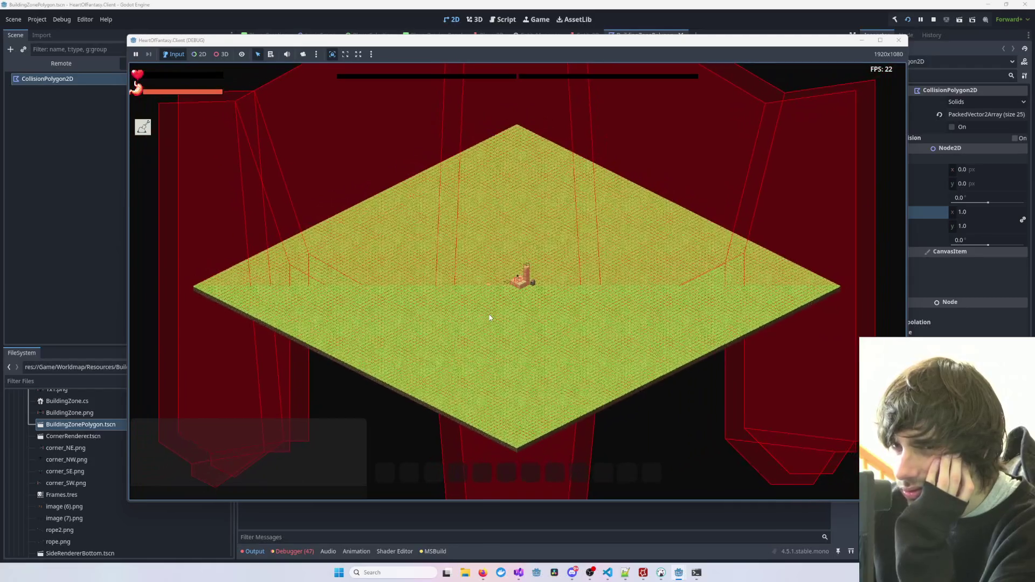
pyautogui.scroll(-4, 490, 318)
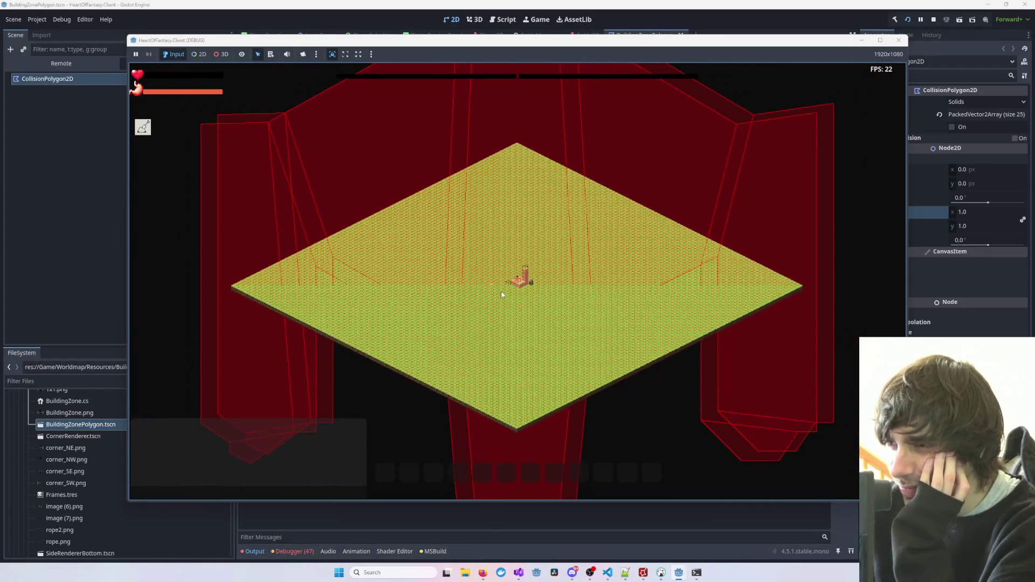
pyautogui.scroll(-1, 501, 295)
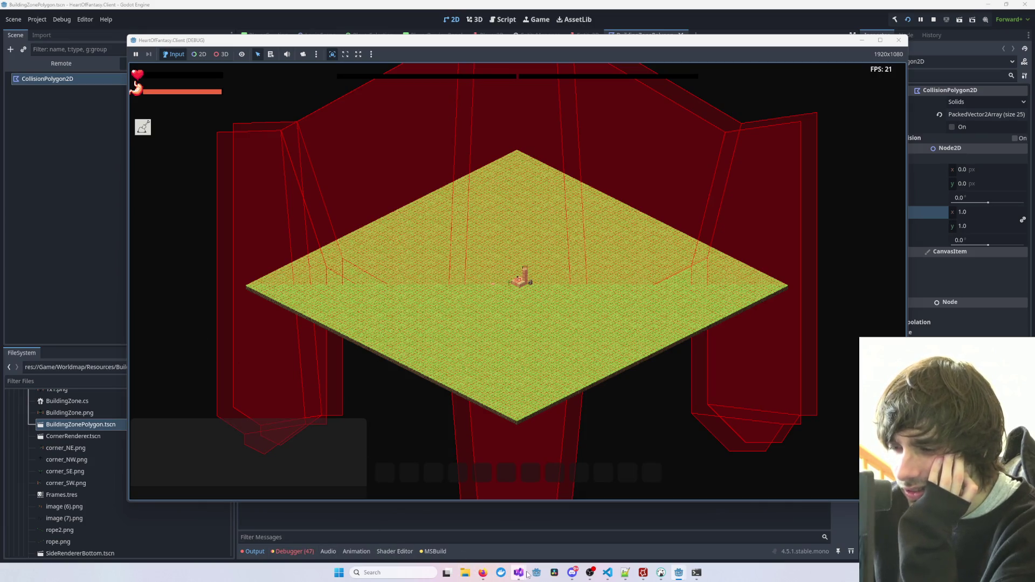
pyautogui.moveTo(519, 572)
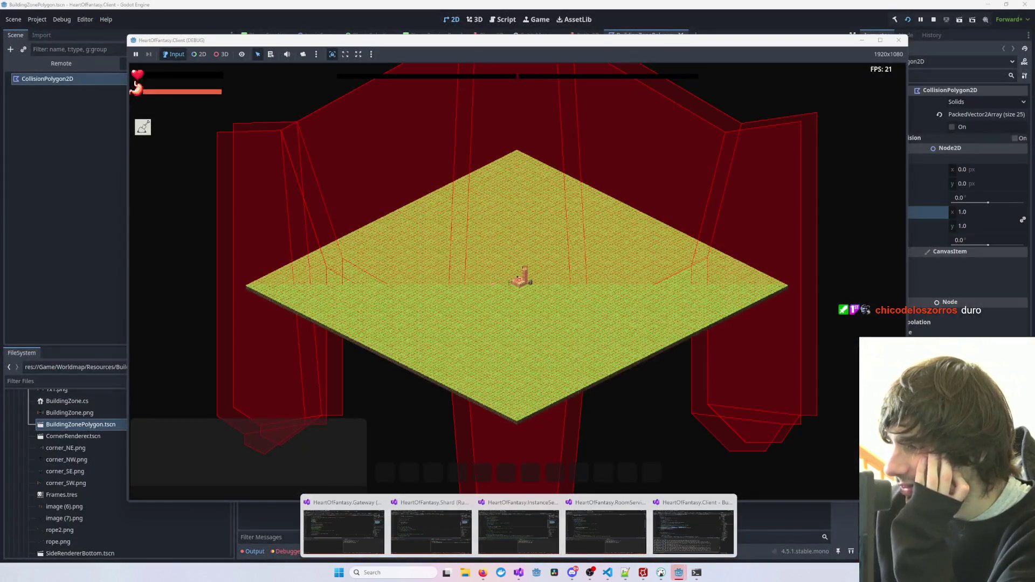
pyautogui.click(694, 532)
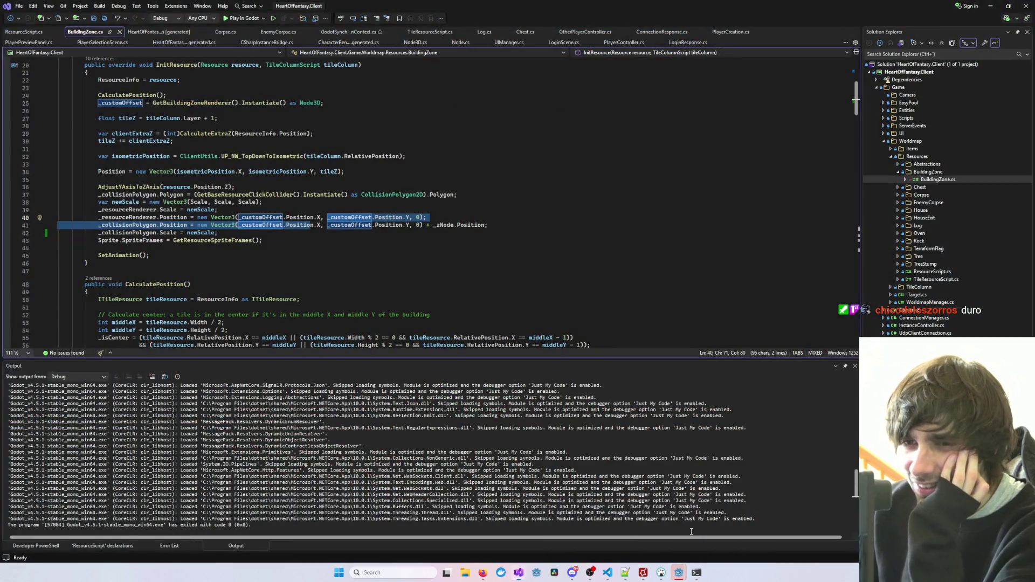
# Step: Delete the `_collisionPolygon.Scale = newScale;` line 42 from BuildingZone.cs
pyautogui.click(225, 246)
pyautogui.doubleClick(127, 233)
pyautogui.doubleClick(182, 233)
pyautogui.tripleClick(182, 233)
pyautogui.press('Delete')
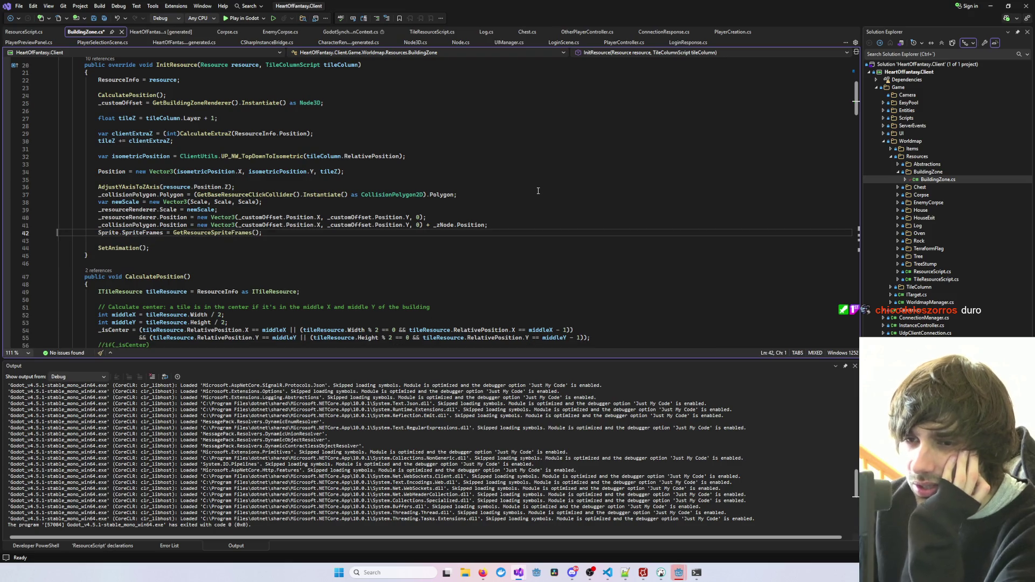
# Step: Rebuild and launch the client, then bring up Godot's Project Manager
pyautogui.click(240, 18)
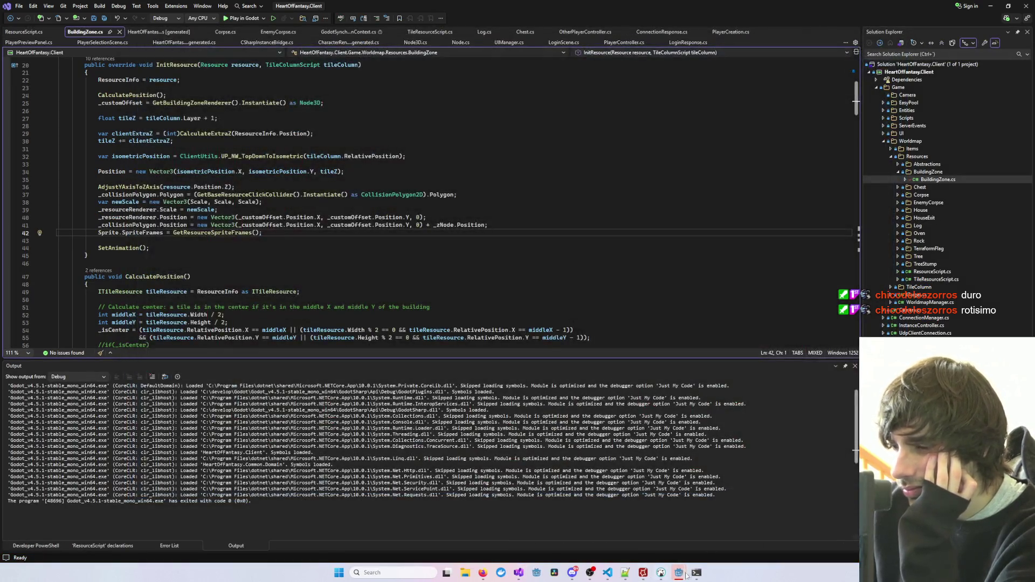
pyautogui.moveTo(679, 572)
pyautogui.click(736, 508)
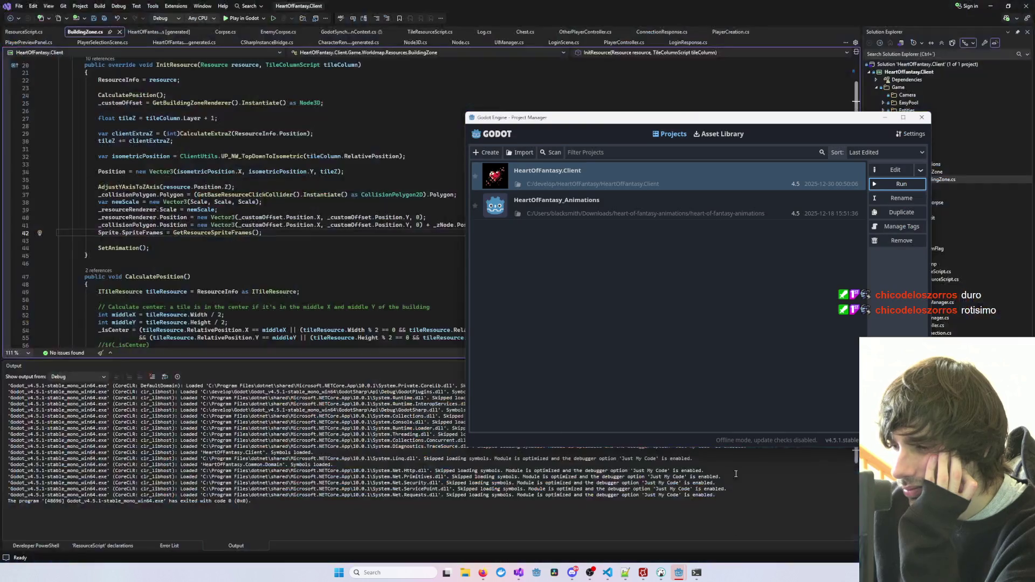
# Step: Run HeartOfFantasy.Client from the Project Manager, log in with the test account and pick the existing character
pyautogui.click(900, 184)
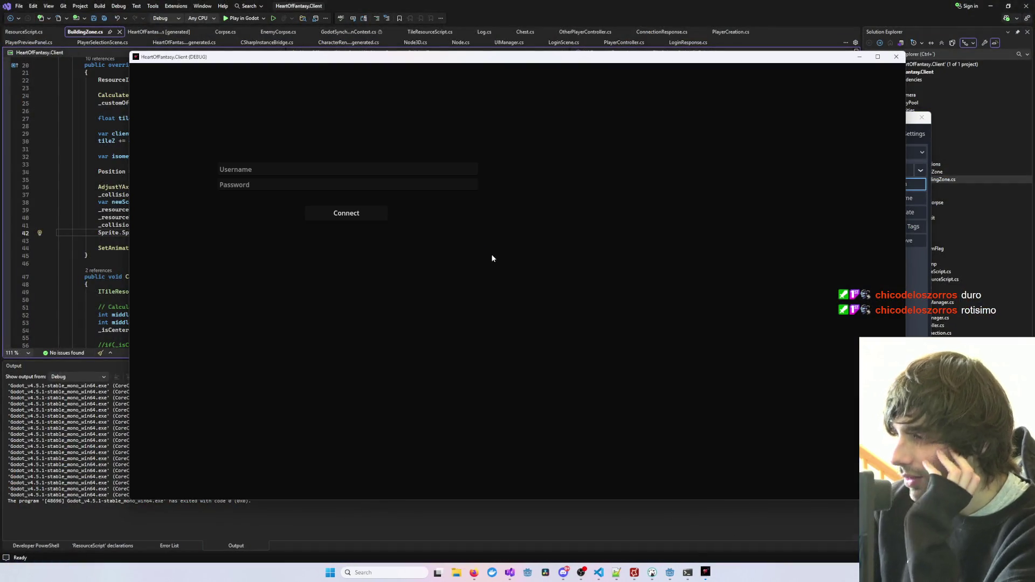
pyautogui.click(274, 168)
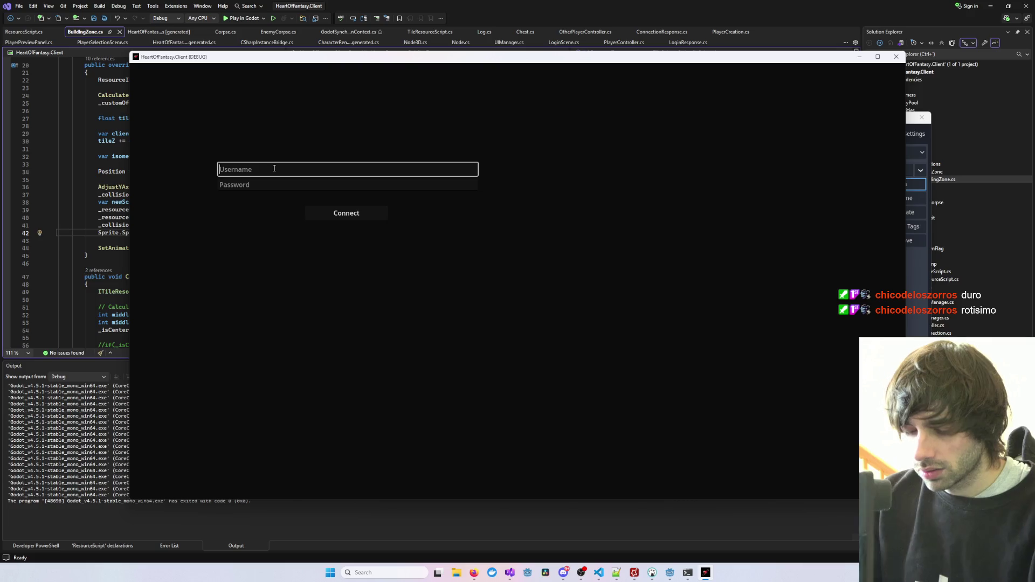
pyautogui.write('test')
pyautogui.hotkey('ctrl', 'a')
pyautogui.hotkey('ctrl', 'c')
pyautogui.click(280, 183)
pyautogui.hotkey('ctrl', 'v')
pyautogui.click(346, 213)
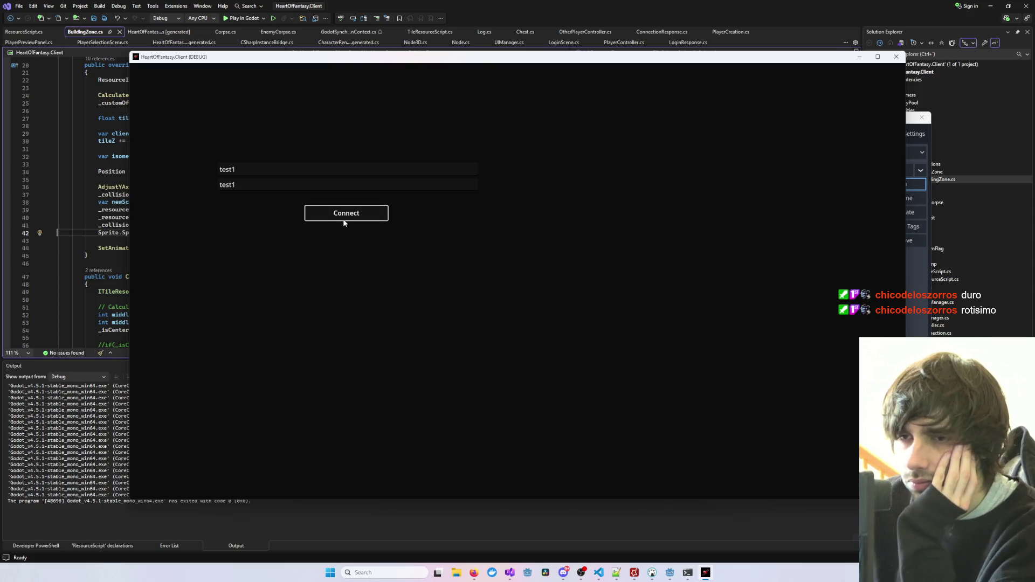
pyautogui.click(322, 222)
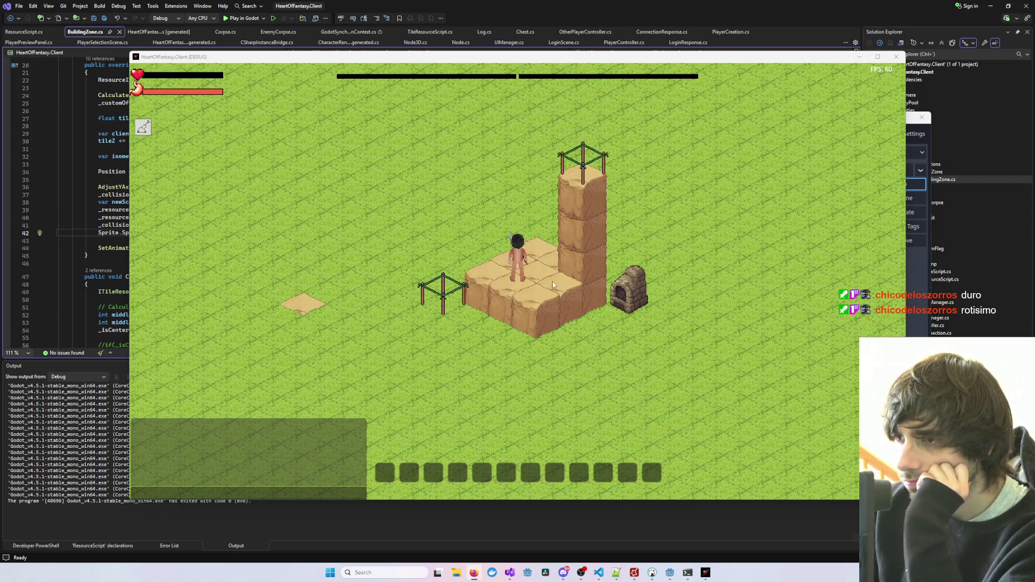
# Step: Build and launch the game in debug mode from the Godot editor
pyautogui.moveTo(669, 575)
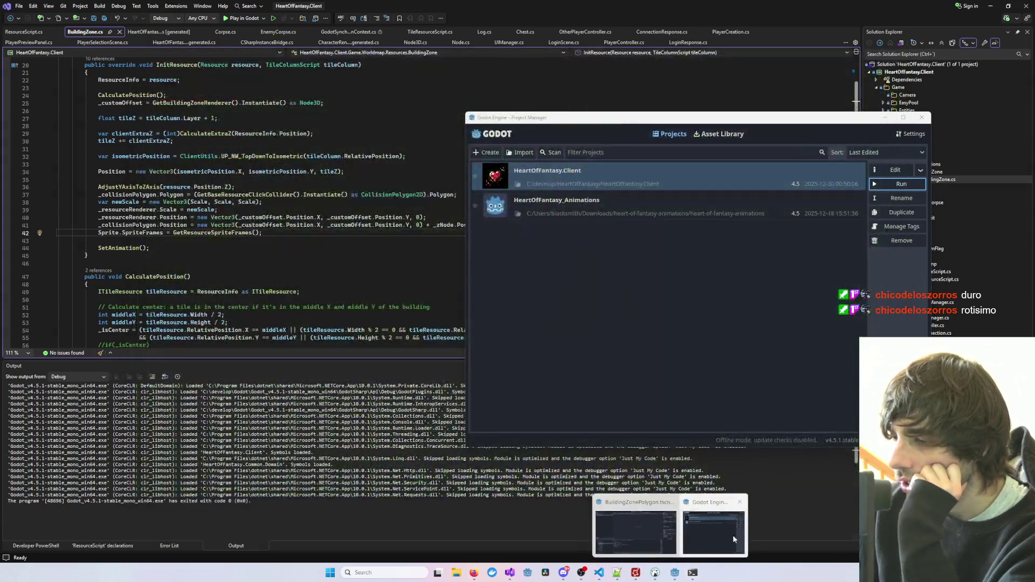
pyautogui.click(647, 534)
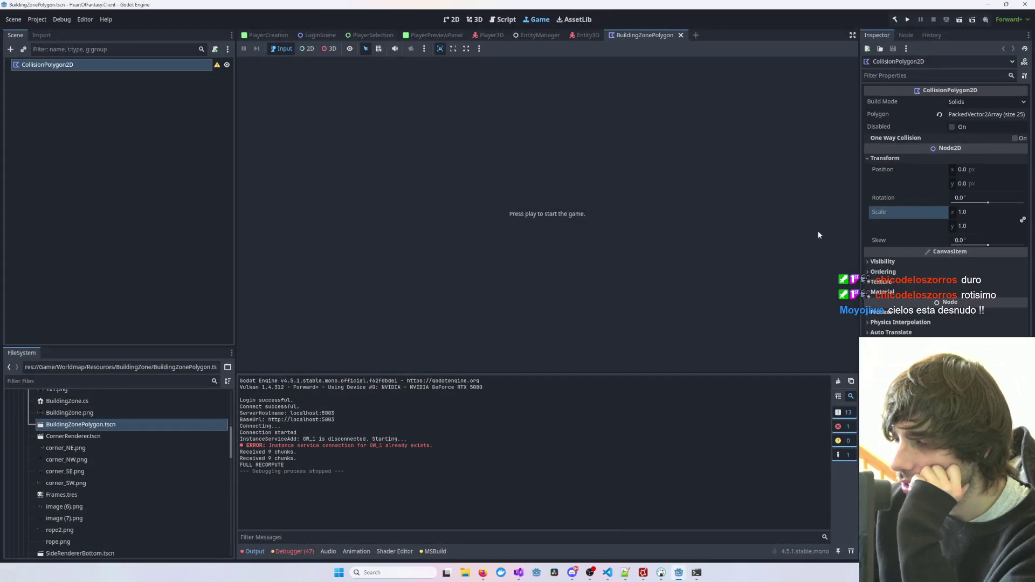
pyautogui.click(906, 20)
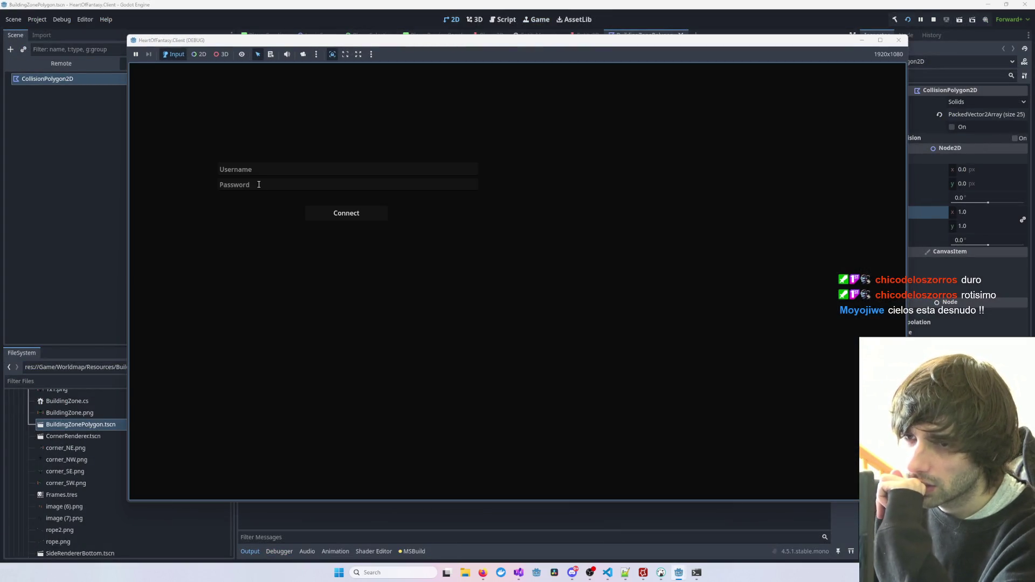
# Step: Log in with the test account credentials, select the existing character and enter the world
pyautogui.click(256, 168)
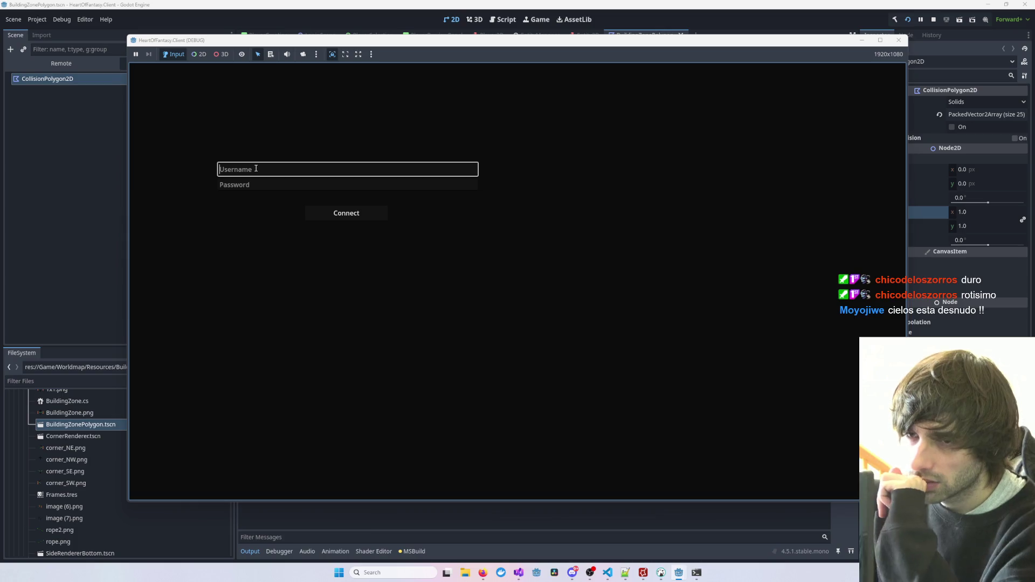
pyautogui.write('test1')
pyautogui.press('Tab')
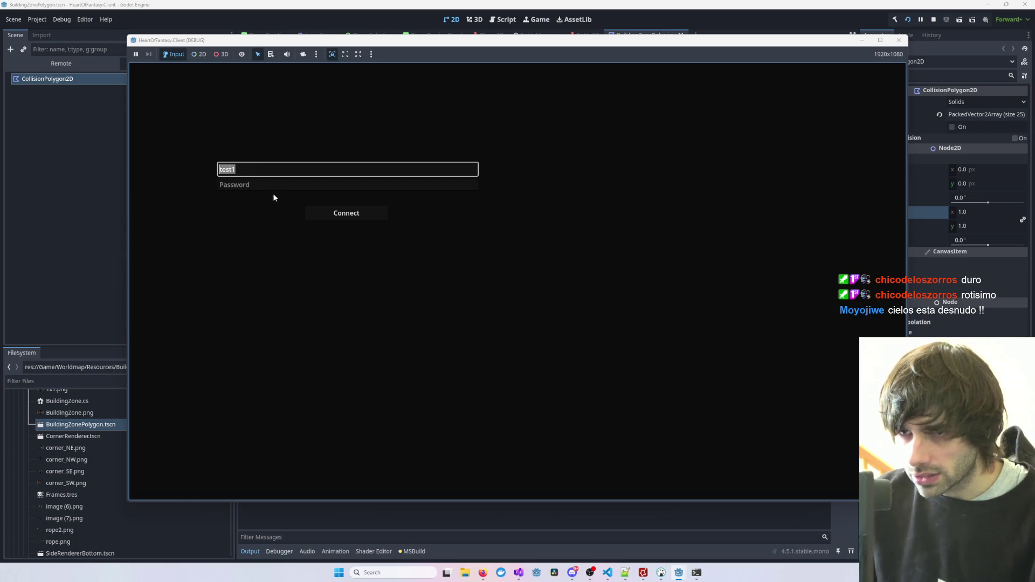
pyautogui.write('test1')
pyautogui.press('Tab')
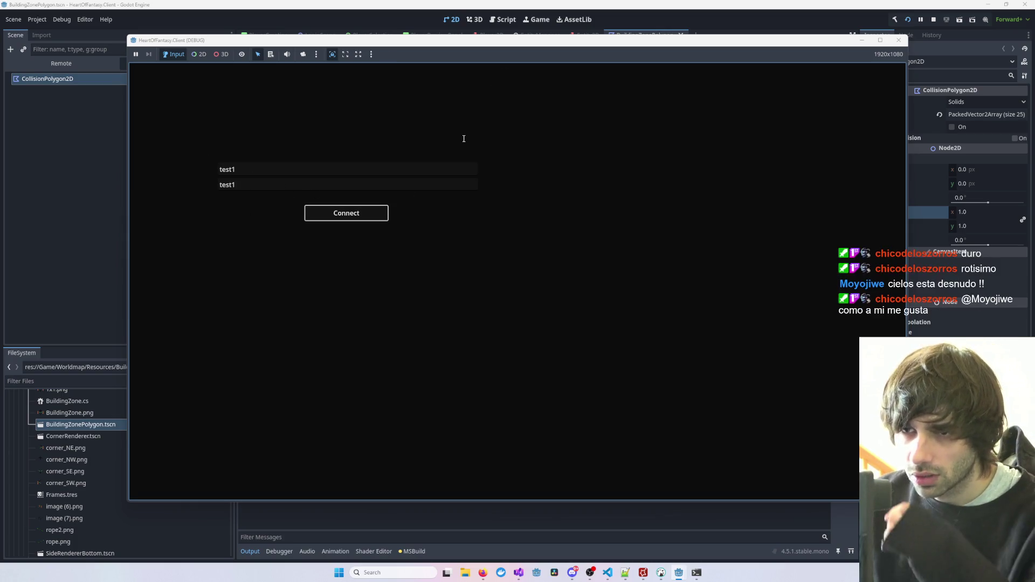
pyautogui.press('Return')
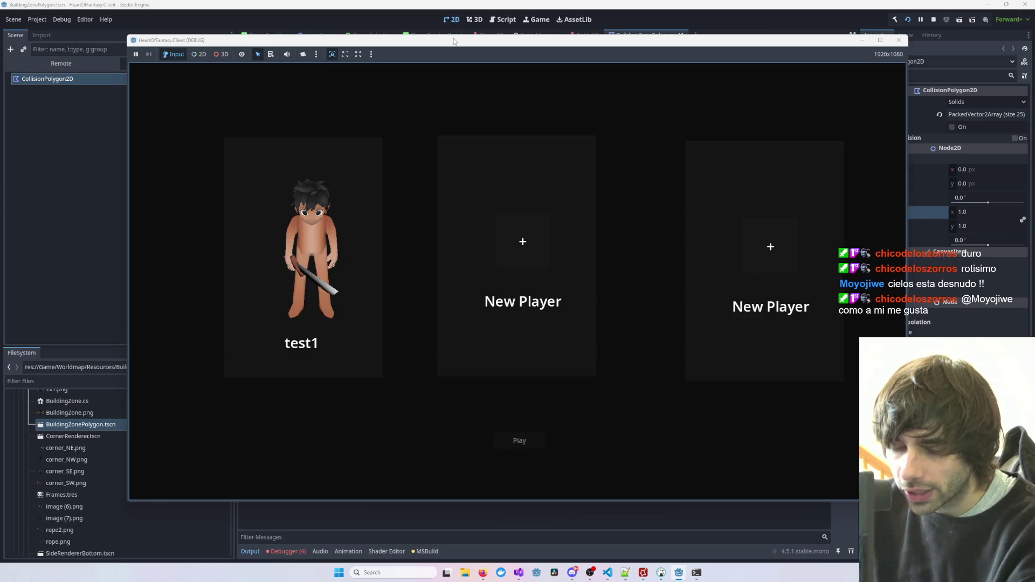
pyautogui.click(325, 215)
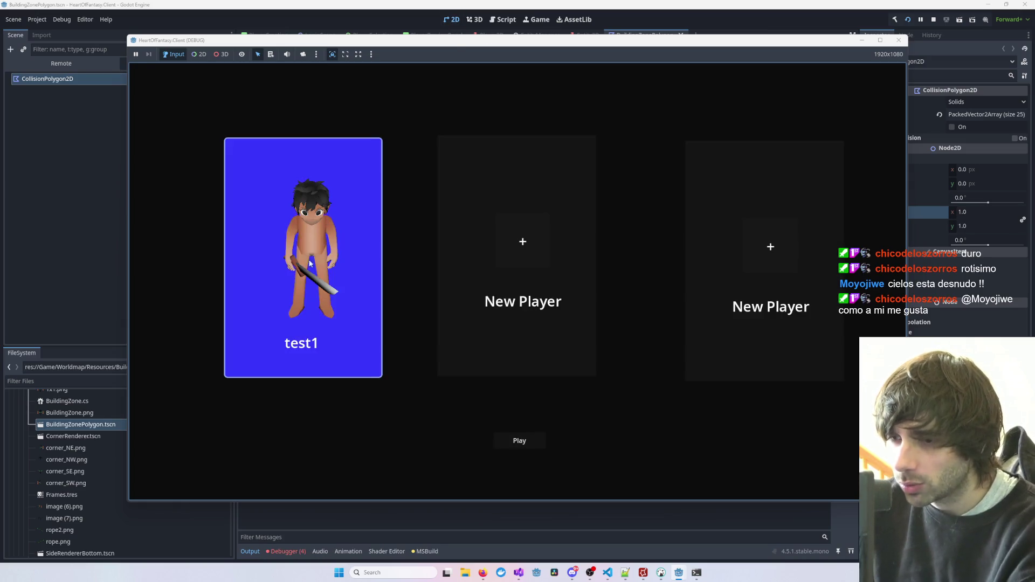
pyautogui.click(516, 436)
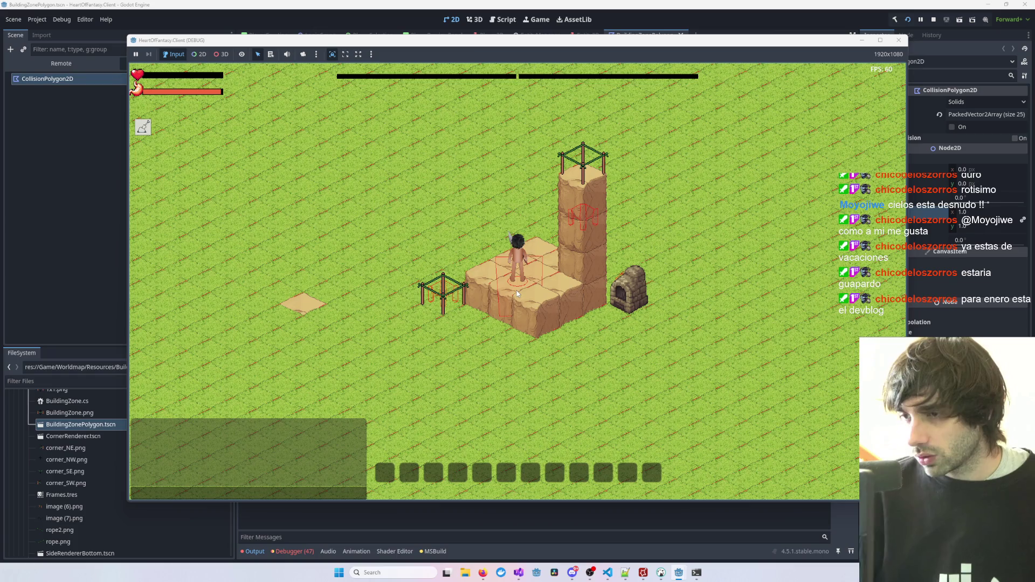
# Step: Walk the character with W and A around the sand blocks, then drag the game window to the lower right
pyautogui.scroll(2, 517, 294)
pyautogui.press('w')
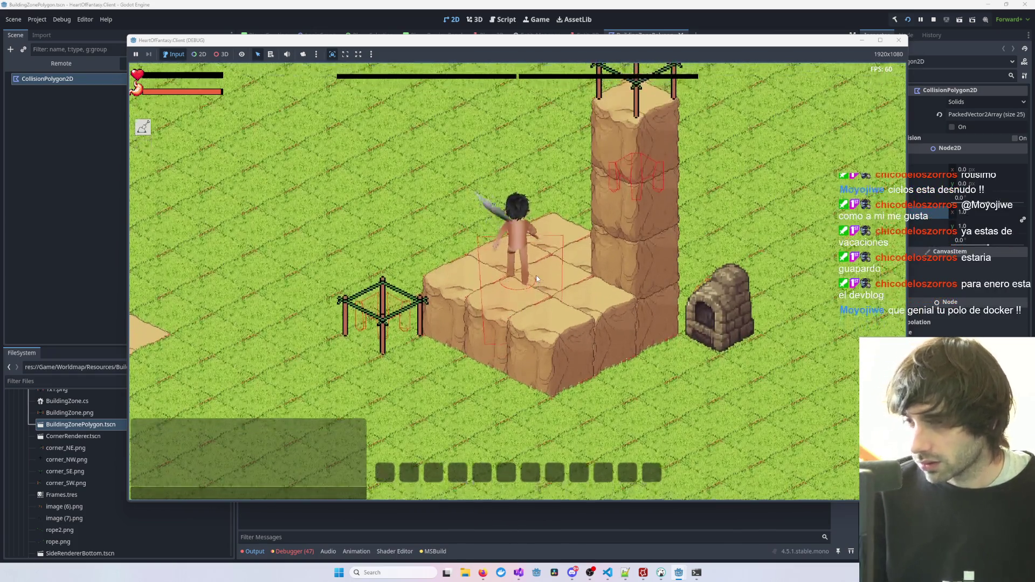
pyautogui.press('a')
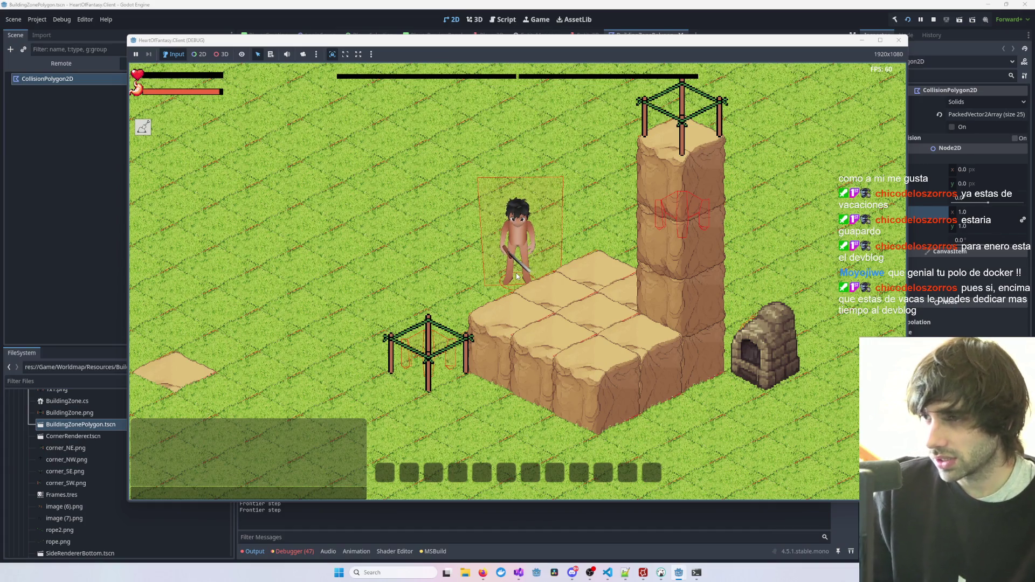
pyautogui.moveTo(274, 45)
pyautogui.mouseDown()
pyautogui.moveTo(469, 112)
pyautogui.moveTo(520, 84)
pyautogui.moveTo(510, 87)
pyautogui.moveTo(509, 70)
pyautogui.mouseUp()
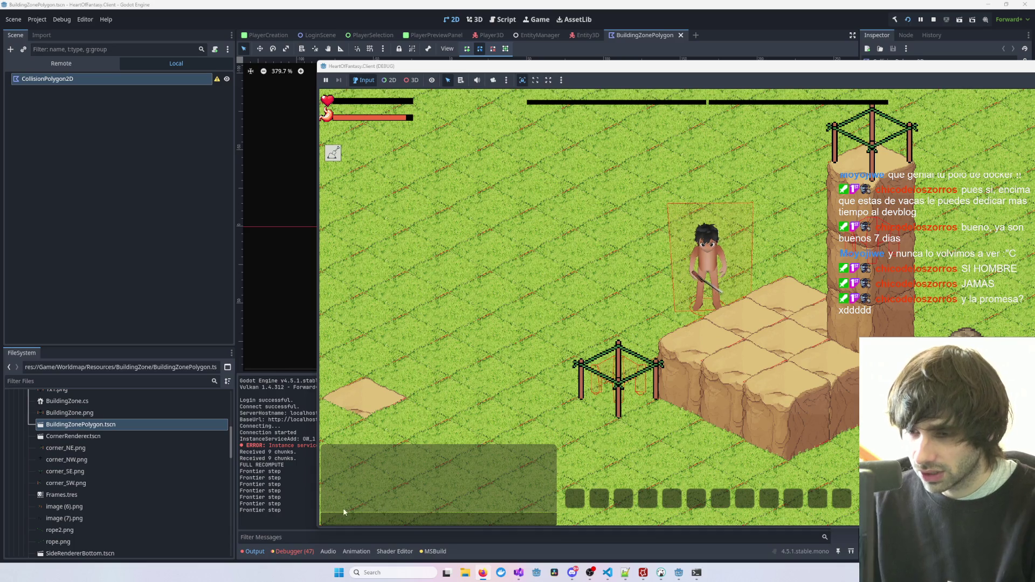
# Step: Shrink the game window, move it up and left, and show the Remote scene tree
pyautogui.moveTo(316, 529)
pyautogui.mouseDown()
pyautogui.moveTo(314, 514)
pyautogui.moveTo(299, 522)
pyautogui.mouseUp()
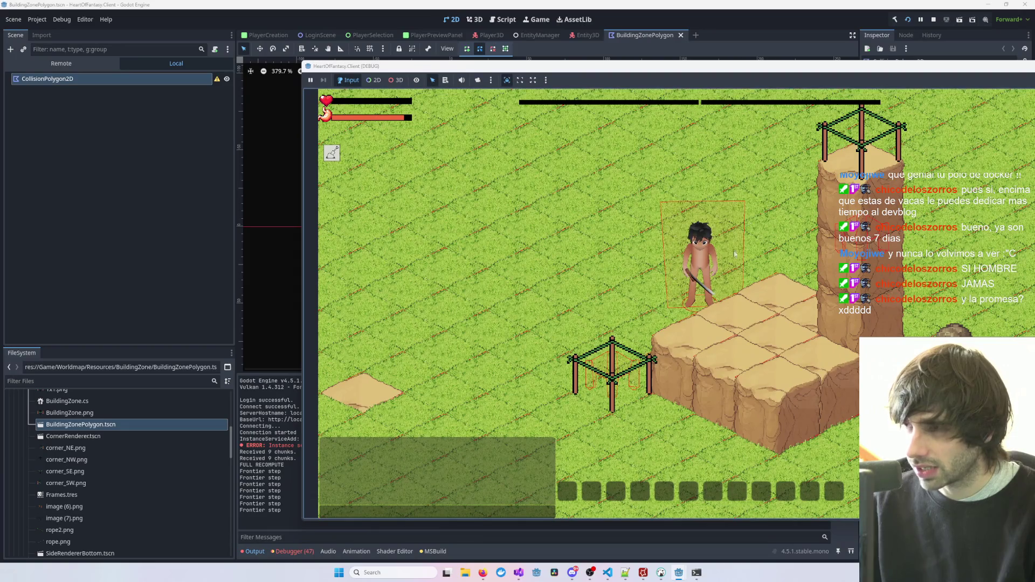
pyautogui.moveTo(788, 68); pyautogui.dragTo(715, 66)
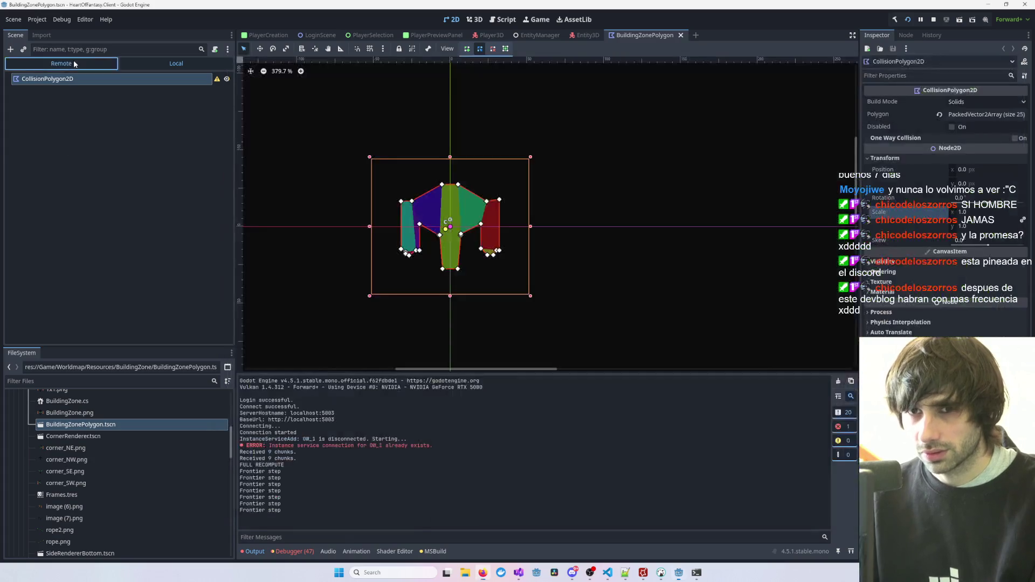
pyautogui.click(61, 64)
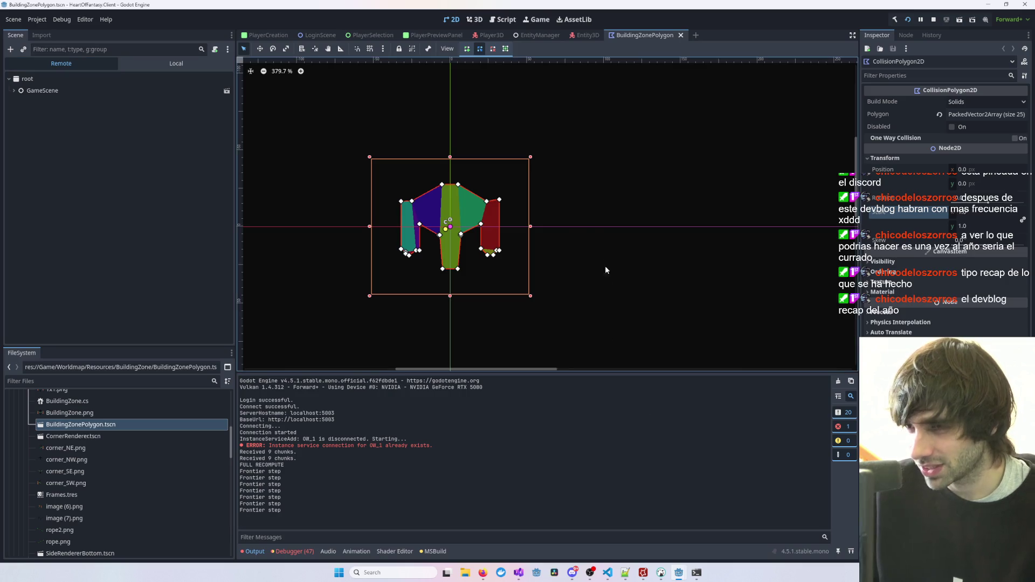
# Step: Expand GameScene and WorldmapManager in the remote scene tree
pyautogui.scroll(3, 439, 190)
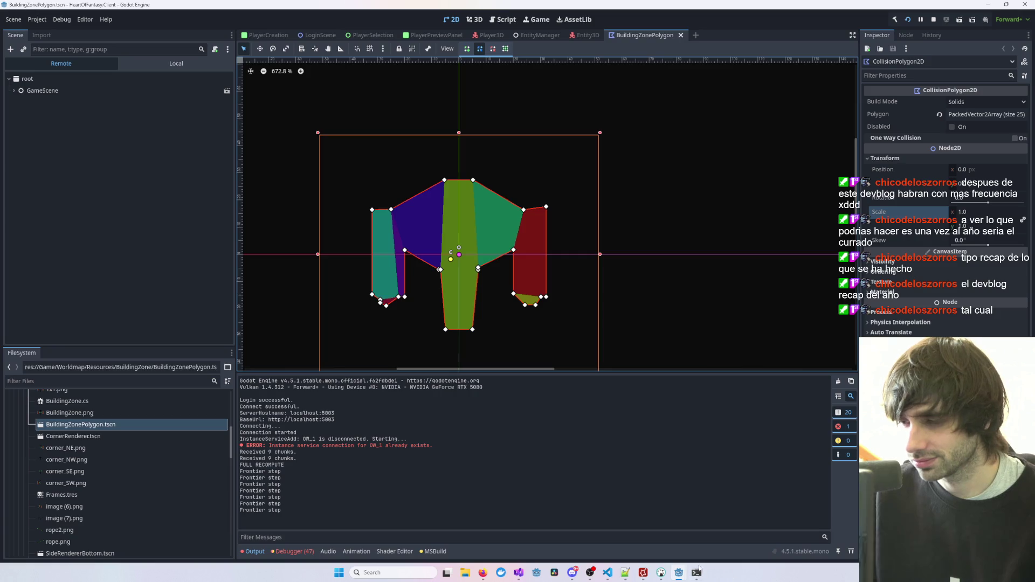
pyautogui.moveTo(683, 574)
pyautogui.click(756, 532)
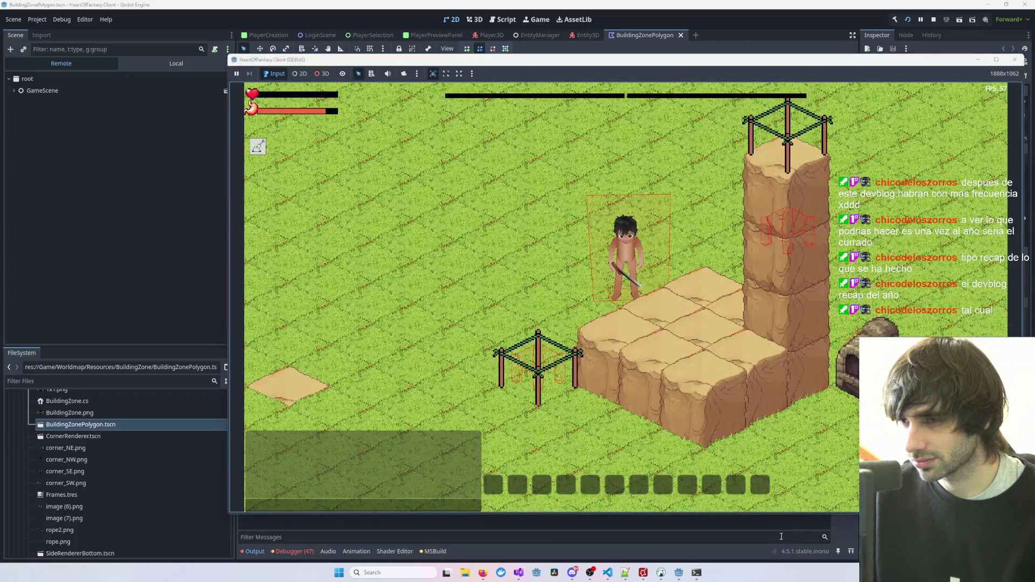
pyautogui.click(14, 90)
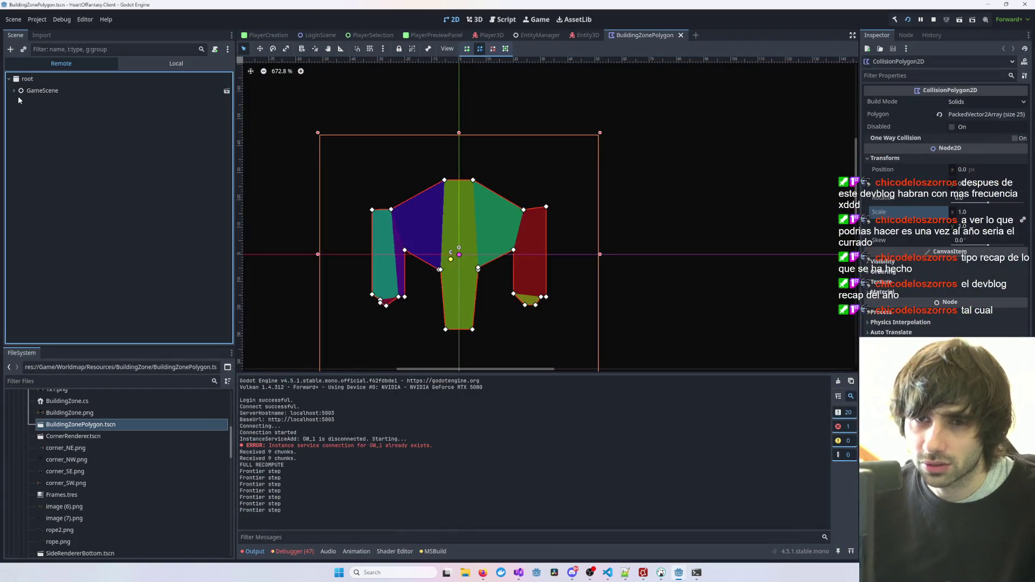
pyautogui.click(23, 128)
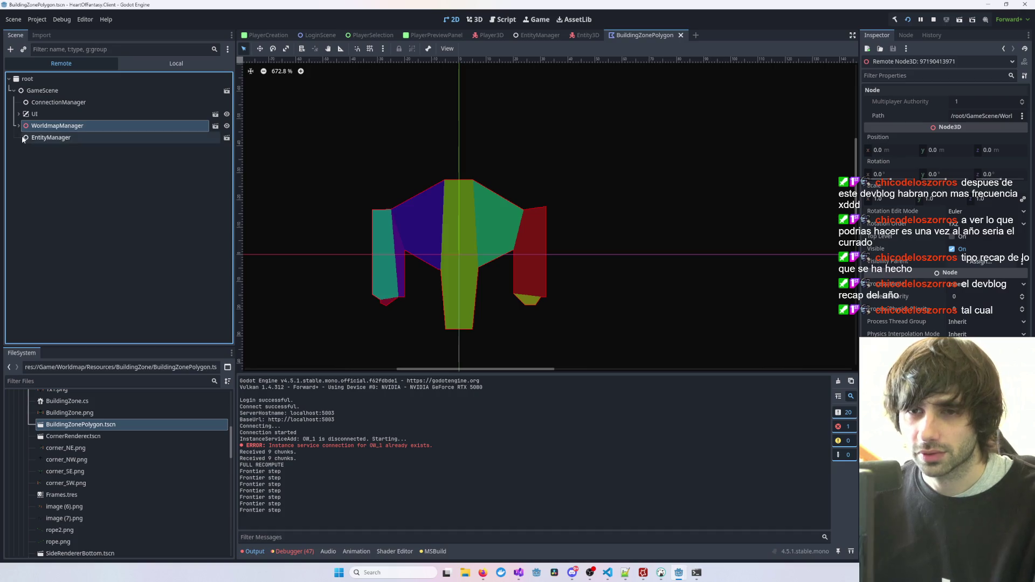
pyautogui.click(19, 125)
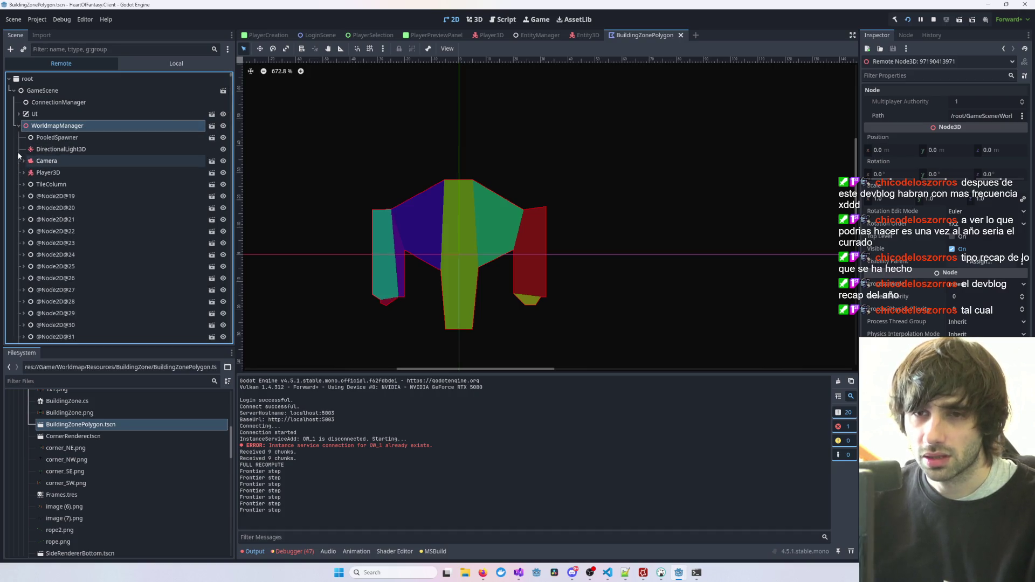
# Step: Filter the tree by 'buildin', select BuildingZone0_0, clear the filter, and return to the game
pyautogui.click(82, 49)
pyautogui.write('buildin')
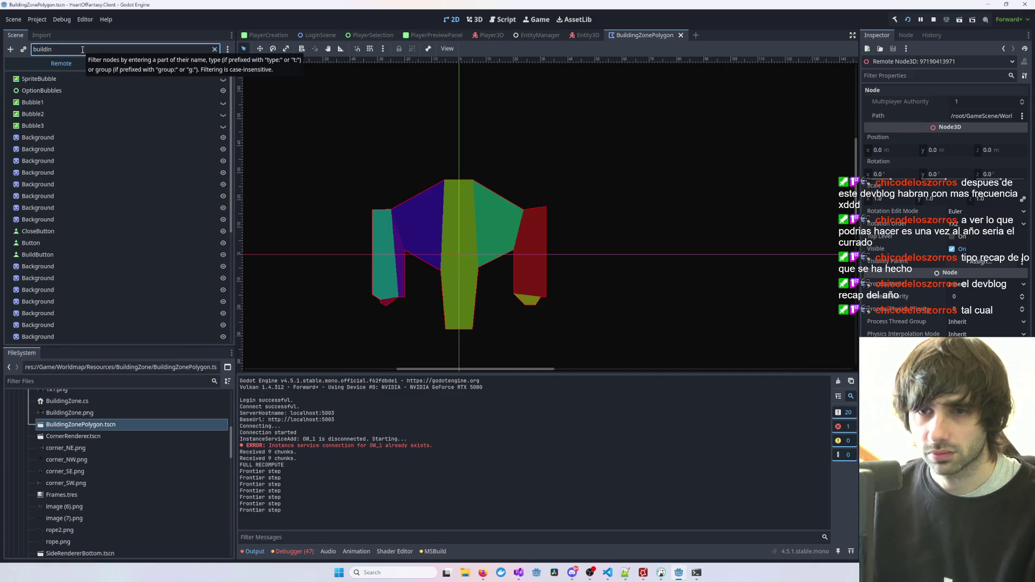
pyautogui.click(53, 80)
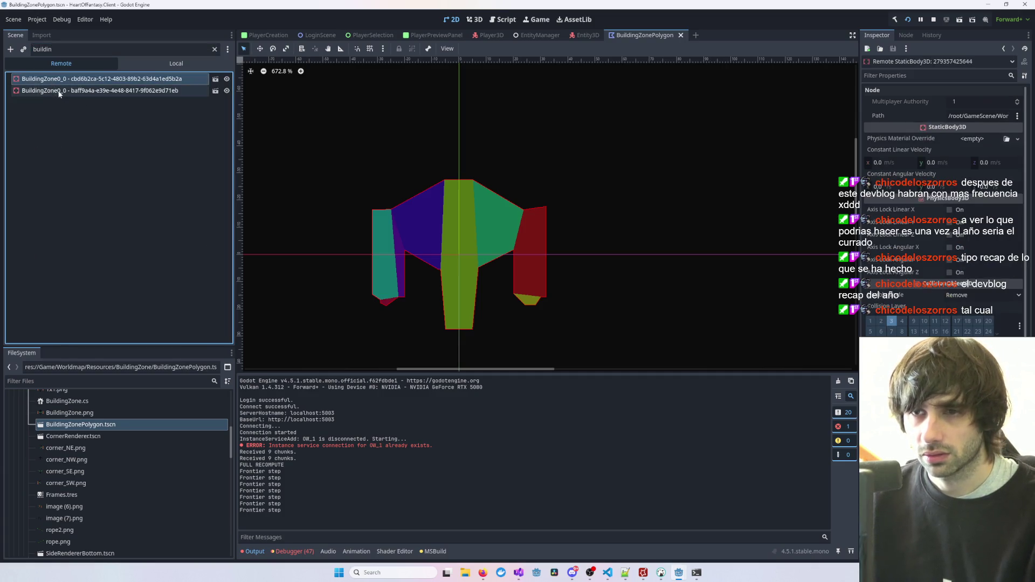
pyautogui.doubleClick(108, 48)
pyautogui.press('BackSpace')
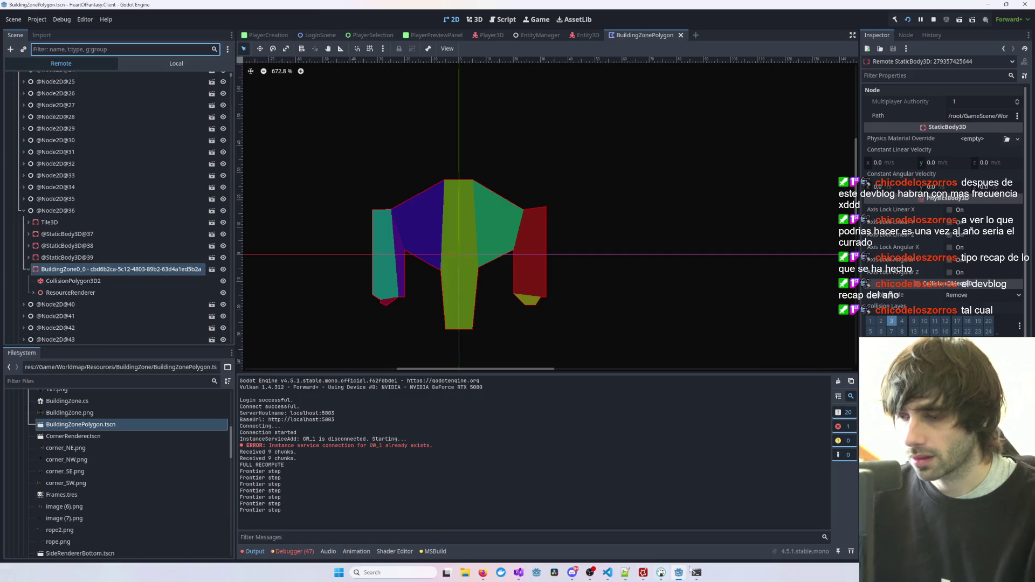
pyautogui.moveTo(684, 575)
pyautogui.click(756, 547)
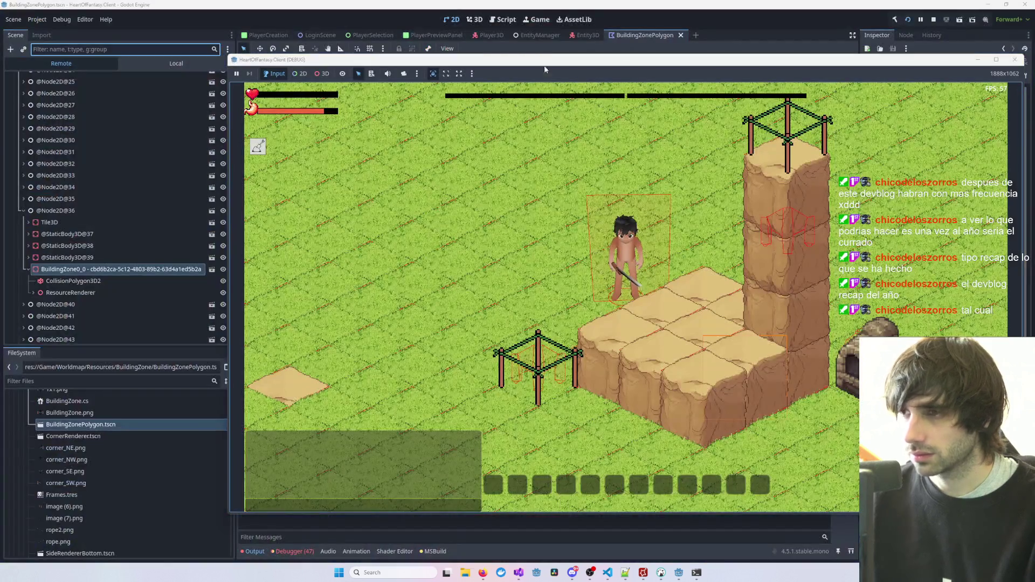
# Step: Snap the Godot editor to the left half and the game to the right, widening the editor
pyautogui.moveTo(108, 5); pyautogui.dragTo(2, 70)
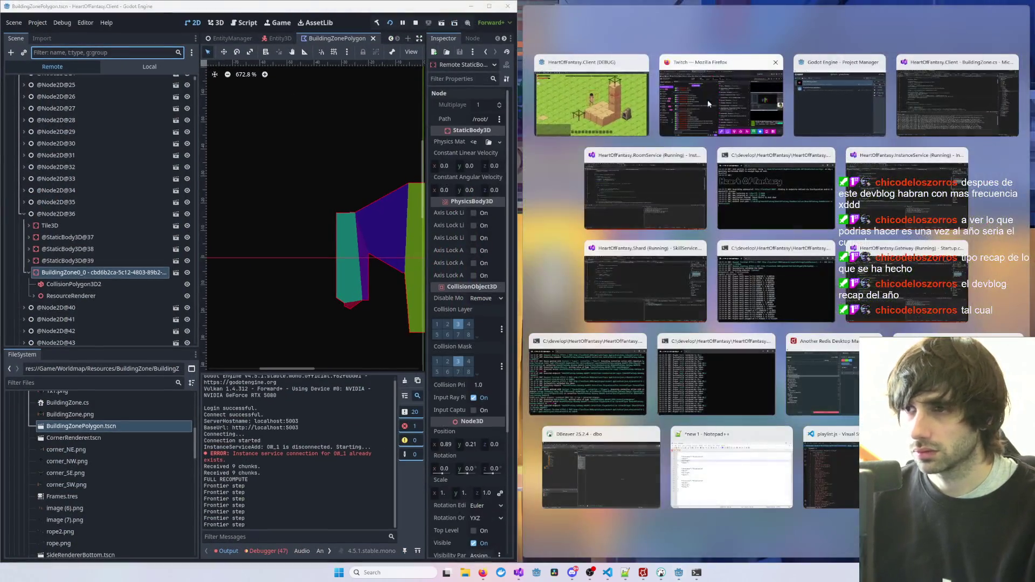
pyautogui.click(590, 97)
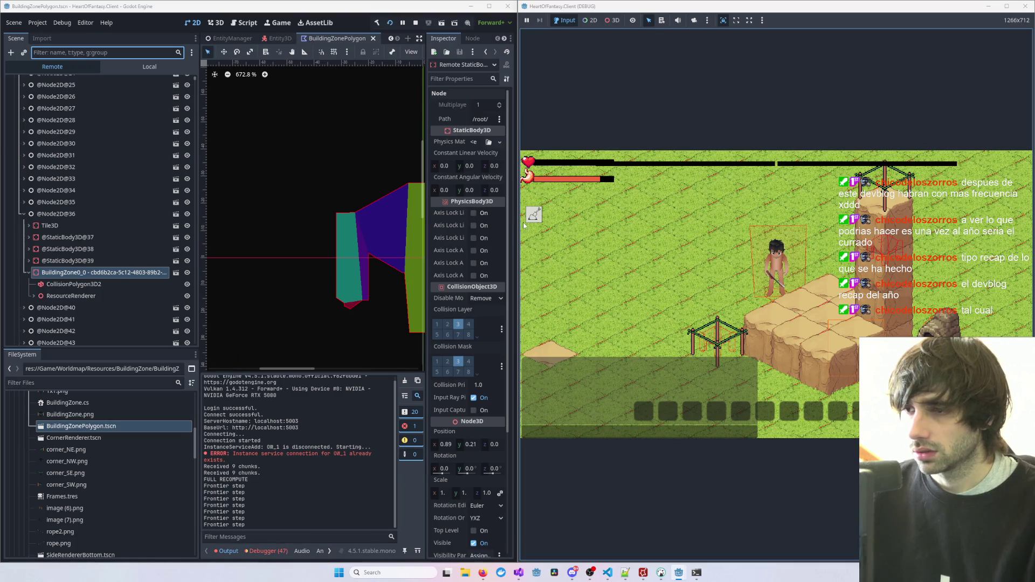
pyautogui.moveTo(518, 117); pyautogui.dragTo(708, 118)
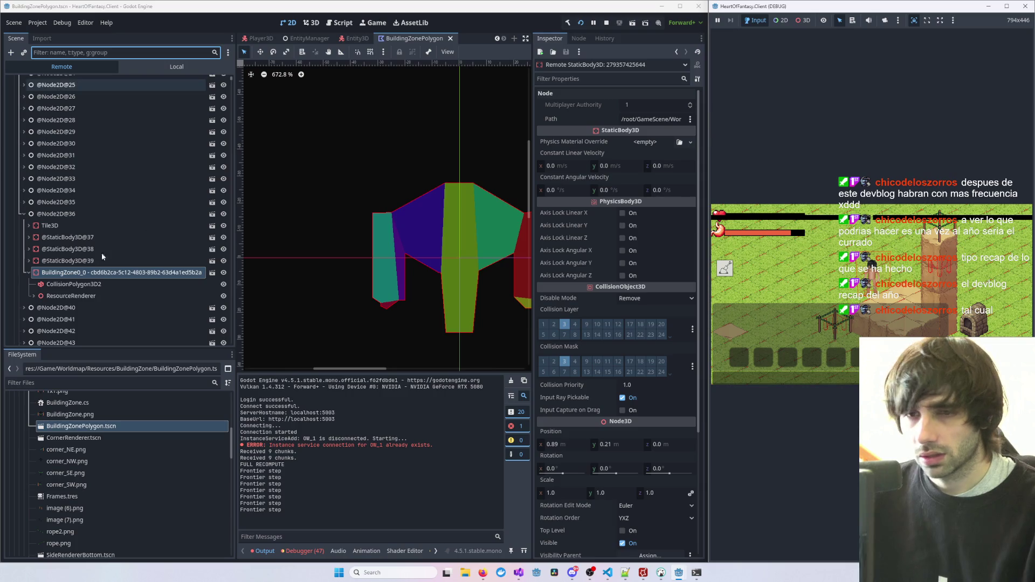
# Step: Raise the live CollisionPolygon3D2's Position Y to 2.882, undoing the accidental X change
pyautogui.click(82, 285)
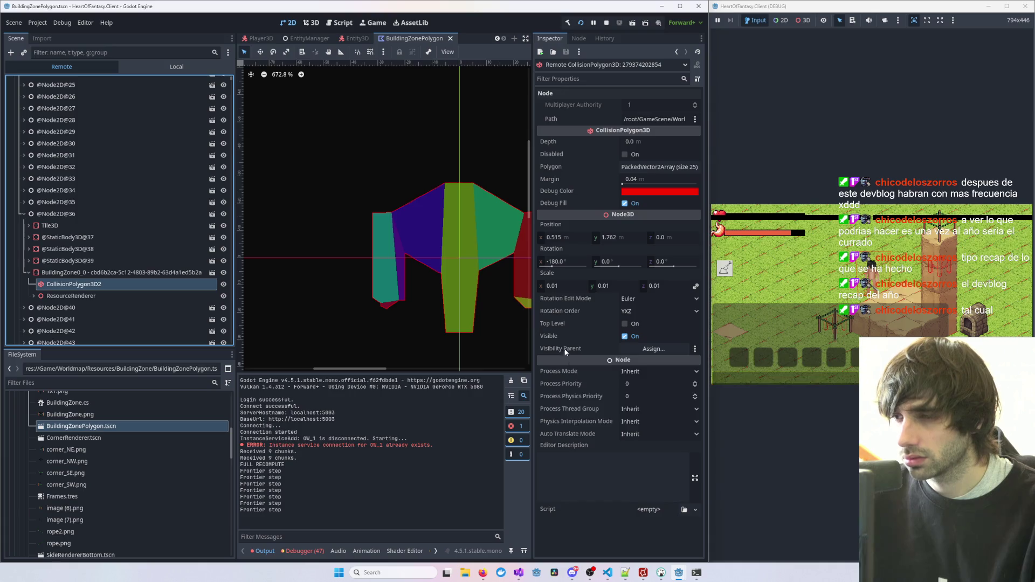
pyautogui.moveTo(562, 238)
pyautogui.mouseDown()
pyautogui.moveTo(550, 237)
pyautogui.moveTo(628, 238)
pyautogui.moveTo(571, 284)
pyautogui.mouseUp()
pyautogui.hotkey('ctrl', 'z')
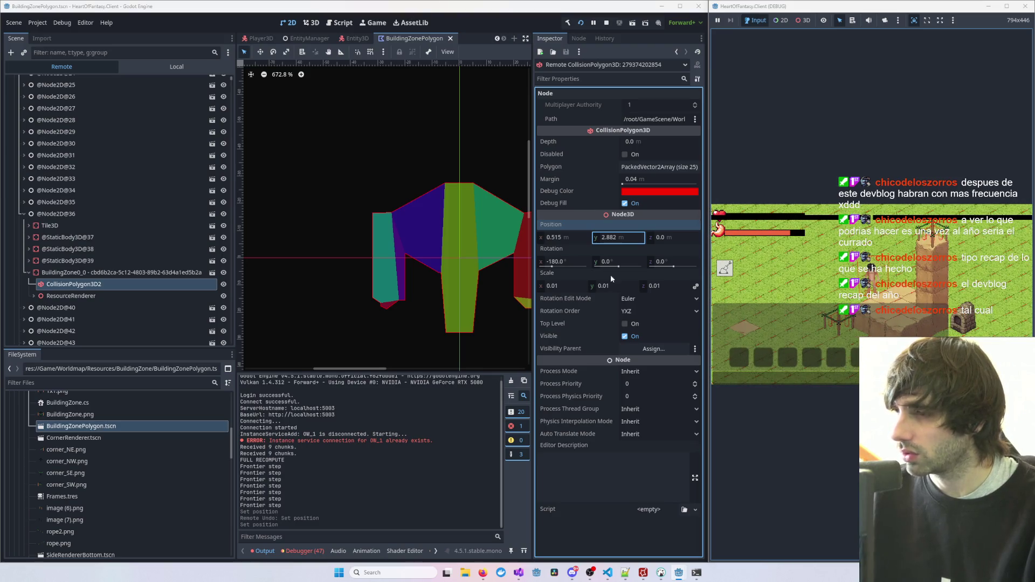
pyautogui.moveTo(561, 284); pyautogui.dragTo(561, 284)
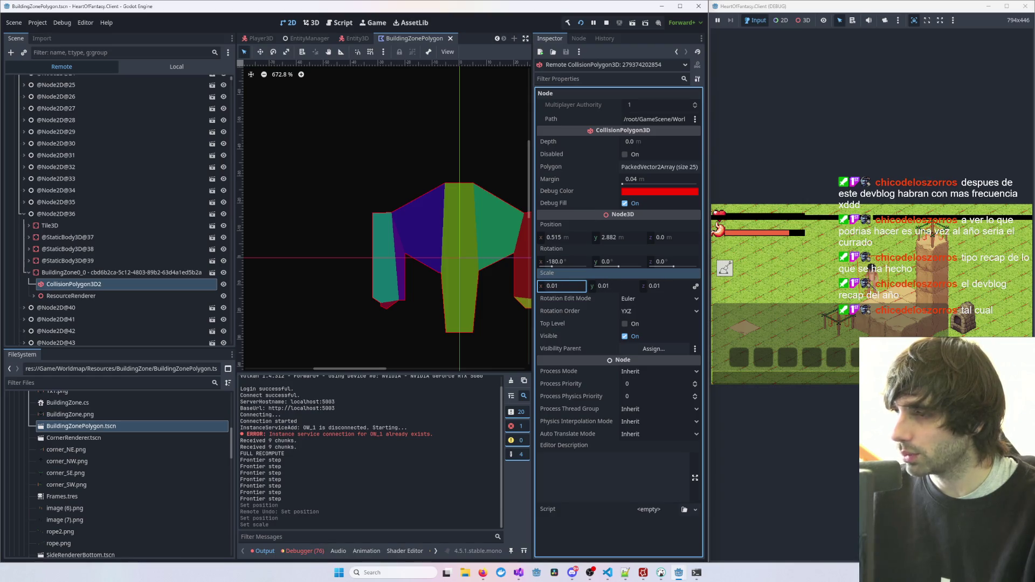
# Step: Try polygon scales of 0.035 and 0.01, then settle on 0.015 for all three axes
pyautogui.click(374, 177)
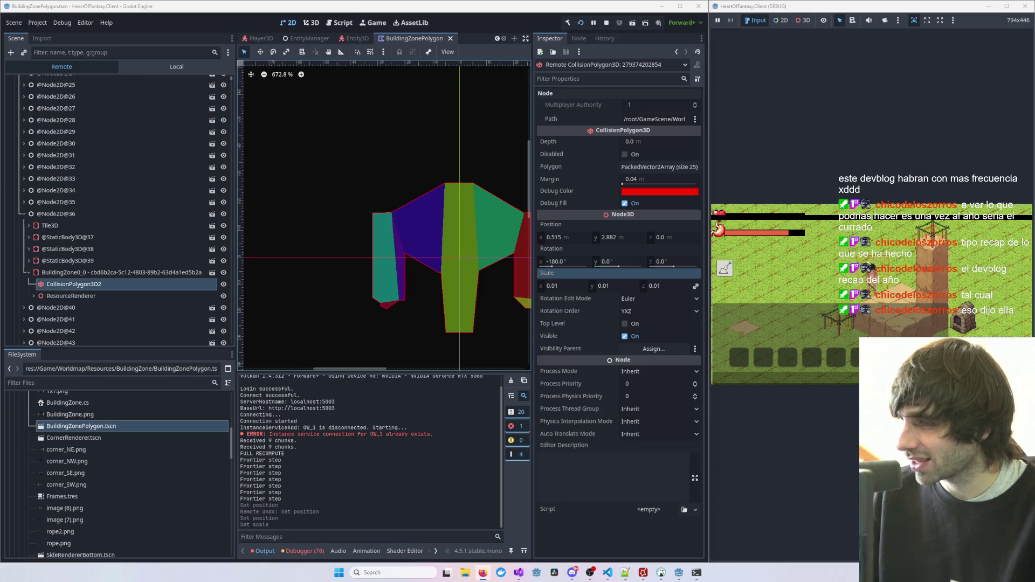
pyautogui.click(828, 297)
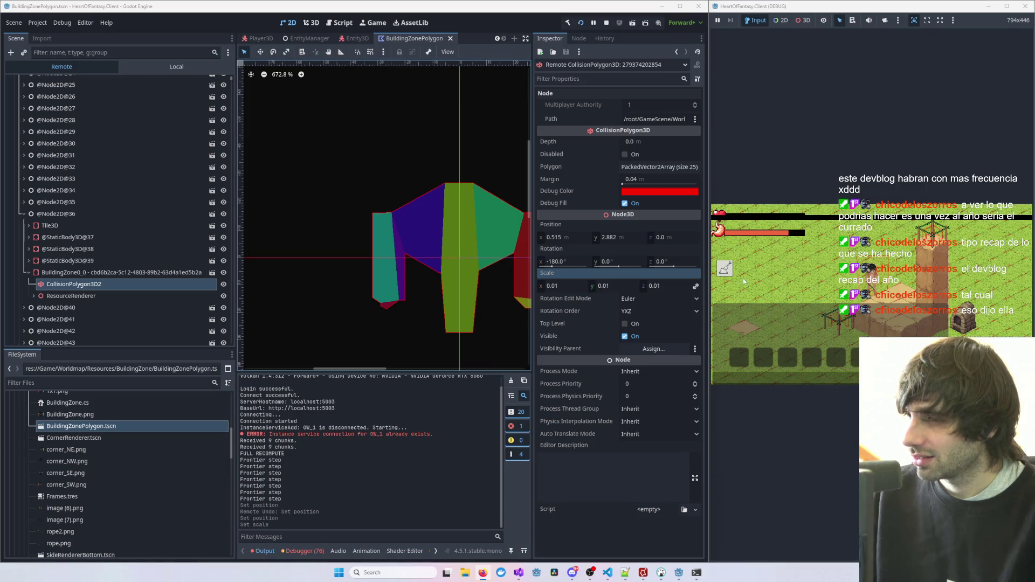
pyautogui.click(560, 286)
pyautogui.write('0.035')
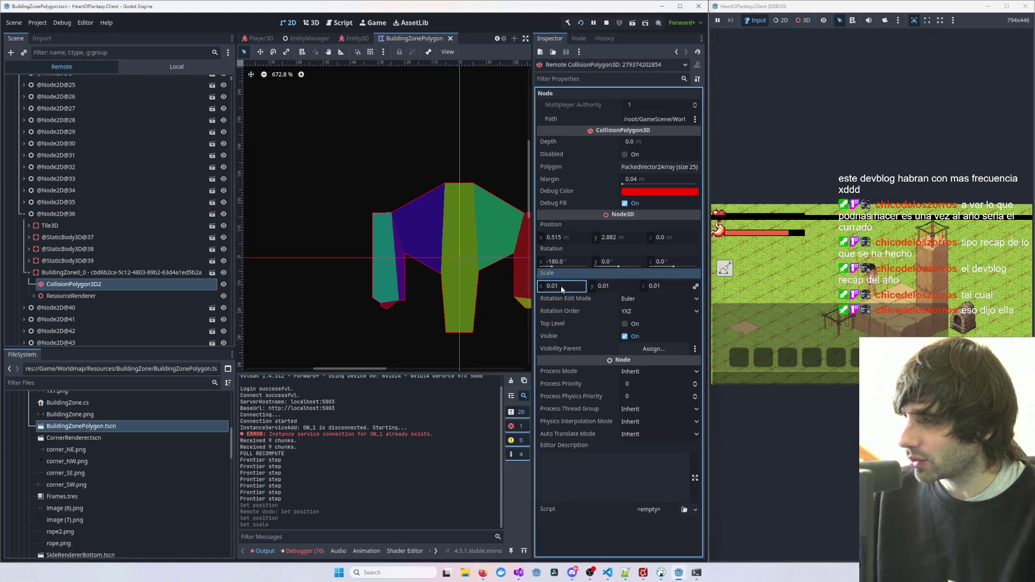
pyautogui.press('Return')
pyautogui.write('0.01')
pyautogui.press('Return')
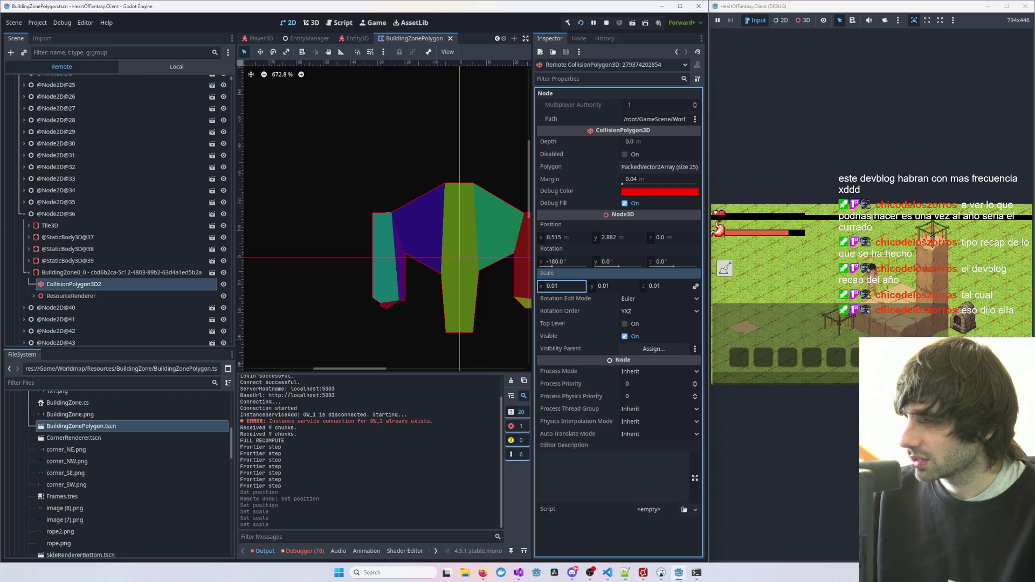
pyautogui.write('5')
pyautogui.press('Return')
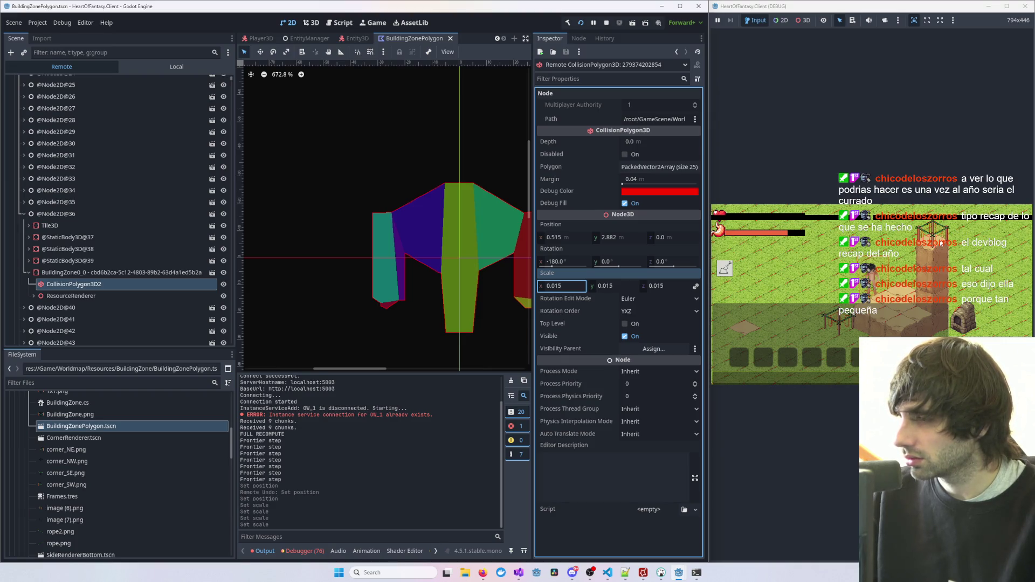
pyautogui.click(569, 290)
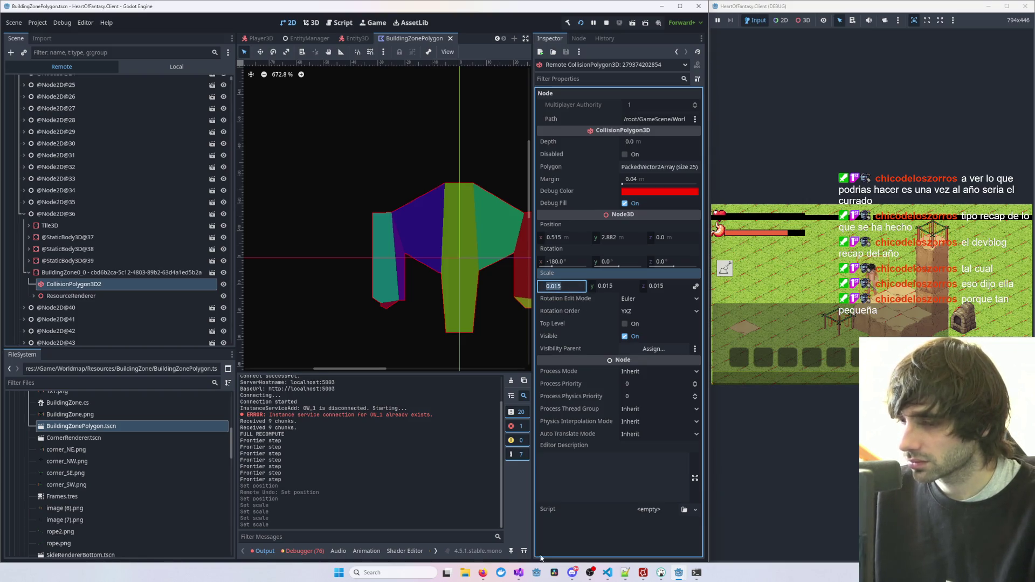
pyautogui.moveTo(519, 574)
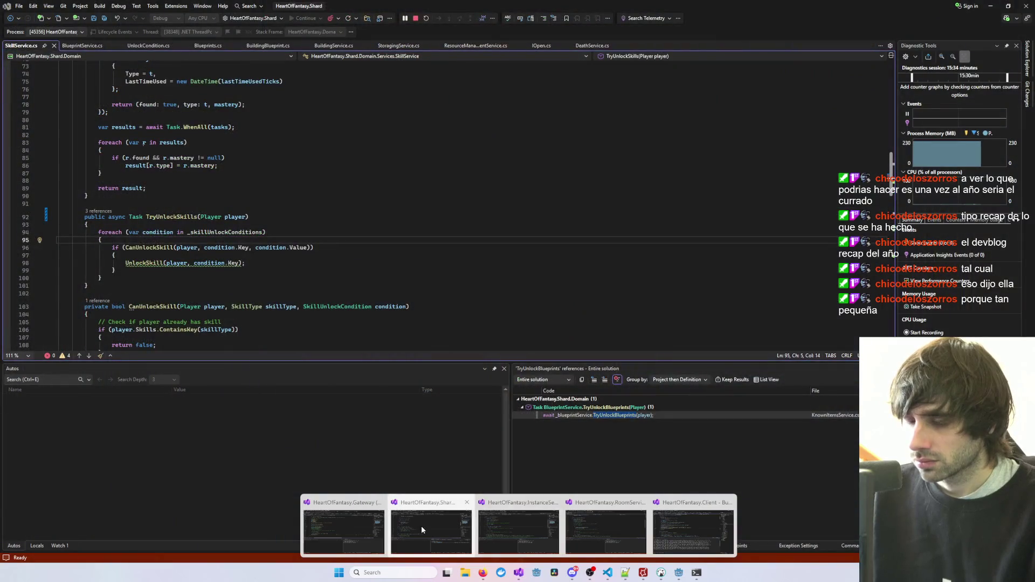
# Step: Glance at the Shard code, then inspect BuildingZonePolygon's local CollisionPolygon2D and its 25 points in Godot
pyautogui.click(421, 526)
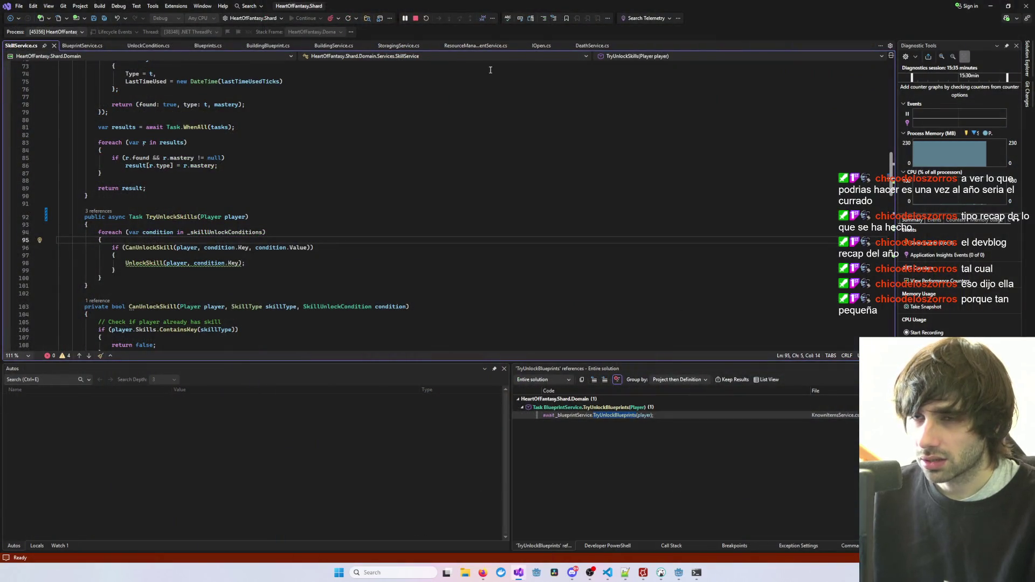
pyautogui.moveTo(519, 574)
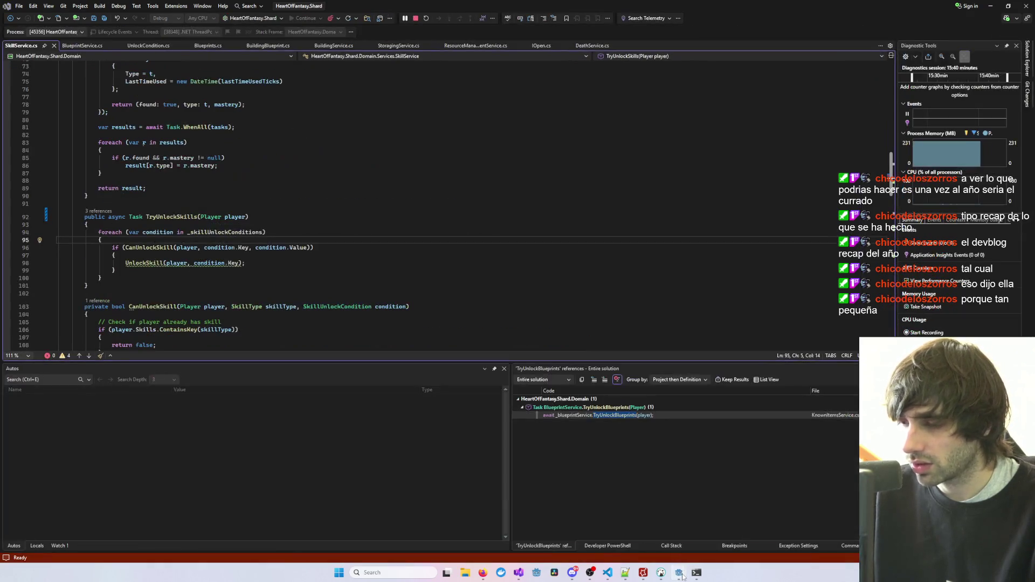
pyautogui.moveTo(678, 573)
pyautogui.click(589, 527)
pyautogui.click(442, 232)
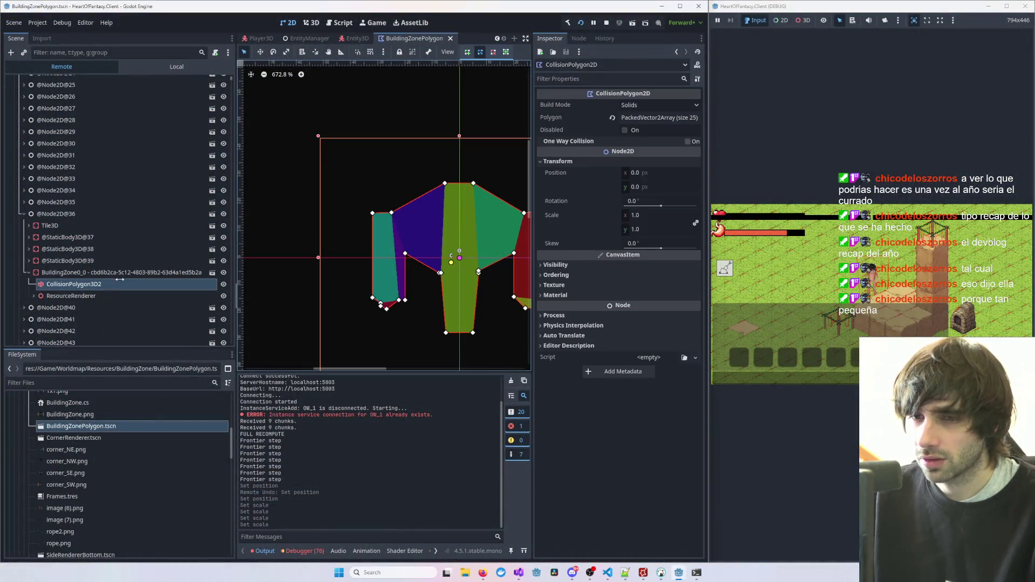
pyautogui.click(185, 68)
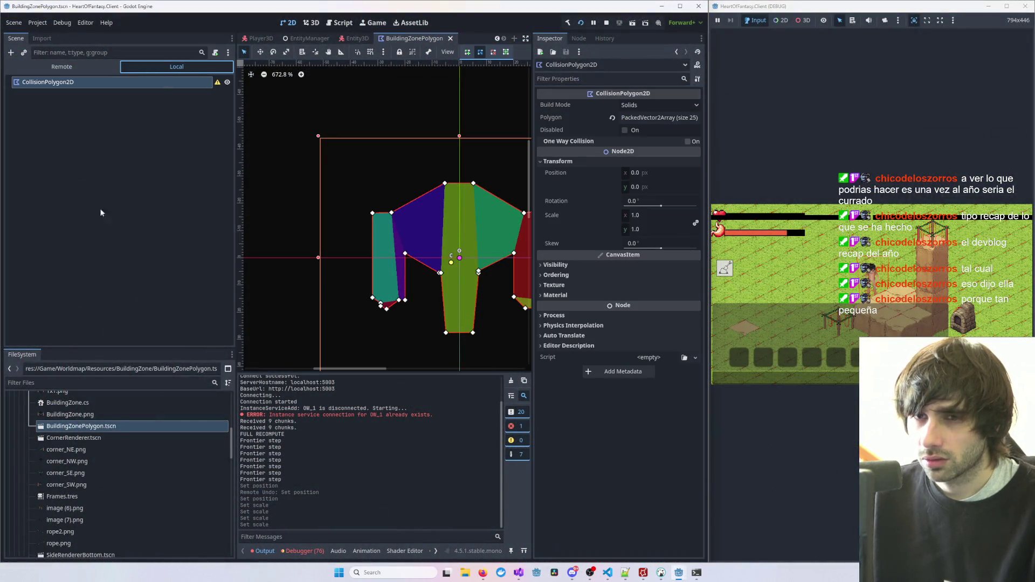
pyautogui.click(645, 120)
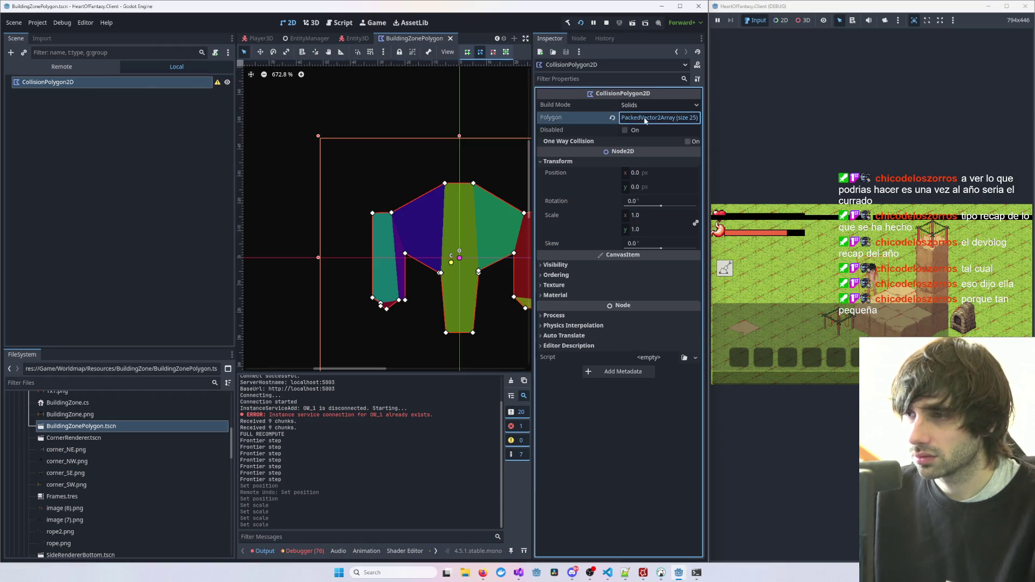
# Step: Set the local CollisionPolygon2D scale to 0.015 and centre the shrunken polygon on the canvas
pyautogui.scroll(-5, 652, 183)
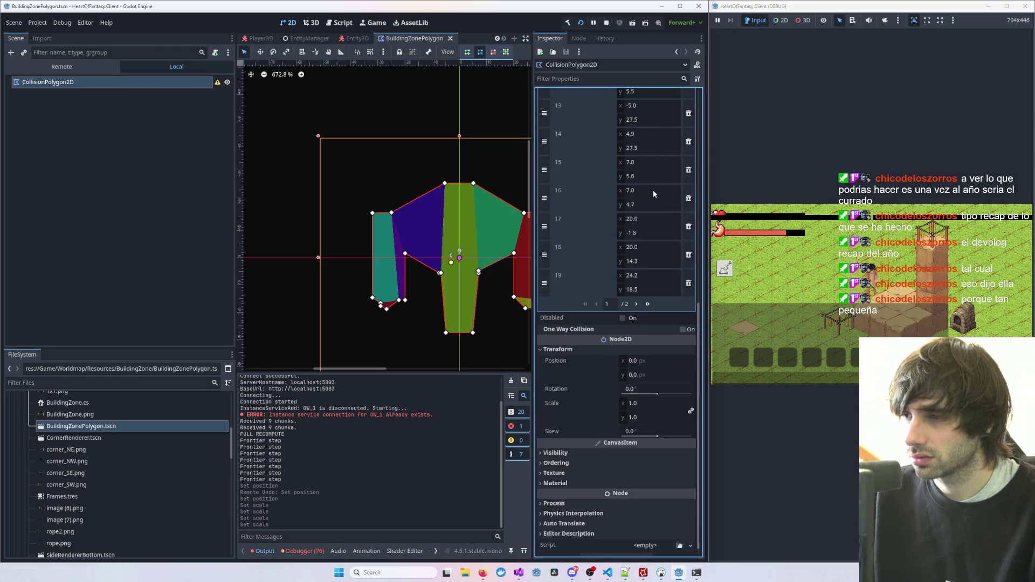
pyautogui.click(645, 402)
pyautogui.write('0.015')
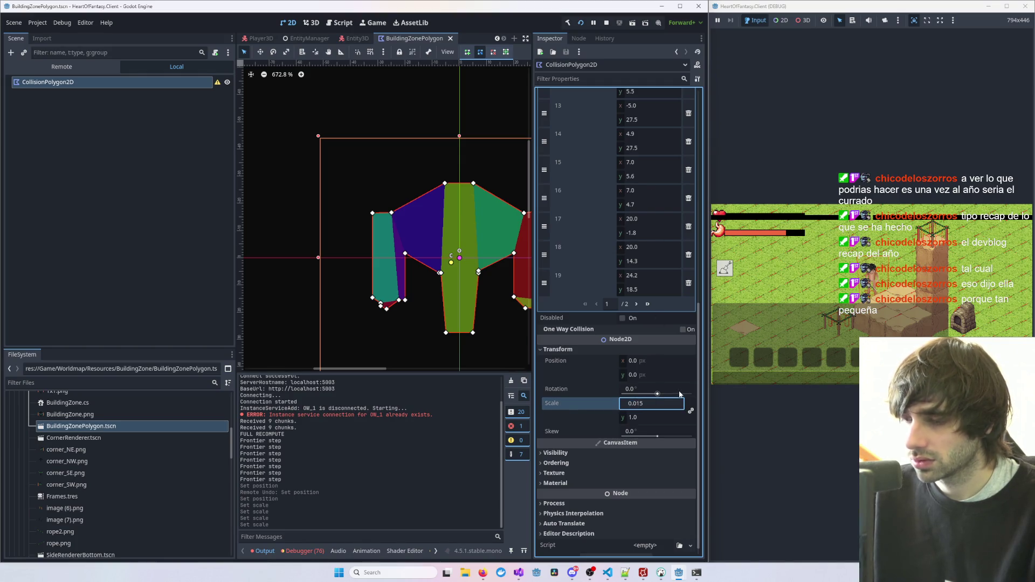
pyautogui.press('Return')
pyautogui.scroll(3, 484, 272)
pyautogui.scroll(10, 430, 229)
pyautogui.moveTo(388, 173)
pyautogui.mouseDown()
pyautogui.moveTo(526, 235)
pyautogui.moveTo(584, 291)
pyautogui.mouseUp()
# Step: Save the polygon scene, stop the running game and run the project again
pyautogui.hotkey('ctrl', 's')
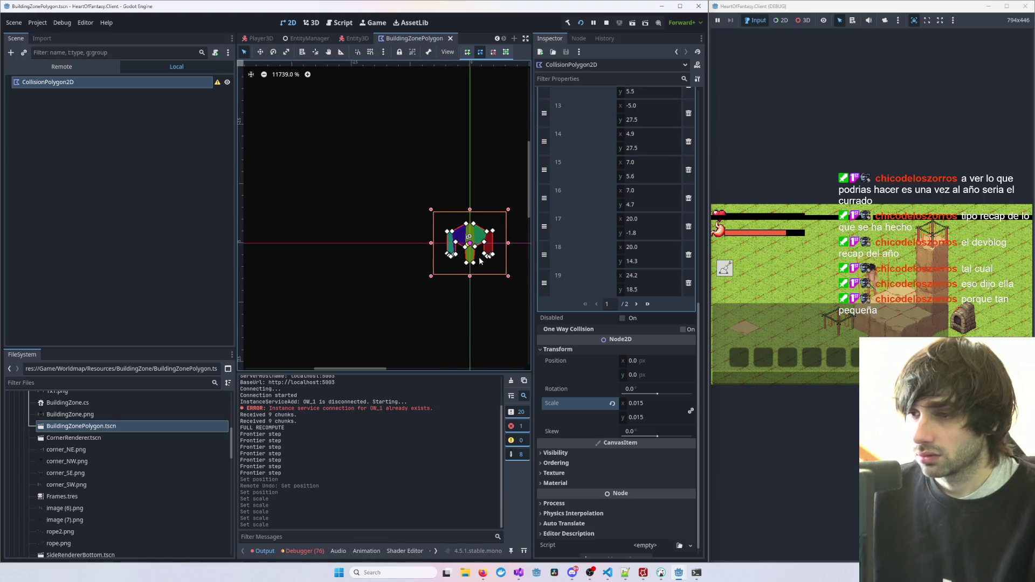
pyautogui.press('F8')
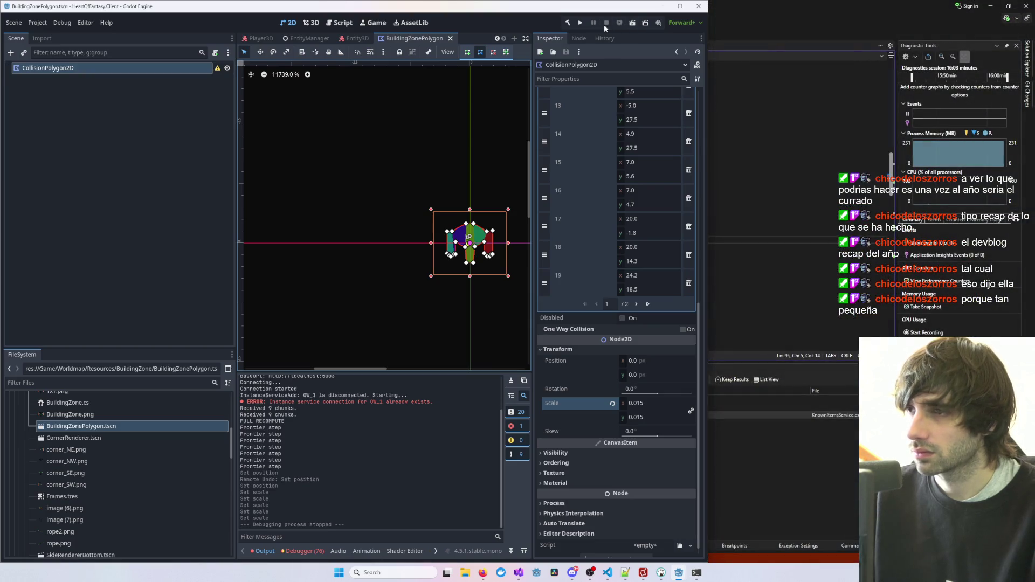
pyautogui.click(579, 23)
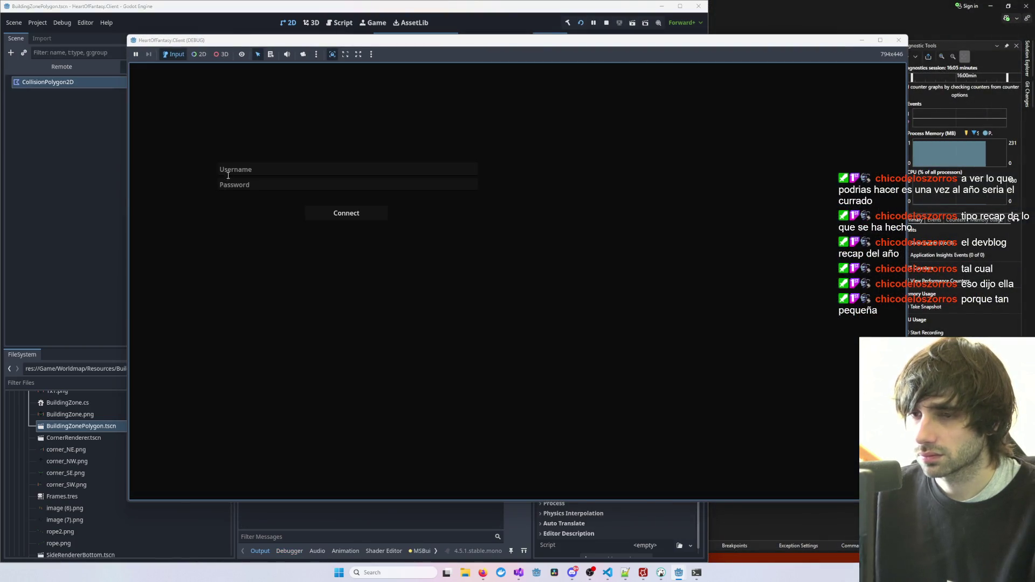
# Step: Log in with the test account's username and password and connect to the server
pyautogui.click(246, 170)
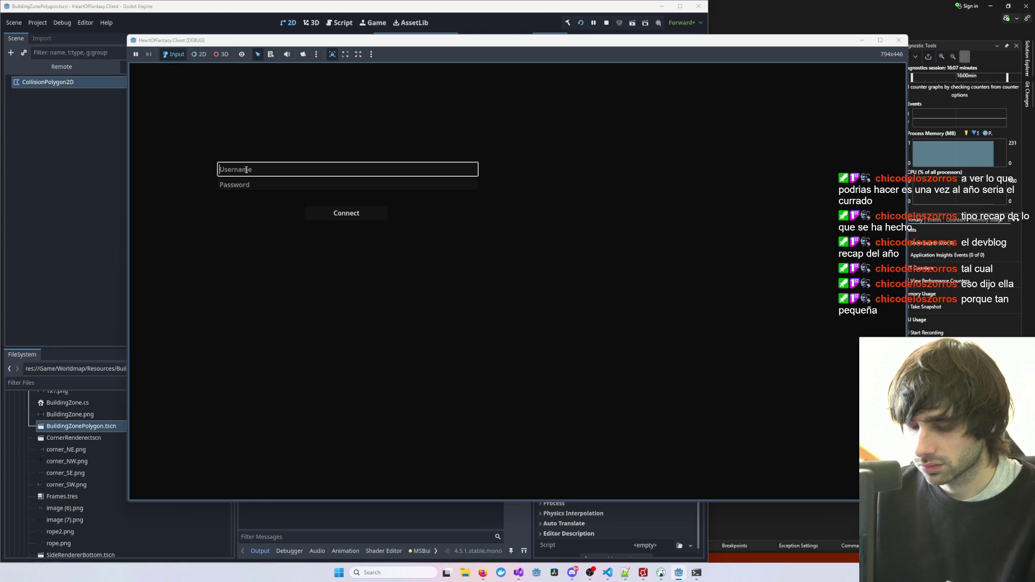
pyautogui.write('test1')
pyautogui.hotkey('ctrl', 'a')
pyautogui.hotkey('ctrl', 'c')
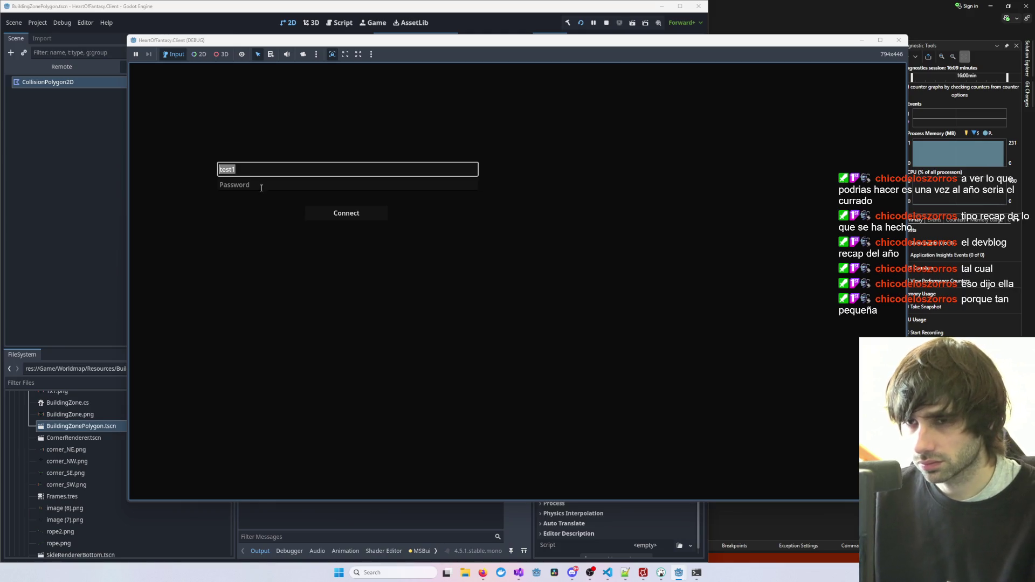
pyautogui.press('Tab')
pyautogui.hotkey('ctrl', 'v')
pyautogui.click(350, 214)
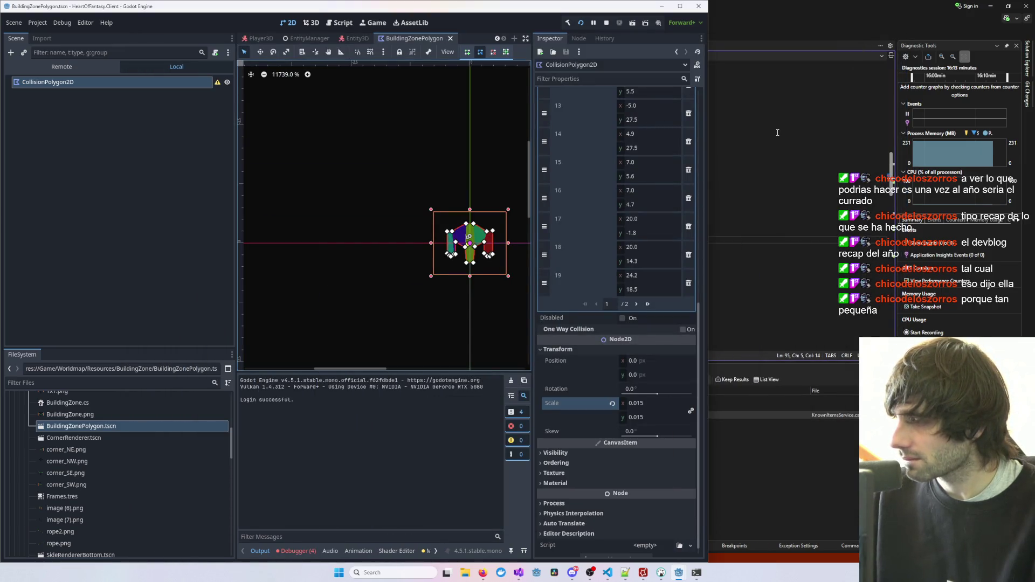
# Step: Bring the game window forward and move it aside to reveal the editor
pyautogui.moveTo(678, 573)
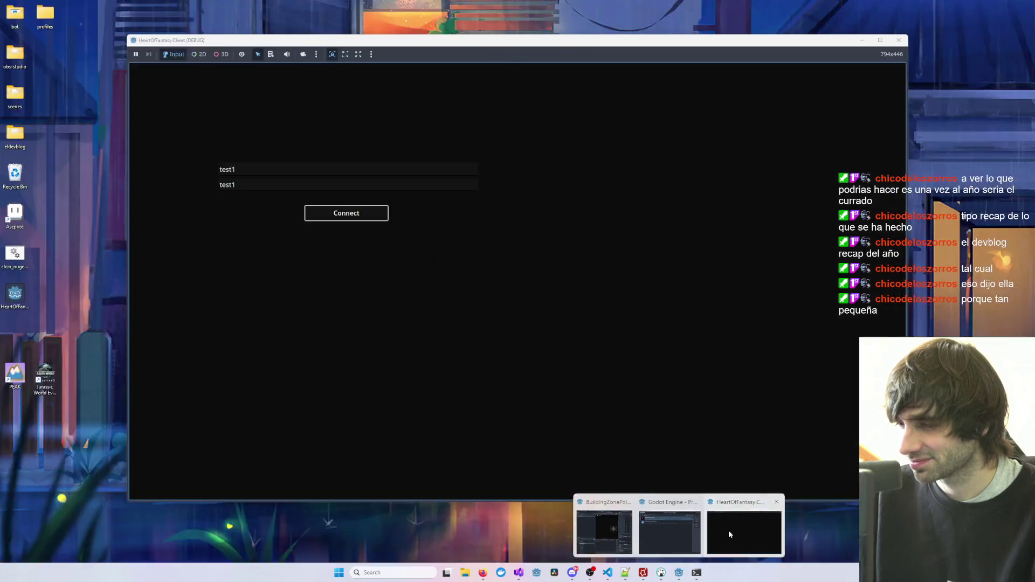
pyautogui.click(729, 530)
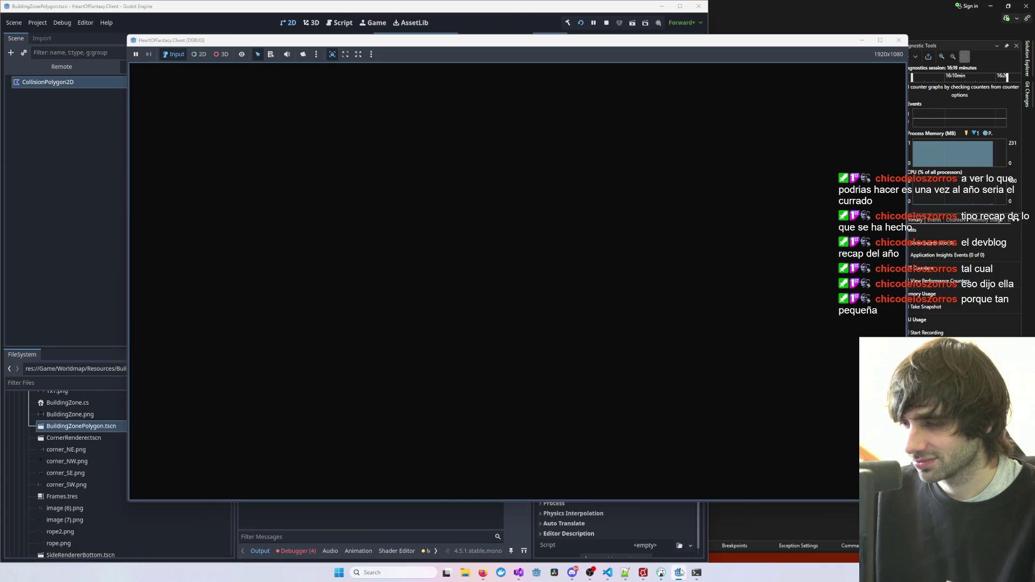
pyautogui.moveTo(643, 46)
pyautogui.mouseDown()
pyautogui.moveTo(774, 156)
pyautogui.moveTo(903, 120)
pyautogui.moveTo(774, 473)
pyautogui.moveTo(817, 135)
pyautogui.moveTo(457, 581)
pyautogui.moveTo(756, 181)
pyautogui.moveTo(808, 105)
pyautogui.moveTo(785, 90)
pyautogui.mouseUp()
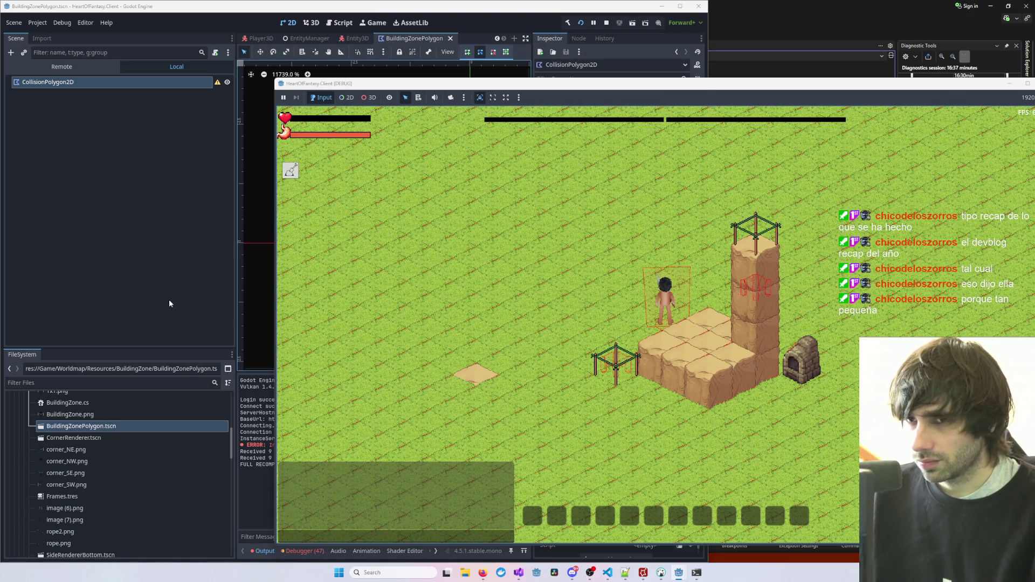
# Step: Reset the CollisionPolygon2D scale to 1.0 on both axes and save the scene
pyautogui.click(170, 299)
pyautogui.click(162, 82)
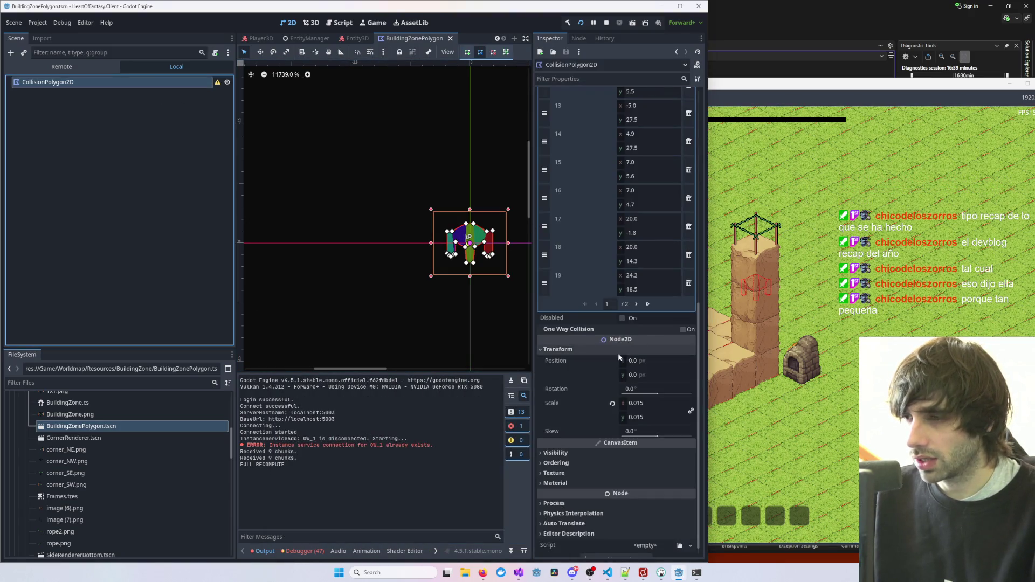
pyautogui.click(646, 403)
pyautogui.click(651, 419)
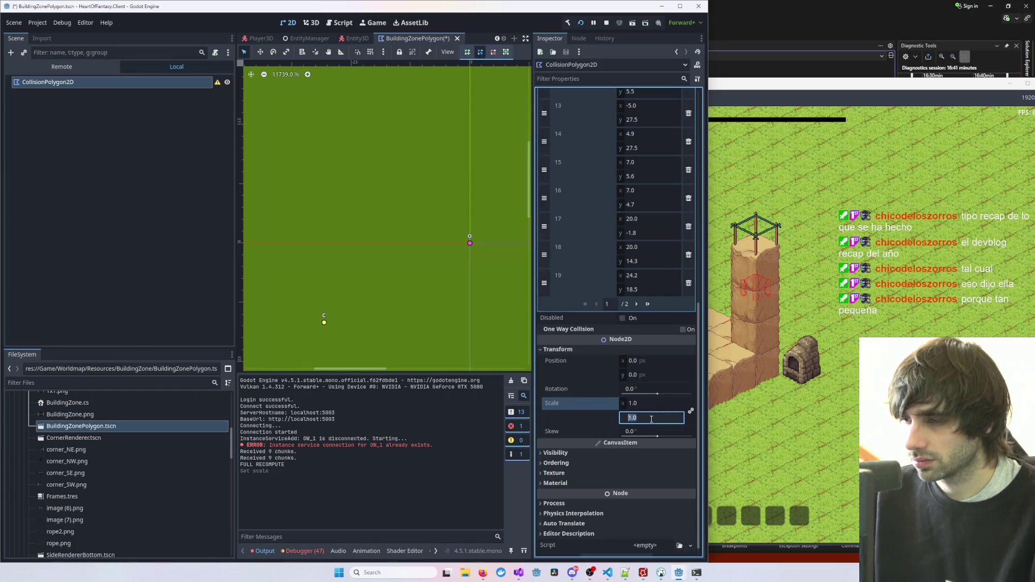
pyautogui.press('Return')
pyautogui.scroll(-15, 448, 267)
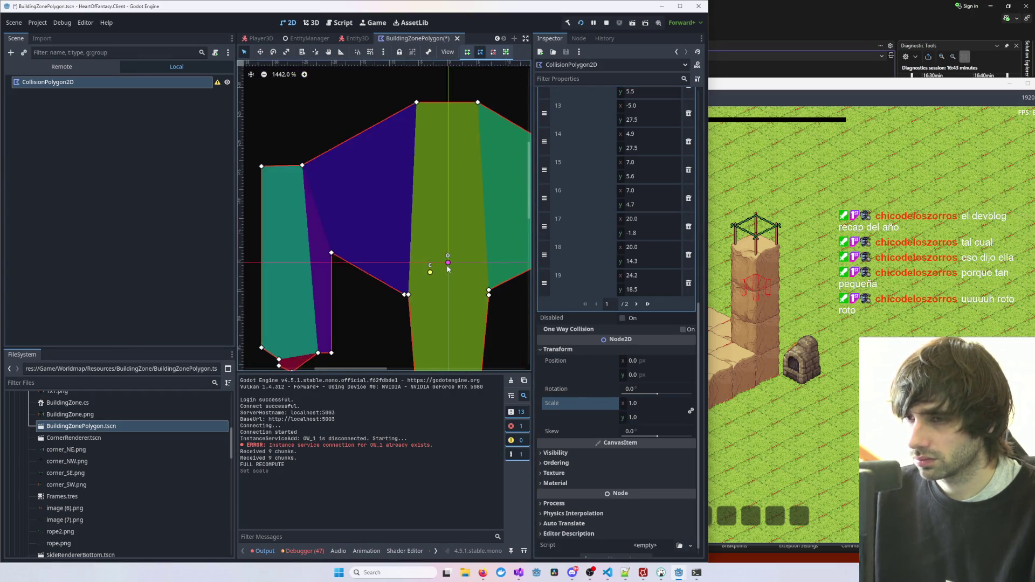
pyautogui.scroll(1, 455, 274)
pyautogui.hotkey('ctrl', 's')
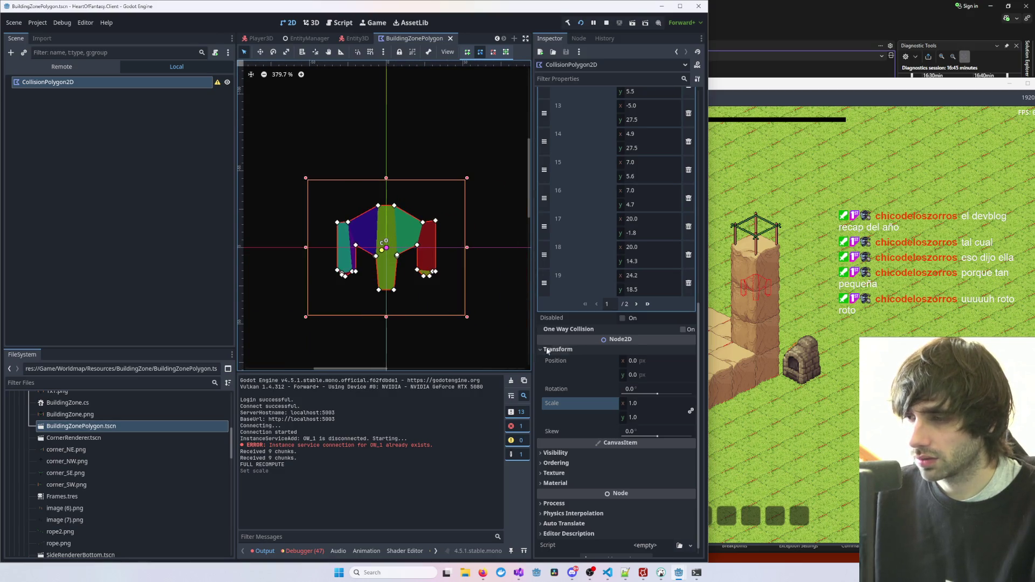
pyautogui.moveTo(523, 568)
pyautogui.click(602, 526)
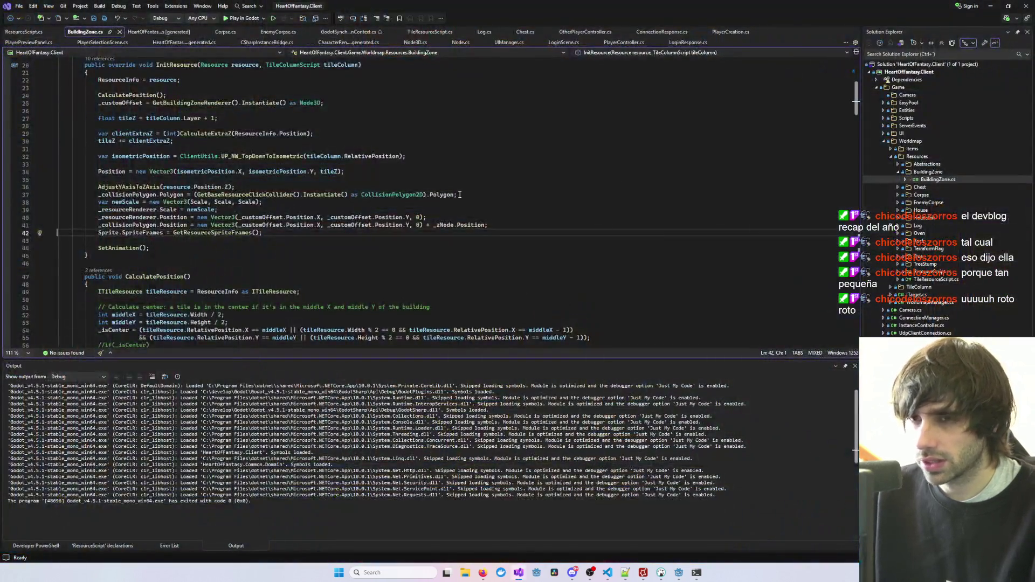
# Step: Change BuildingZone.cs's Scale from 1.7f to 0.015f and save the script
pyautogui.click(693, 531)
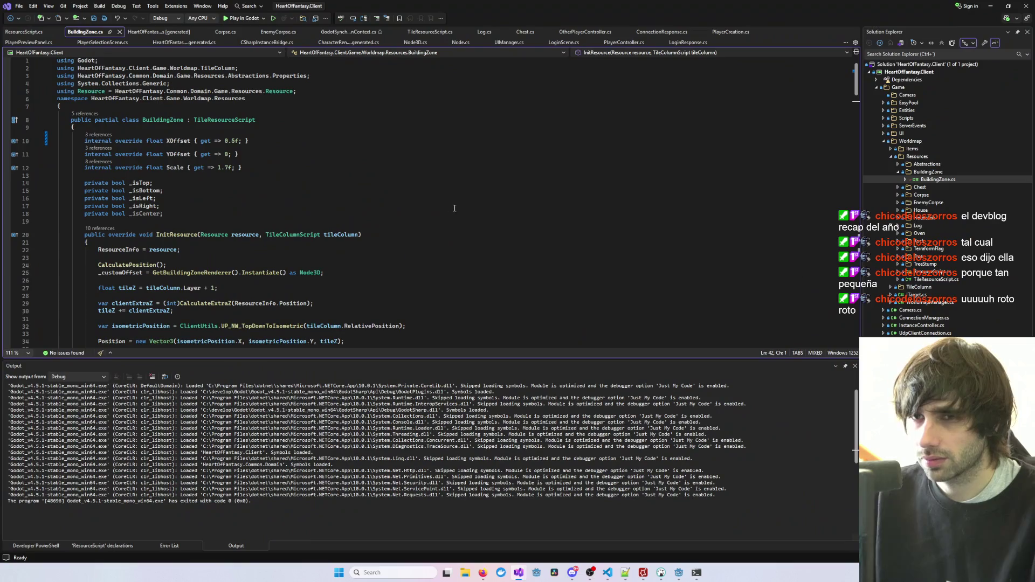
pyautogui.click(228, 168)
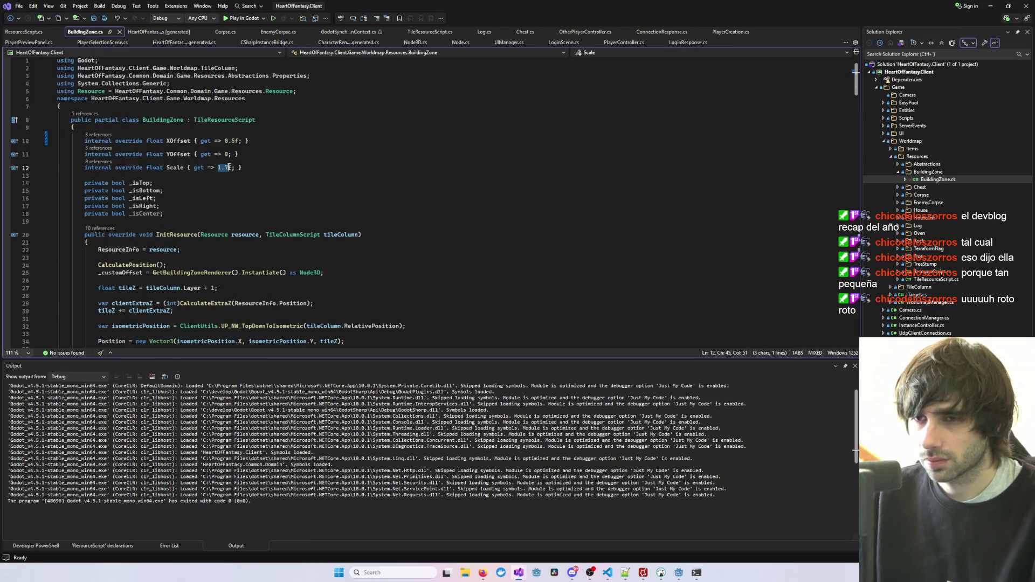
pyautogui.press('BackSpace')
pyautogui.press('BackSpace')
pyautogui.press('BackSpace')
pyautogui.write('0.015f')
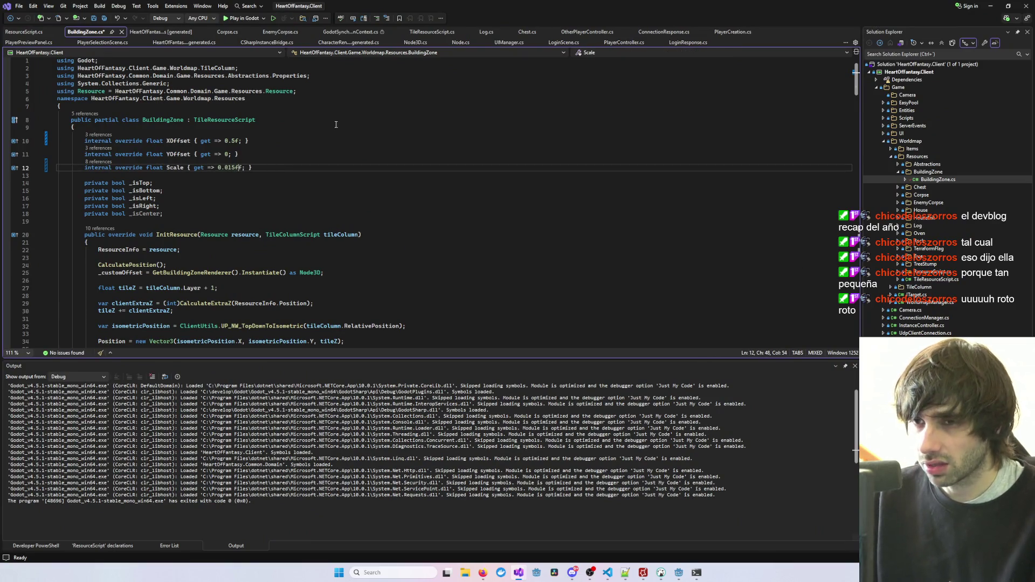
pyautogui.hotkey('ctrl', 's')
pyautogui.click(345, 141)
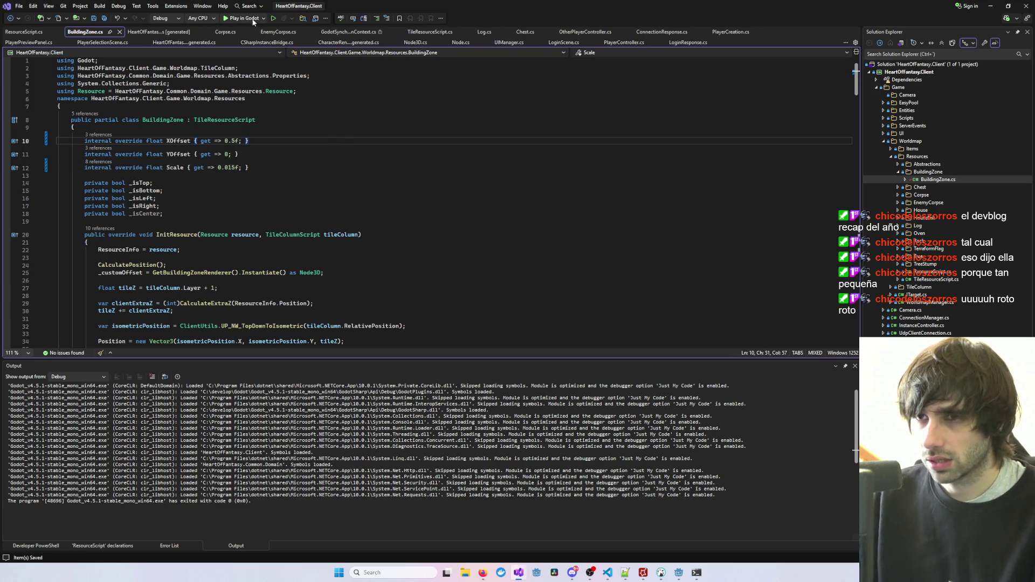
# Step: Briefly launch the game from Godot, close it, and return to the editor
pyautogui.click(240, 18)
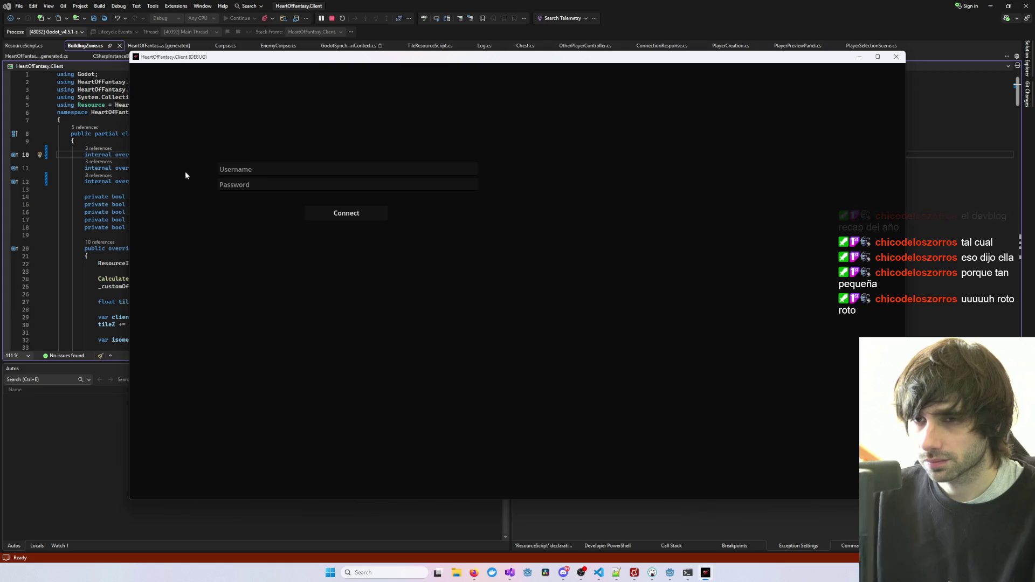
pyautogui.click(261, 164)
pyautogui.write('test1')
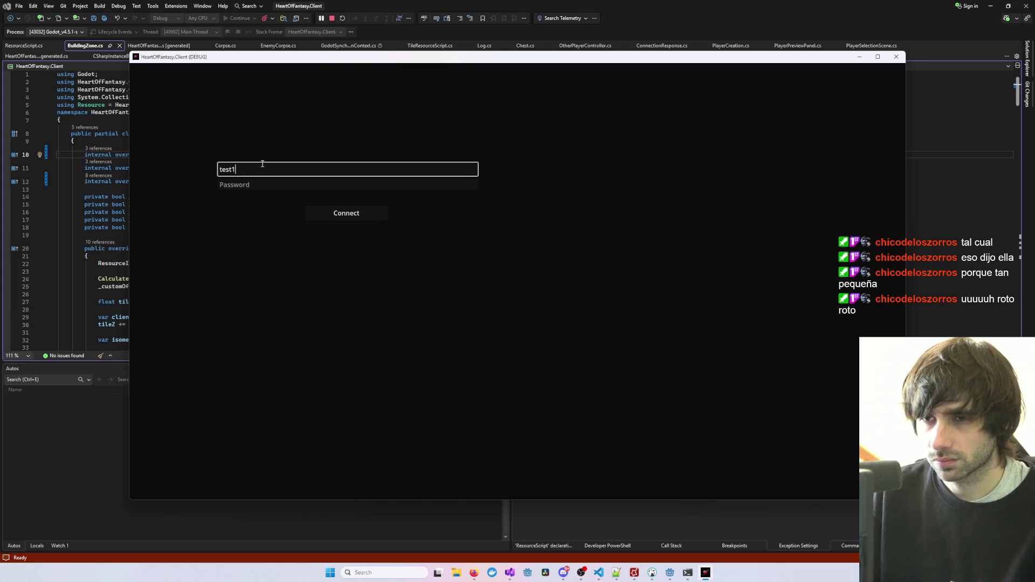
pyautogui.click(895, 57)
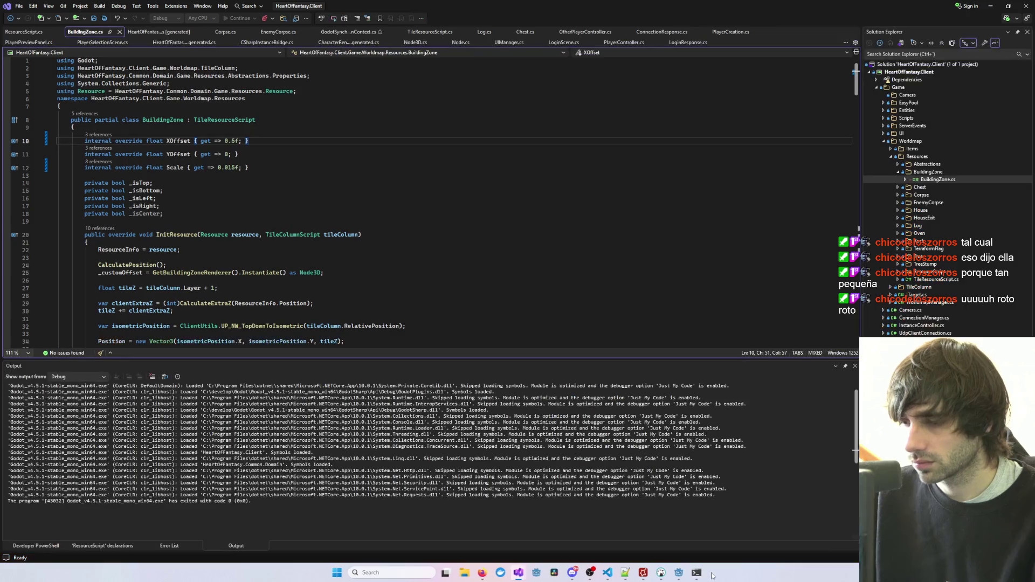
pyautogui.moveTo(679, 572)
pyautogui.click(726, 535)
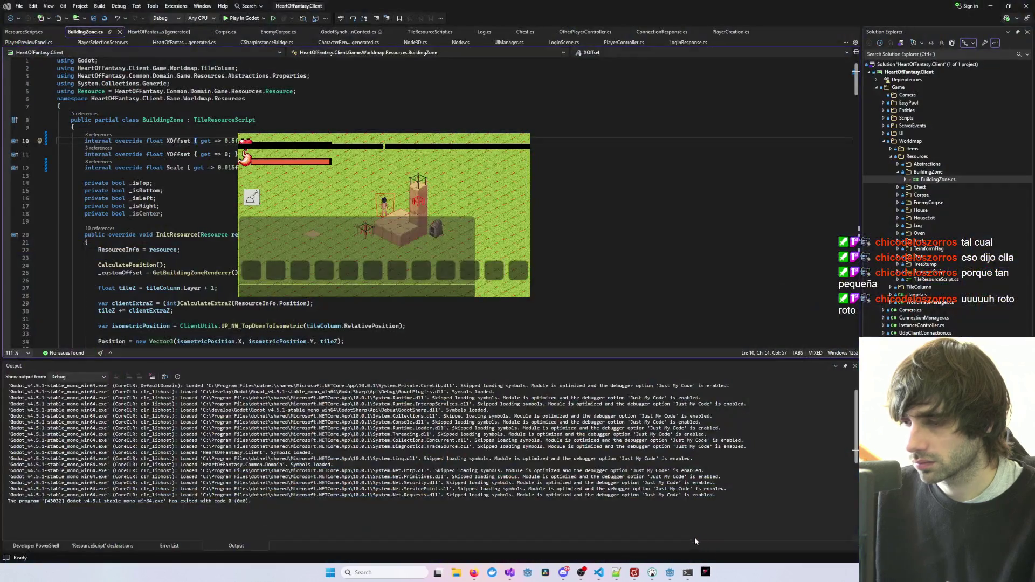
pyautogui.click(694, 544)
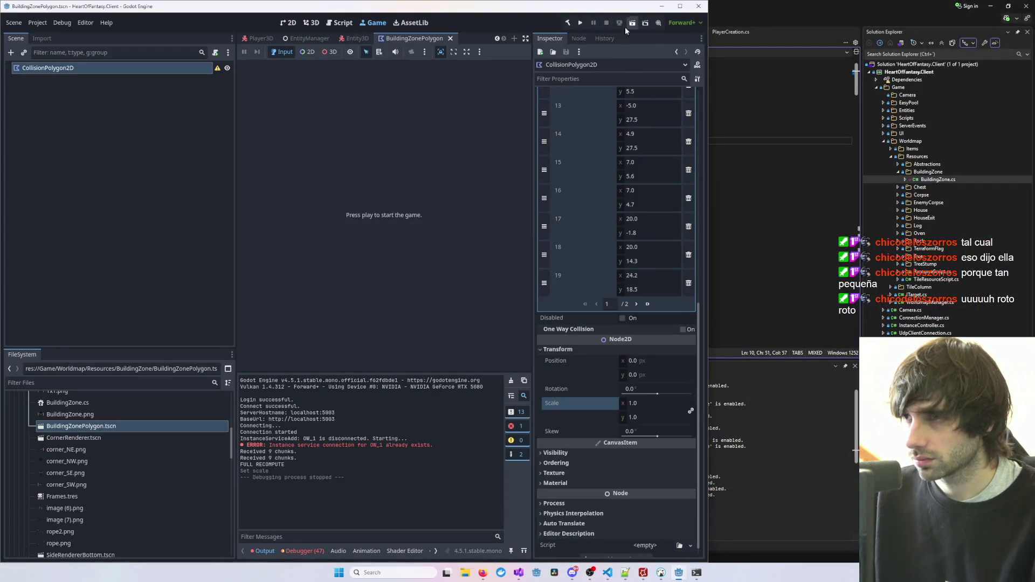
# Step: Run the project and log in with the test account's username and password
pyautogui.click(582, 22)
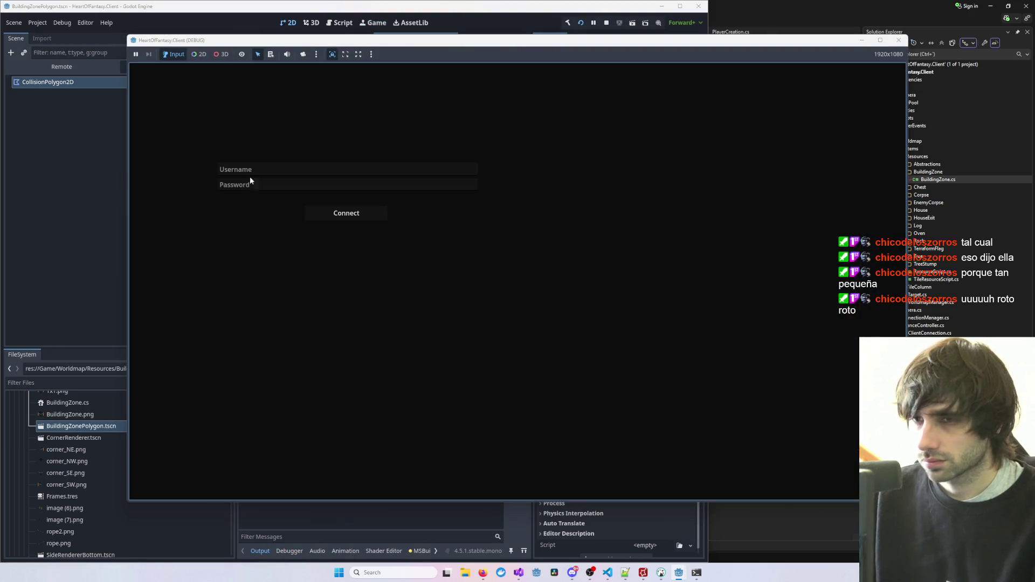
pyautogui.click(256, 169)
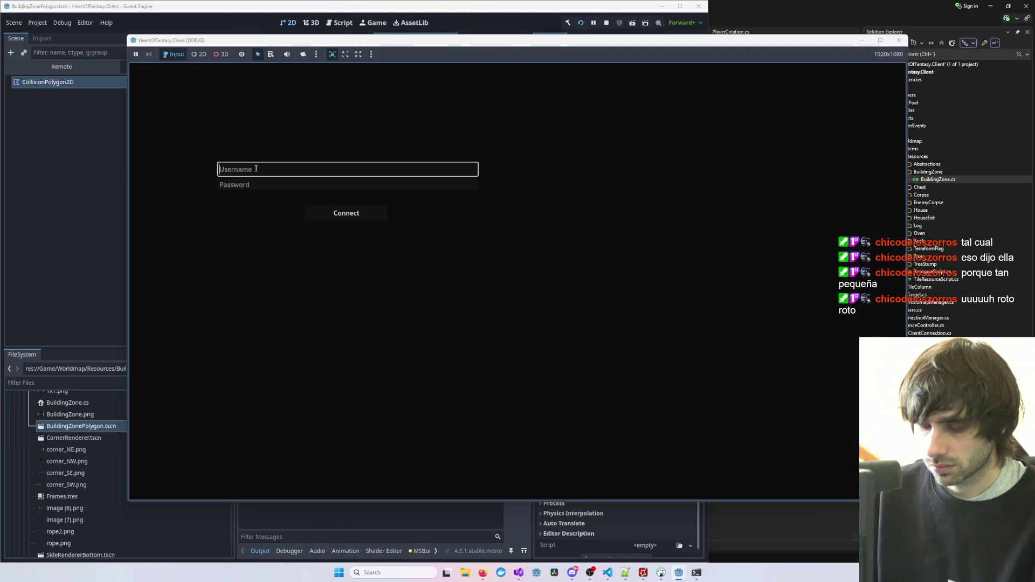
pyautogui.write('test1')
pyautogui.hotkey('ctrl', 'a')
pyautogui.hotkey('ctrl', 'c')
pyautogui.press('Tab')
pyautogui.hotkey('ctrl', 'v')
pyautogui.press('Tab')
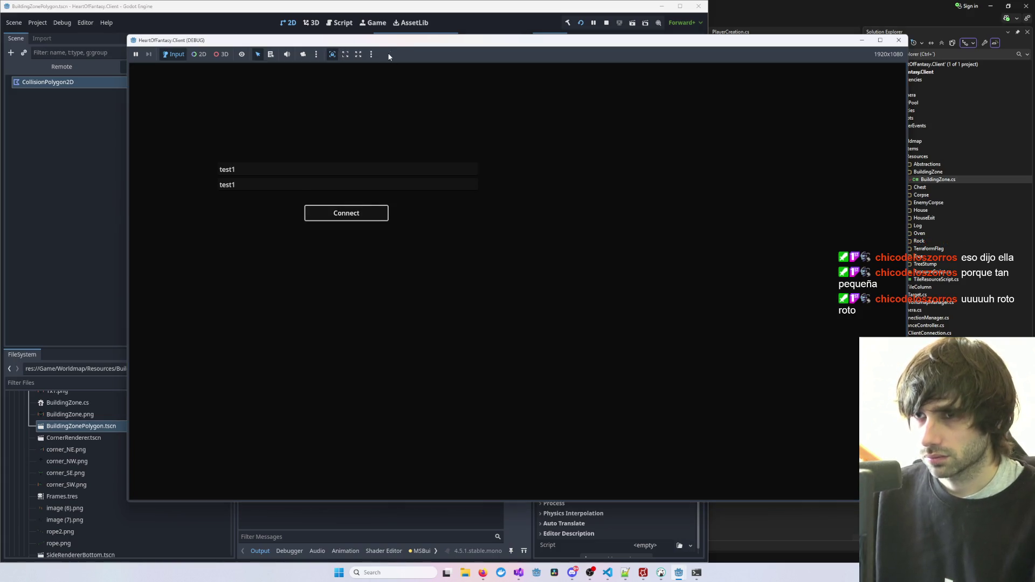
pyautogui.press('Return')
# Step: Reposition the game window, zoom in and out on the building, then stop the game
pyautogui.moveTo(394, 44); pyautogui.dragTo(487, 62)
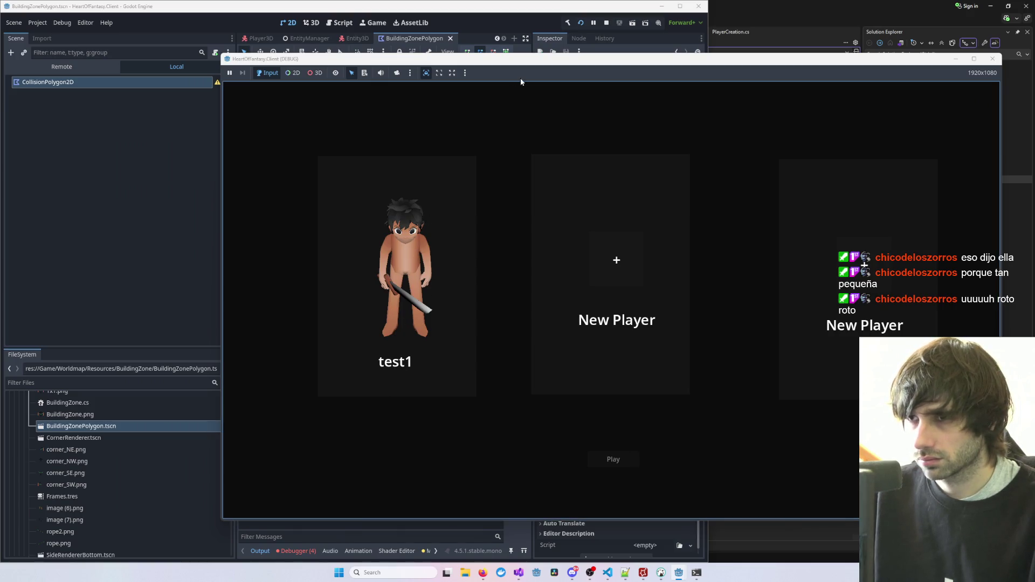
pyautogui.moveTo(519, 59); pyautogui.dragTo(386, 22)
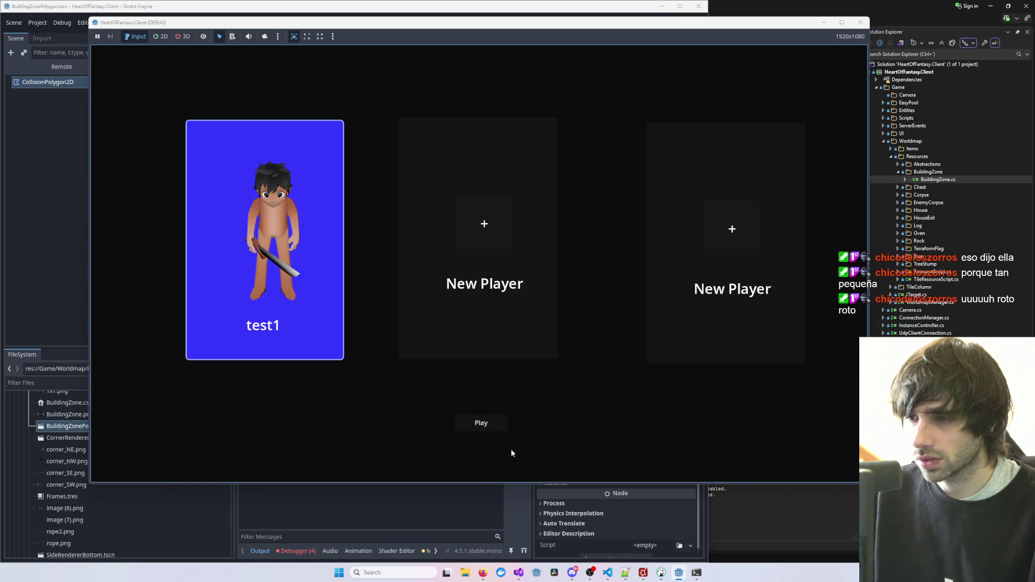
pyautogui.moveTo(487, 25)
pyautogui.mouseDown()
pyautogui.moveTo(570, 88)
pyautogui.moveTo(527, 92)
pyautogui.moveTo(591, 108)
pyautogui.moveTo(544, 140)
pyautogui.moveTo(524, 68)
pyautogui.moveTo(647, 106)
pyautogui.moveTo(556, 79)
pyautogui.moveTo(467, 74)
pyautogui.moveTo(646, 71)
pyautogui.moveTo(466, 65)
pyautogui.moveTo(603, 69)
pyautogui.moveTo(460, 51)
pyautogui.moveTo(540, 193)
pyautogui.moveTo(582, 51)
pyautogui.mouseUp()
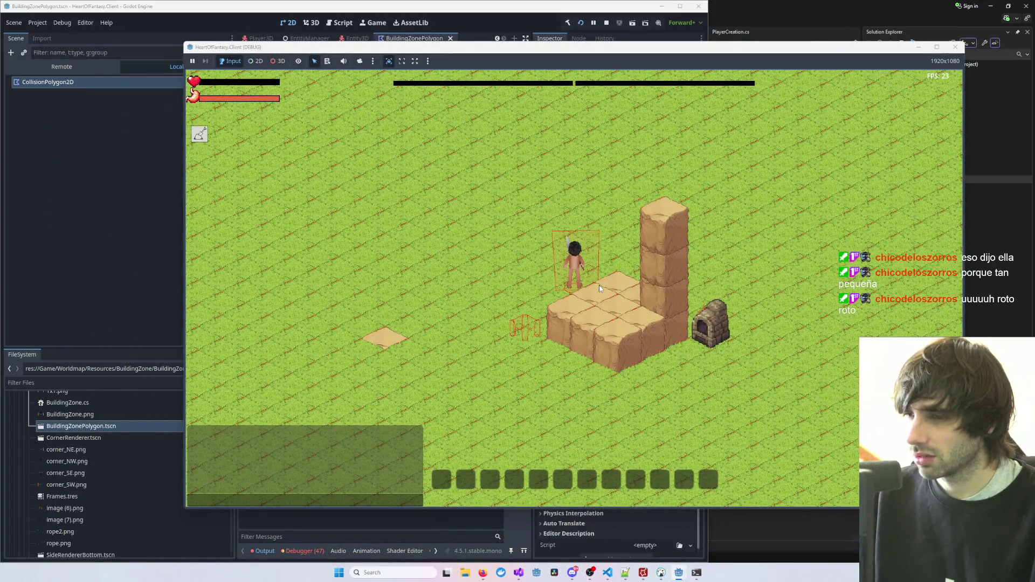
pyautogui.scroll(-3, 599, 286)
pyautogui.scroll(-5, 623, 278)
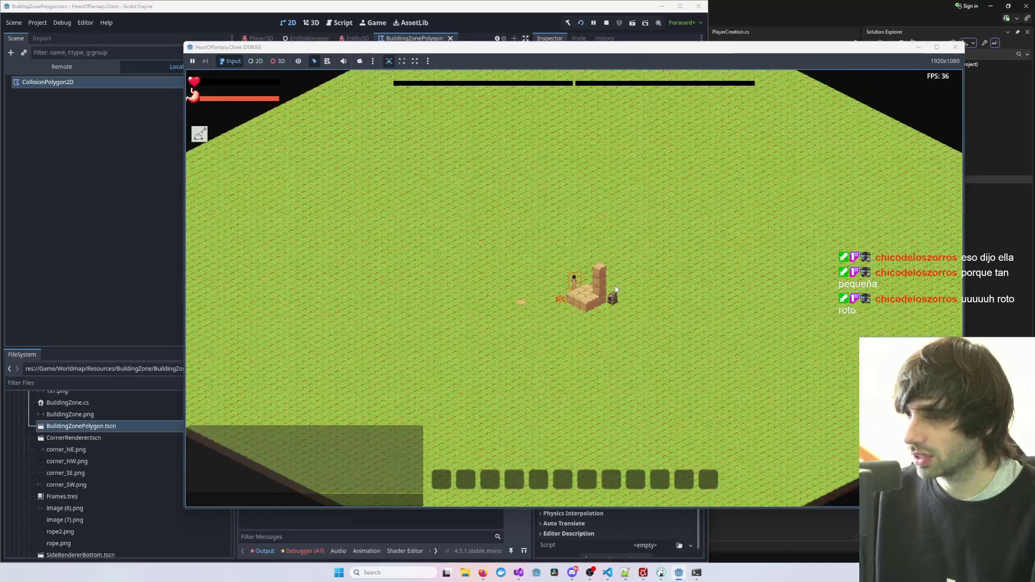
pyautogui.scroll(-3, 615, 286)
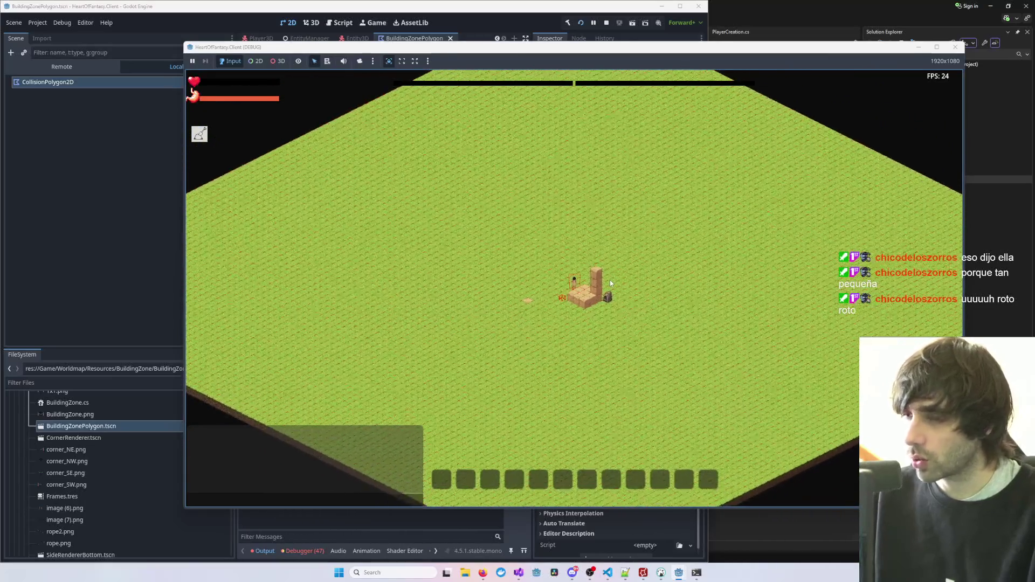
pyautogui.scroll(5, 609, 279)
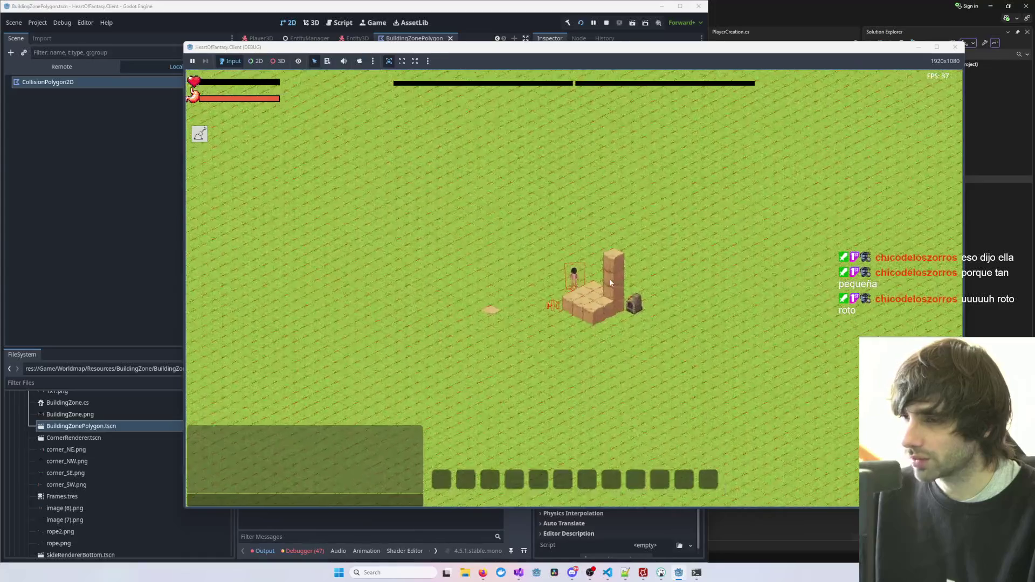
pyautogui.scroll(10, 610, 282)
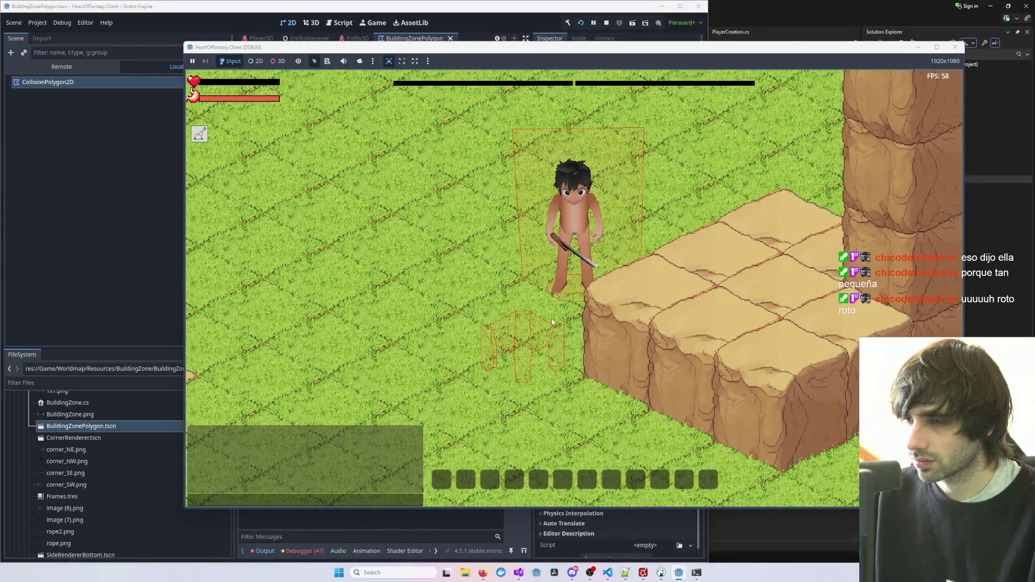
pyautogui.click(954, 47)
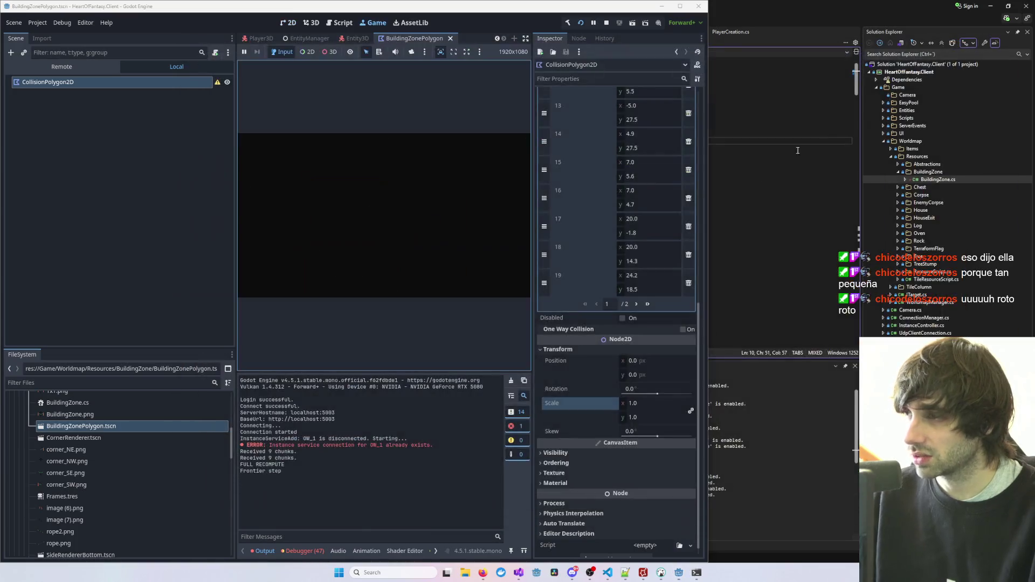
# Step: Bring up the client code and jump to the SetAnimation method definition
pyautogui.moveTo(518, 572)
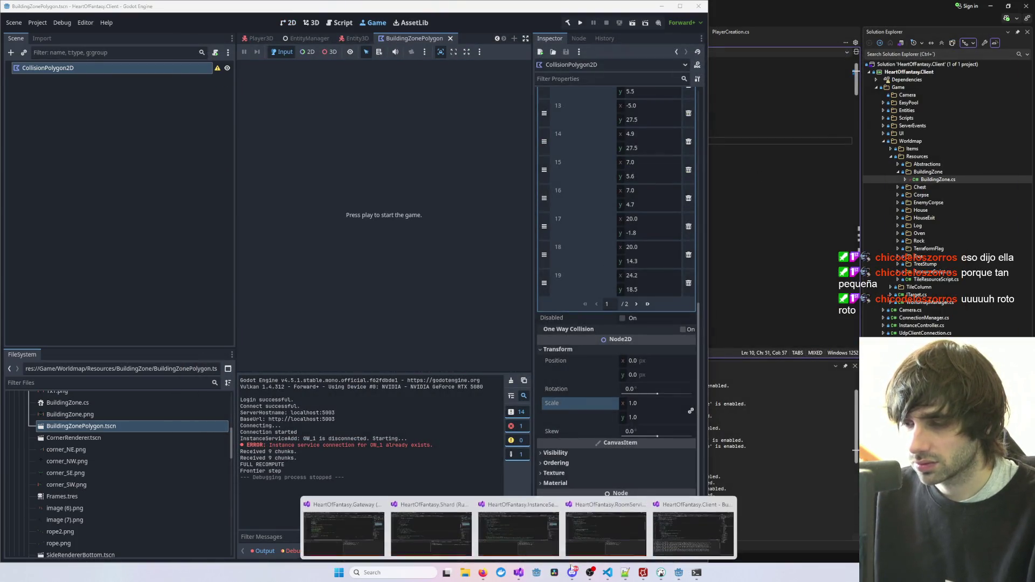
pyautogui.moveTo(713, 527)
pyautogui.moveTo(585, 536)
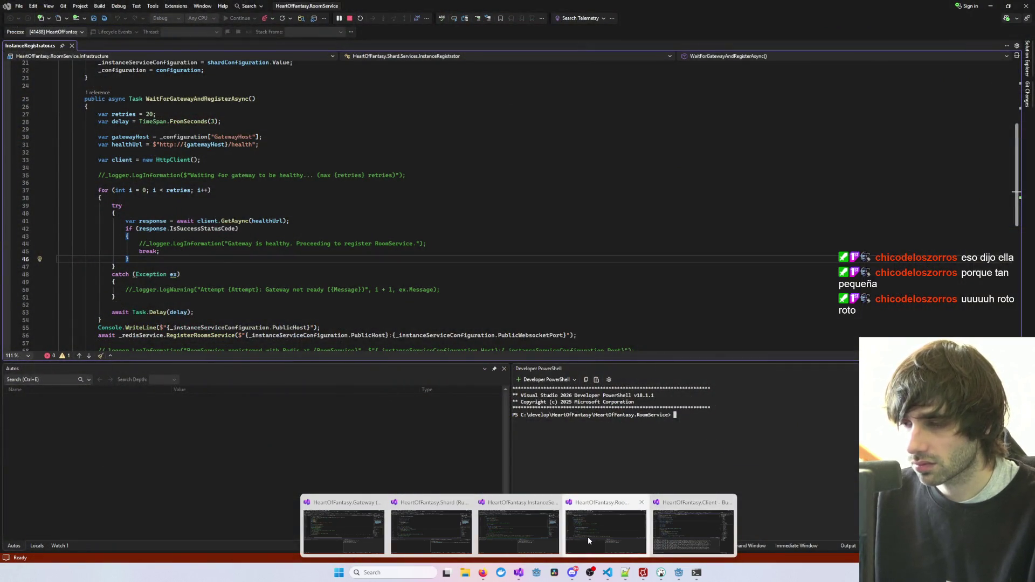
pyautogui.click(692, 532)
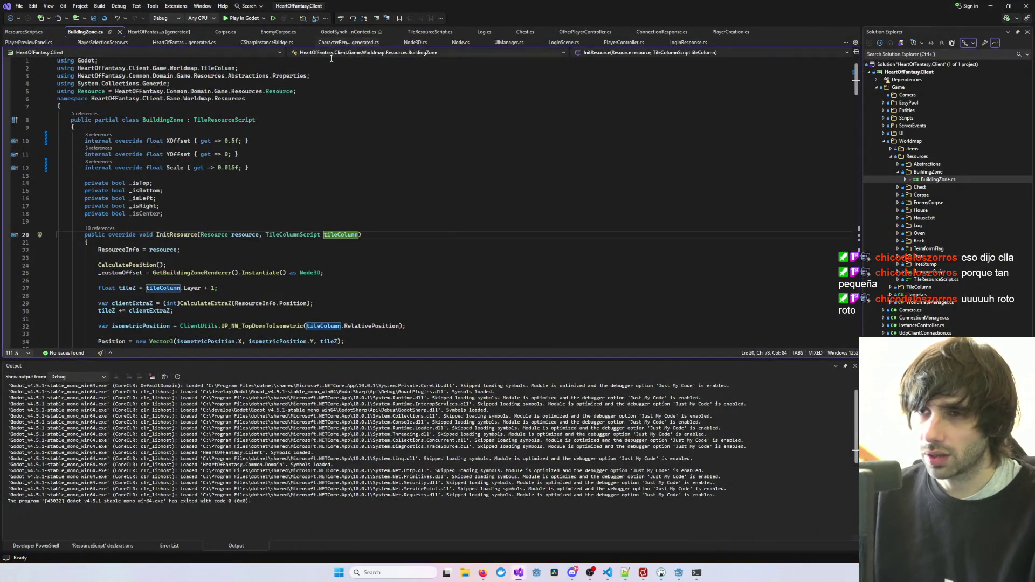
pyautogui.scroll(-3, 167, 232)
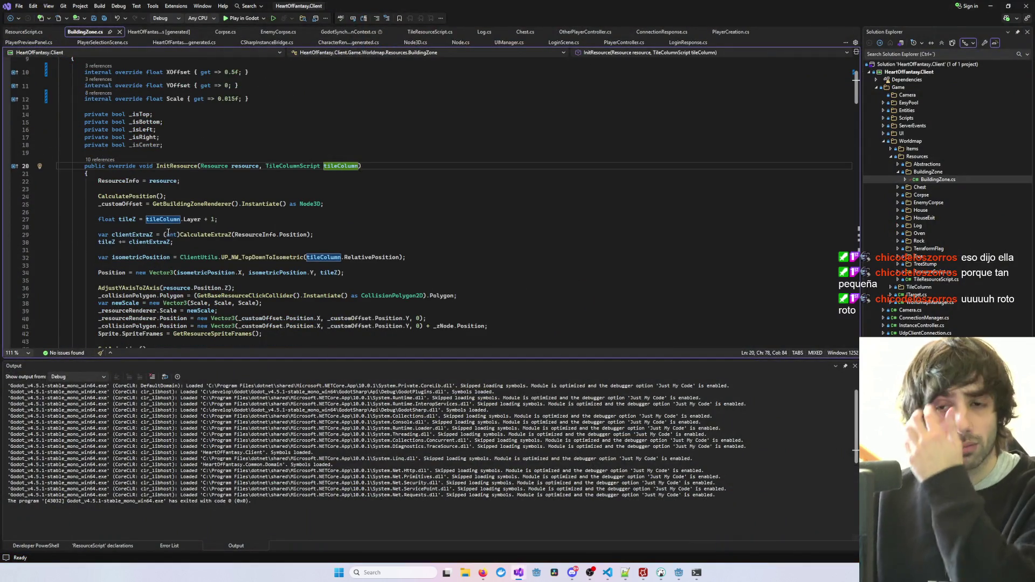
pyautogui.scroll(-2, 182, 215)
pyautogui.scroll(-1, 182, 215)
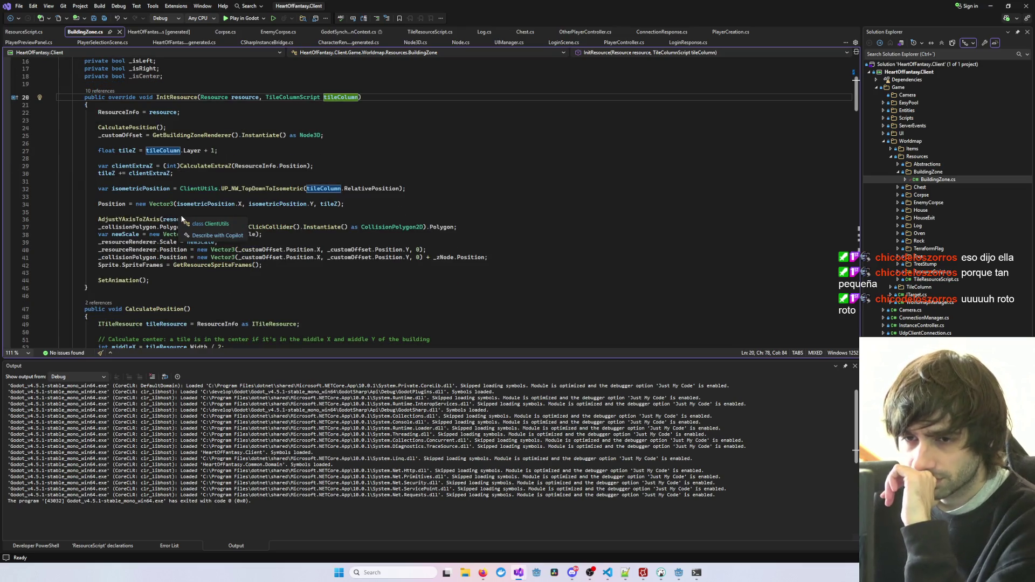
pyautogui.click(121, 281)
pyautogui.scroll(-5, 121, 280)
pyautogui.scroll(-1, 121, 281)
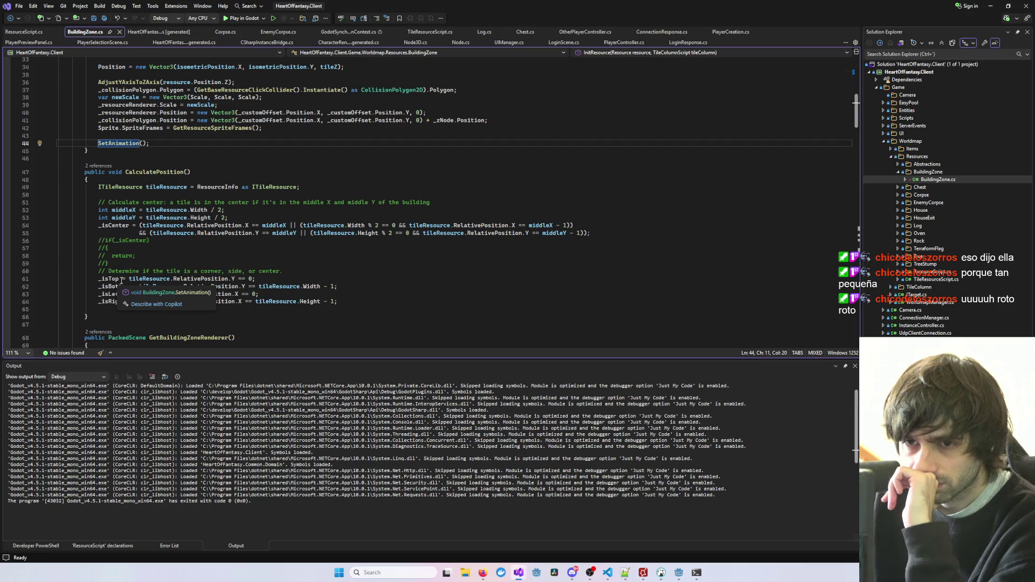
pyautogui.scroll(-10, 121, 281)
pyautogui.scroll(15, 149, 256)
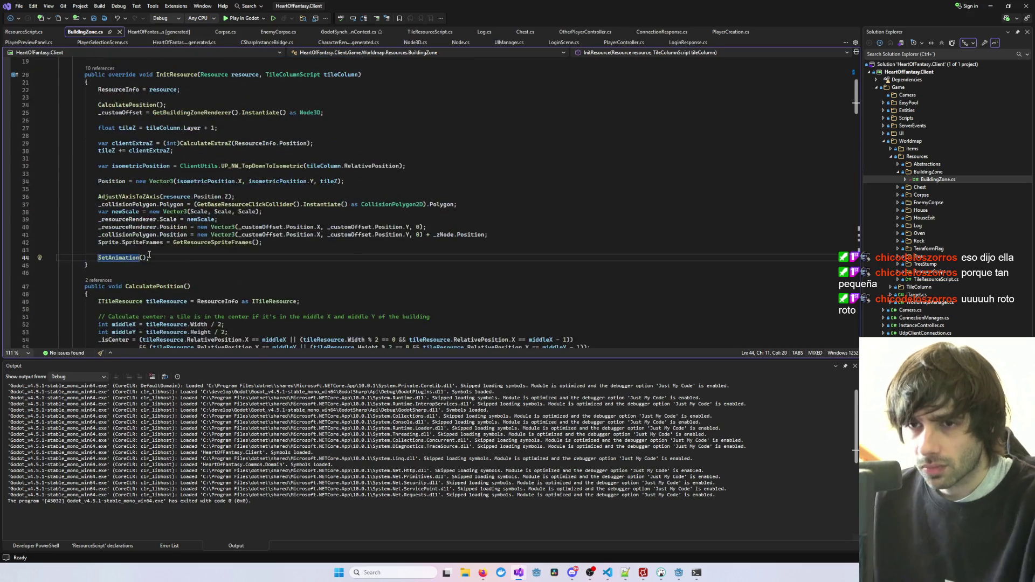
pyautogui.keyDown('ctrl'); pyautogui.click(129, 258); pyautogui.keyUp('ctrl')
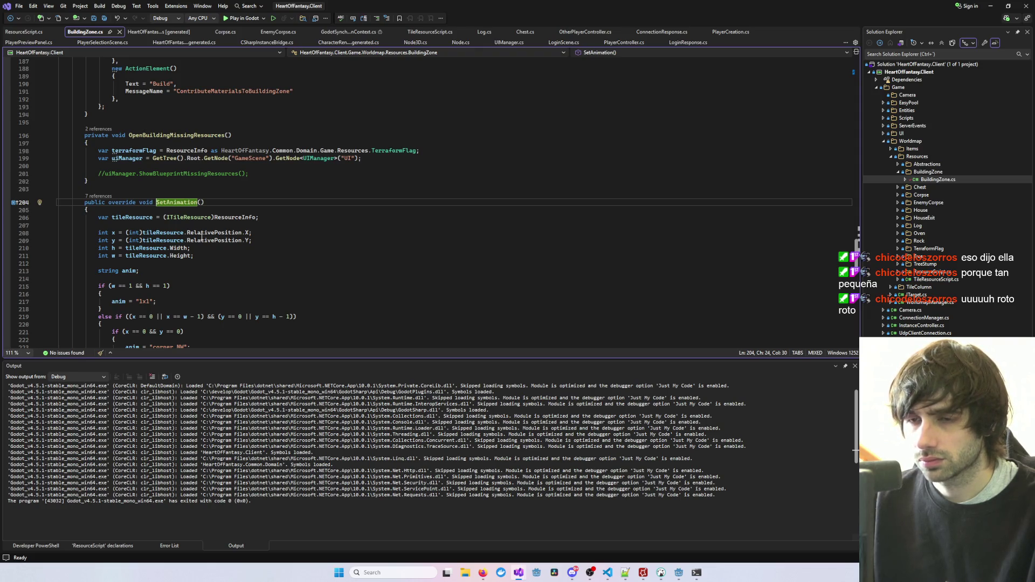
# Step: Comment out line 39, _resourceRenderer.Scale = newScale, in InitResource
pyautogui.scroll(20, 202, 238)
pyautogui.scroll(20, 202, 238)
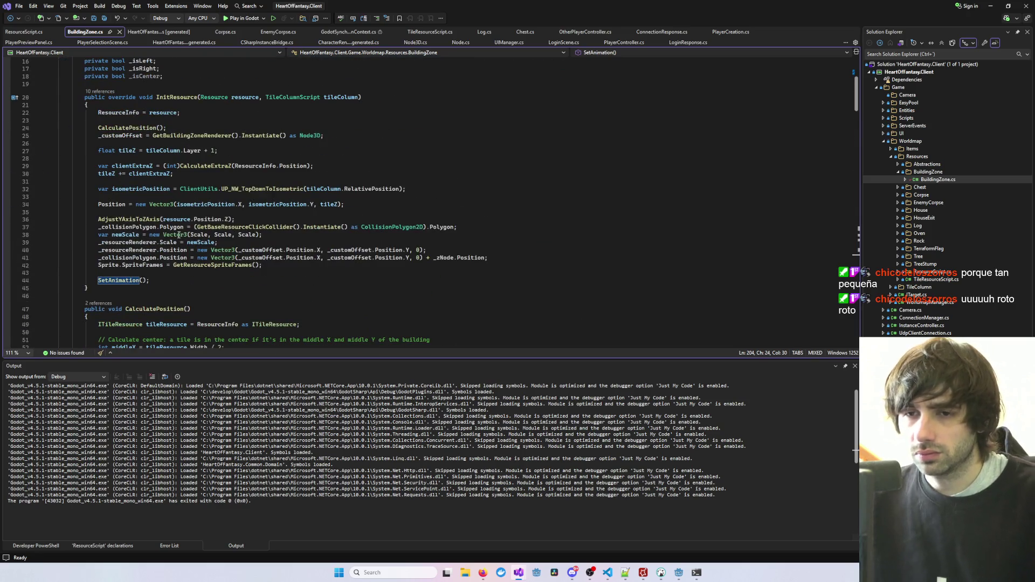
pyautogui.scroll(5, 179, 235)
pyautogui.doubleClick(174, 166)
pyautogui.scroll(-4, 168, 199)
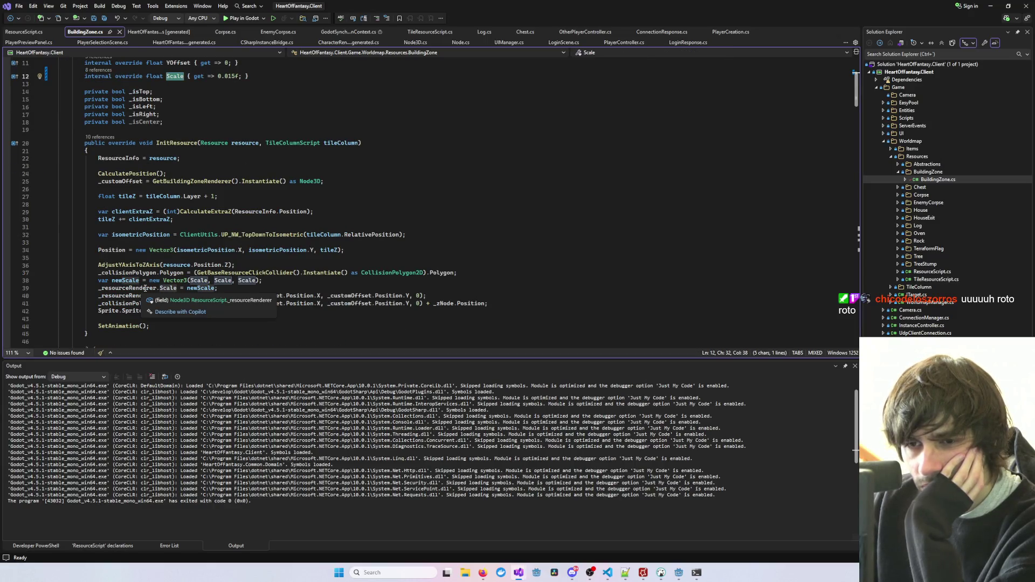
pyautogui.tripleClick(146, 290)
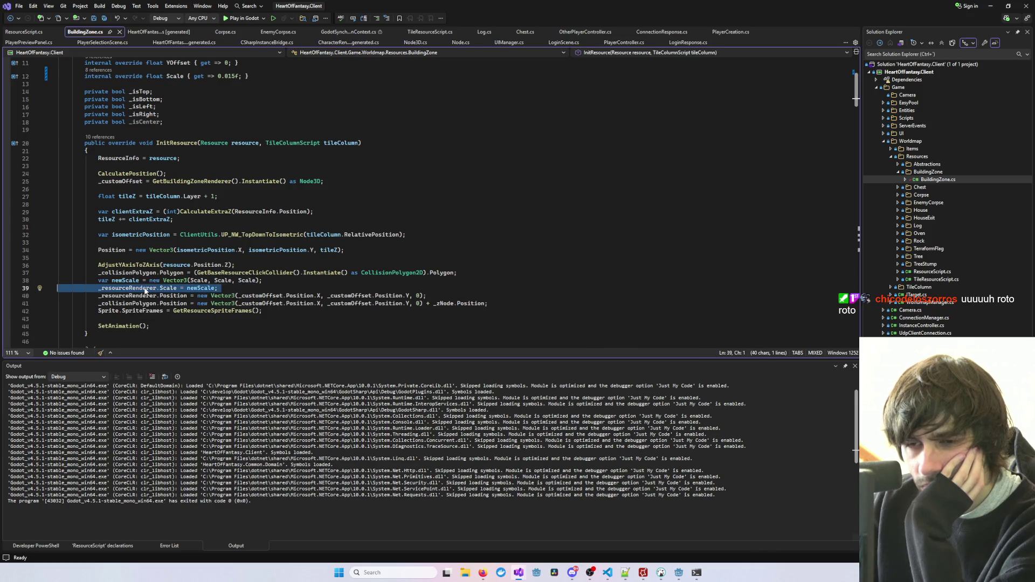
pyautogui.click(145, 289)
pyautogui.doubleClick(102, 289)
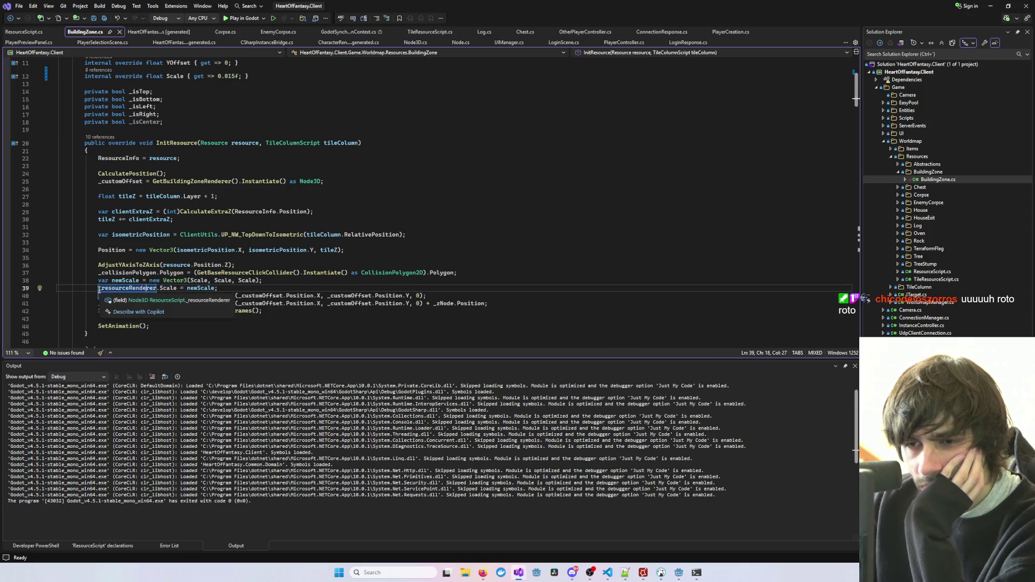
pyautogui.hotkey('ctrl', 'k')
pyautogui.hotkey('ctrl', 'c')
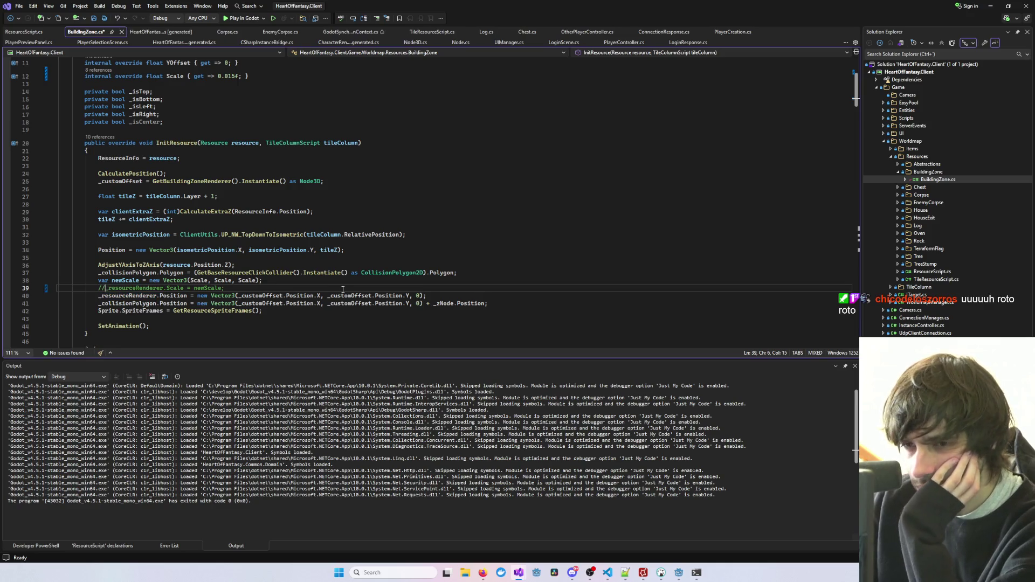
pyautogui.click(477, 219)
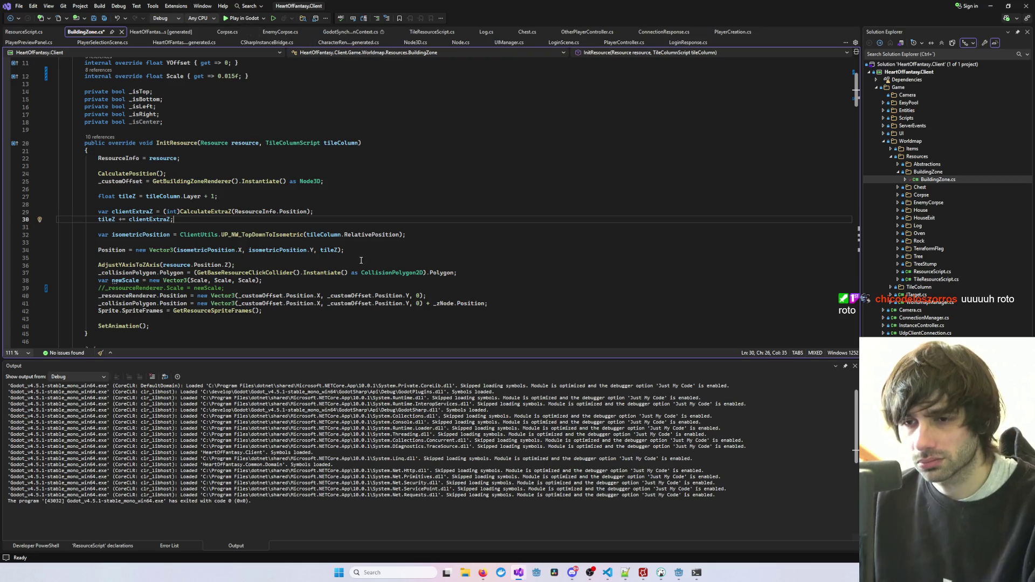
# Step: Build and start debugging the game client, restarting the session once
pyautogui.click(242, 20)
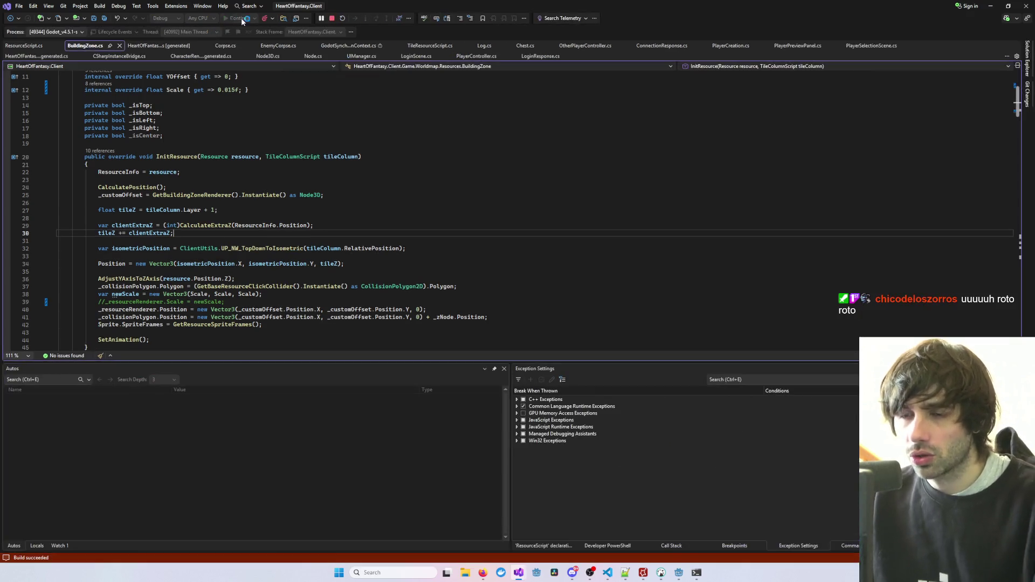
pyautogui.click(332, 19)
pyautogui.click(248, 18)
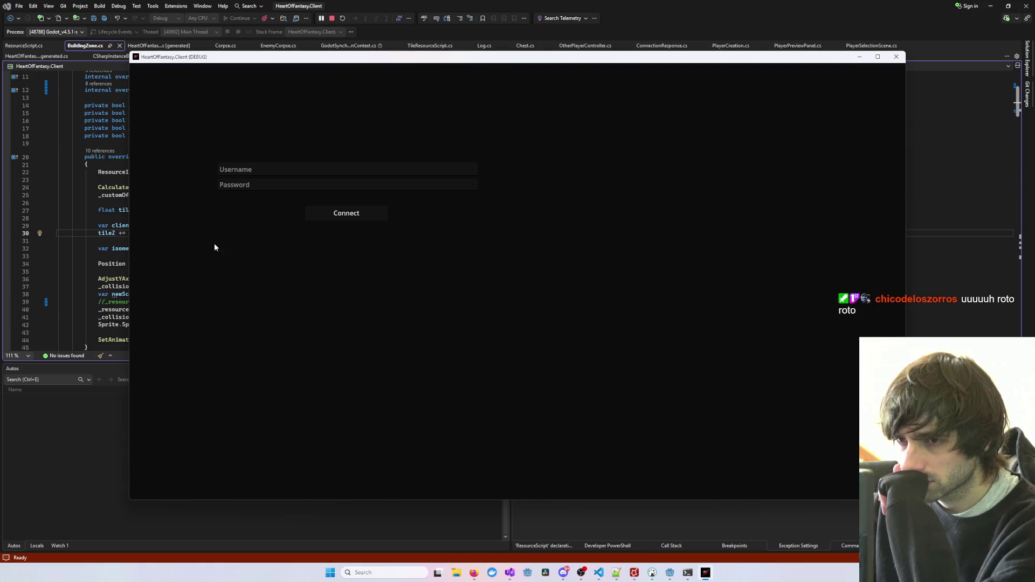
# Step: Log in with the test account, enter the world with the existing character, then close the game
pyautogui.click(267, 166)
pyautogui.write('test1')
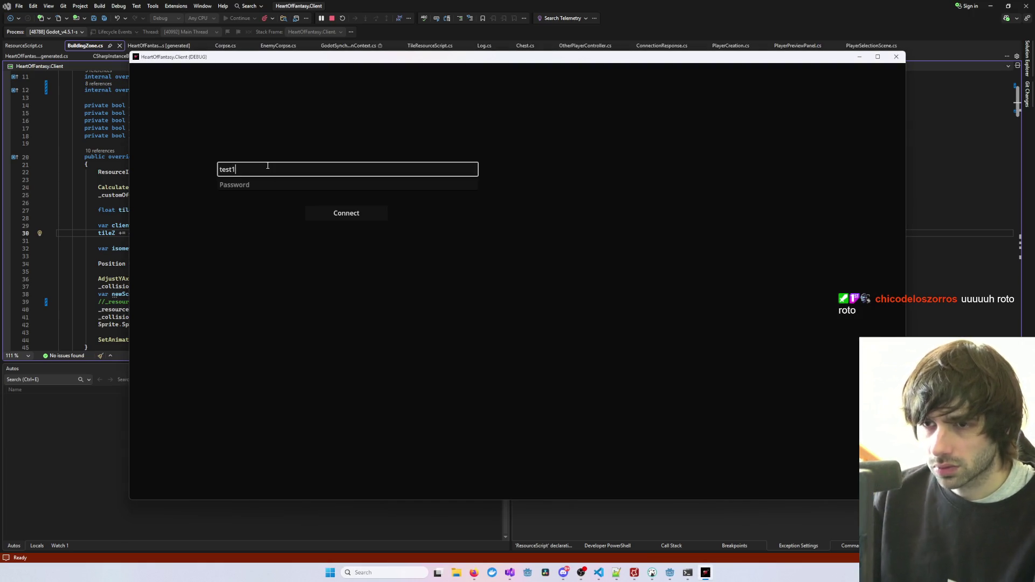
pyautogui.press('Tab')
pyautogui.write('test1')
pyautogui.press('Tab')
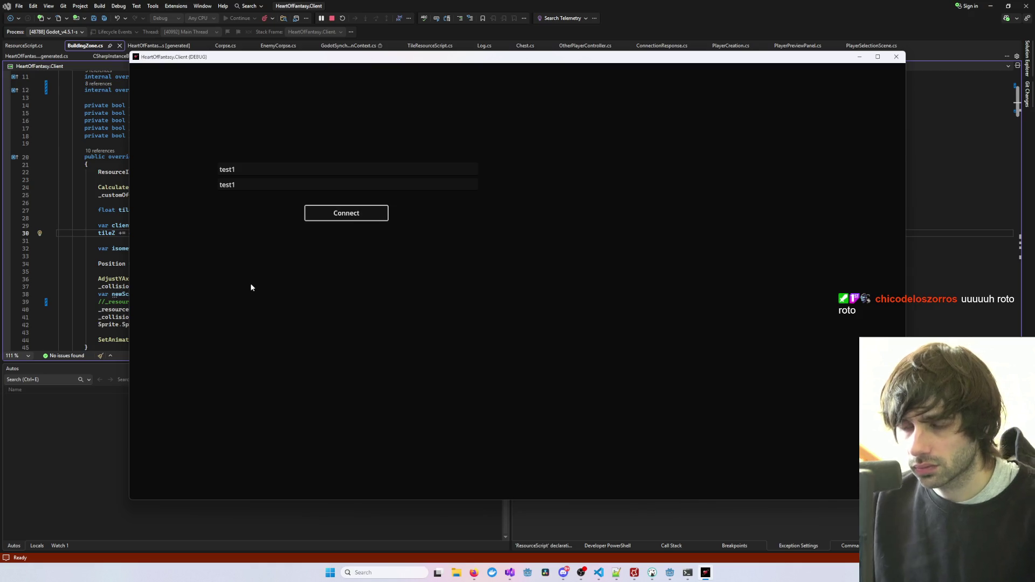
pyautogui.press('Return')
pyautogui.click(280, 345)
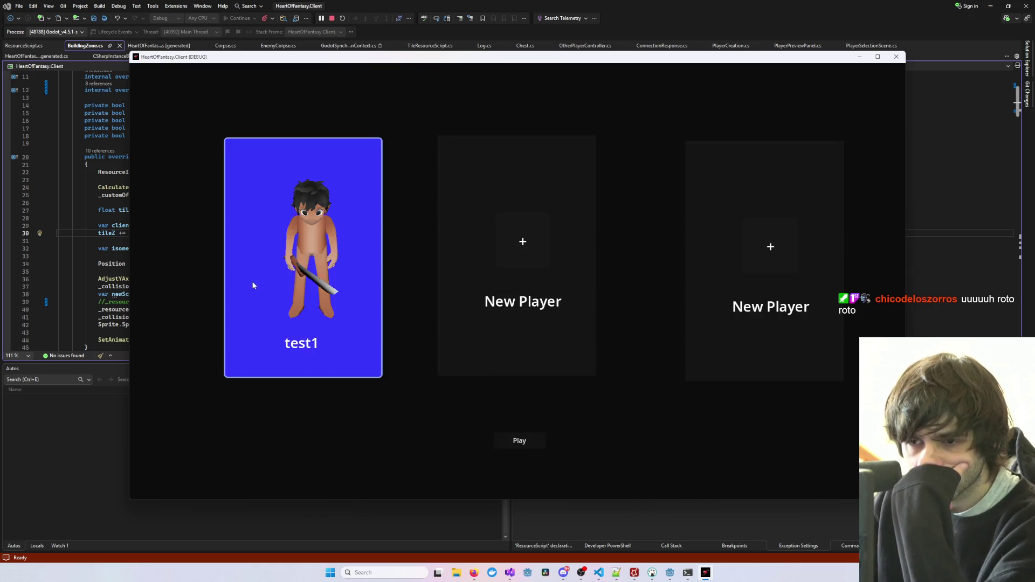
pyautogui.click(254, 334)
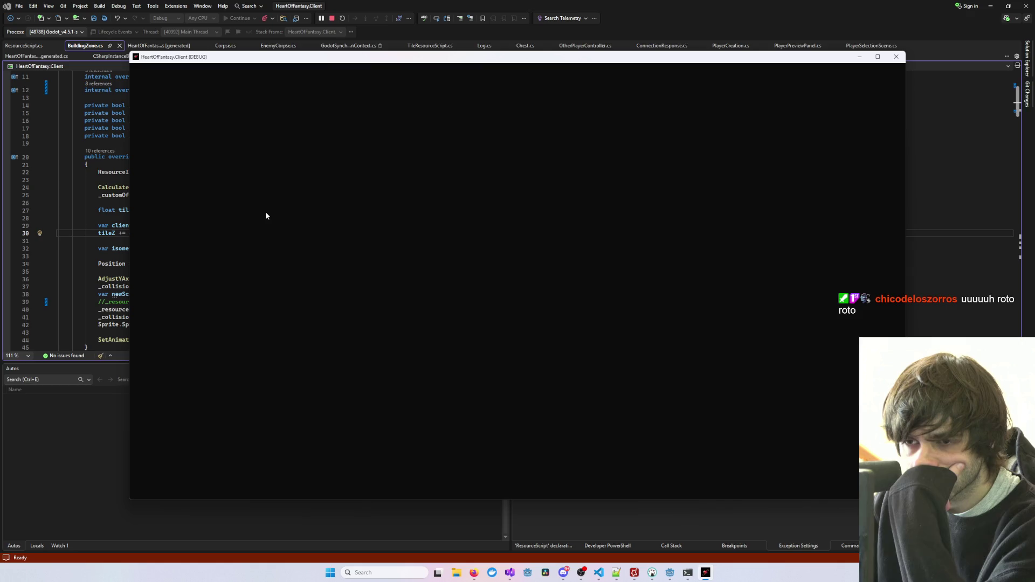
pyautogui.click(893, 59)
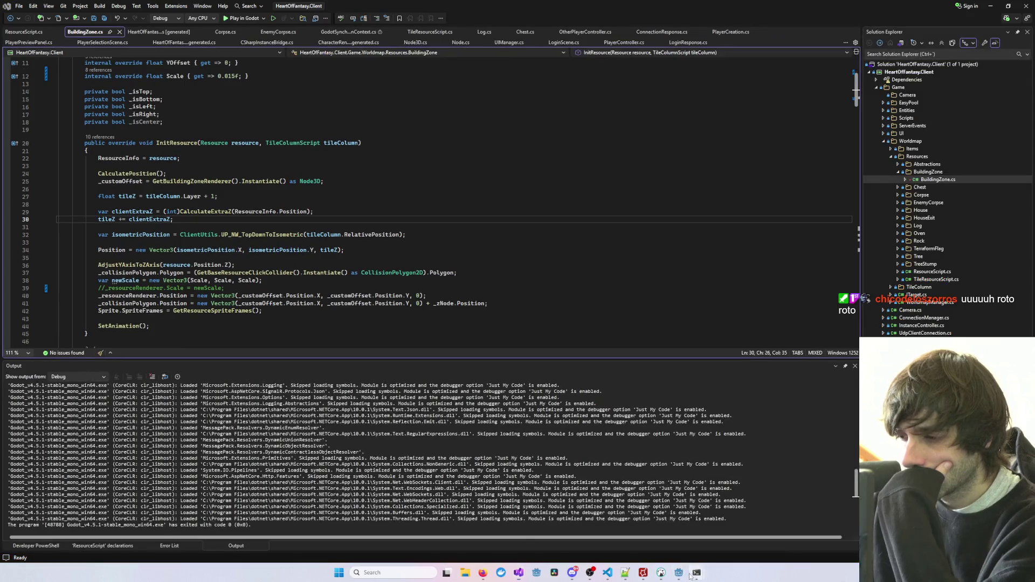
# Step: Run the project, log in with the test account's credentials, and enter the game with the existing character
pyautogui.moveTo(679, 572)
pyautogui.click(645, 531)
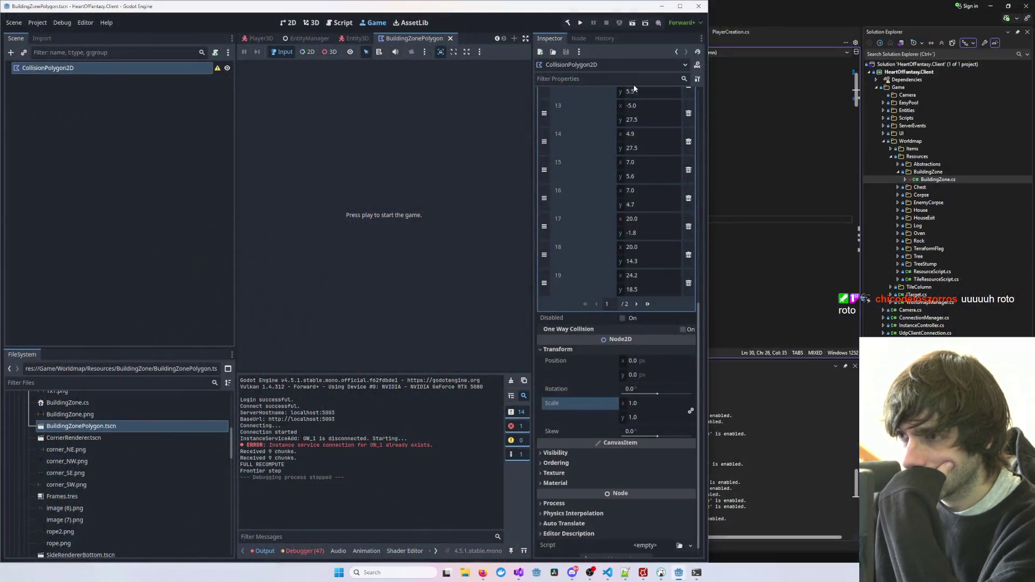
pyautogui.click(579, 22)
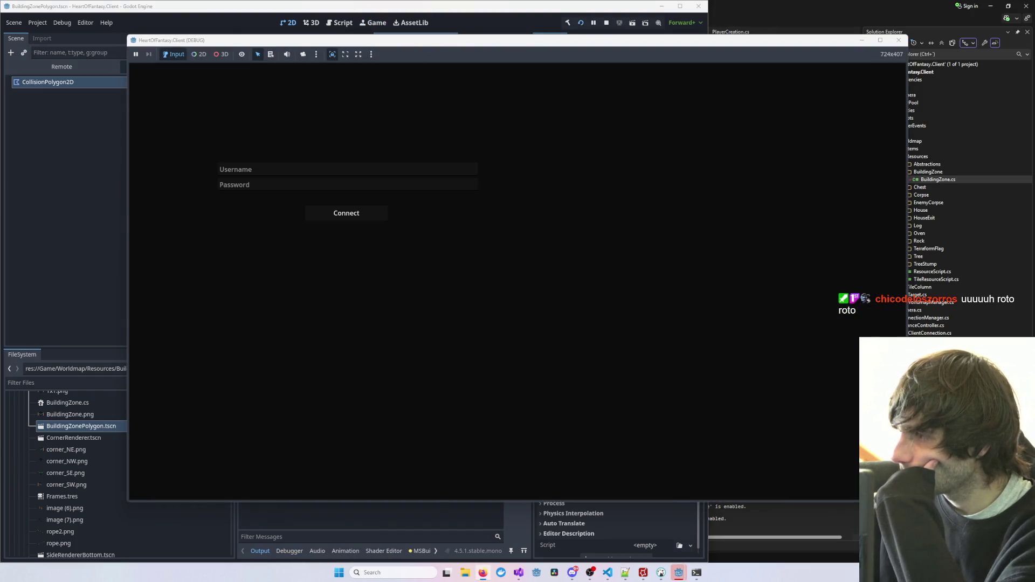
pyautogui.click(262, 165)
pyautogui.write('test1')
pyautogui.press('Tab')
pyautogui.write('test1')
pyautogui.press('Tab')
pyautogui.press('Return')
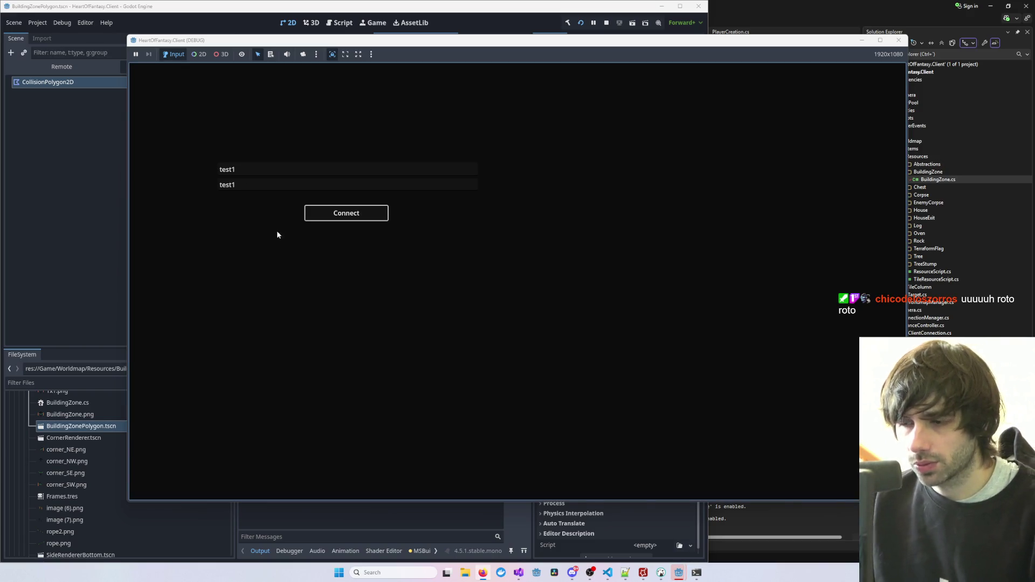
pyautogui.click(265, 237)
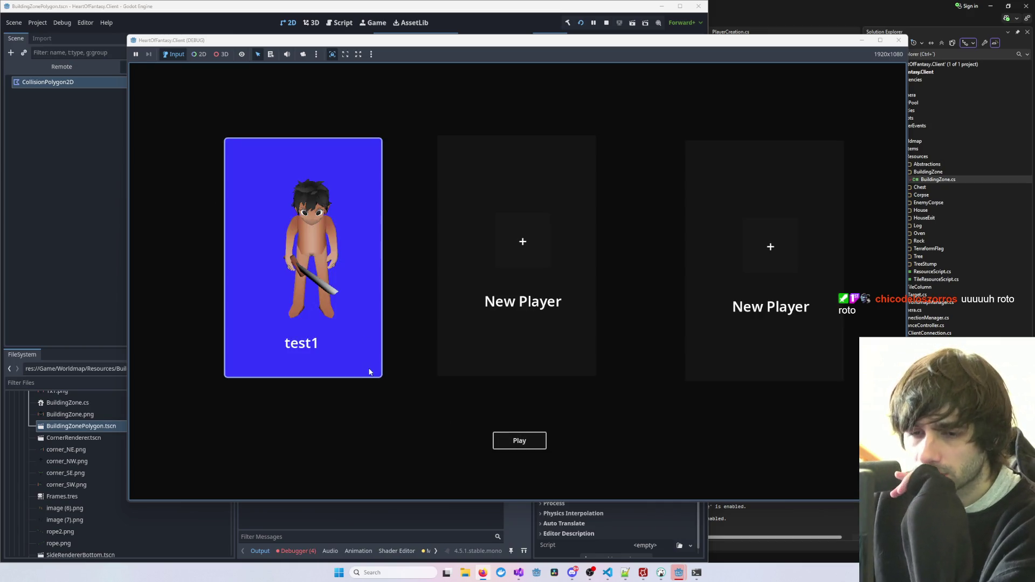
pyautogui.press('Return')
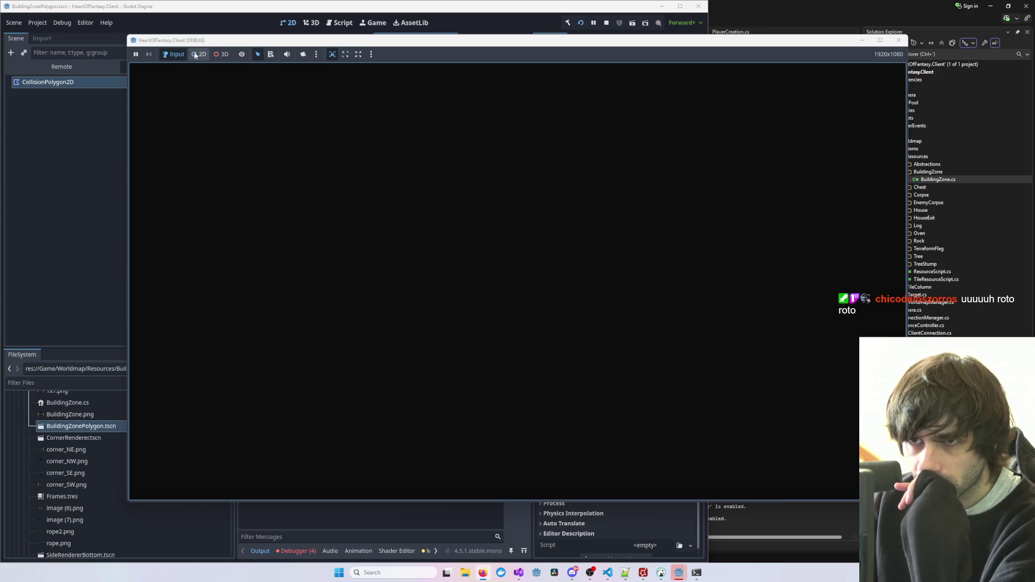
# Step: Move the game window and zoom the camera in on the character beside the wooden stool
pyautogui.moveTo(208, 44)
pyautogui.mouseDown()
pyautogui.moveTo(267, 85)
pyautogui.moveTo(182, 45)
pyautogui.mouseUp()
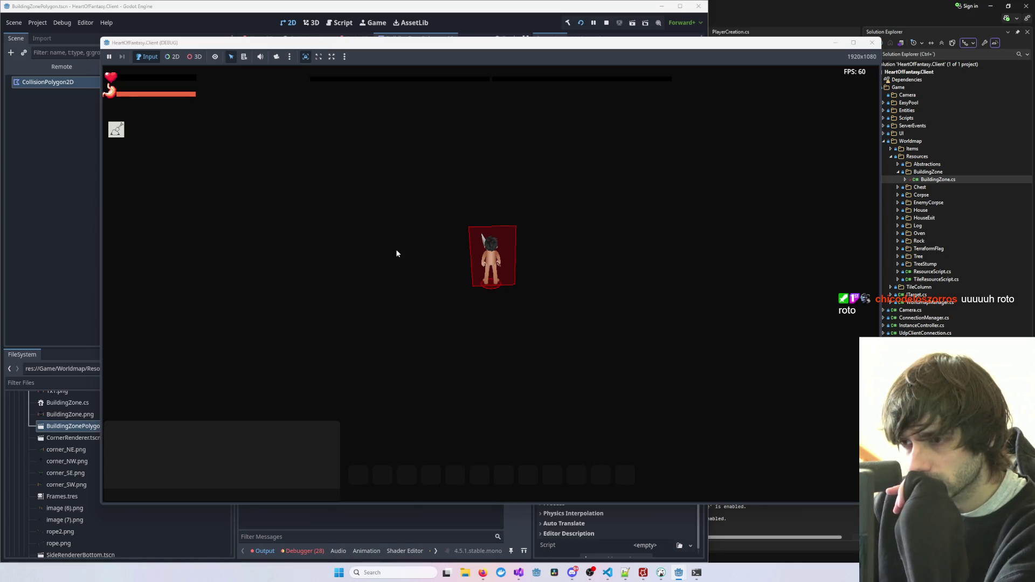
pyautogui.scroll(2, 489, 301)
pyautogui.scroll(-5, 458, 340)
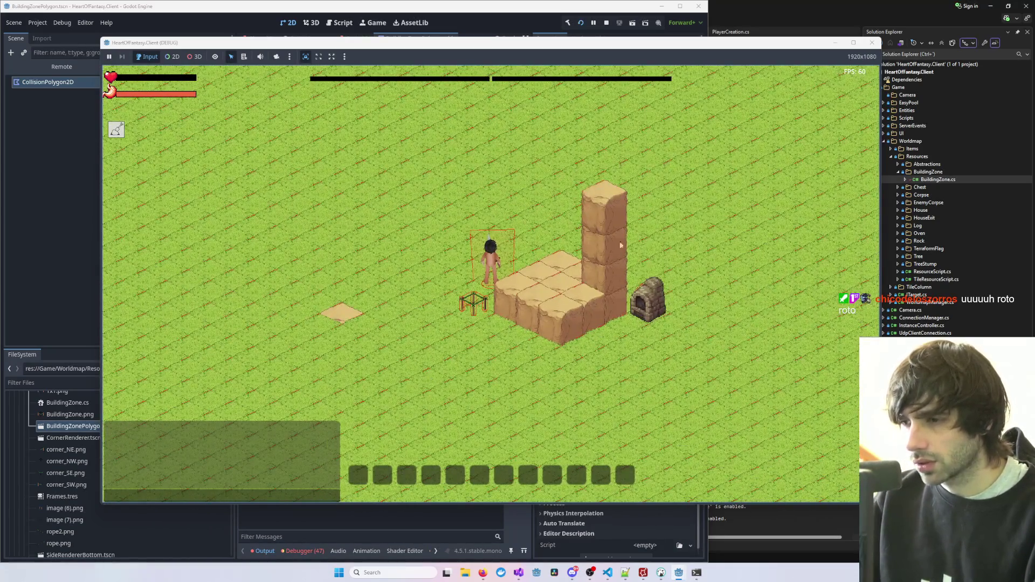
pyautogui.scroll(5, 330, 228)
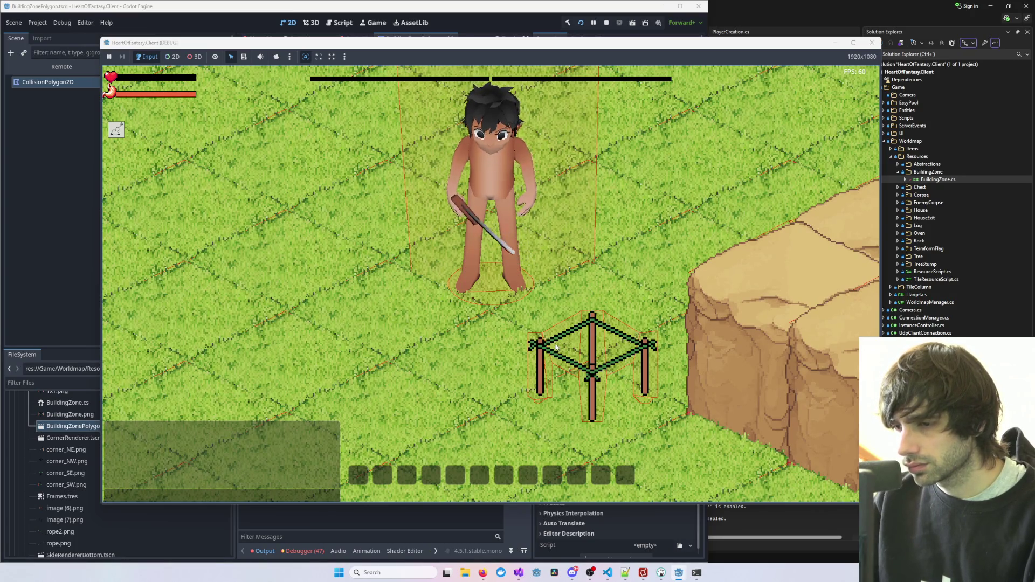
pyautogui.moveTo(518, 576)
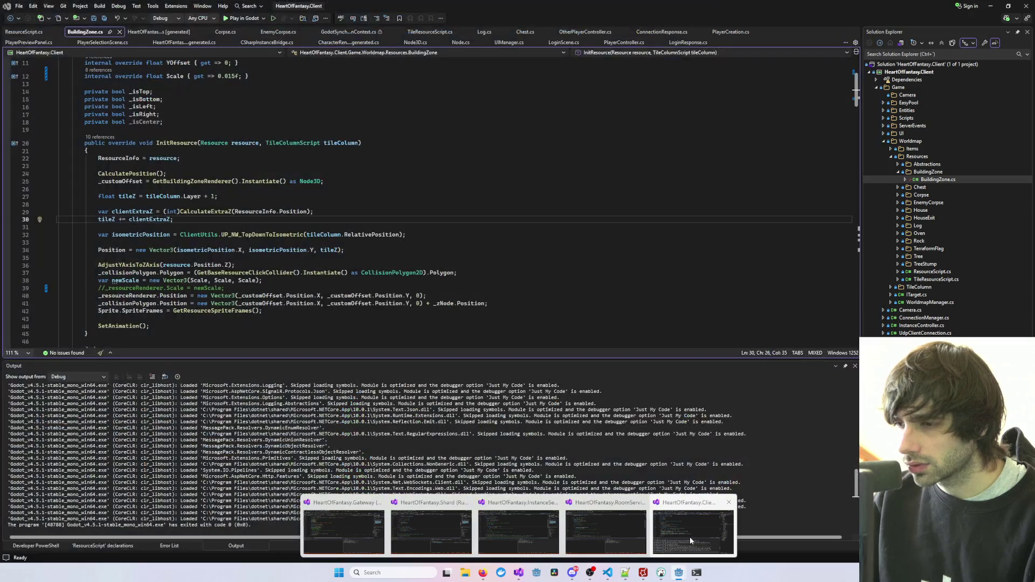
# Step: Close the running HeartOfFantasy game window and return to the Godot editor
pyautogui.click(690, 536)
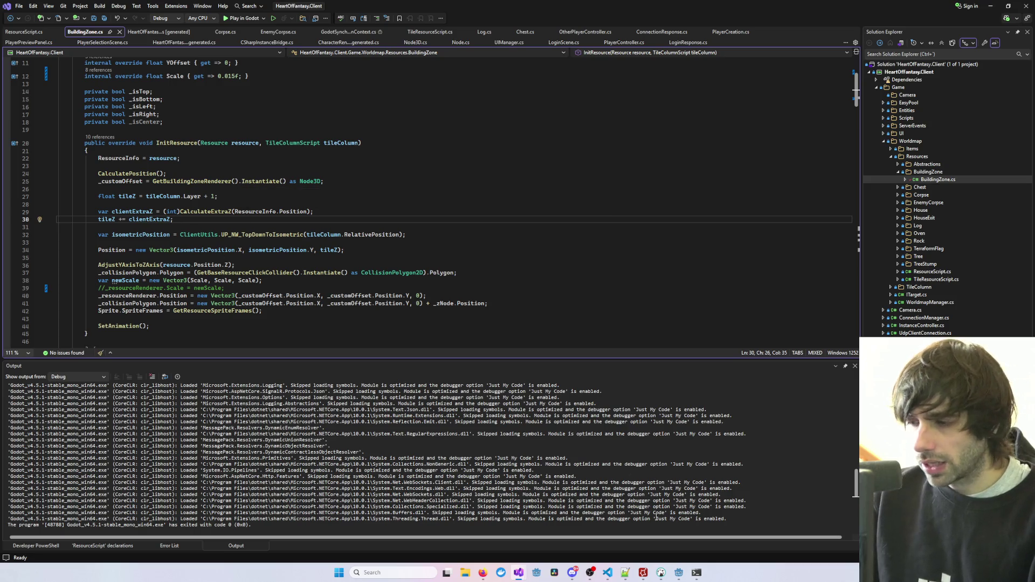
pyautogui.moveTo(678, 573)
pyautogui.moveTo(737, 530)
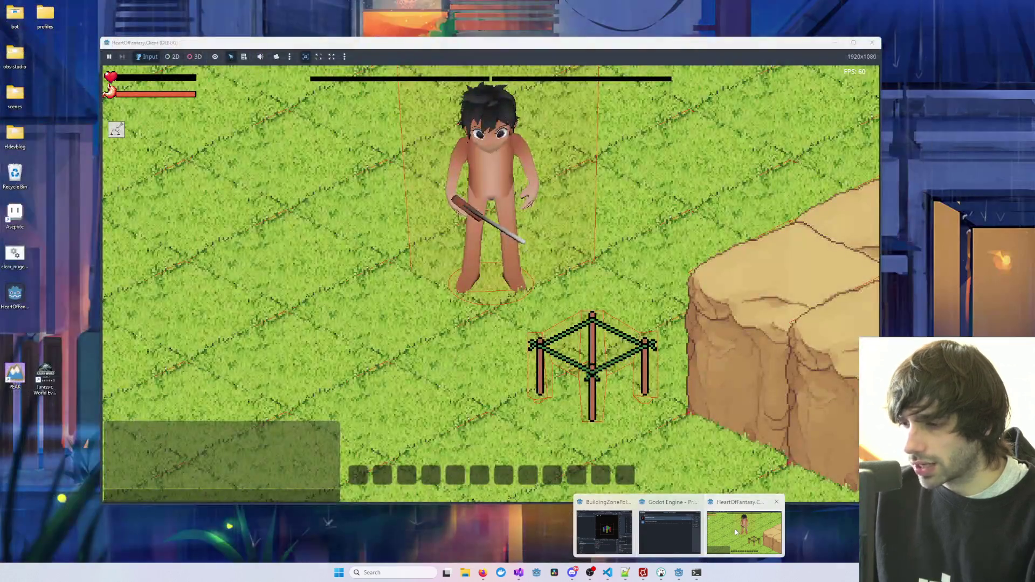
pyautogui.click(777, 501)
pyautogui.click(664, 576)
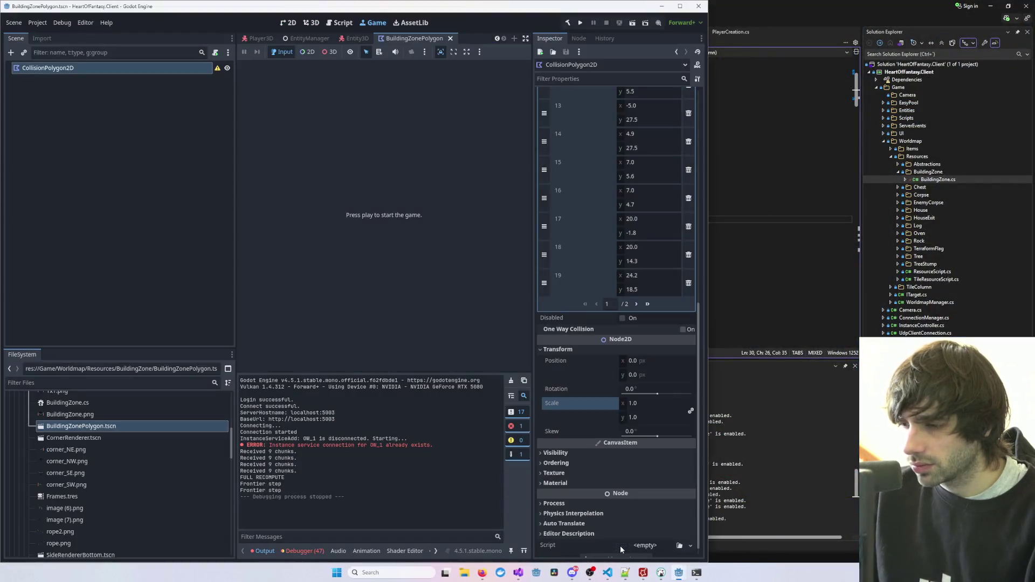
# Step: Open BuildingZonePolygon.tscn and show its CollisionPolygon2D node in the 2D view
pyautogui.scroll(5, 94, 459)
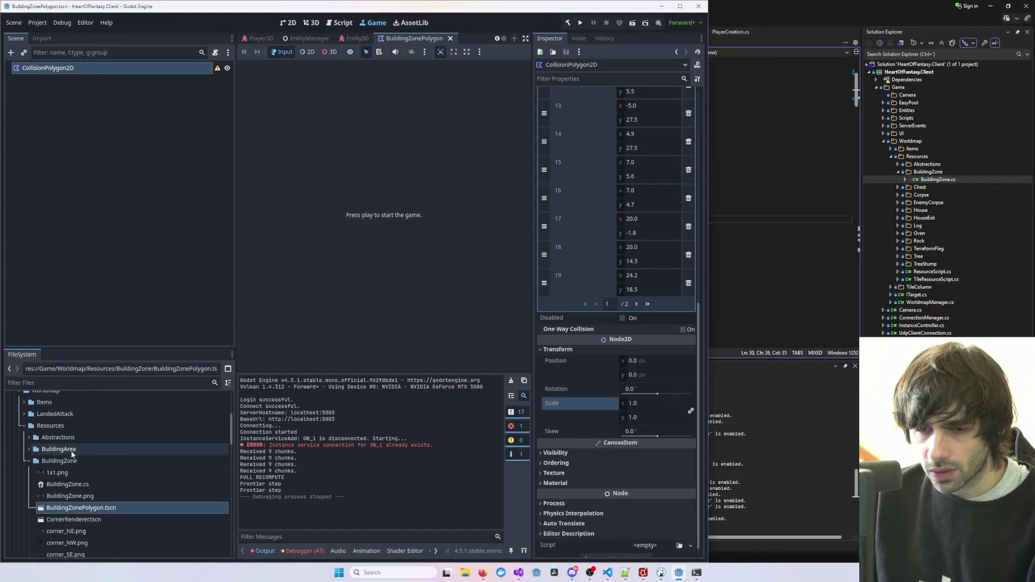
pyautogui.click(100, 509)
pyautogui.click(49, 68)
pyautogui.click(287, 24)
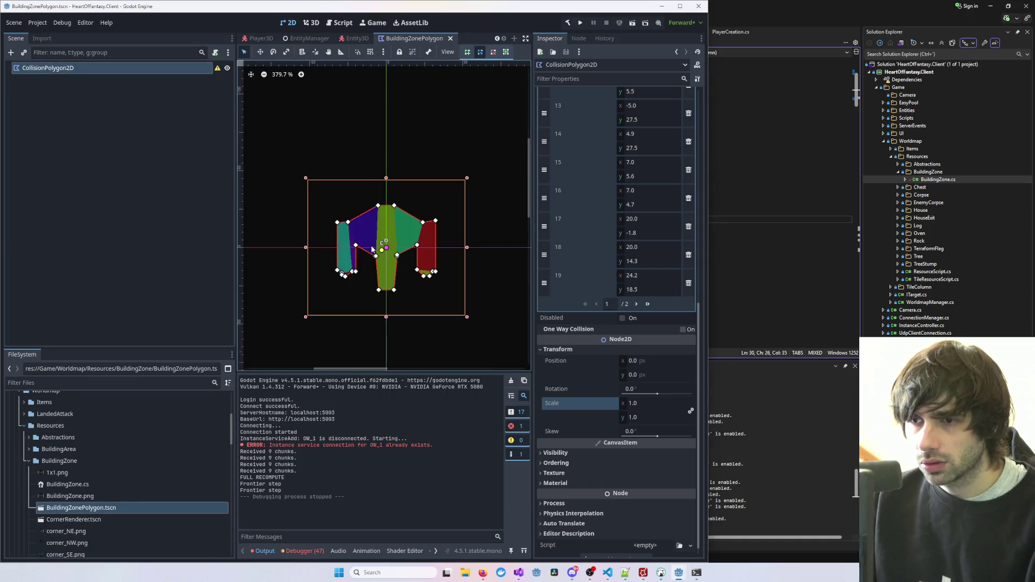
pyautogui.scroll(8, 593, 143)
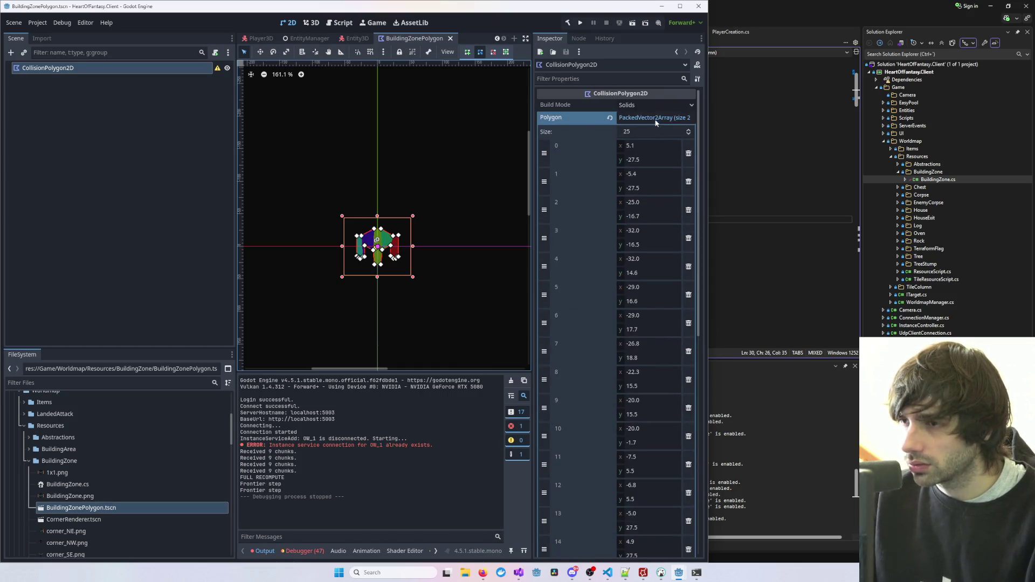
# Step: Delete every point from the Polygon array in the Inspector and save the scene
pyautogui.rightClick(601, 116)
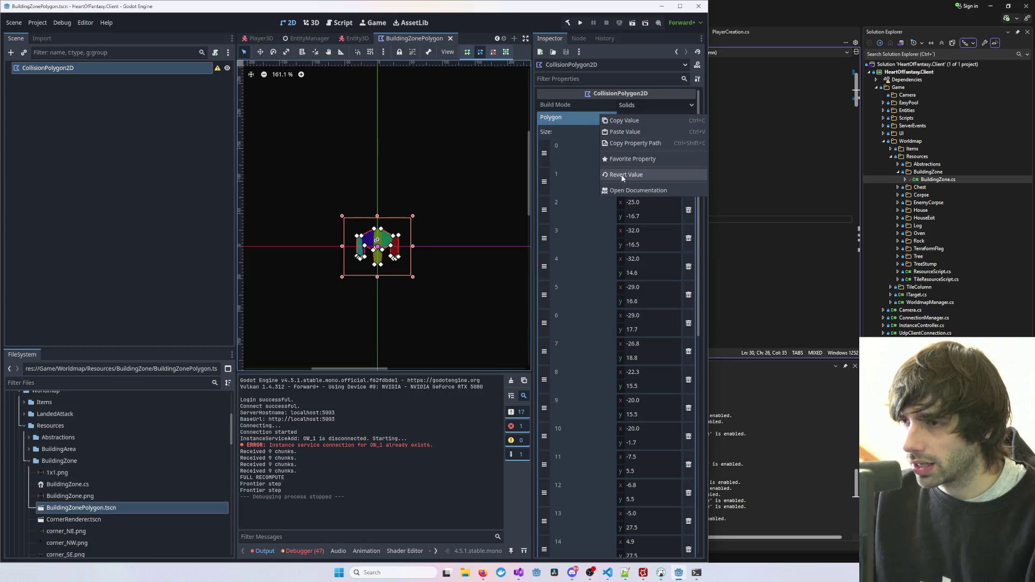
pyautogui.click(578, 119)
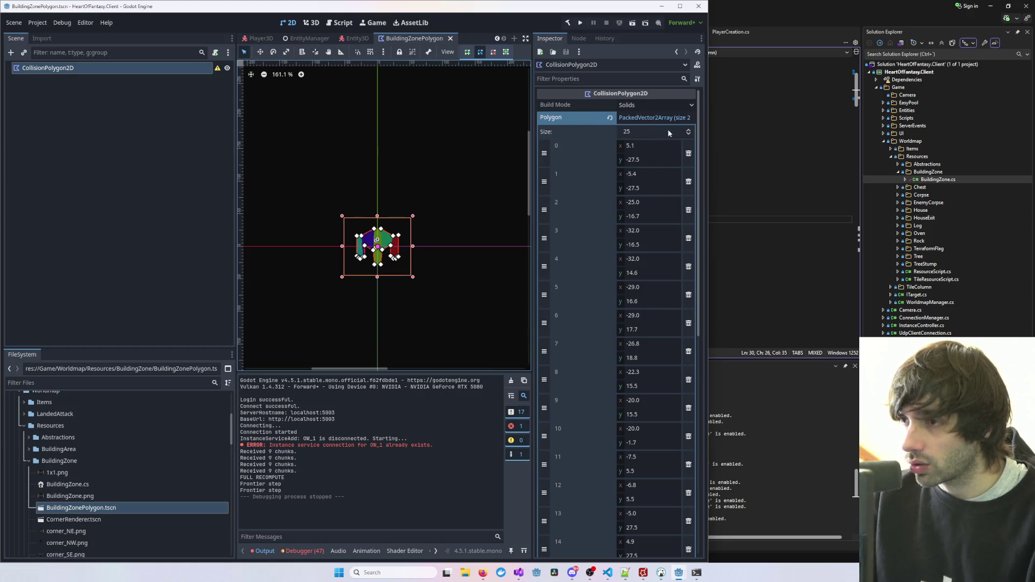
pyautogui.click(689, 153)
pyautogui.click(688, 153)
pyautogui.click(688, 153)
pyautogui.click(688, 153)
pyautogui.click(688, 153)
pyautogui.click(689, 153)
pyautogui.click(689, 153)
pyautogui.click(688, 153)
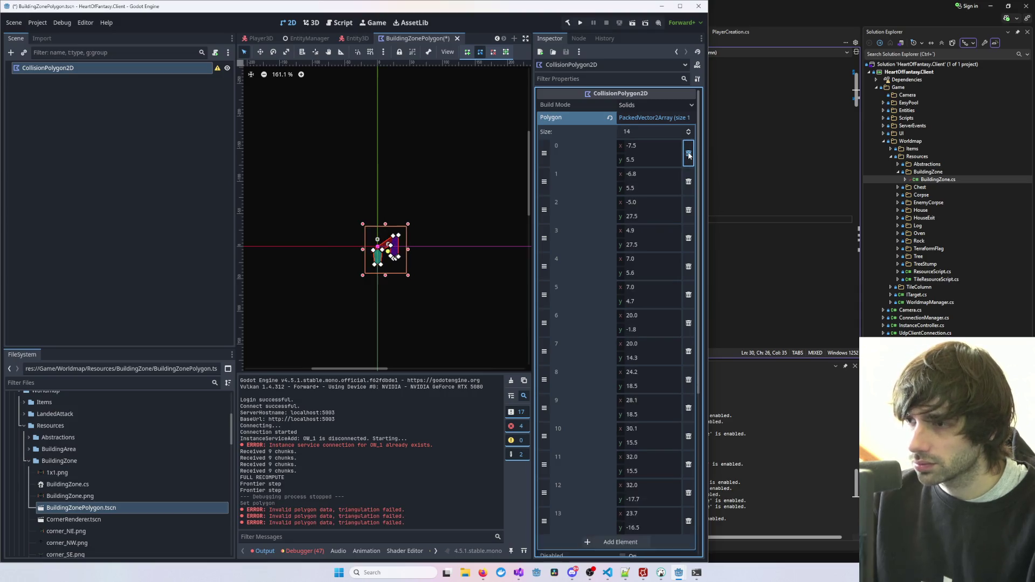
pyautogui.tripleClick(689, 153)
pyautogui.tripleClick(688, 153)
pyautogui.tripleClick(688, 153)
pyautogui.doubleClick(688, 153)
pyautogui.click(693, 154)
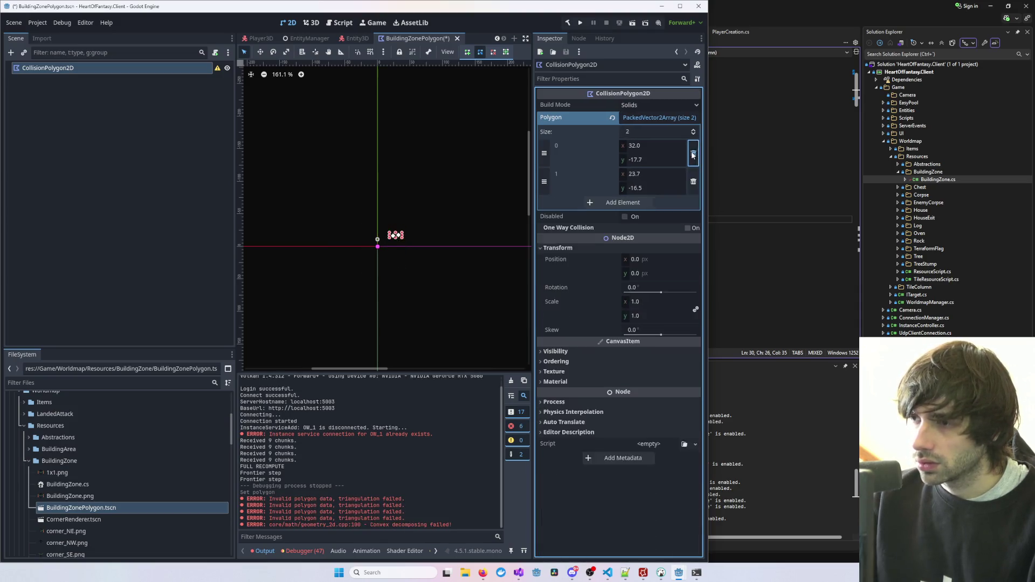
pyautogui.doubleClick(694, 154)
pyautogui.hotkey('ctrl', 's')
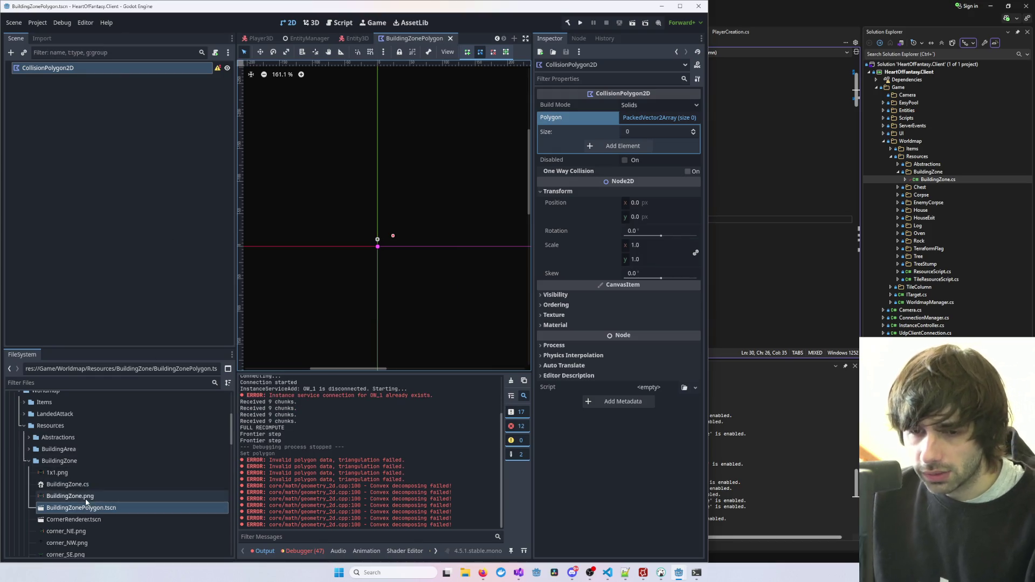
# Step: Open collider.tscn from the BuildingZone folder
pyautogui.click(40, 461)
pyautogui.scroll(-10, 42, 469)
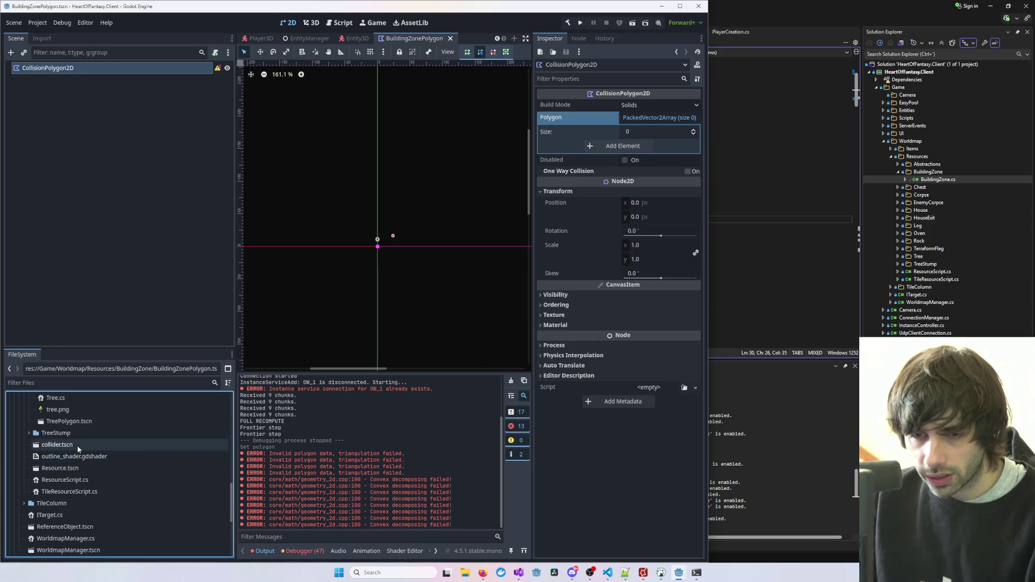
pyautogui.doubleClick(60, 445)
pyautogui.scroll(10, 408, 248)
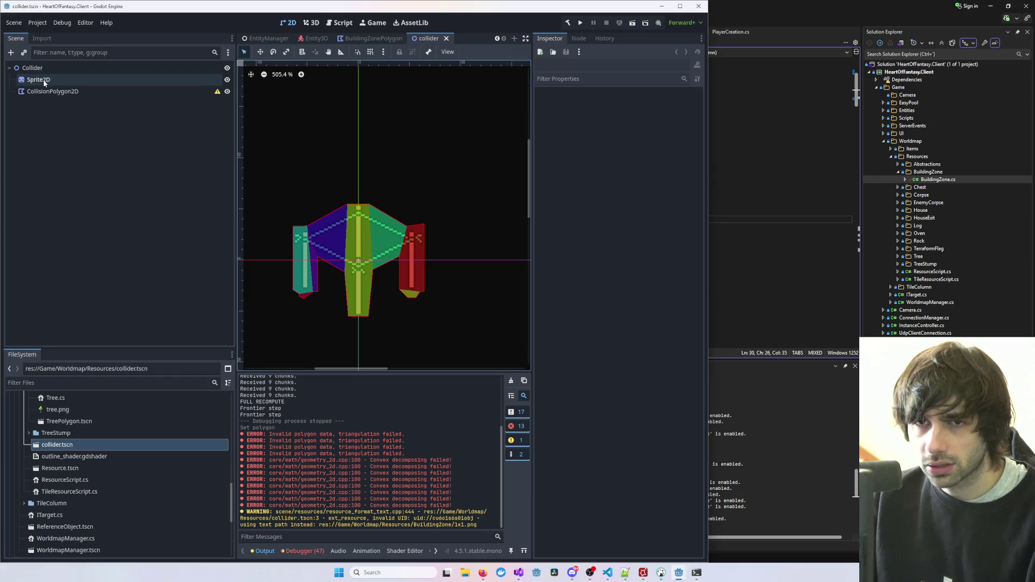
# Step: Inspect the collider's CollisionPolygon2D, then Quick Load 1x1.png as the Sprite2D texture
pyautogui.click(53, 67)
pyautogui.click(31, 94)
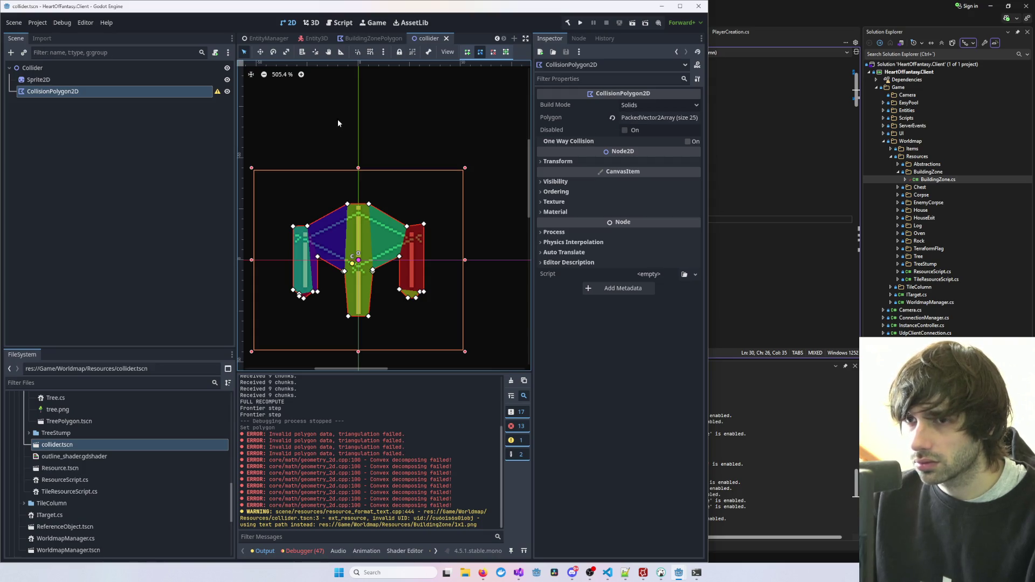
pyautogui.click(73, 79)
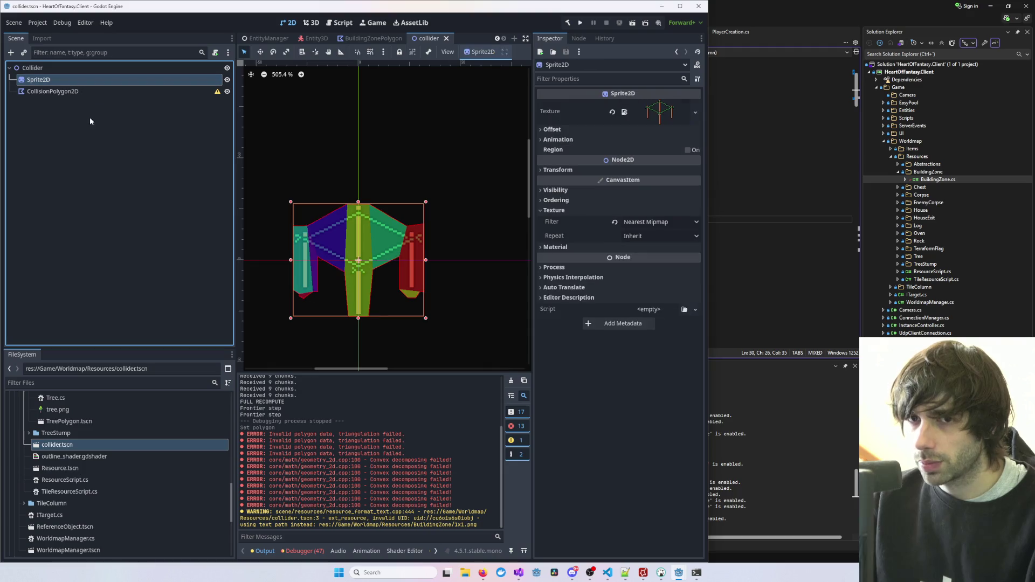
pyautogui.click(696, 114)
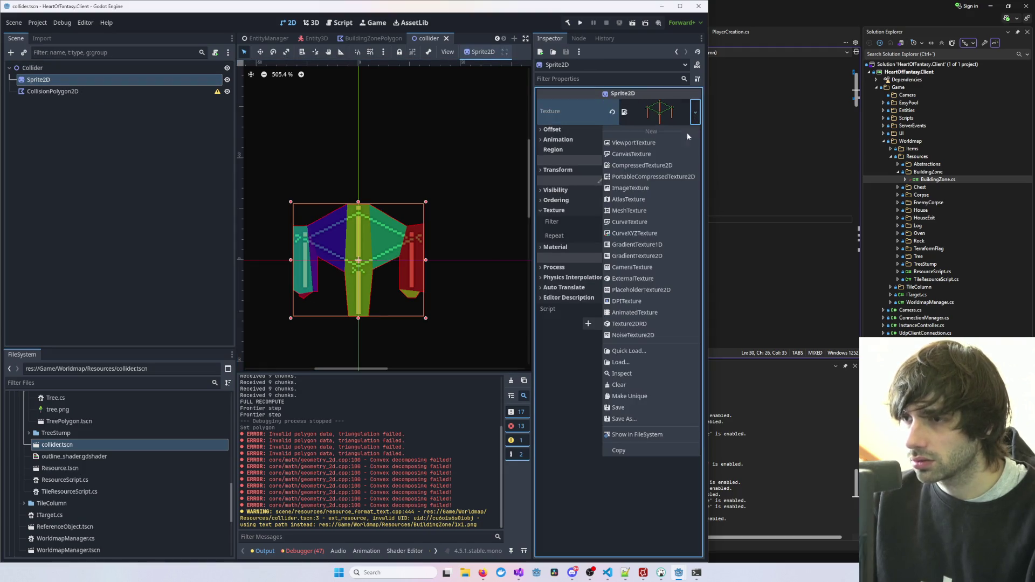
pyautogui.click(620, 352)
pyautogui.write('1x1')
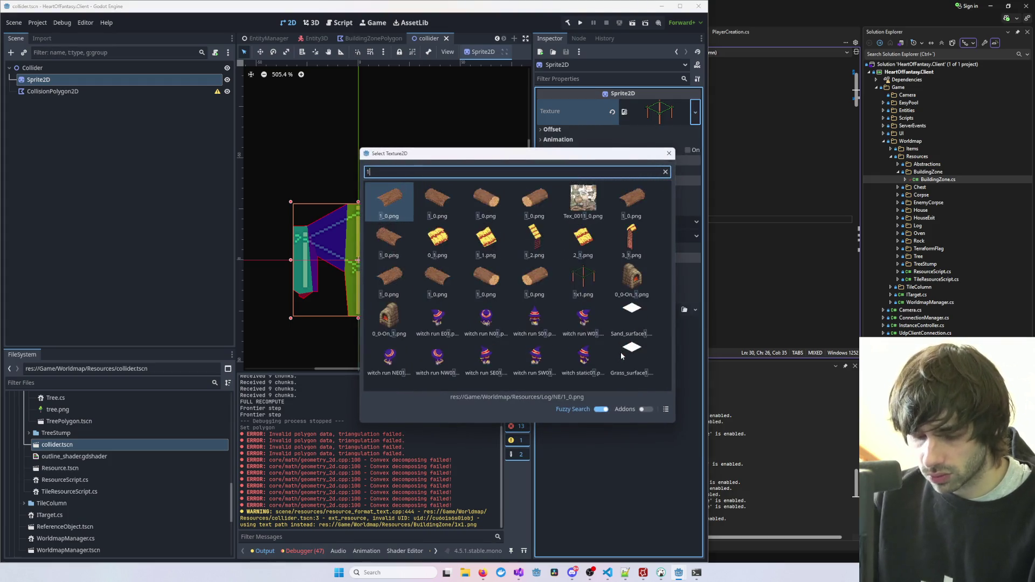
pyautogui.doubleClick(388, 207)
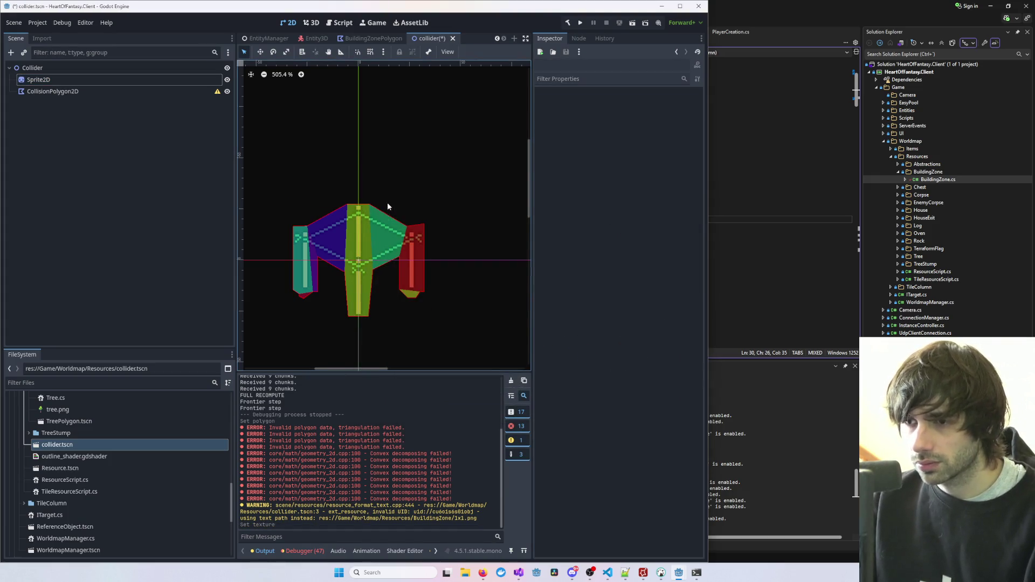
# Step: Recentre the collider drawing and reselect CollisionPolygon2D to review its polygon
pyautogui.moveTo(376, 234)
pyautogui.mouseDown()
pyautogui.moveTo(464, 263)
pyautogui.moveTo(433, 253)
pyautogui.mouseUp()
pyautogui.click(464, 263)
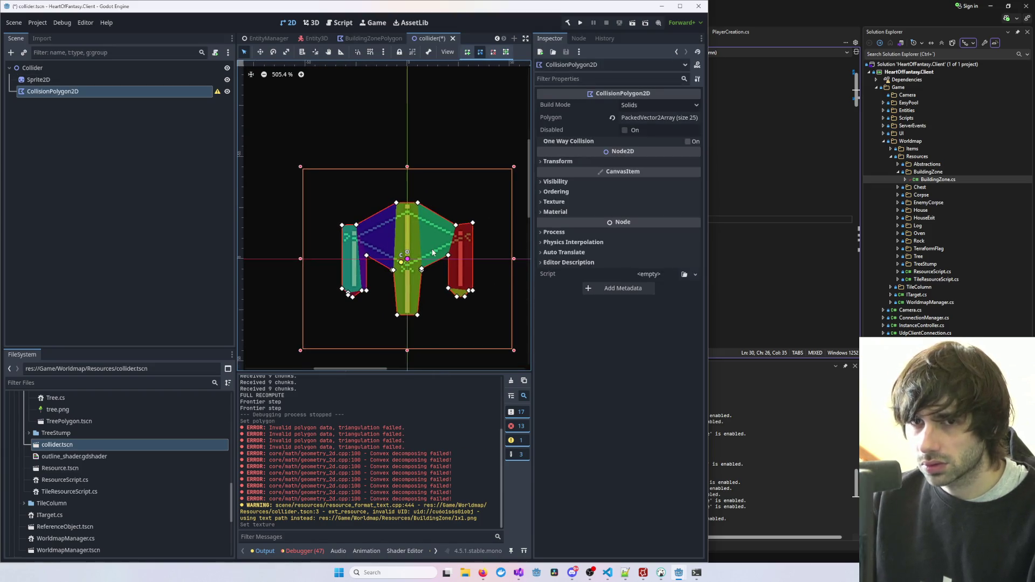
pyautogui.scroll(3, 122, 432)
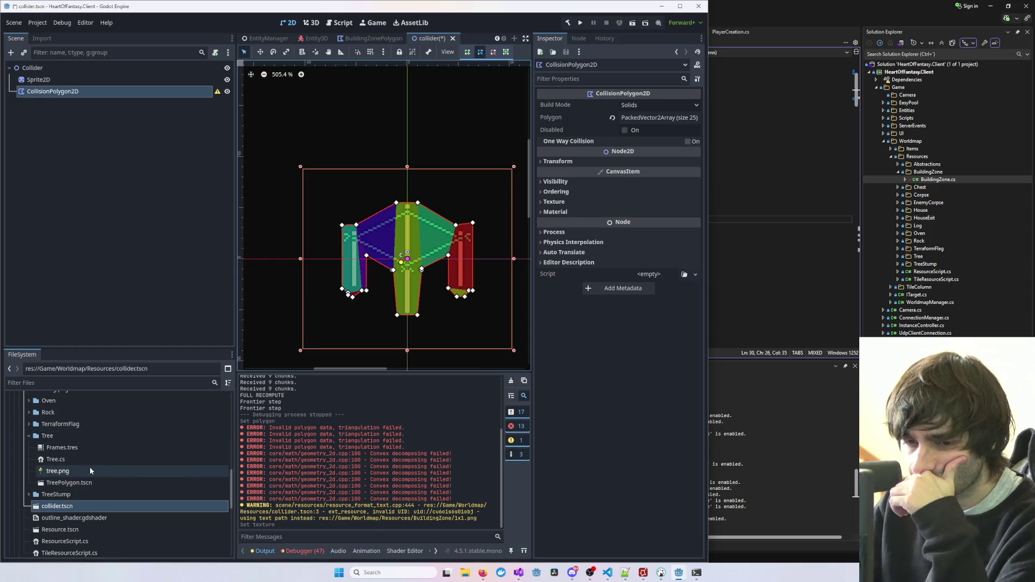
pyautogui.scroll(2, 90, 467)
pyautogui.scroll(1, 70, 431)
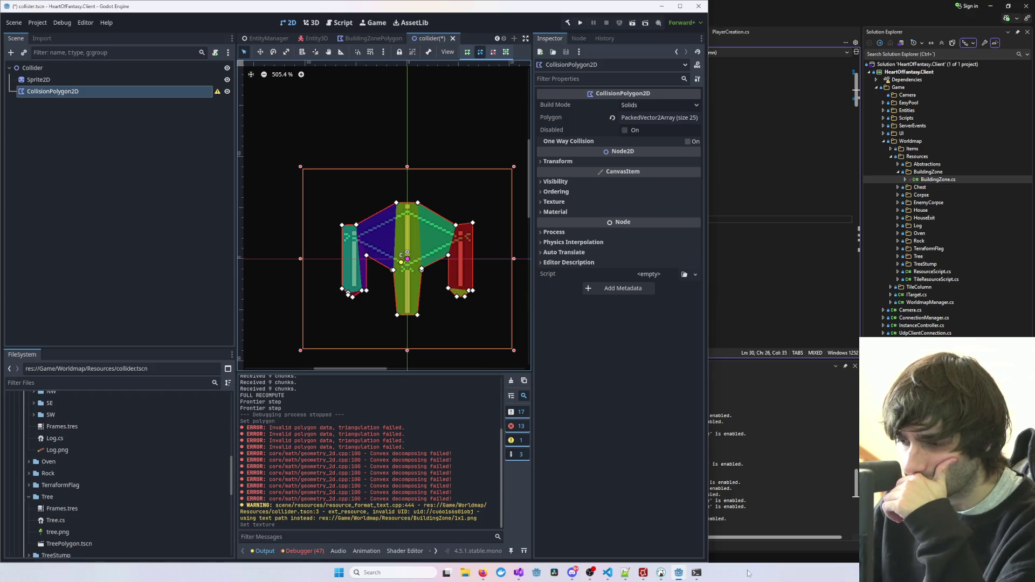
# Step: Select Log.cs in the file list, then switch over to Visual Studio
pyautogui.moveTo(678, 573)
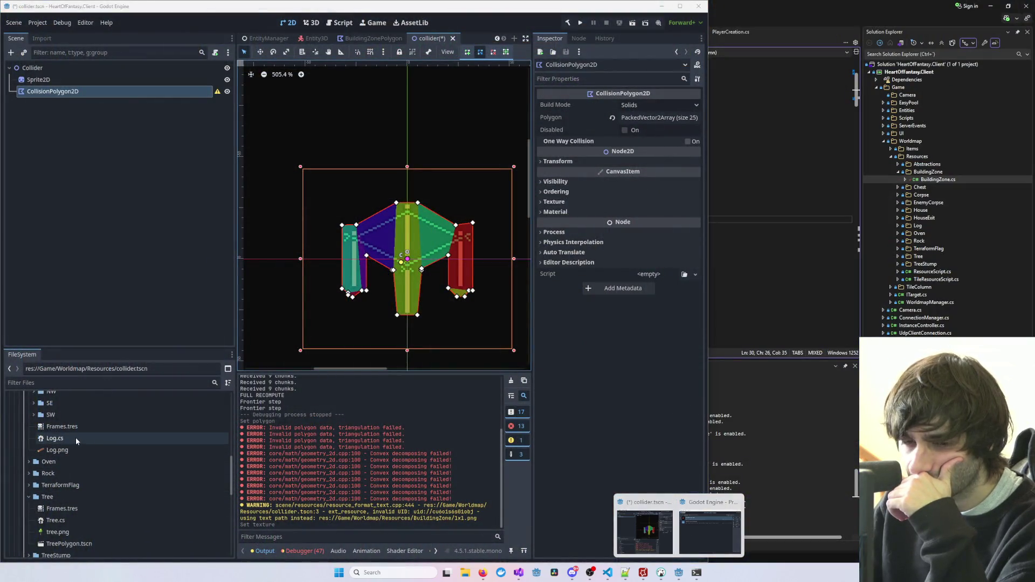
pyautogui.click(76, 437)
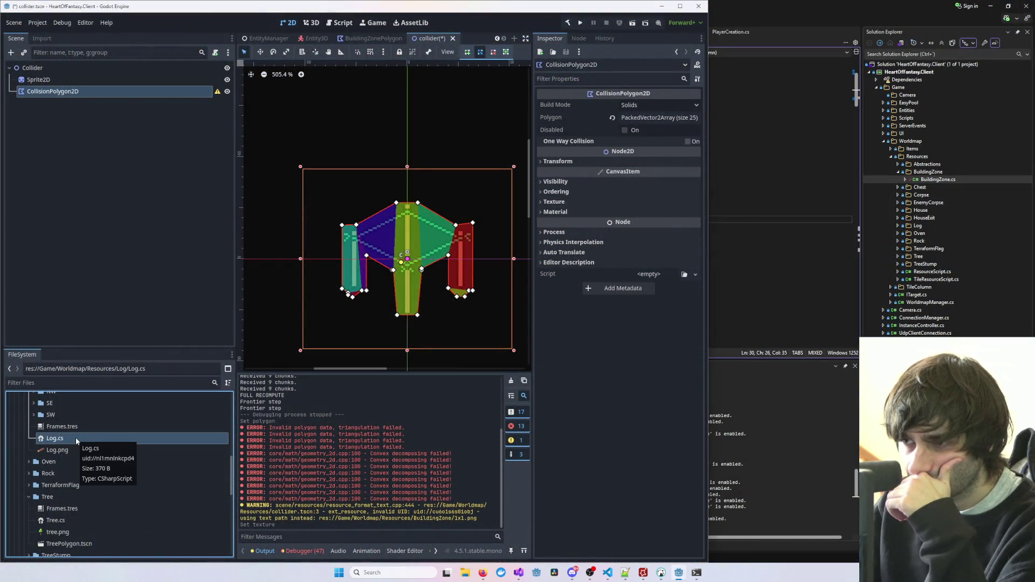
pyautogui.moveTo(519, 576)
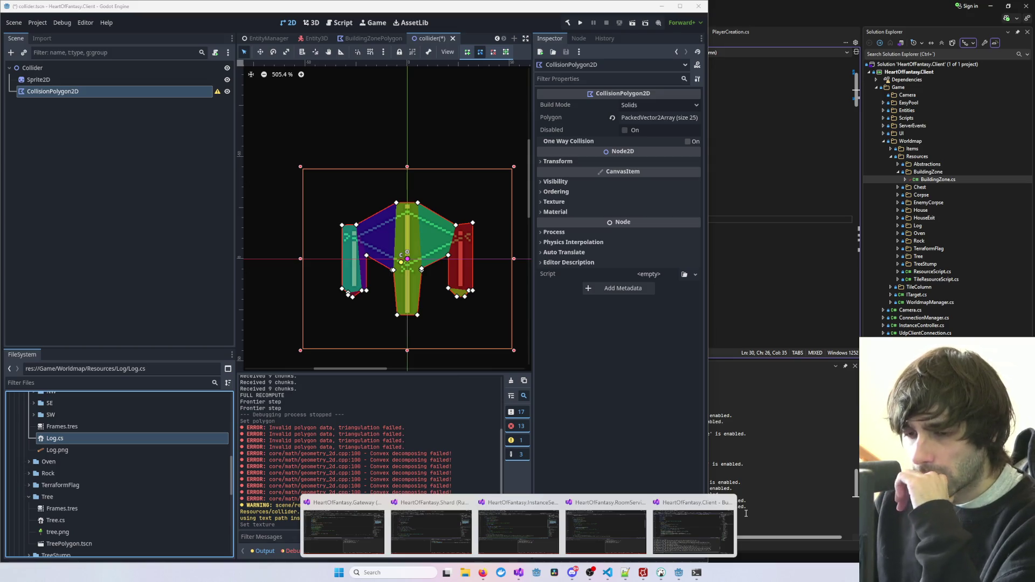
pyautogui.click(683, 525)
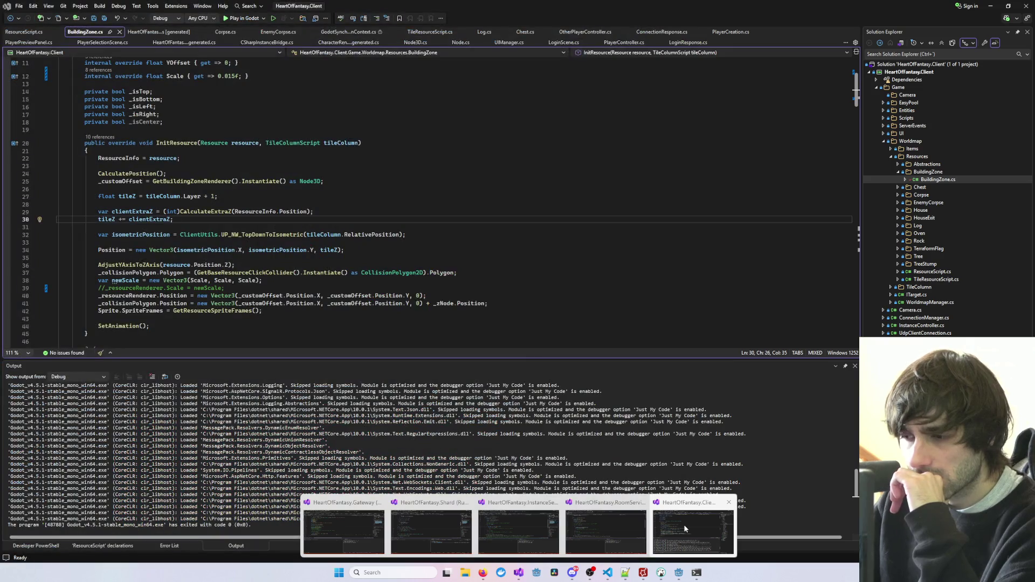
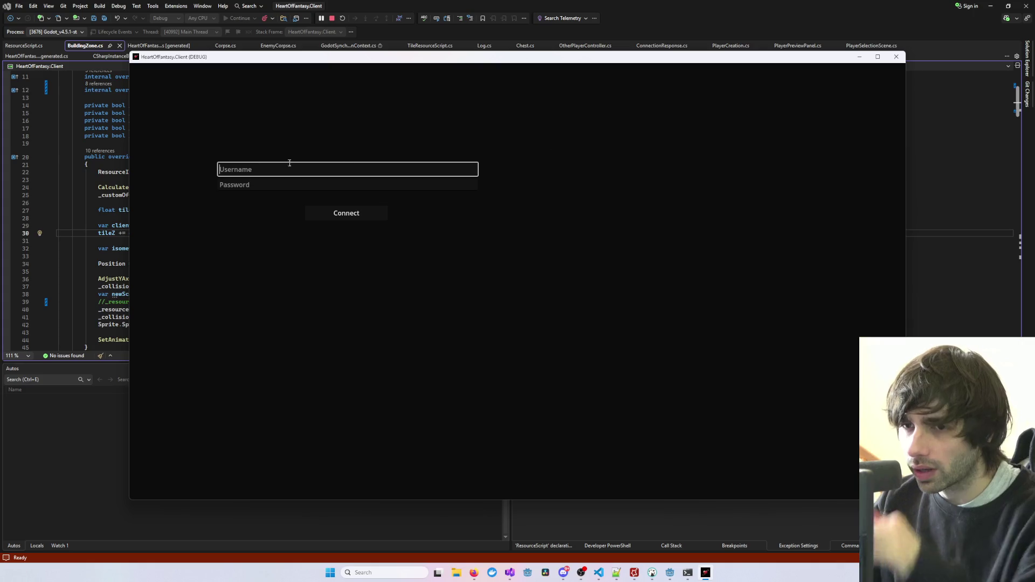
# Step: Close the running game, relaunch HeartOfFantasy.Client from the project manager and log in with the test account
pyautogui.click(896, 56)
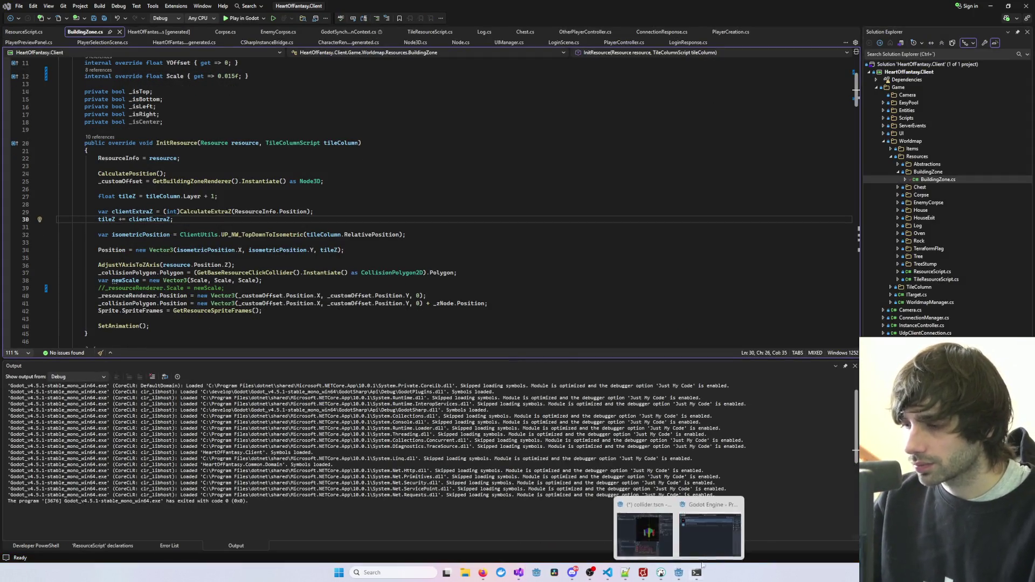
pyautogui.click(678, 572)
pyautogui.click(899, 184)
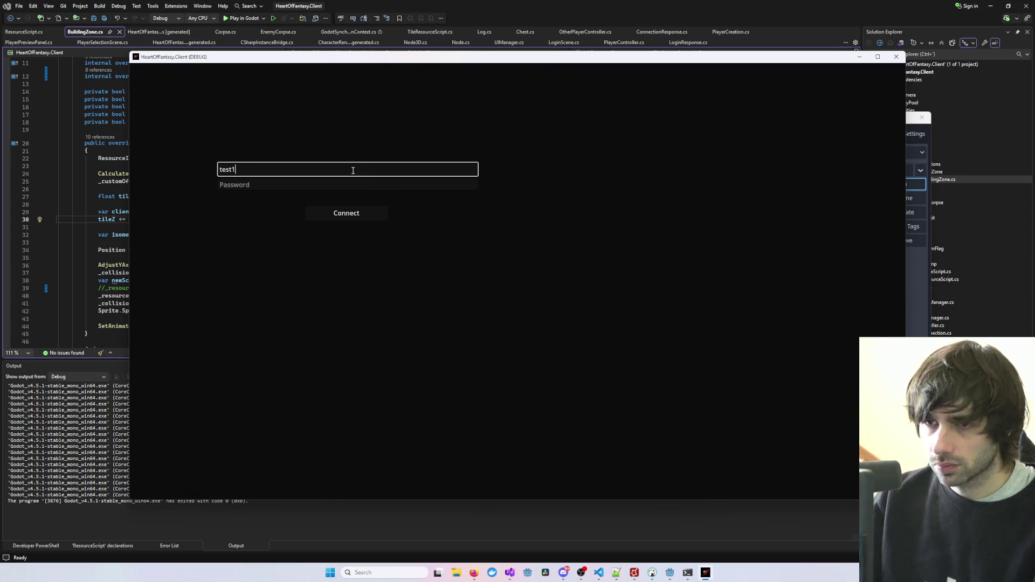
pyautogui.press('Tab')
pyautogui.write('test1')
pyautogui.click(346, 212)
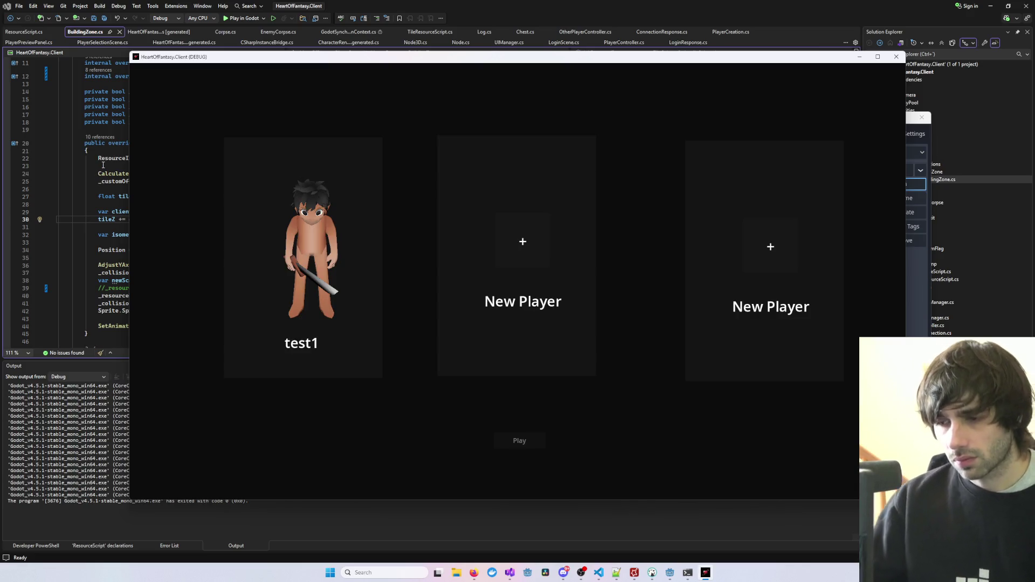
# Step: Enter the world with the existing character, try the furnace, then close the game
pyautogui.click(233, 240)
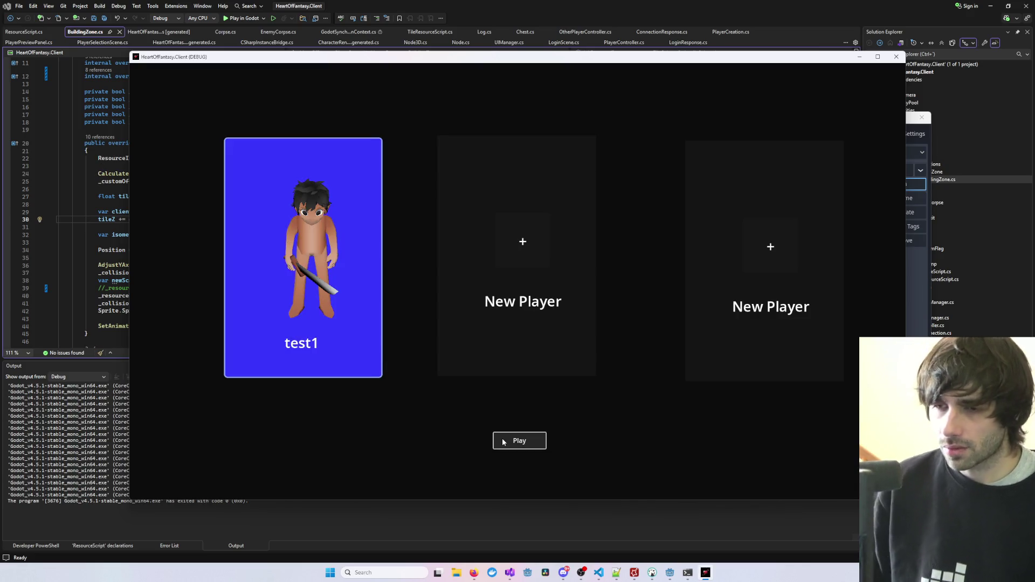
pyautogui.click(503, 442)
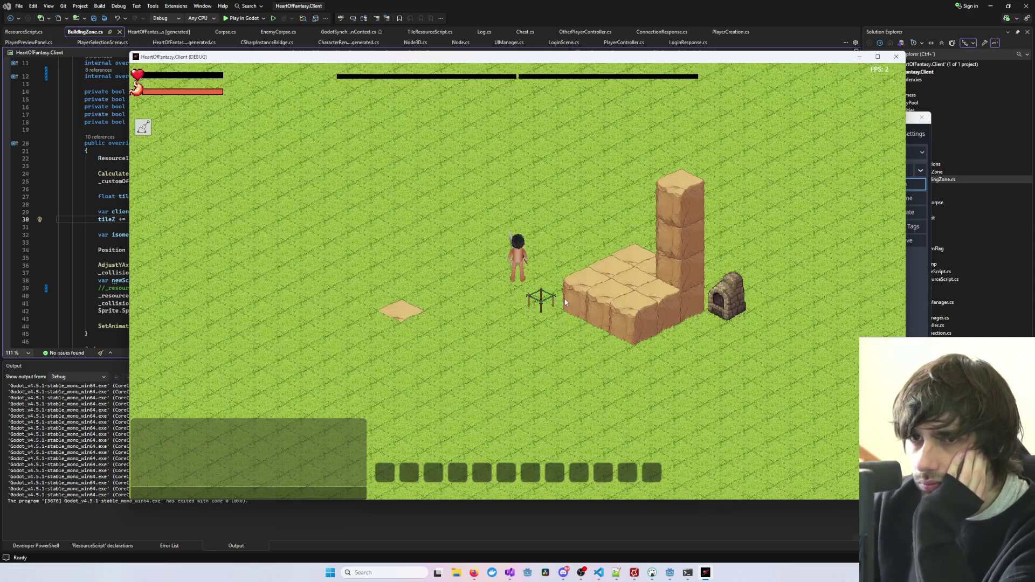
pyautogui.click(728, 303)
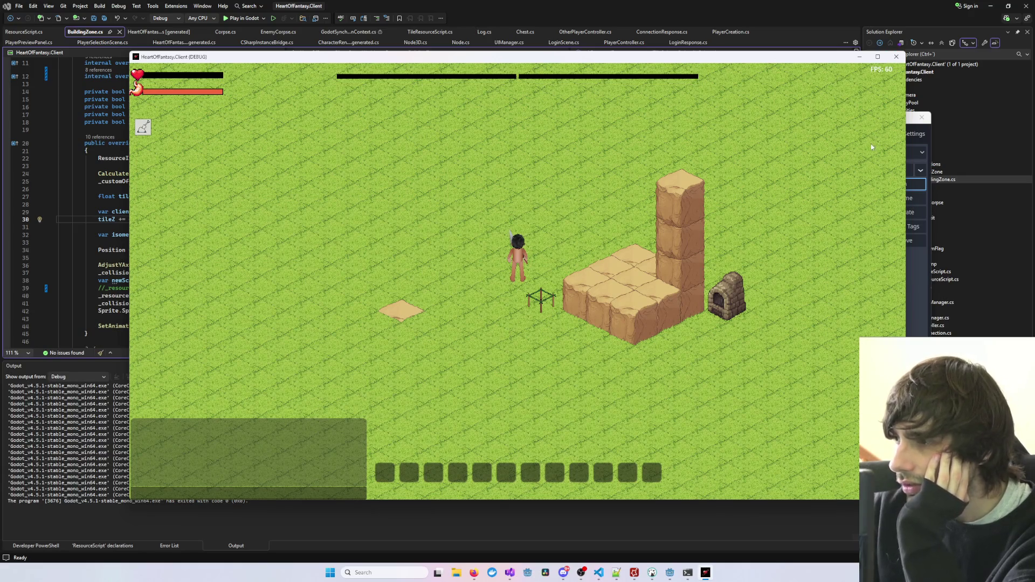
pyautogui.hotkey('alt', 'F4')
pyautogui.moveTo(674, 572)
pyautogui.click(647, 533)
# Step: Run the project from the Godot editor and highlight the _collisionPolygon usages in the code
pyautogui.click(581, 24)
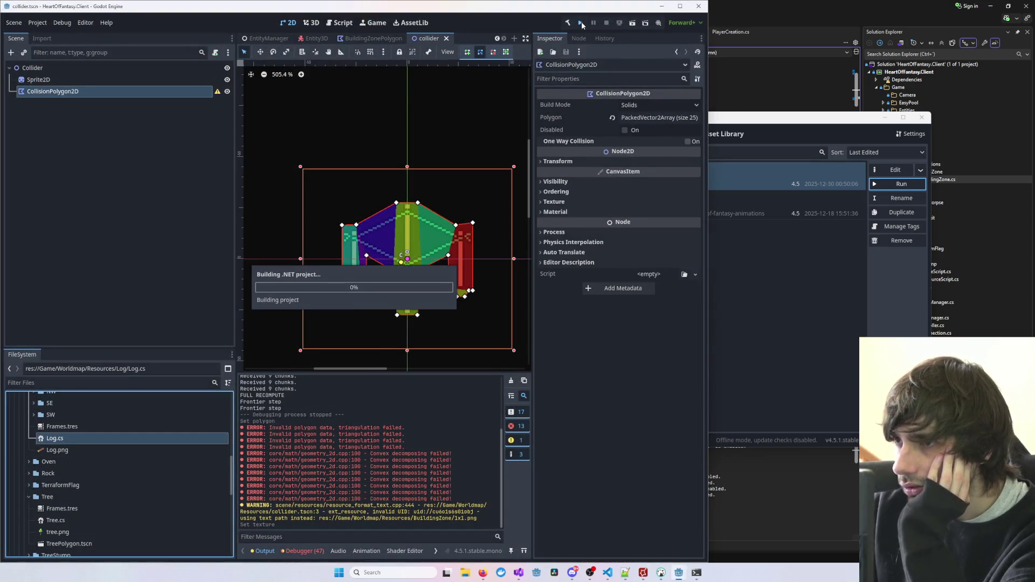
pyautogui.click(234, 169)
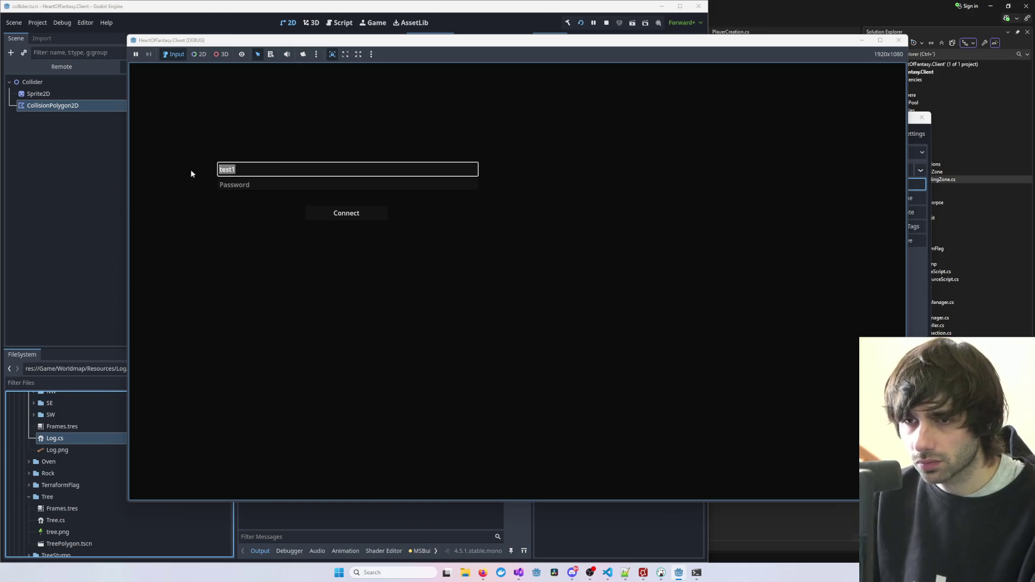
pyautogui.hotkey('alt', 'Tab')
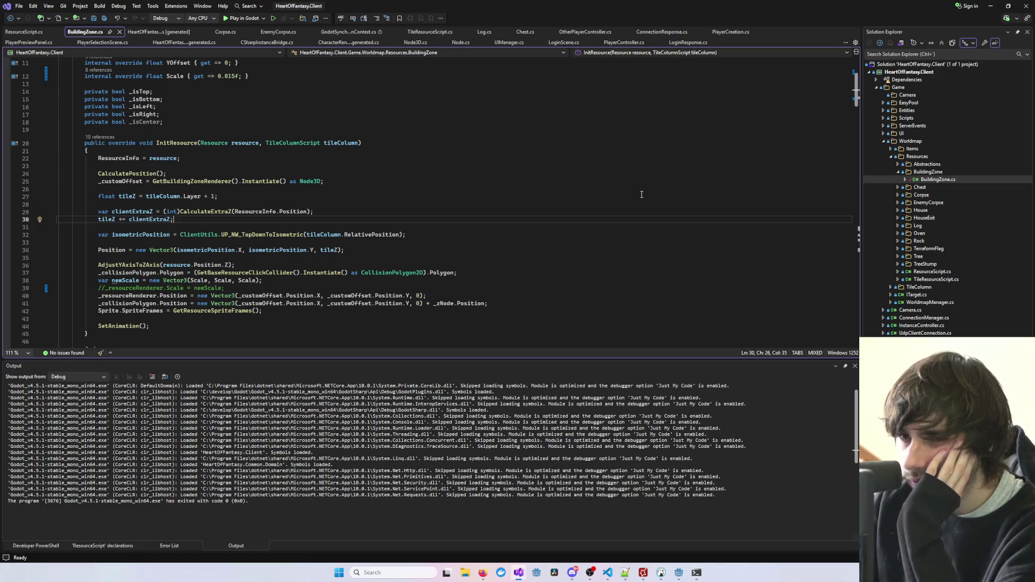
pyautogui.doubleClick(129, 304)
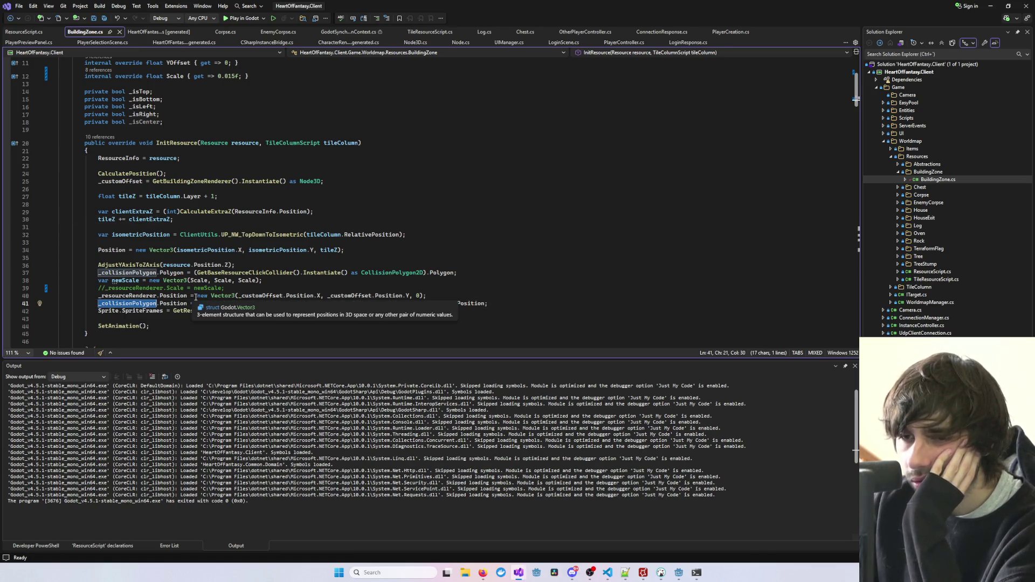
pyautogui.moveTo(680, 573)
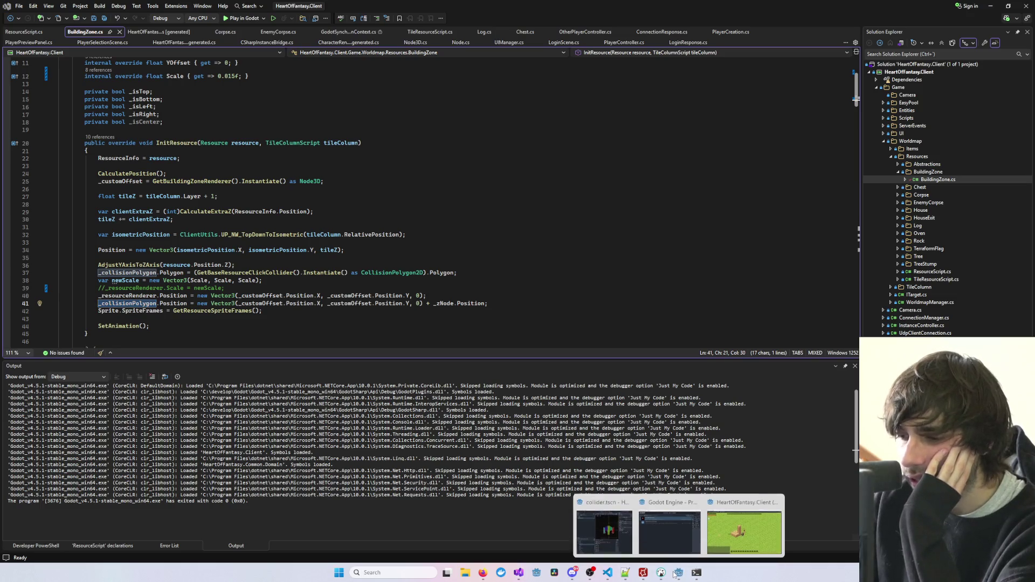
pyautogui.click(744, 531)
# Step: Open Tree/TreePolygon.tscn and show the CollisionPolygon3D node's Transform values, centred in view
pyautogui.scroll(-2, 71, 504)
pyautogui.click(28, 497)
pyautogui.scroll(-1, 44, 498)
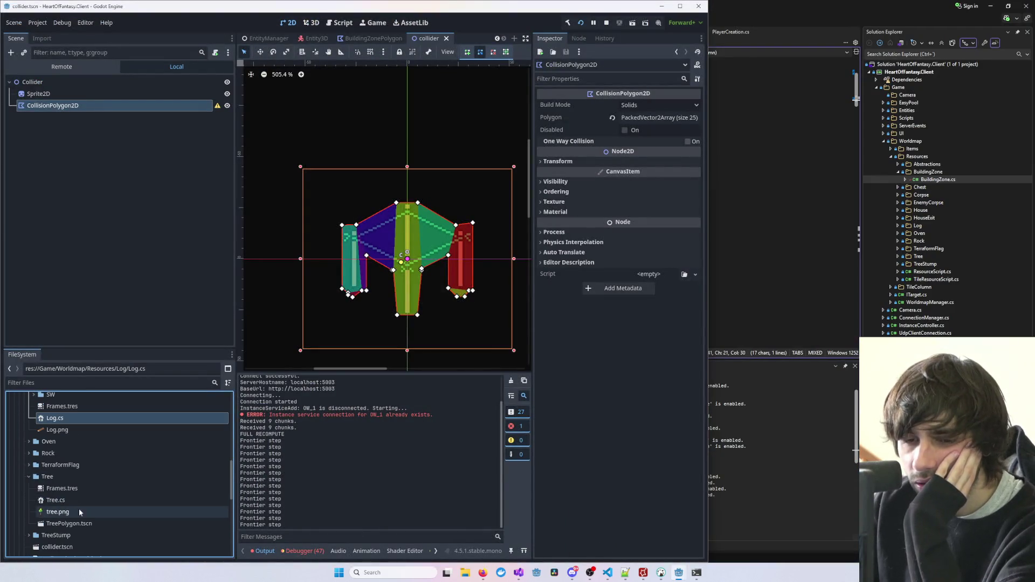
pyautogui.doubleClick(73, 524)
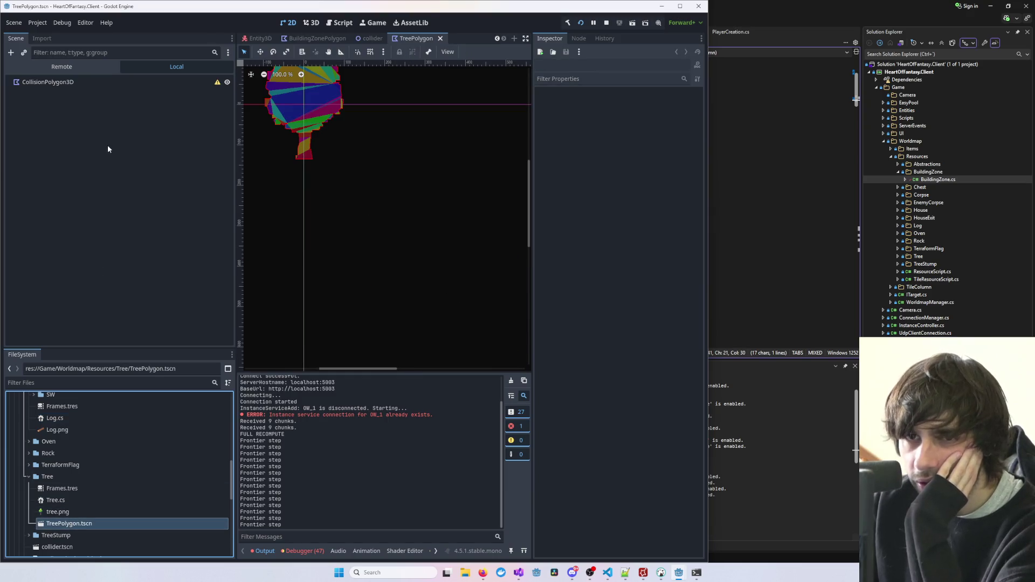
pyautogui.click(82, 83)
pyautogui.click(556, 162)
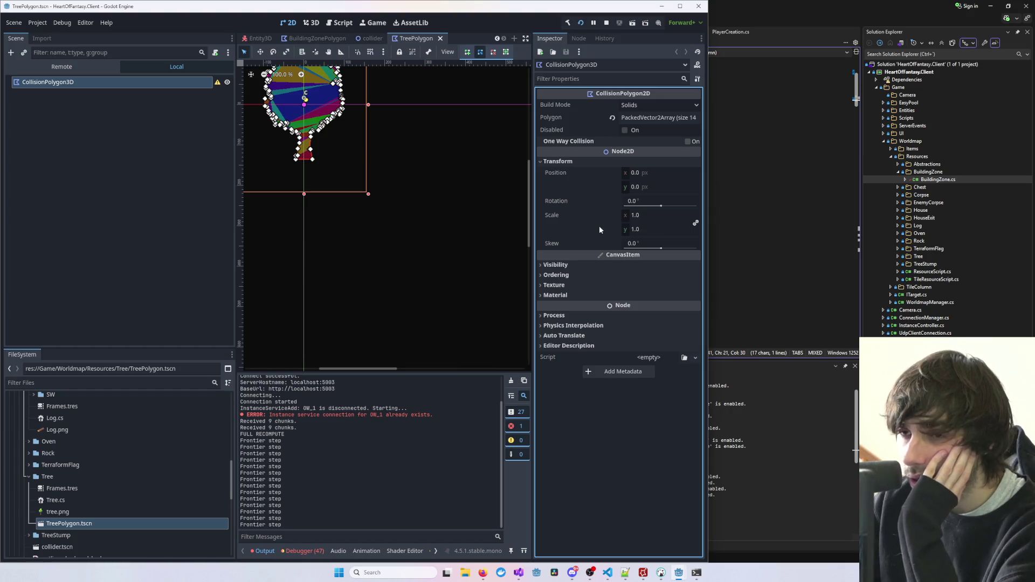
pyautogui.press('f')
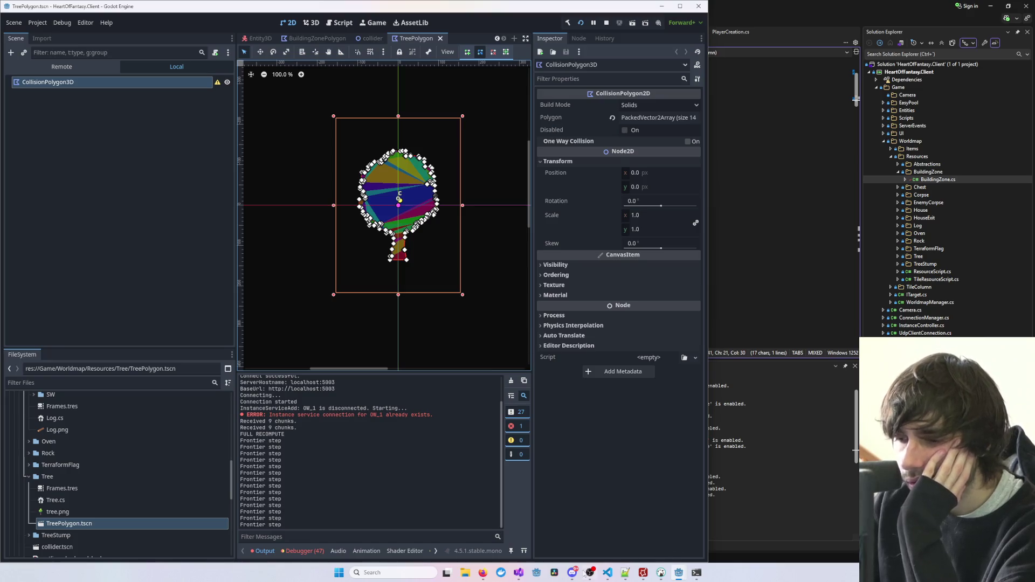
# Step: Switch from Godot to the Gateway solution in Visual Studio
pyautogui.moveTo(519, 573)
pyautogui.moveTo(382, 524)
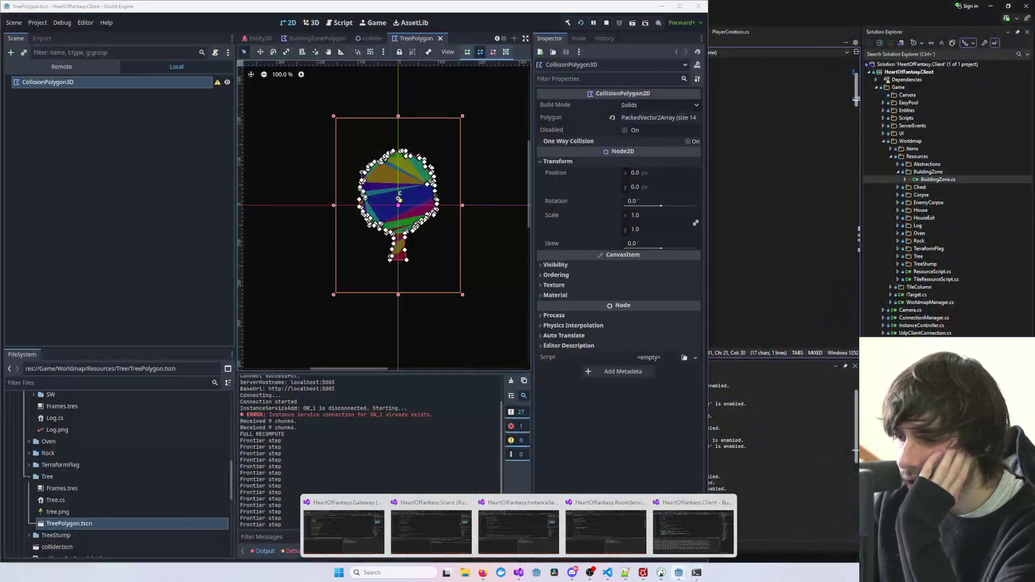
pyautogui.rightClick(695, 544)
pyautogui.click(617, 557)
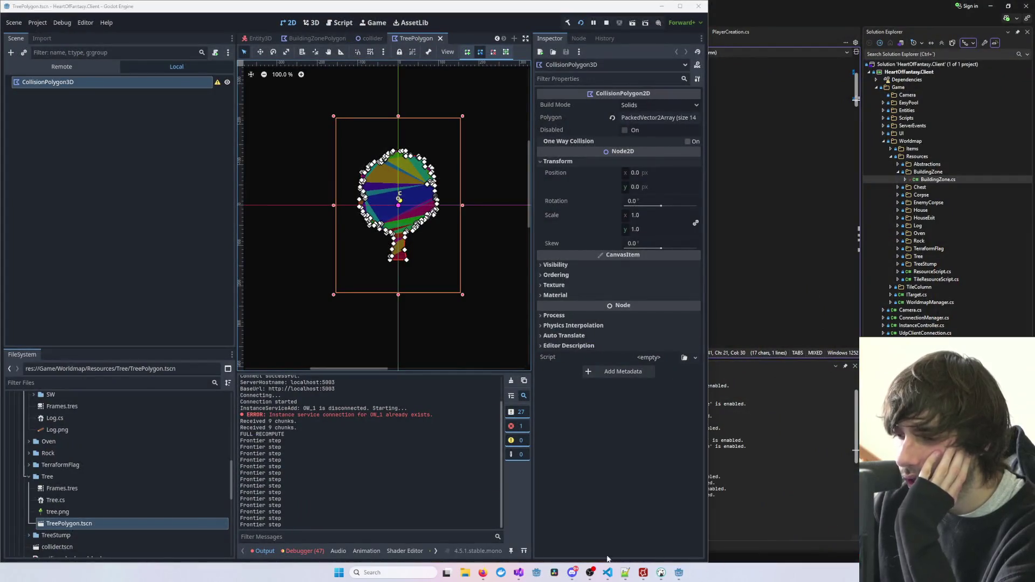
pyautogui.moveTo(527, 573)
pyautogui.click(353, 525)
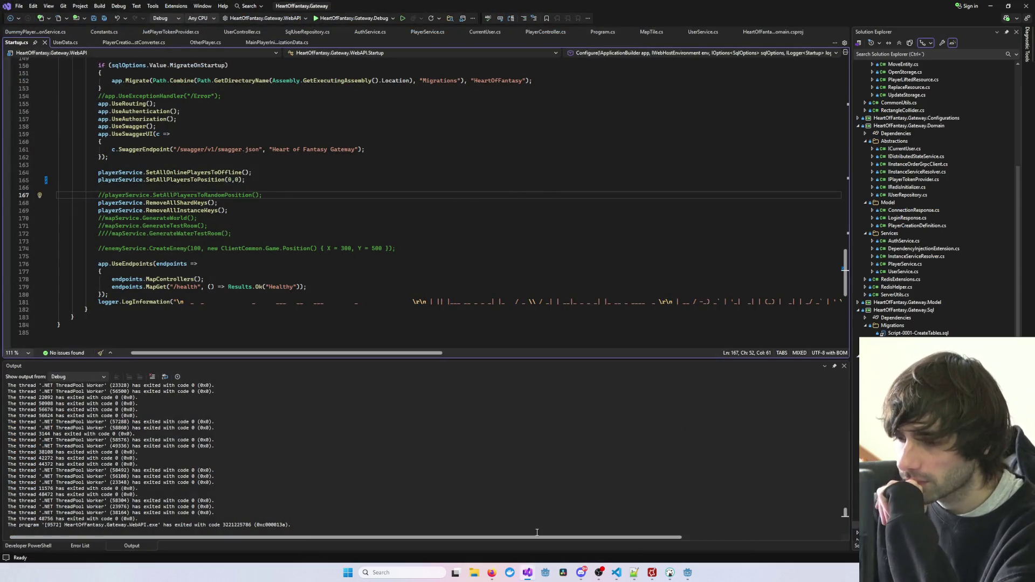
# Step: Switch to the InstanceService solution and open MapGenerationService.cs
pyautogui.moveTo(528, 573)
pyautogui.moveTo(630, 541)
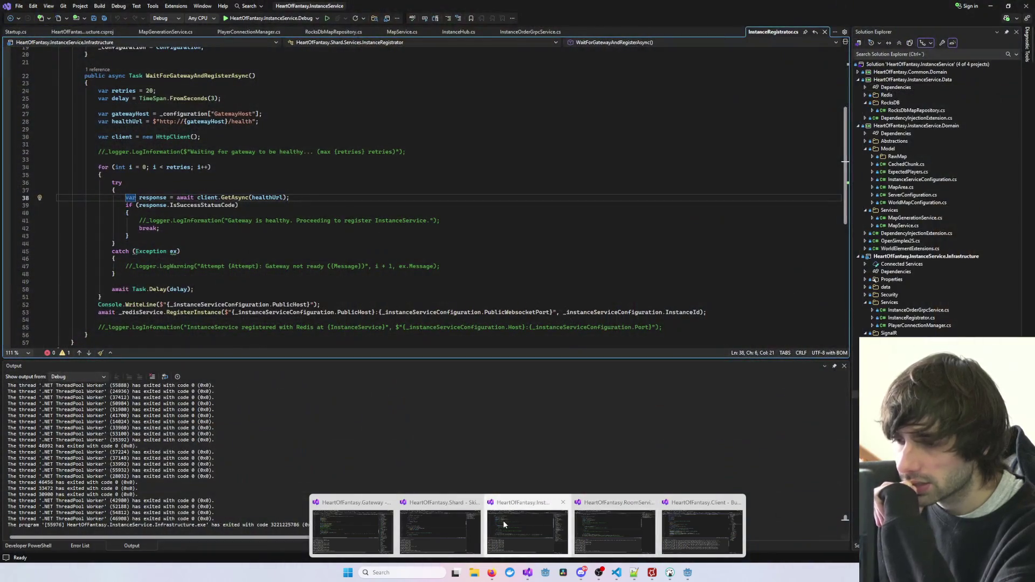
pyautogui.click(504, 524)
pyautogui.click(294, 255)
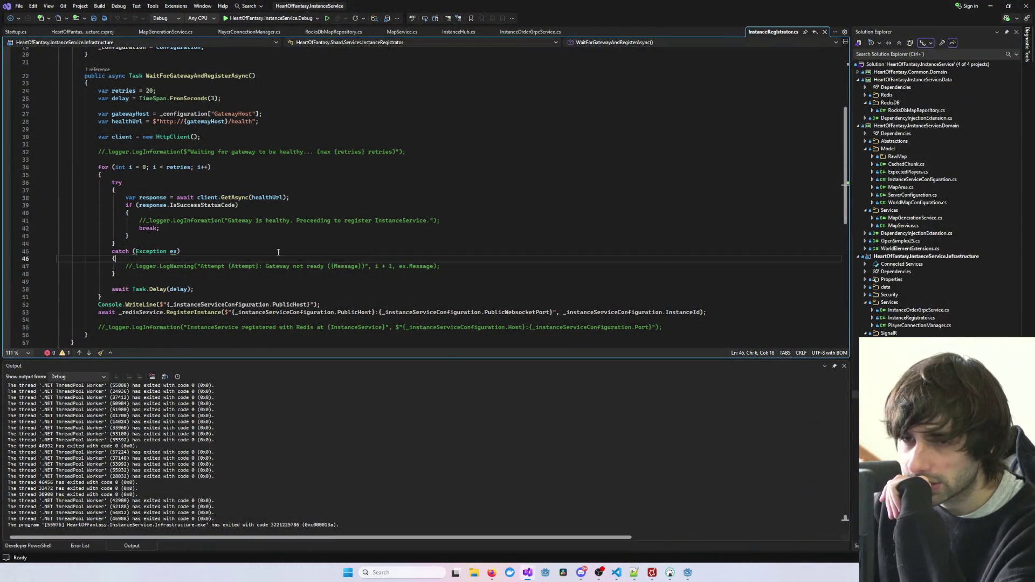
pyautogui.scroll(3, 212, 237)
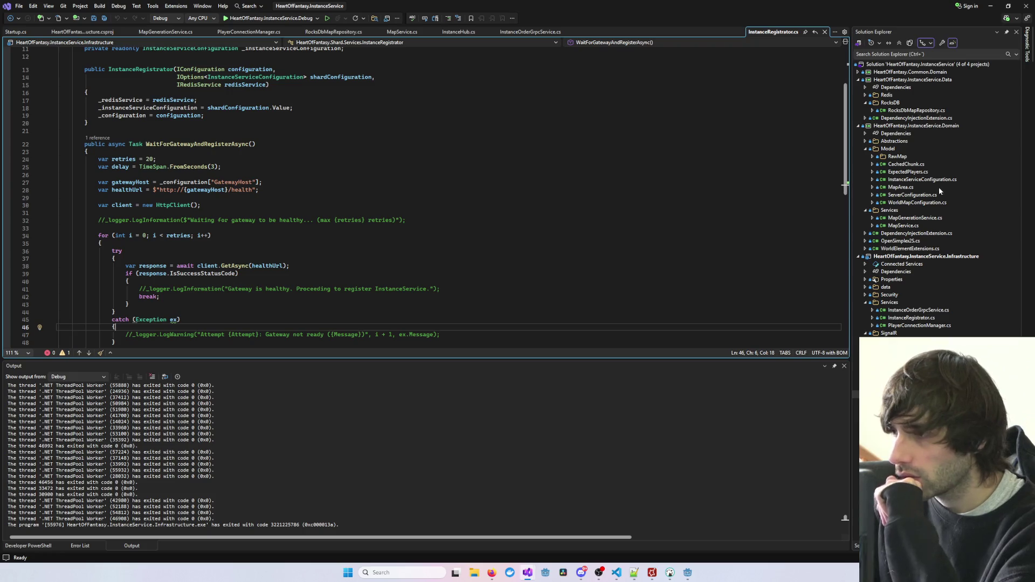
pyautogui.doubleClick(910, 218)
pyautogui.click(721, 182)
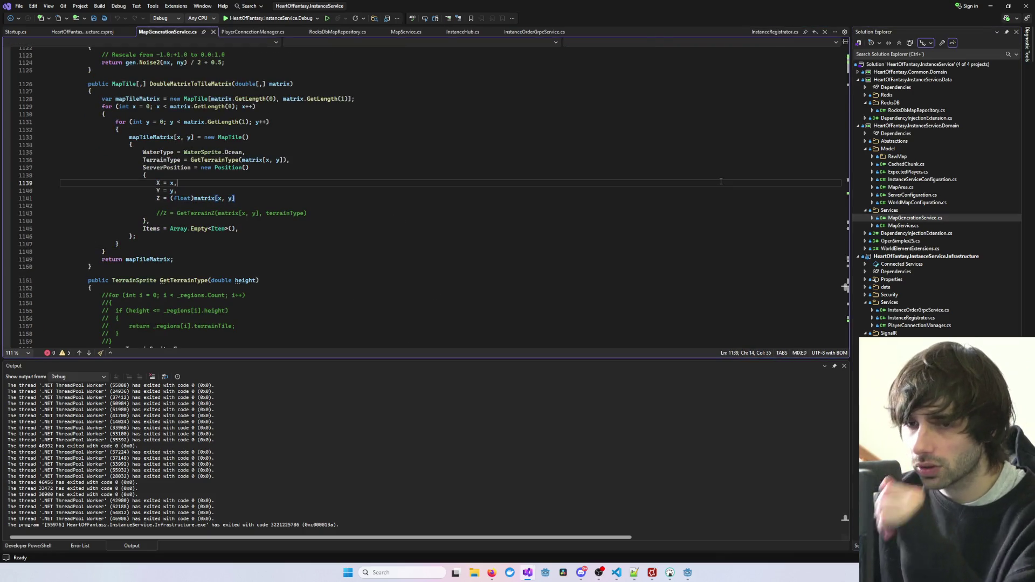
# Step: Search for 'GenerateTest' and scroll to the Oven resource block in GenerateTestRoom
pyautogui.hotkey('ctrl', 'f')
pyautogui.write('GenerateTe')
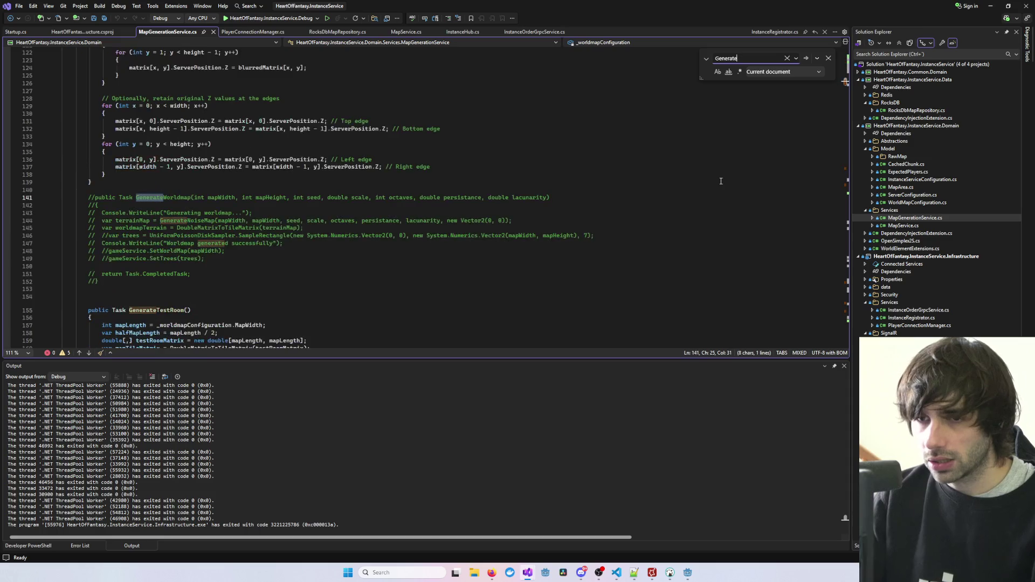
pyautogui.write('st')
pyautogui.scroll(-14, 563, 190)
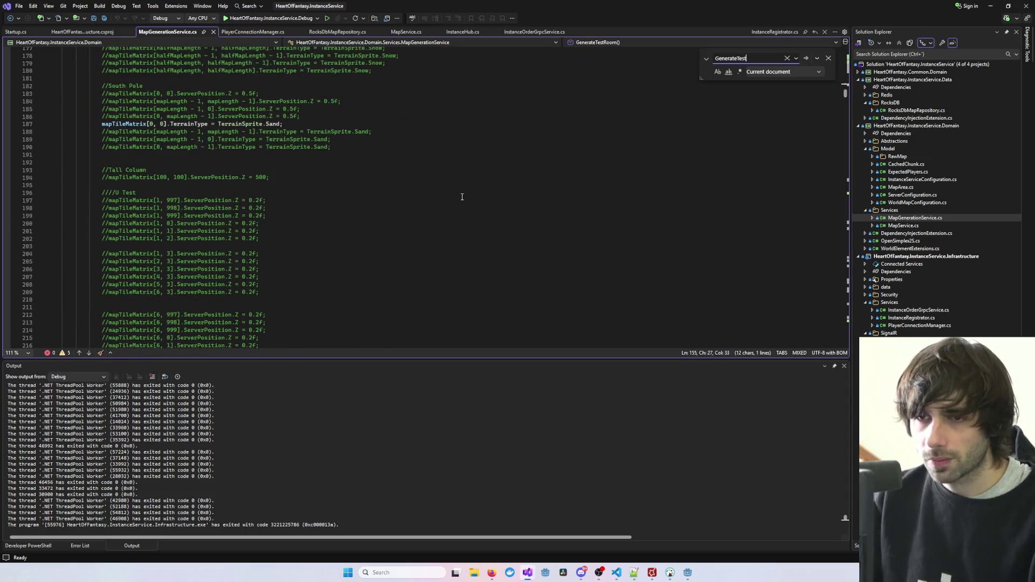
pyautogui.click(211, 200)
pyautogui.scroll(-18, 210, 205)
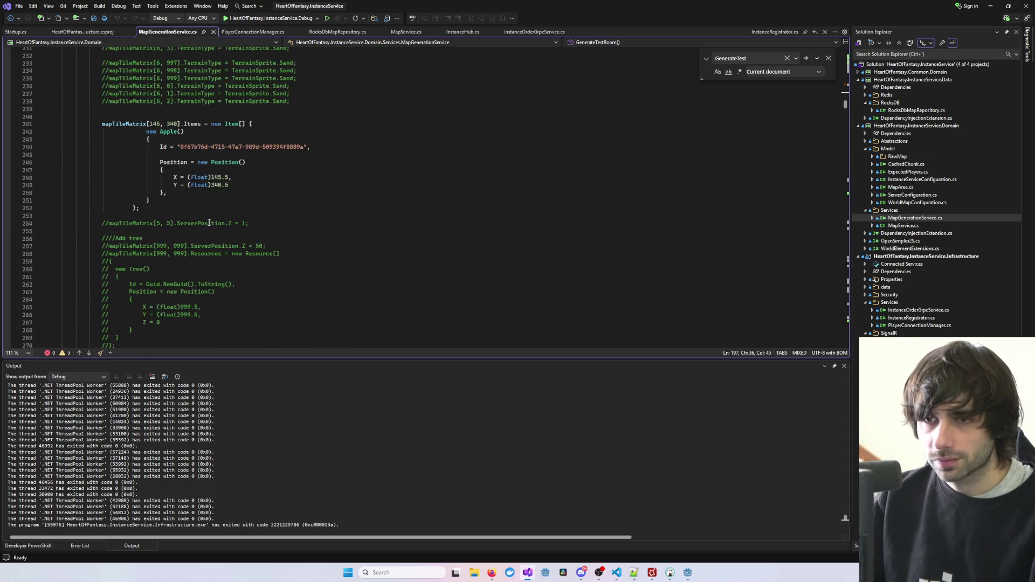
pyautogui.scroll(-20, 183, 199)
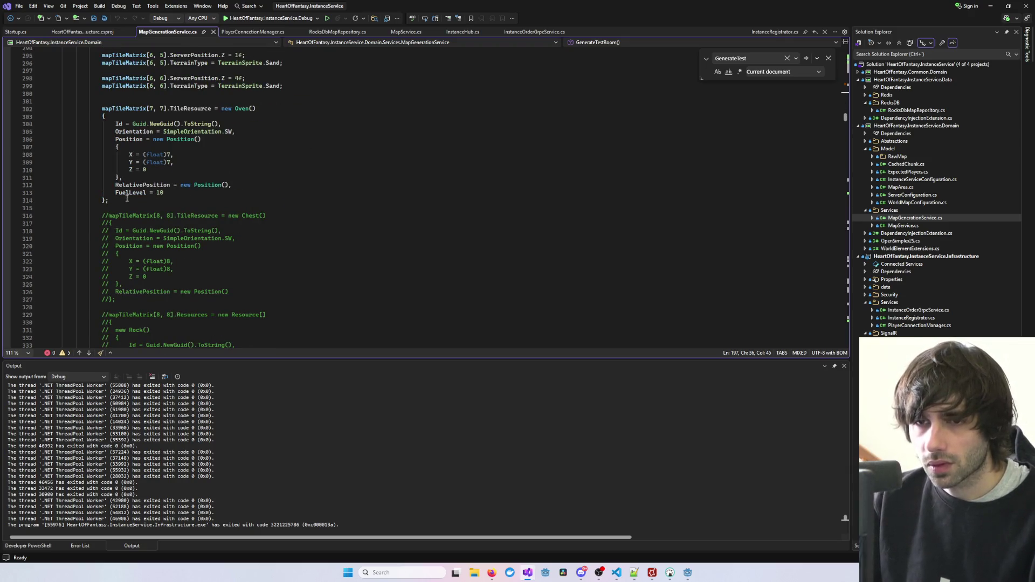
pyautogui.click(157, 184)
pyautogui.hotkey('shift', 'alt', '=')
pyautogui.hotkey('shift', 'alt', '=')
pyautogui.hotkey('shift', 'alt', '=')
pyautogui.click(180, 206)
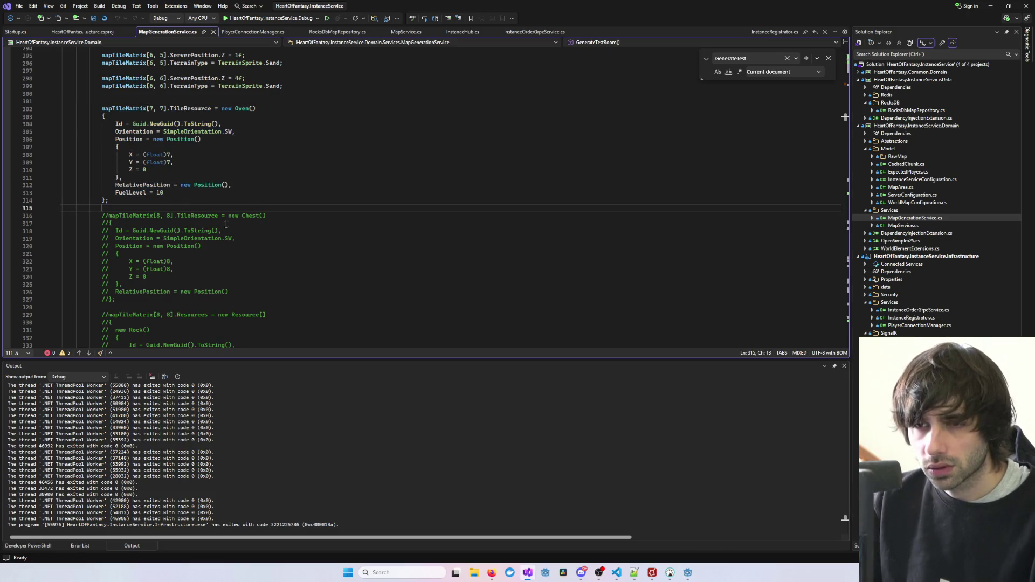
pyautogui.scroll(-3, 247, 217)
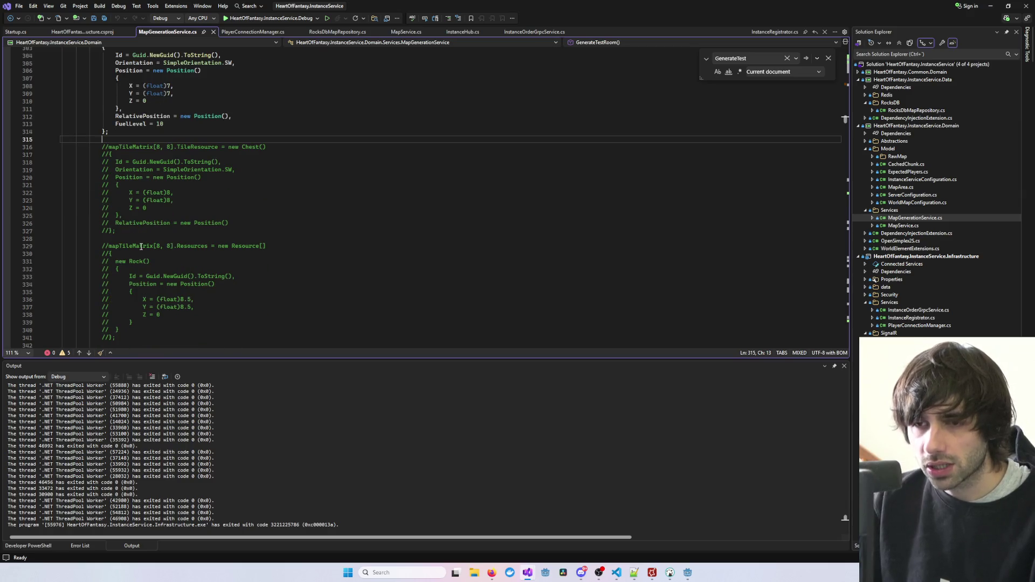
# Step: Uncomment the test Chest resource block and save
pyautogui.moveTo(128, 231); pyautogui.dragTo(61, 151)
pyautogui.hotkey('ctrl', 'k')
pyautogui.hotkey('ctrl', 'u')
pyautogui.hotkey('ctrl', 's')
pyautogui.click(356, 178)
pyautogui.scroll(-2, 234, 192)
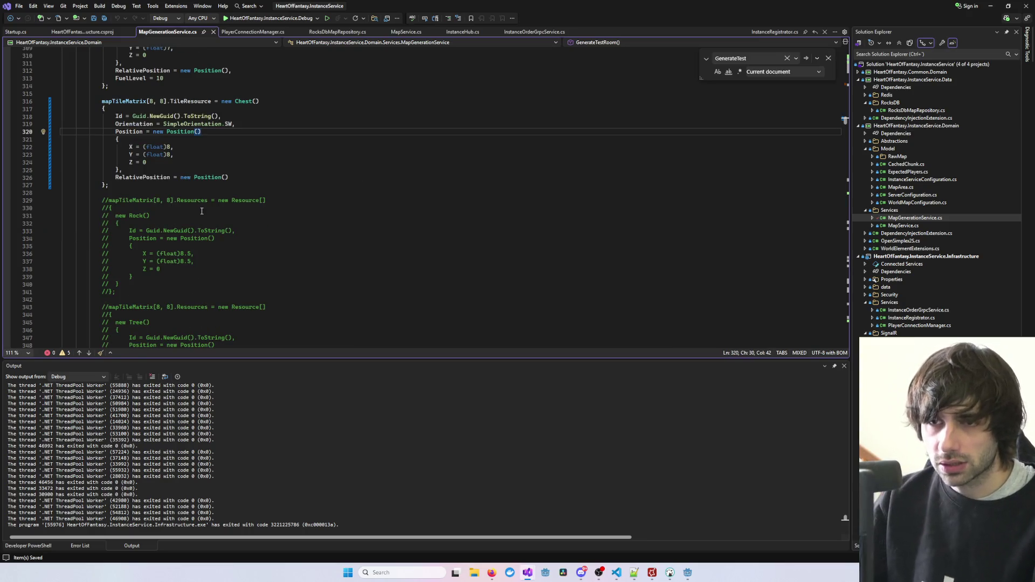
# Step: Uncomment the Rock and Tree resource blocks
pyautogui.moveTo(117, 291); pyautogui.dragTo(58, 200)
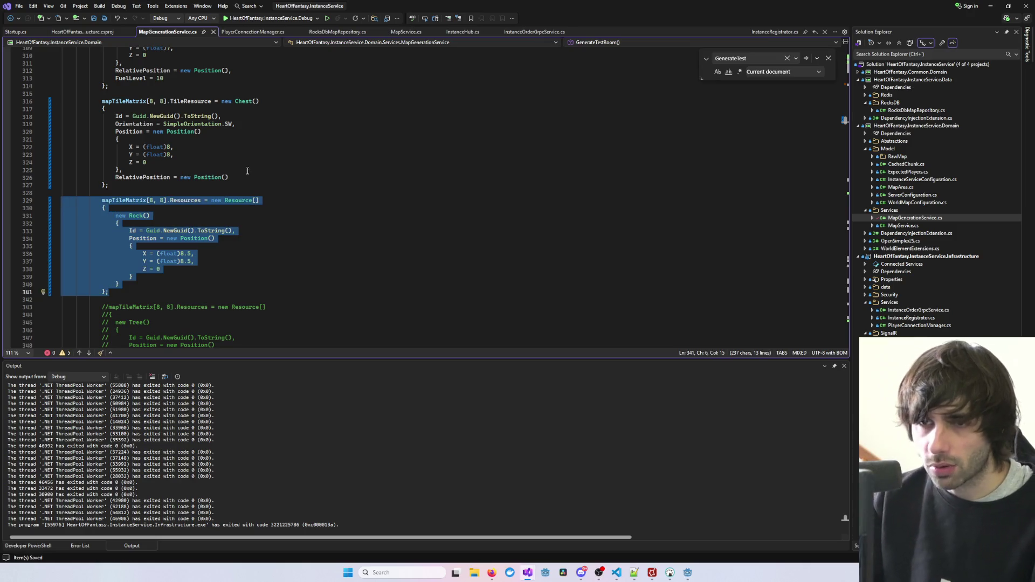
pyautogui.hotkey('ctrl', 'k')
pyautogui.hotkey('ctrl', 'u')
pyautogui.scroll(-4, 224, 223)
pyautogui.moveTo(129, 307); pyautogui.dragTo(67, 215)
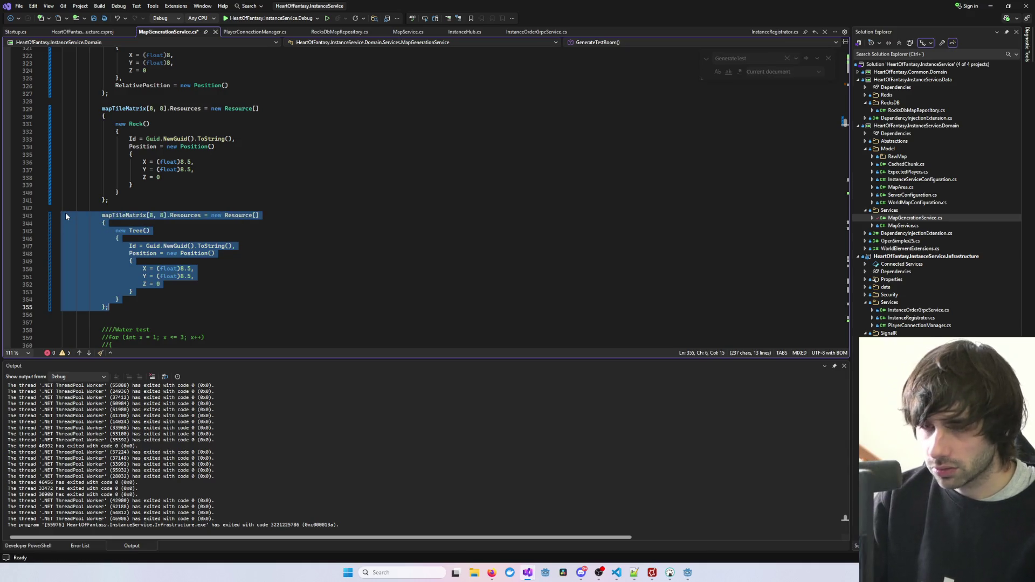
pyautogui.hotkey('ctrl', 'k')
pyautogui.hotkey('ctrl', 'u')
# Step: Move the Tree to tile [10, 10] with X position 10.5 and save
pyautogui.click(153, 215)
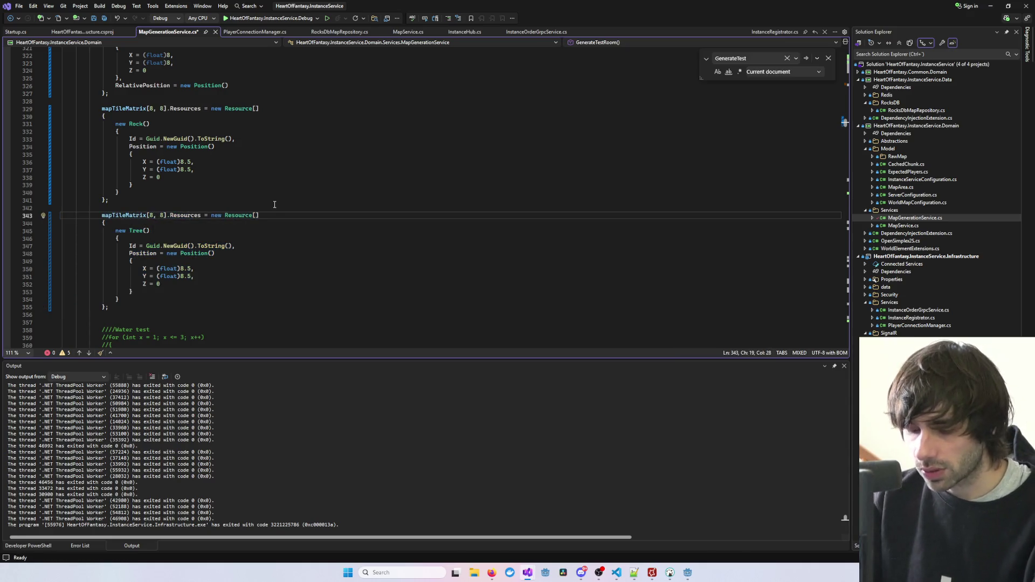
pyautogui.press('BackSpace')
pyautogui.write('10, 1')
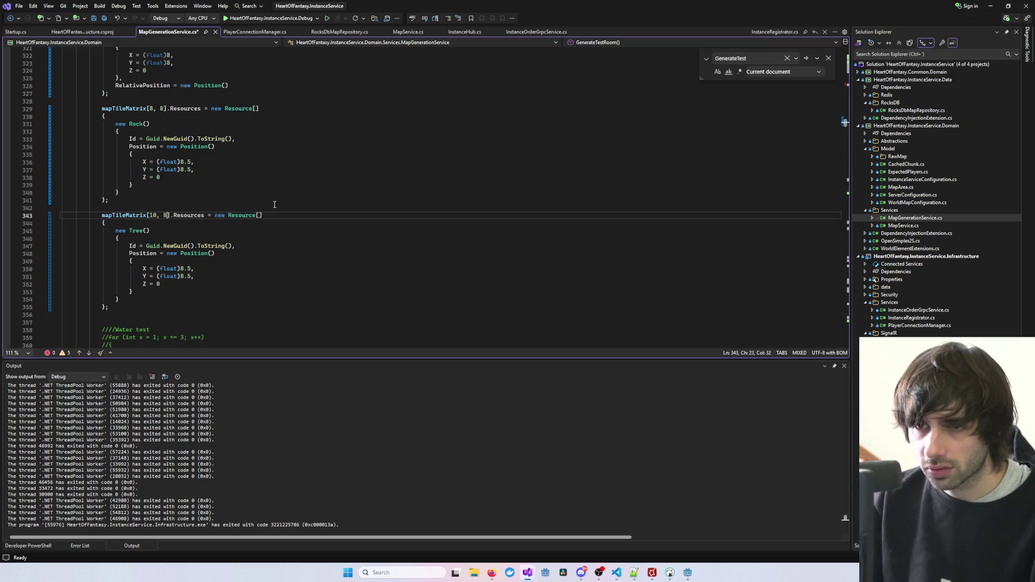
pyautogui.write('0')
pyautogui.hotkey('ctrl', 's')
pyautogui.click(183, 269)
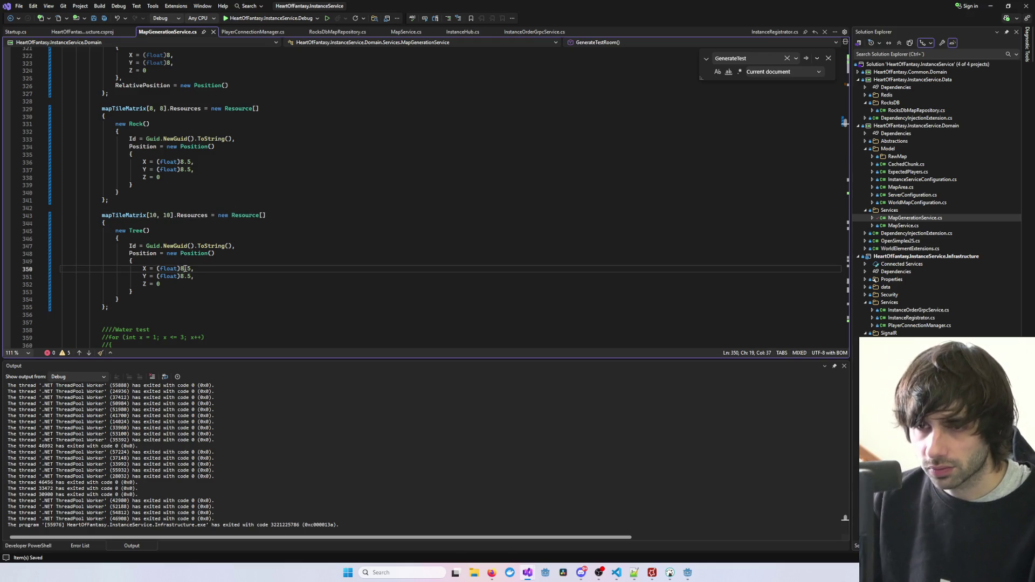
pyautogui.press('BackSpace')
pyautogui.write('10')
pyautogui.press('Down')
pyautogui.press('Left')
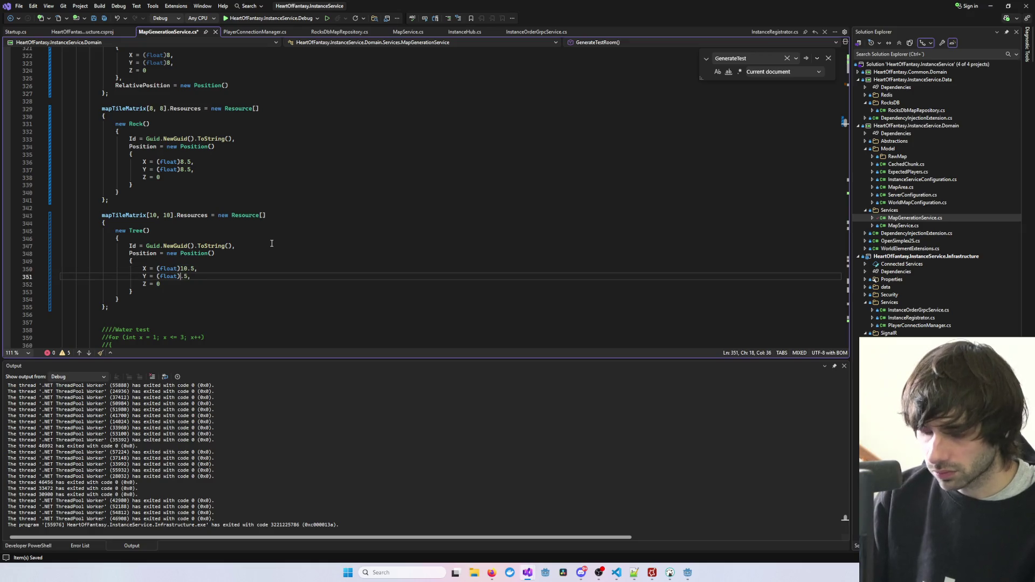
pyautogui.hotkey('ctrl', 's')
pyautogui.click(271, 231)
pyautogui.scroll(5, 216, 216)
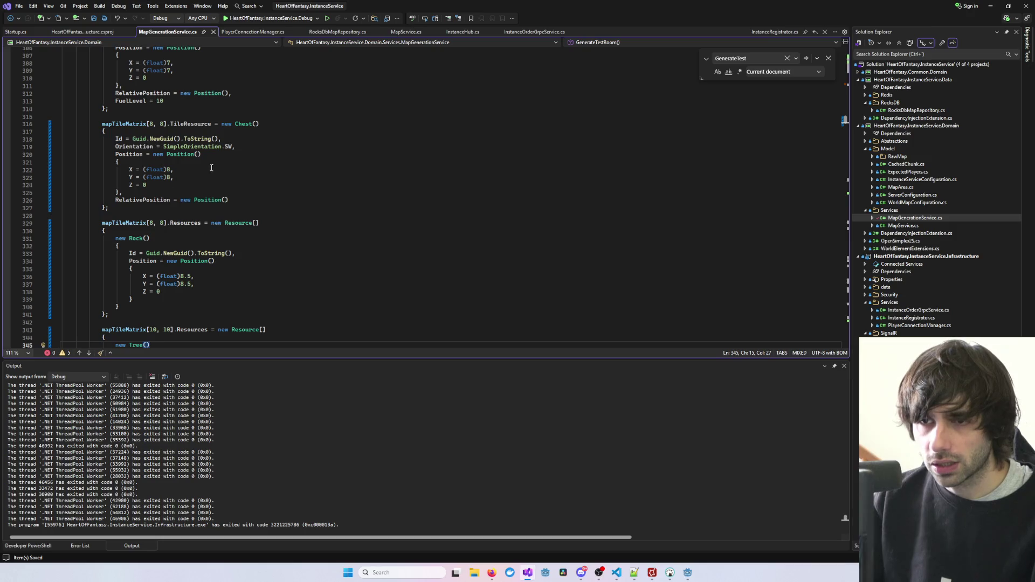
# Step: Move the Rock to tile [6, 6] with X and Y 6.5, save, and debug InstanceService
pyautogui.click(155, 222)
pyautogui.scroll(2, 186, 227)
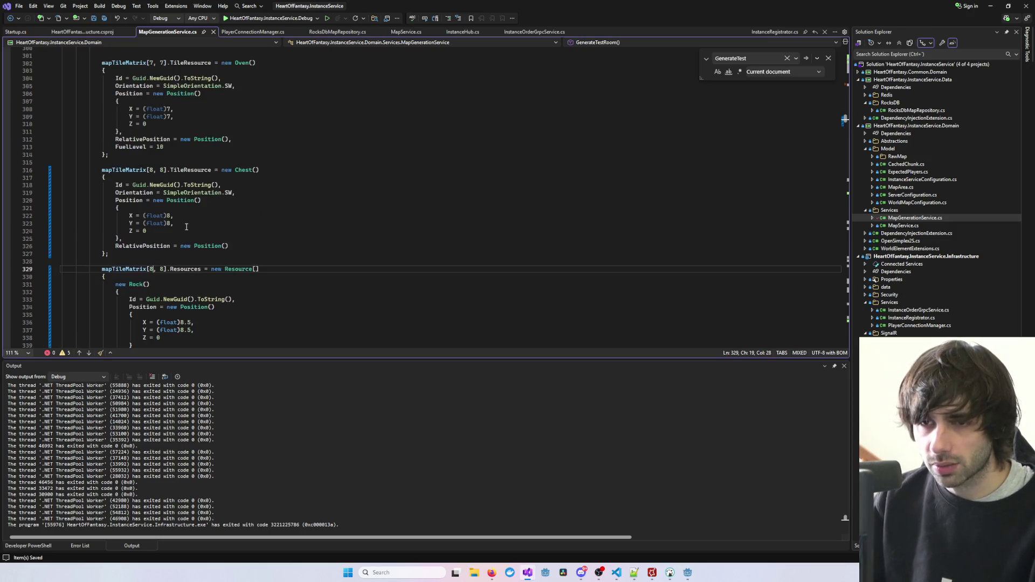
pyautogui.press('BackSpace')
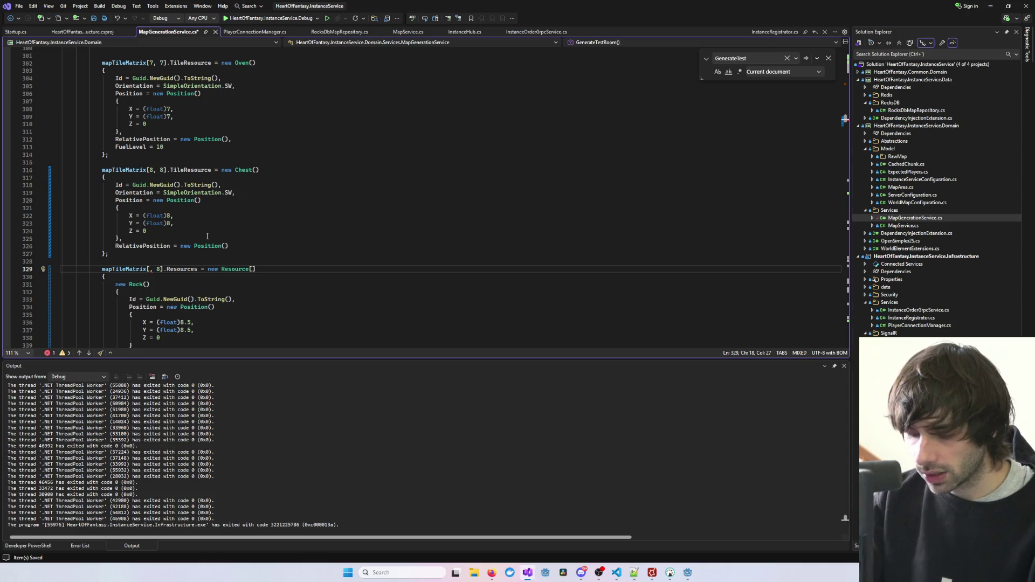
pyautogui.write('6')
pyautogui.press('BackSpace')
pyautogui.write('6')
pyautogui.press('Down')
pyautogui.press('Down')
pyautogui.press('Down')
pyautogui.press('Right')
pyautogui.press('Right')
pyautogui.press('Right')
pyautogui.press('Delete')
pyautogui.write('6')
pyautogui.press('Down')
pyautogui.press('BackSpace')
pyautogui.write('6')
pyautogui.scroll(1, 211, 223)
pyautogui.scroll(2, 211, 223)
pyautogui.hotkey('ctrl', 's')
pyautogui.click(351, 215)
pyautogui.click(237, 16)
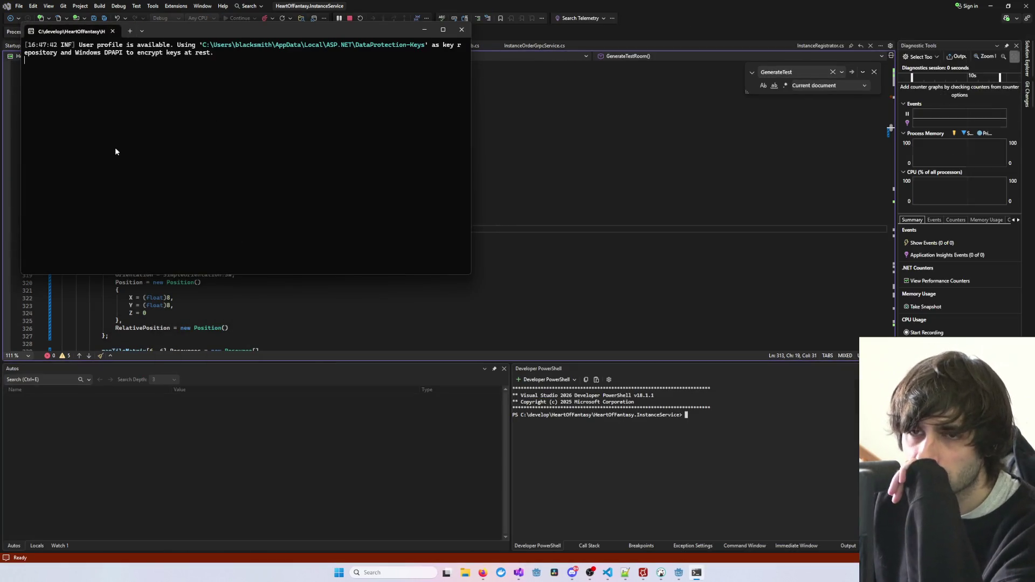
# Step: Stop the InstanceService debug session and switch through the Gateway, RoomService and Client windows
pyautogui.click(461, 30)
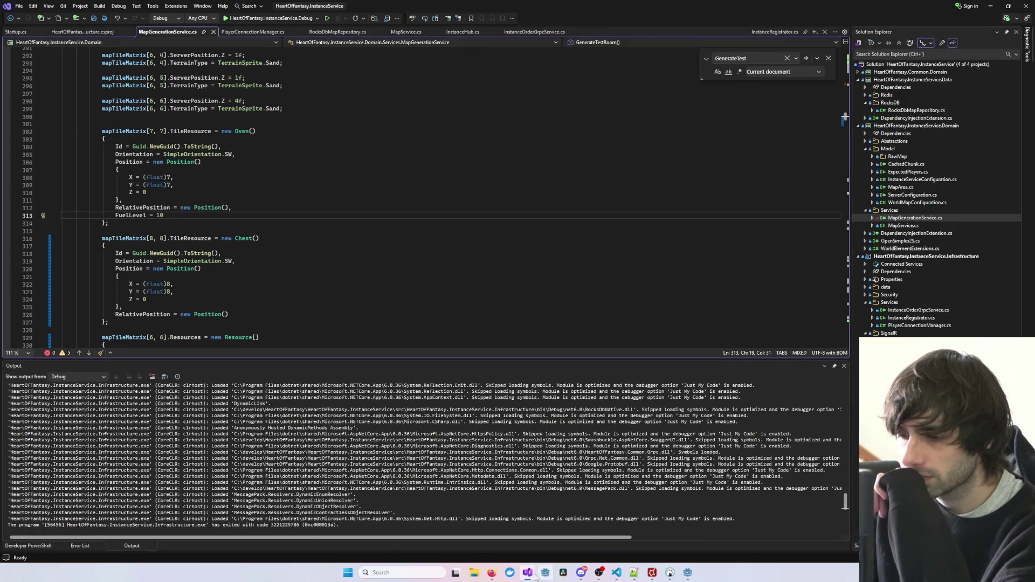
pyautogui.moveTo(520, 572)
pyautogui.click(474, 528)
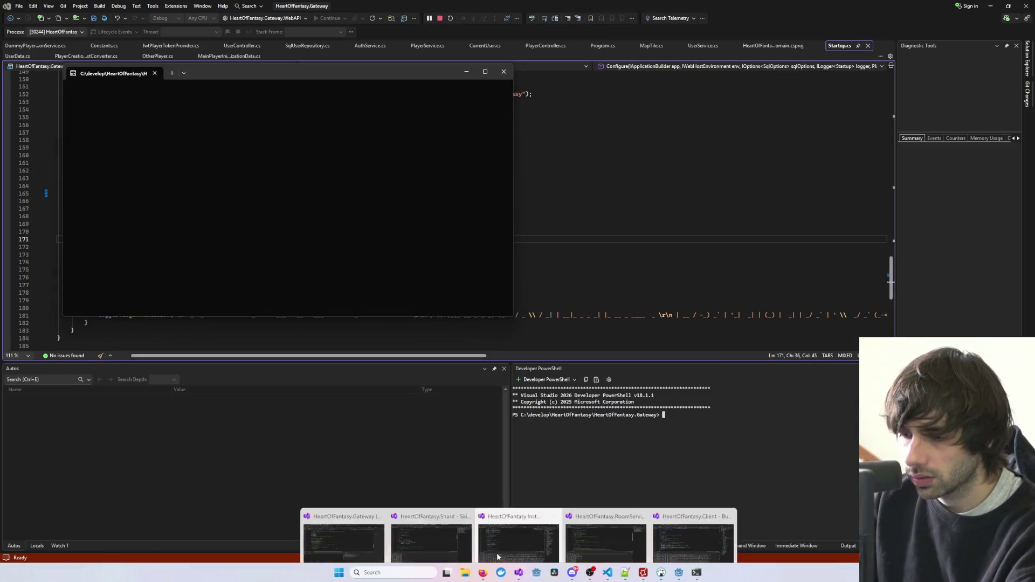
pyautogui.click(432, 544)
pyautogui.click(519, 550)
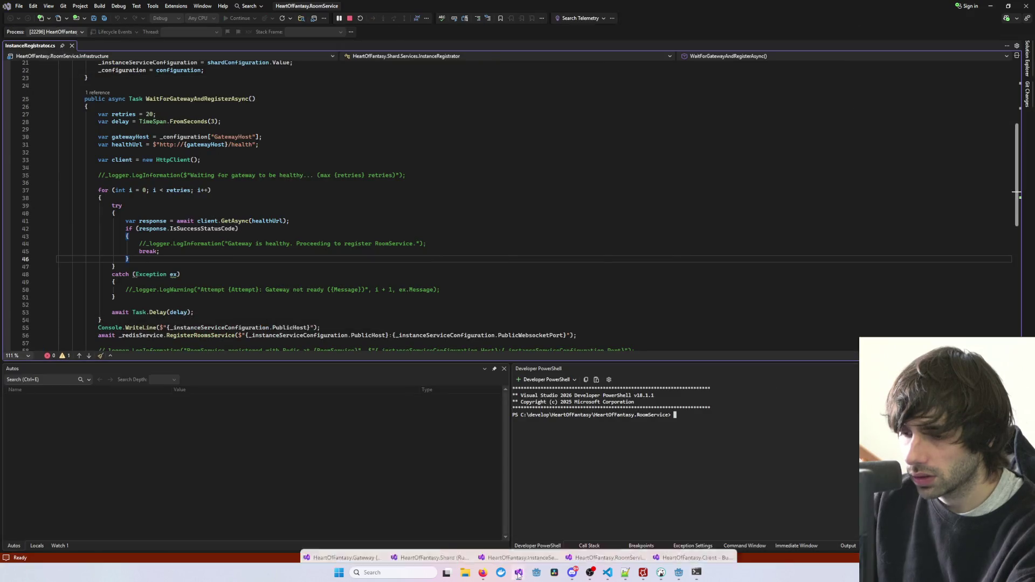
pyautogui.click(692, 541)
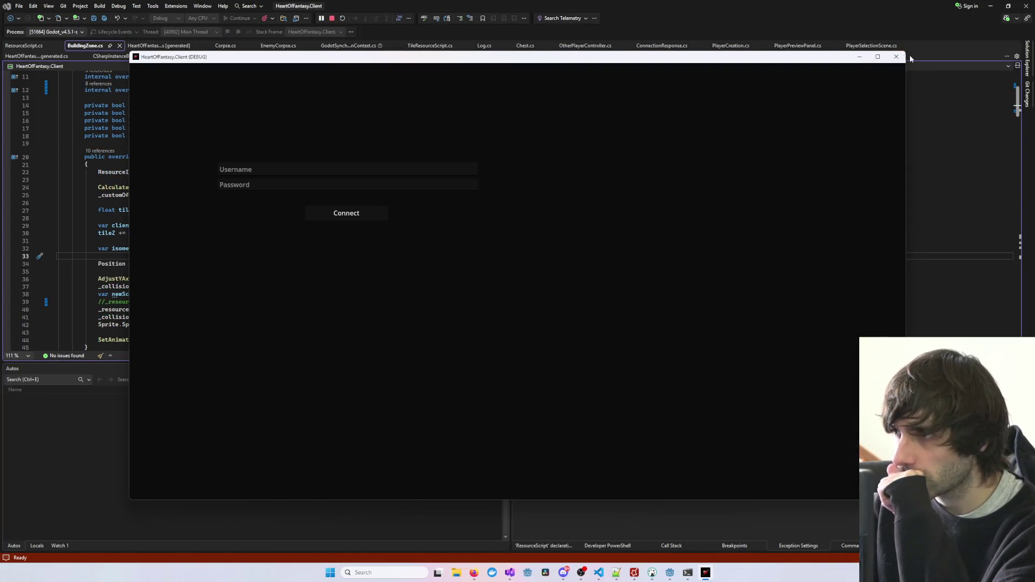
# Step: Close the running game and run HeartOfFantasy.Client from the Godot project list
pyautogui.click(895, 56)
pyautogui.moveTo(678, 572)
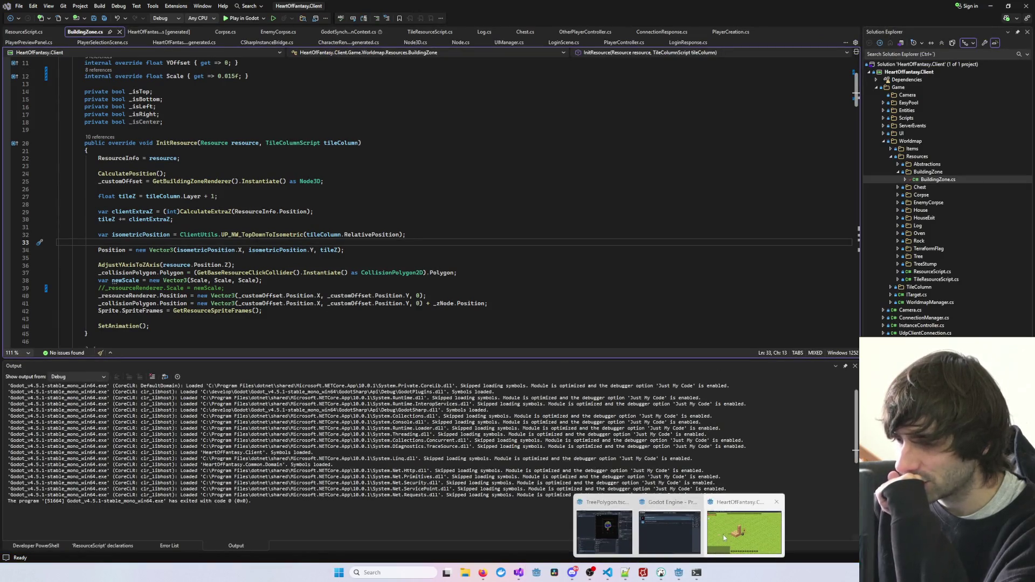
pyautogui.moveTo(510, 575)
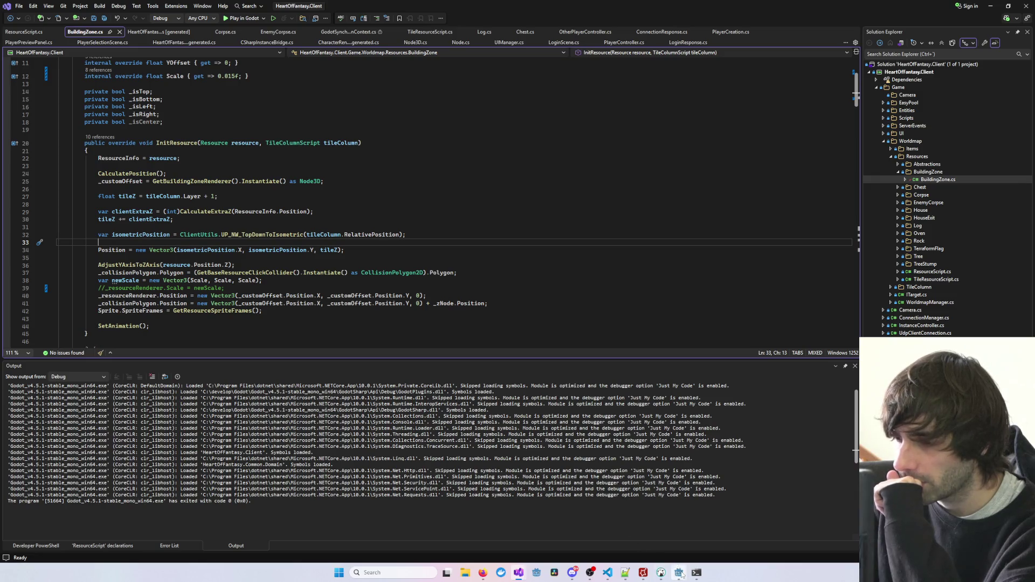
pyautogui.click(711, 531)
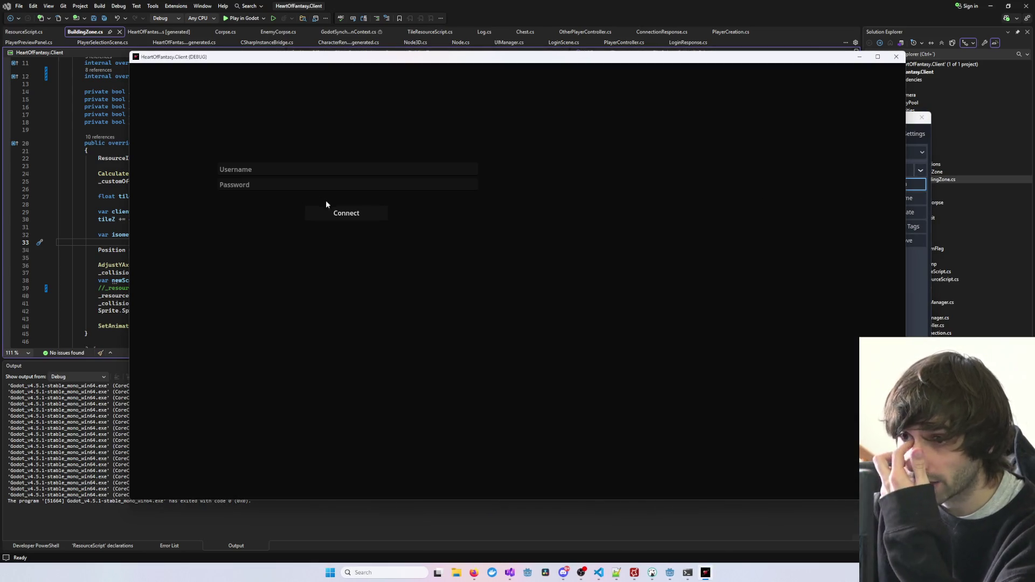
pyautogui.click(325, 169)
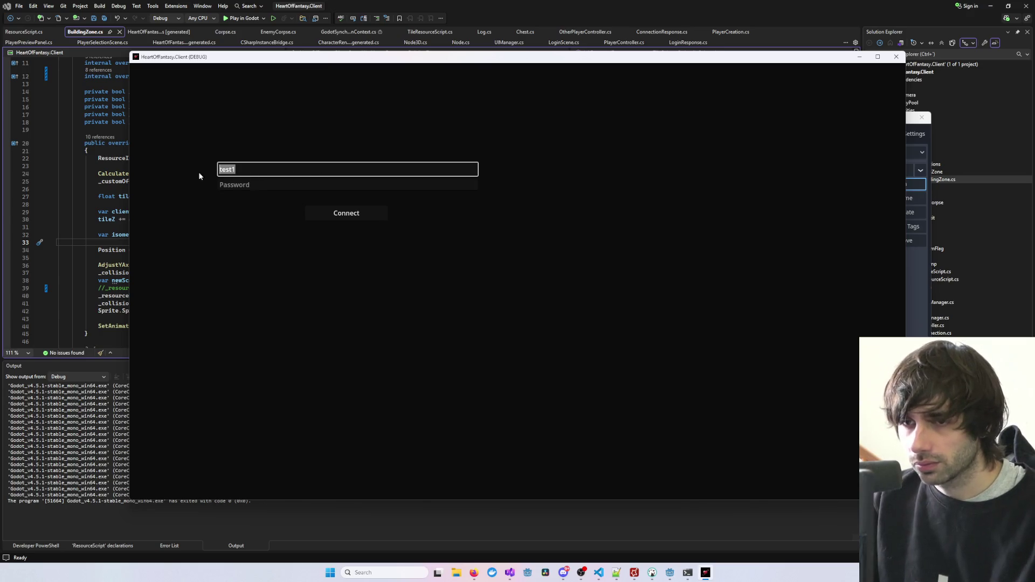
# Step: Log in with the test password and enter the world with the existing character
pyautogui.click(282, 189)
pyautogui.write('test1')
pyautogui.click(324, 216)
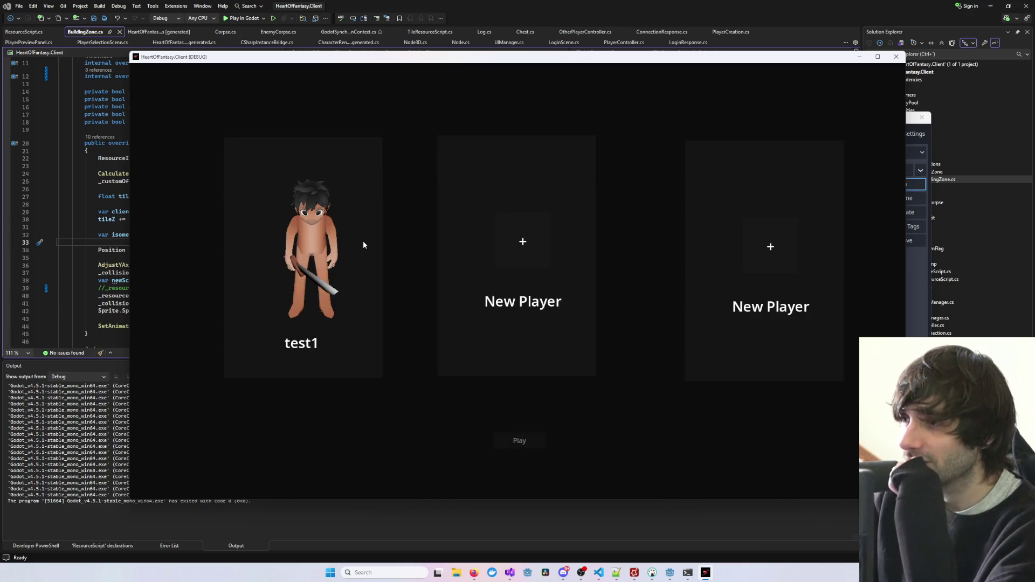
pyautogui.click(351, 269)
pyautogui.click(501, 441)
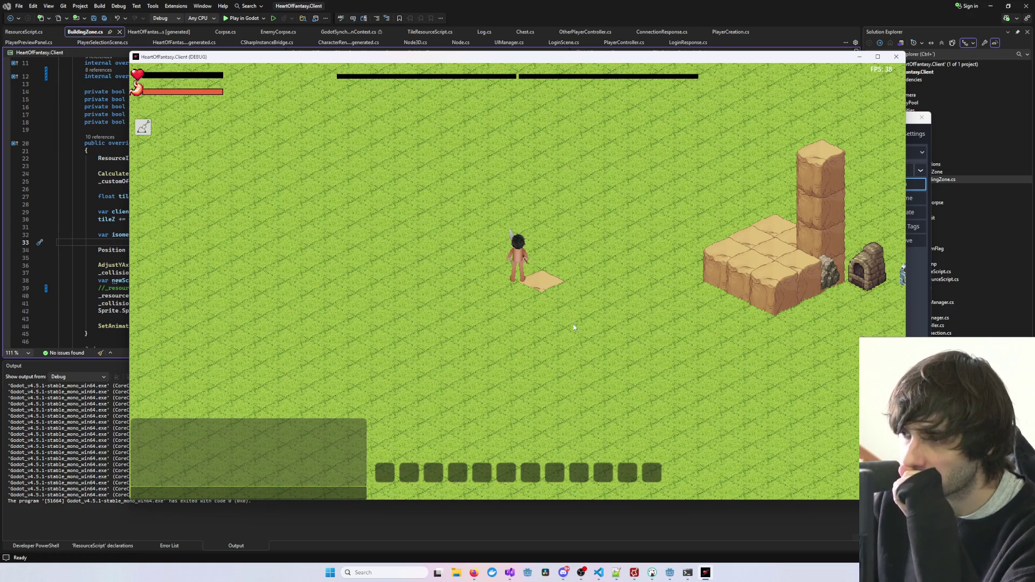
pyautogui.scroll(-2, 595, 278)
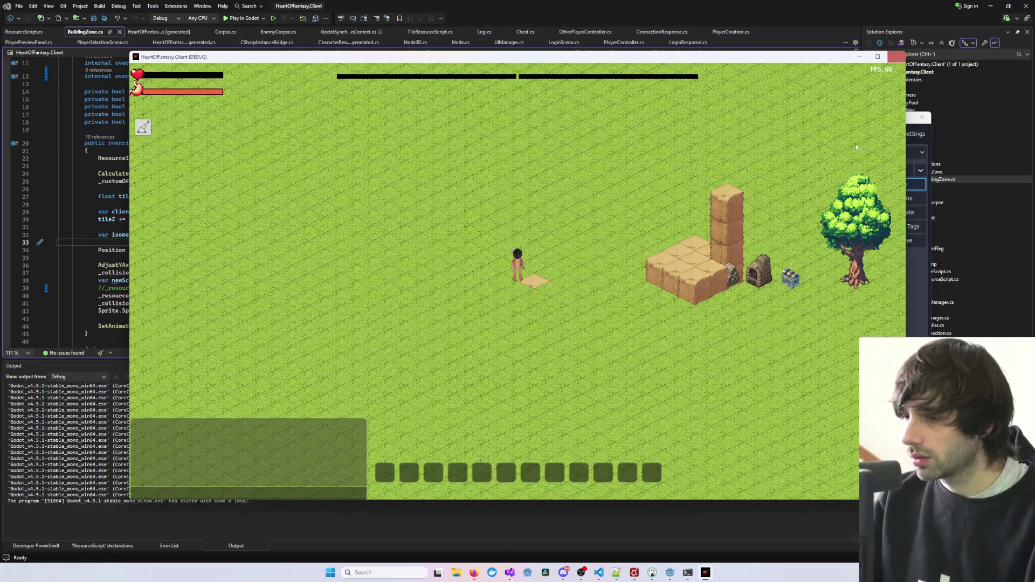
# Step: Close the game, rerun it from the Godot editor, log in again and walk to the block pile
pyautogui.click(895, 56)
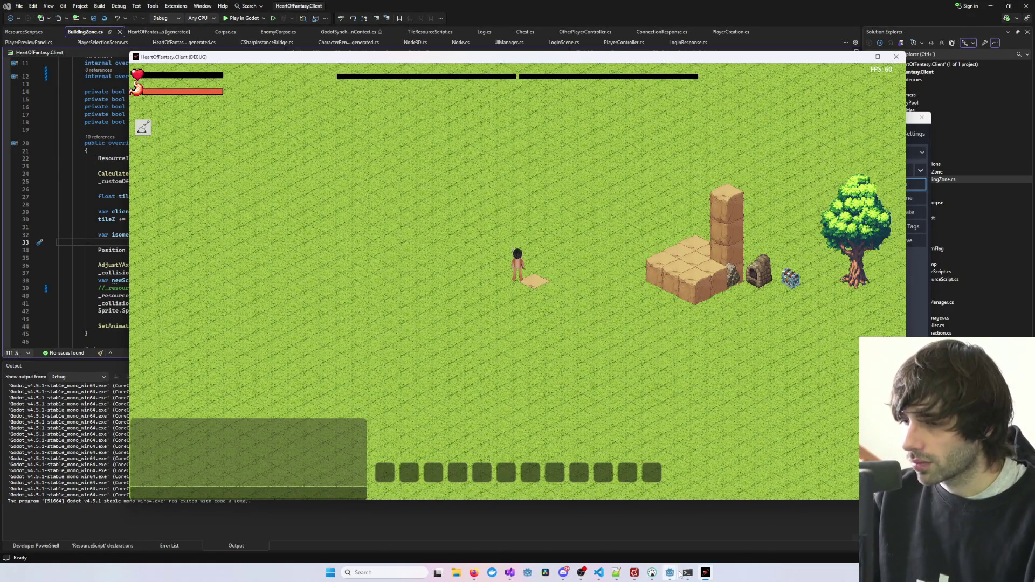
pyautogui.click(654, 535)
pyautogui.click(580, 23)
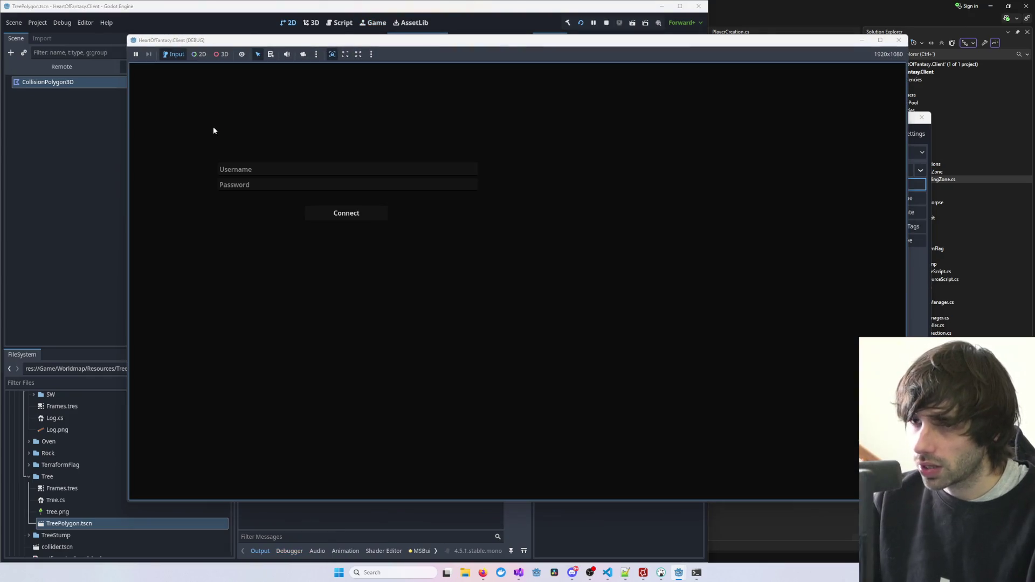
pyautogui.click(295, 174)
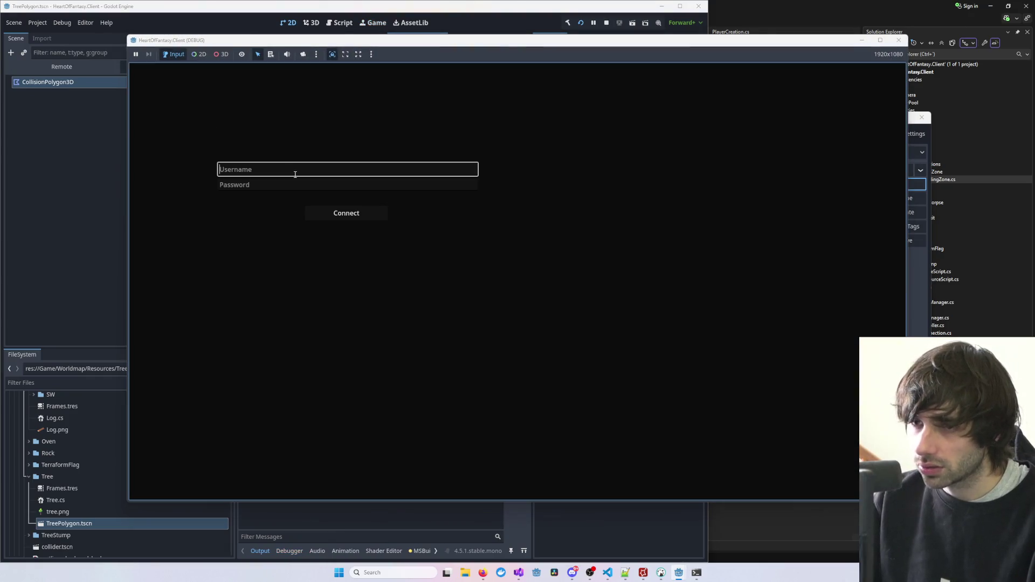
pyautogui.click(261, 184)
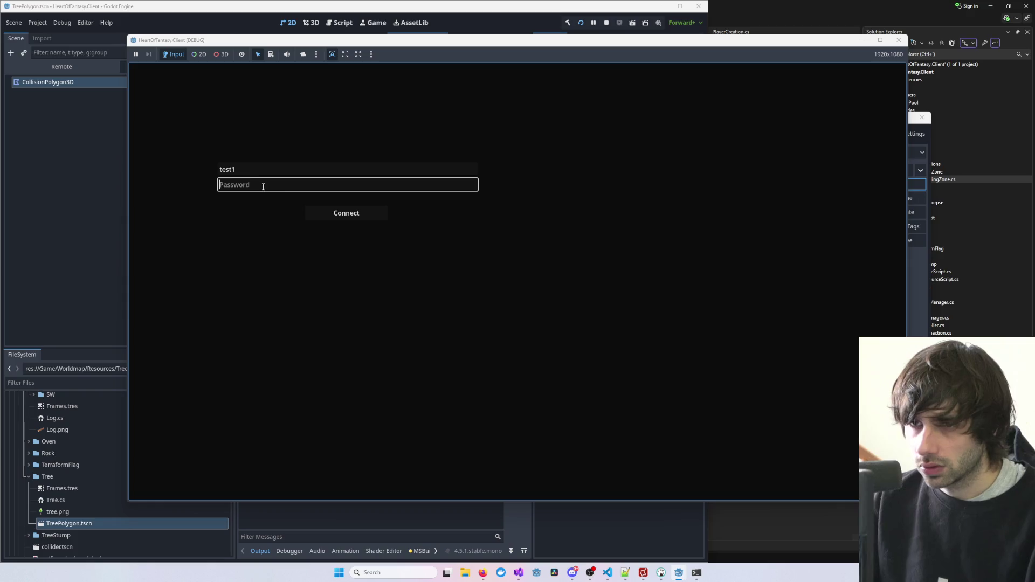
pyautogui.write('test1')
pyautogui.click(354, 217)
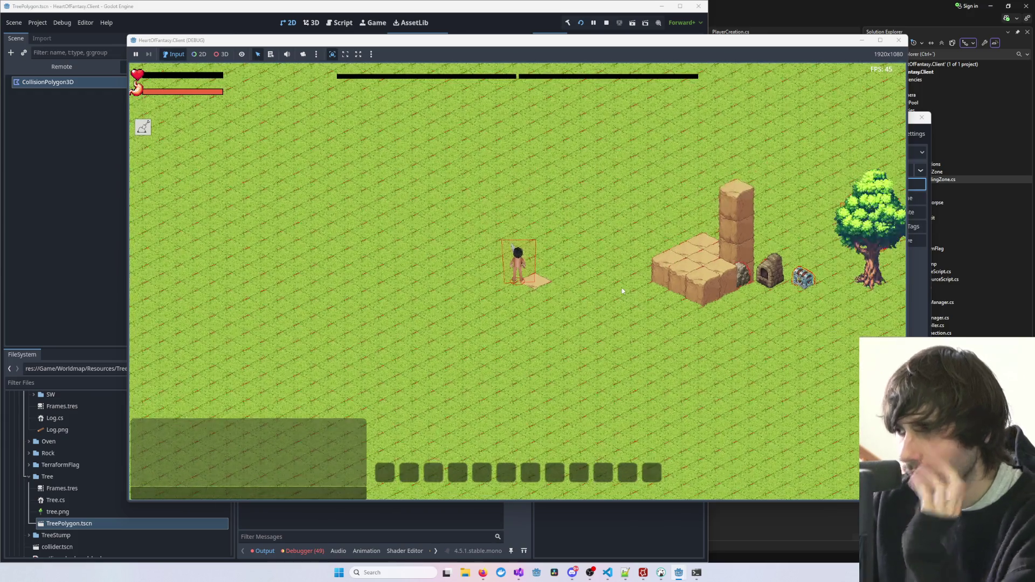
pyautogui.click(772, 285)
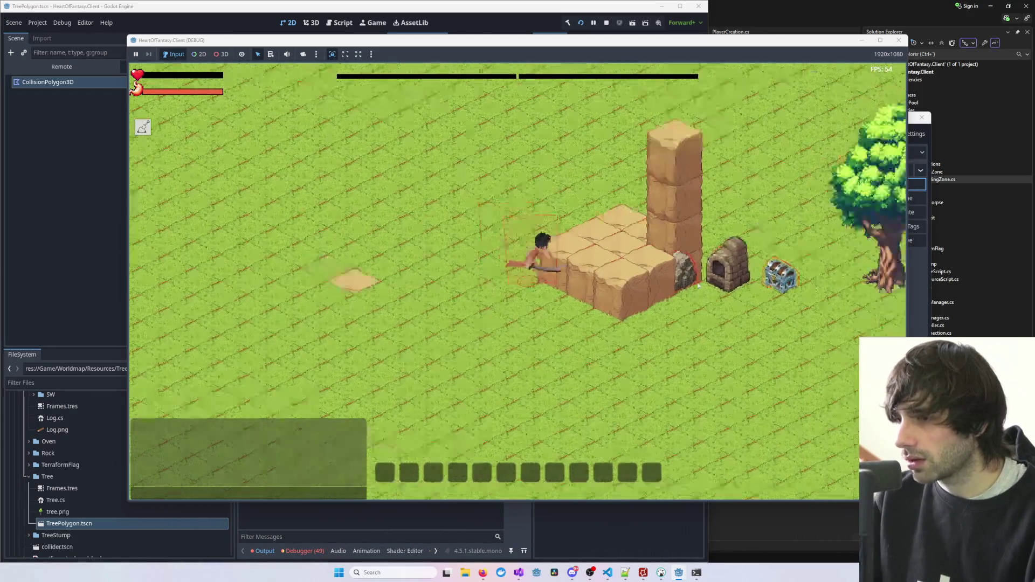
# Step: Lift the chest overhead and set it on top of the pillar
pyautogui.scroll(3, 698, 286)
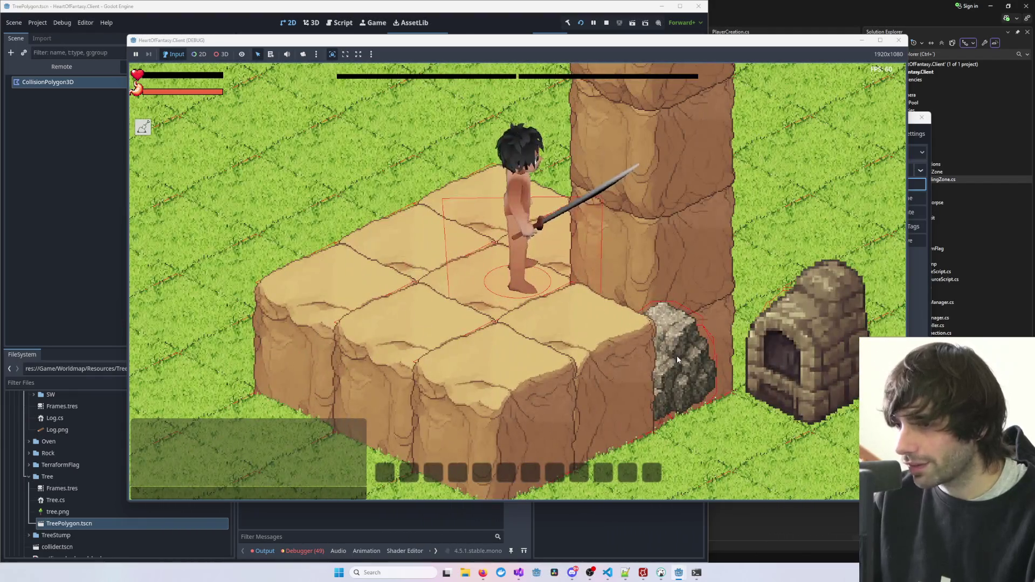
pyautogui.click(677, 354)
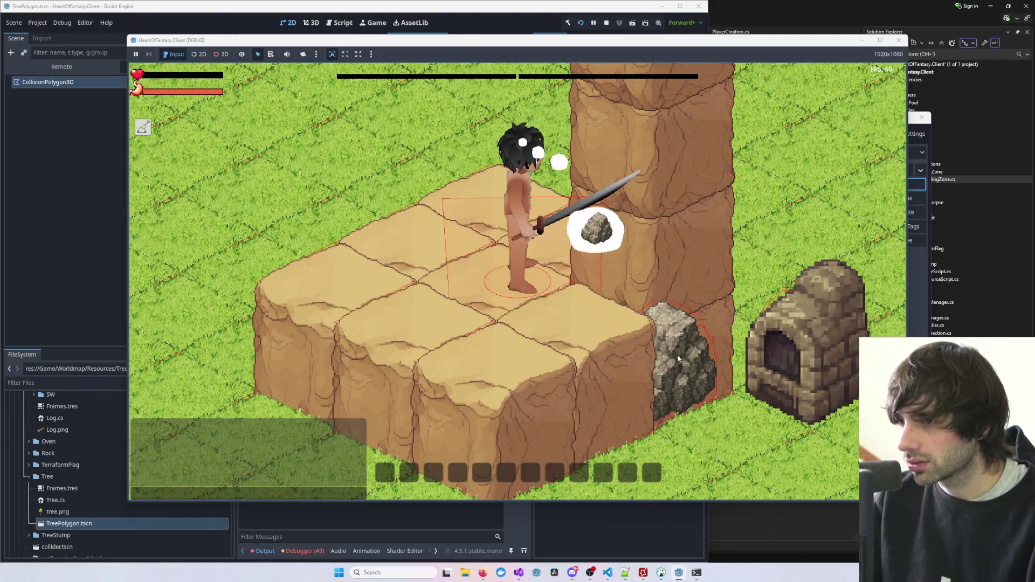
pyautogui.scroll(-3, 677, 355)
pyautogui.click(728, 322)
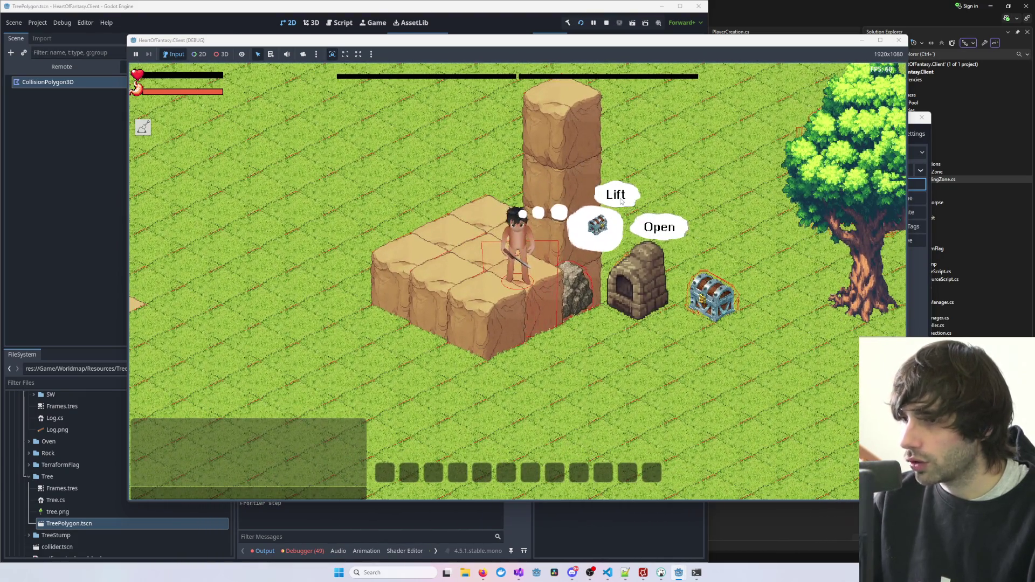
pyautogui.click(615, 198)
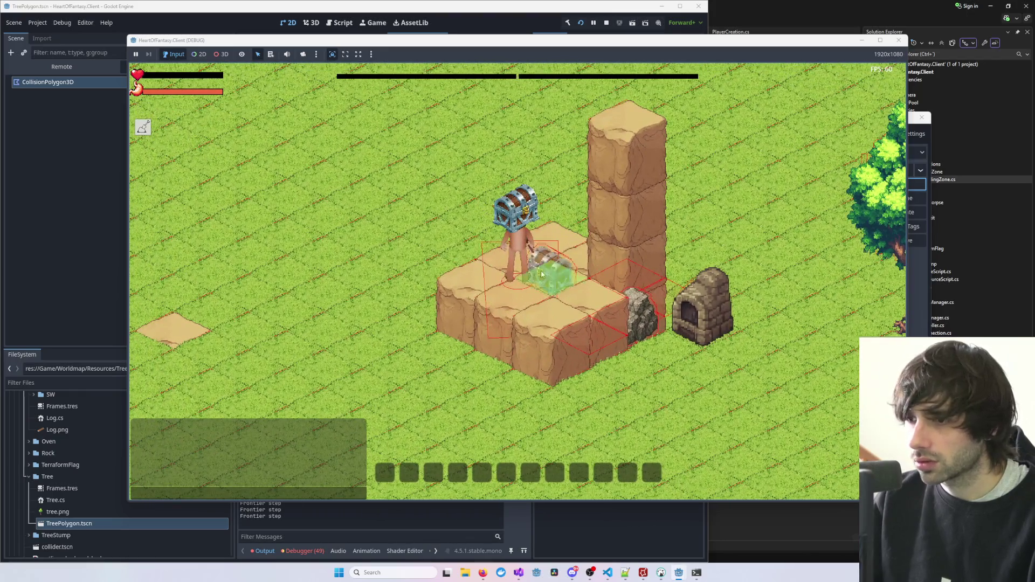
pyautogui.click(611, 287)
pyautogui.scroll(-2, 619, 243)
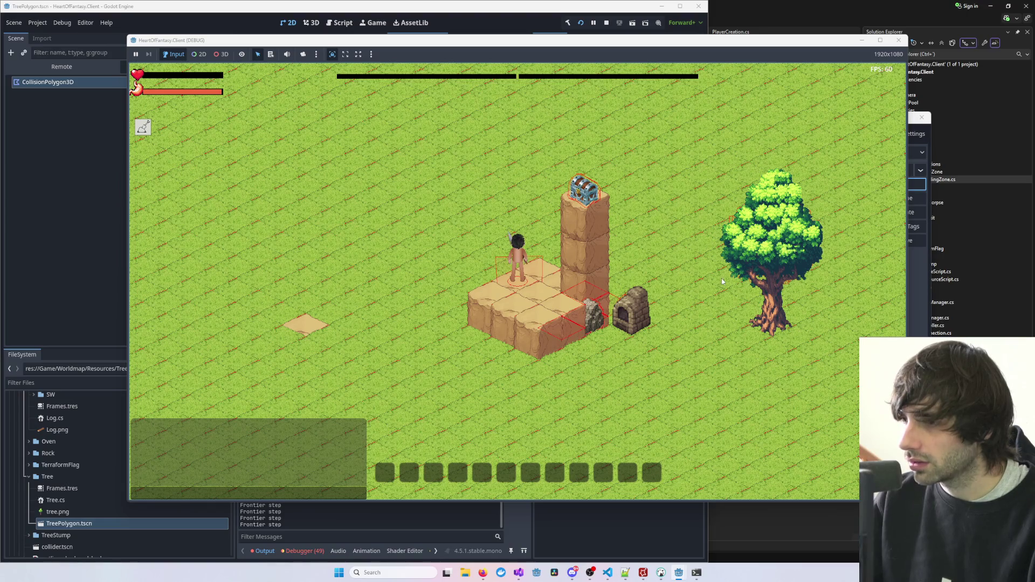
# Step: Walk the character from the tree over to the small rock beside the stone tower
pyautogui.click(774, 238)
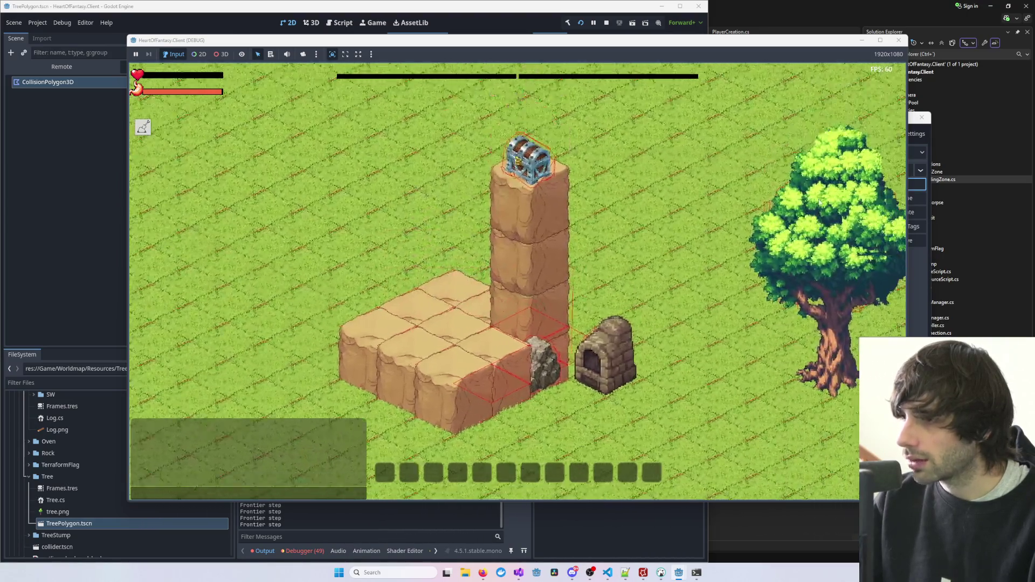
pyautogui.scroll(-2, 747, 222)
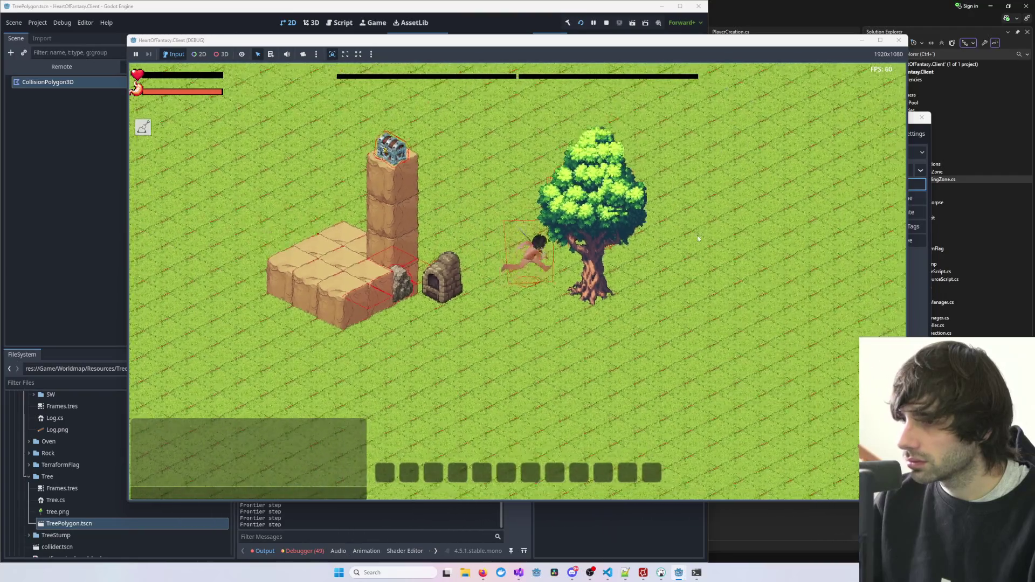
pyautogui.scroll(5, 701, 253)
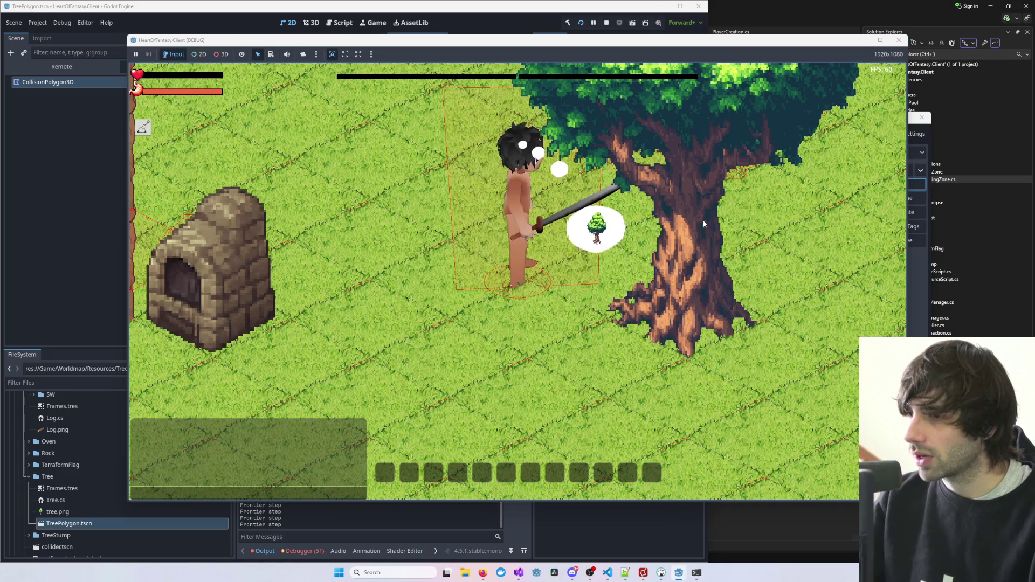
pyautogui.scroll(-2, 707, 226)
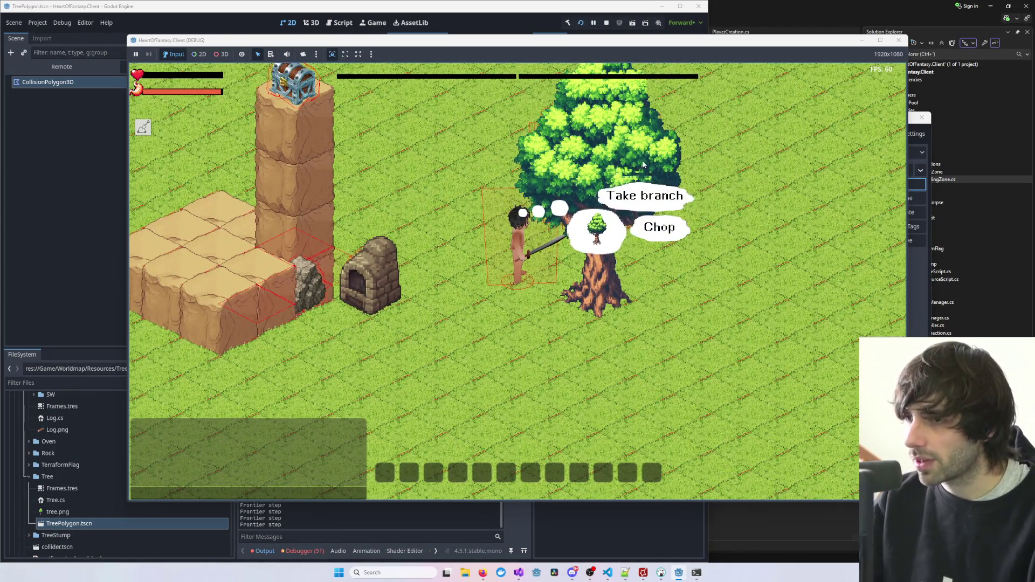
pyautogui.click(471, 269)
pyautogui.click(366, 206)
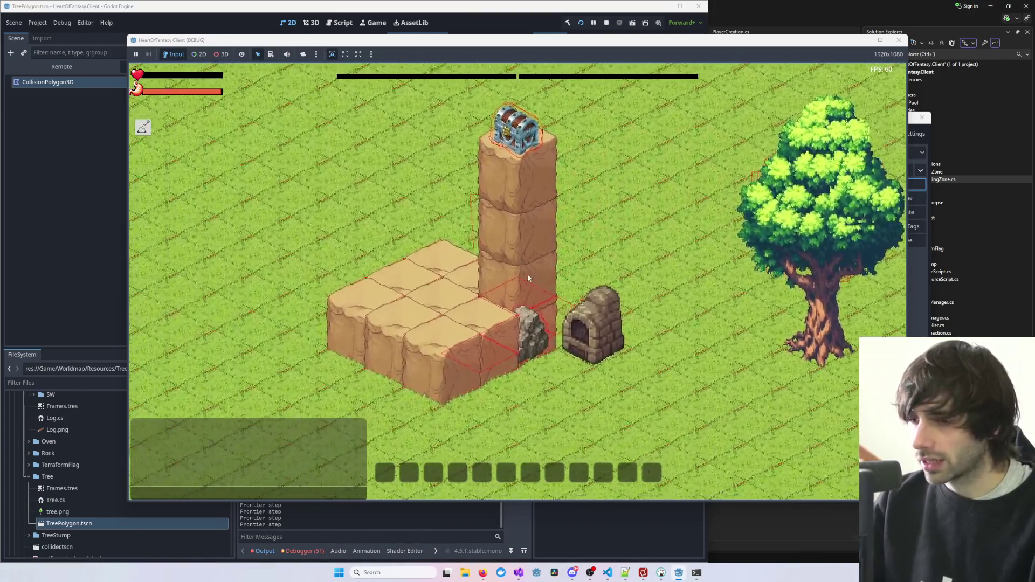
pyautogui.click(593, 292)
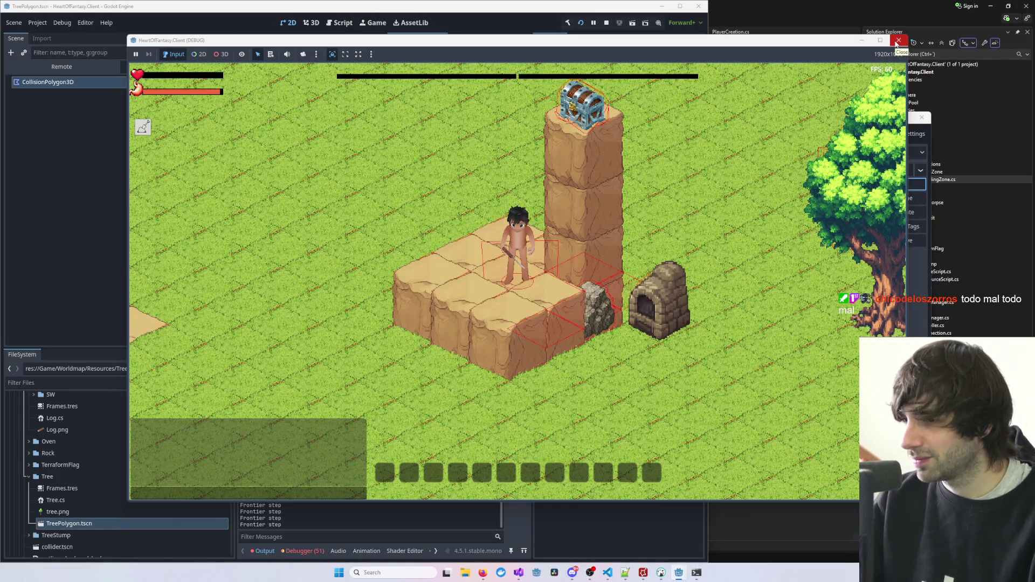
pyautogui.scroll(-3, 538, 299)
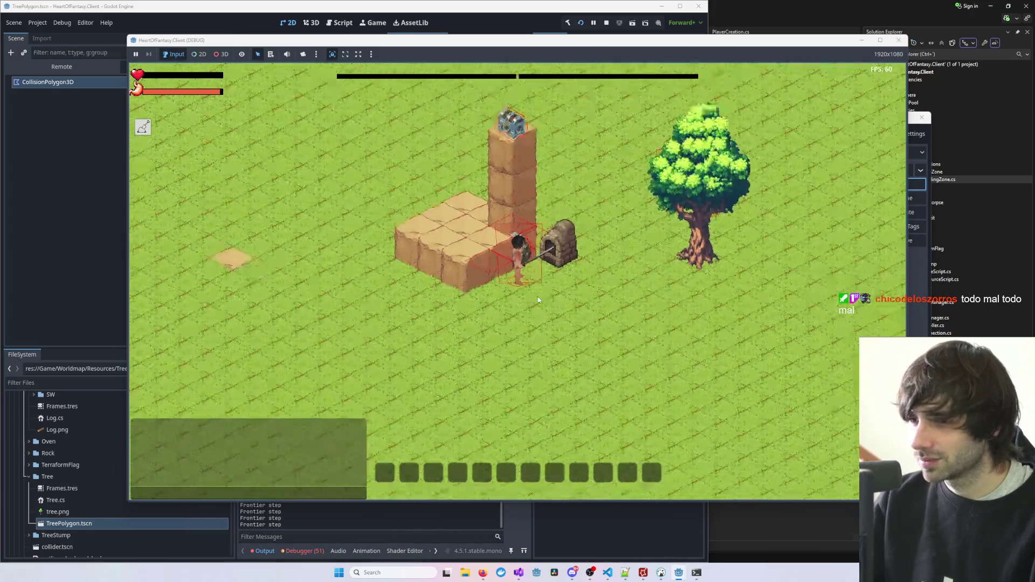
pyautogui.scroll(-2, 534, 299)
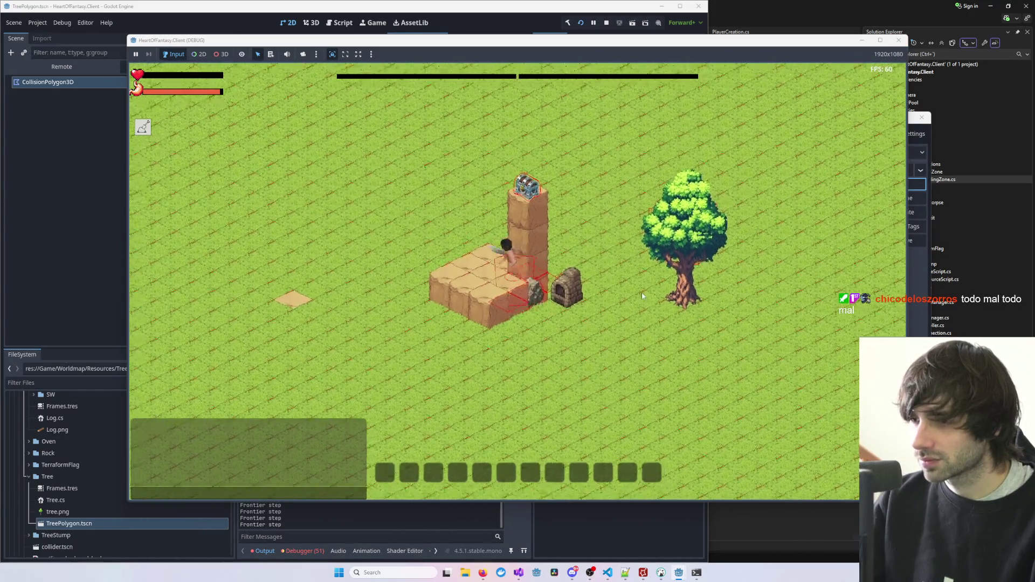
# Step: Stop the running game and switch to the InstanceService solution's rock definition
pyautogui.click(898, 42)
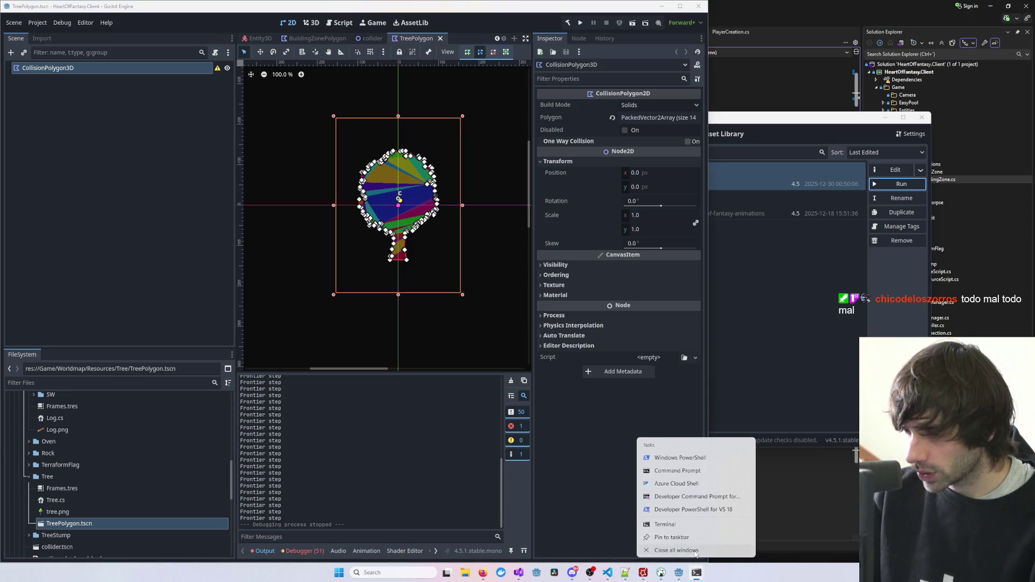
pyautogui.moveTo(519, 573)
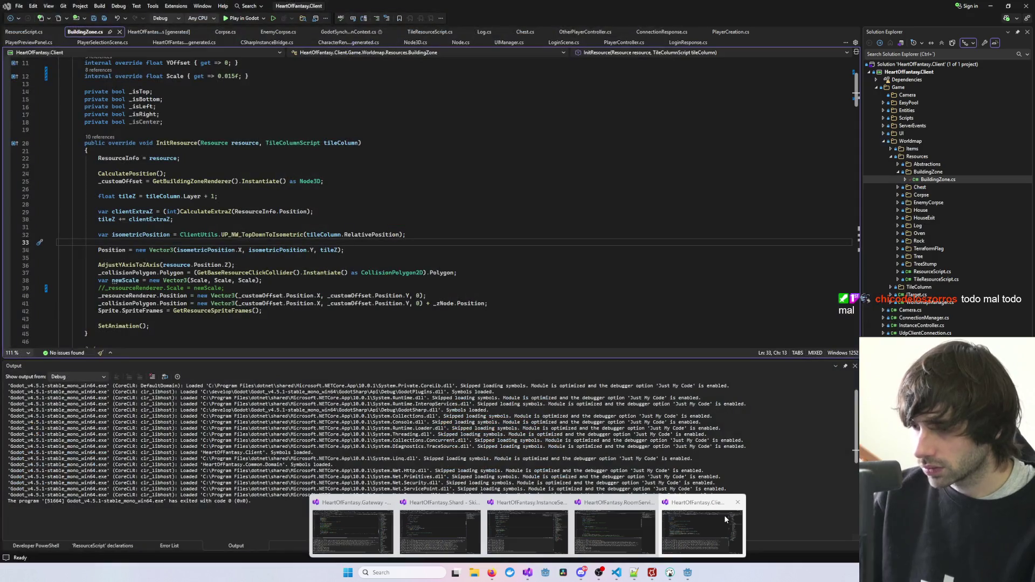
pyautogui.click(725, 519)
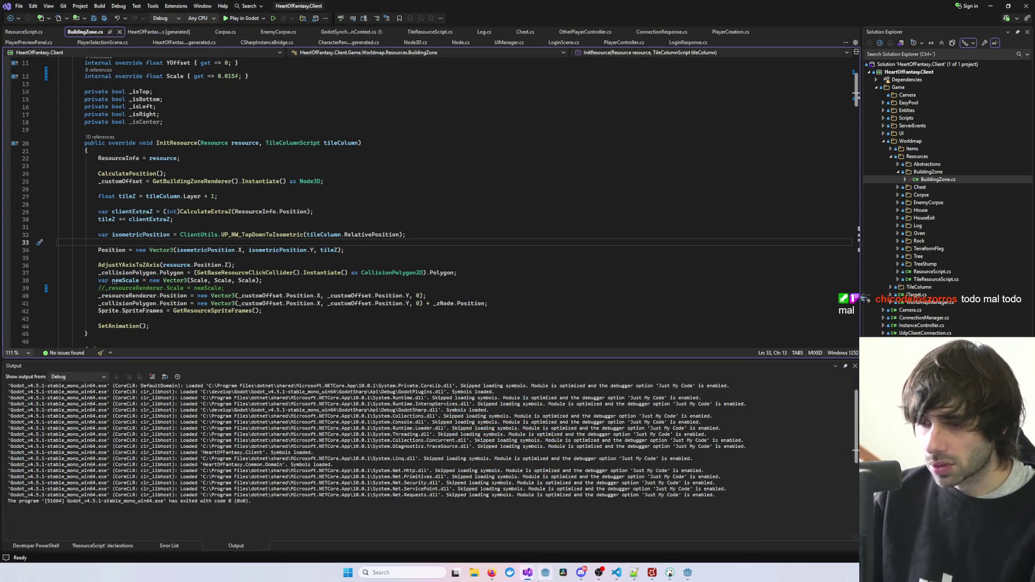
pyautogui.moveTo(539, 579)
pyautogui.moveTo(627, 541)
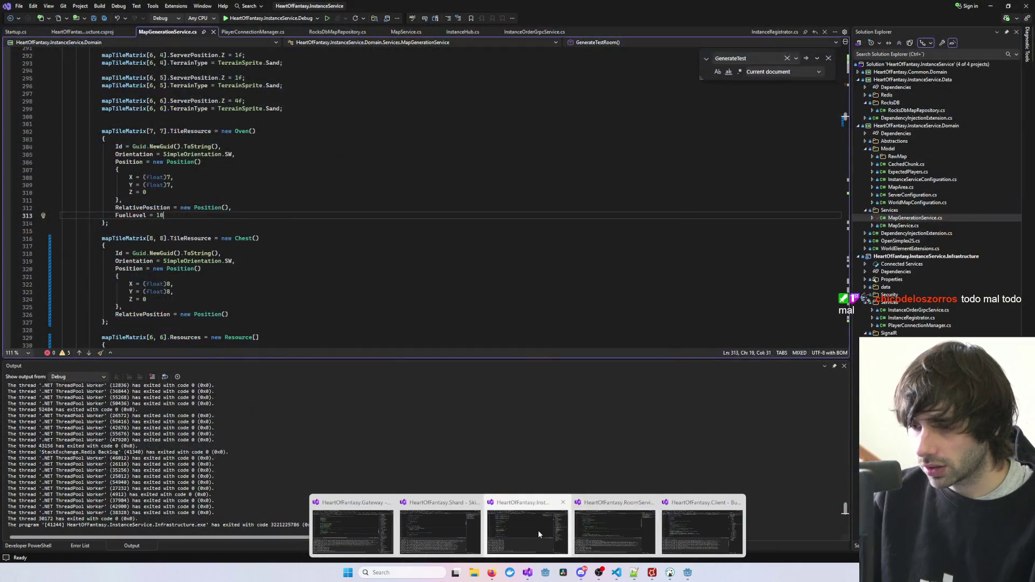
pyautogui.click(538, 530)
pyautogui.scroll(-7, 206, 200)
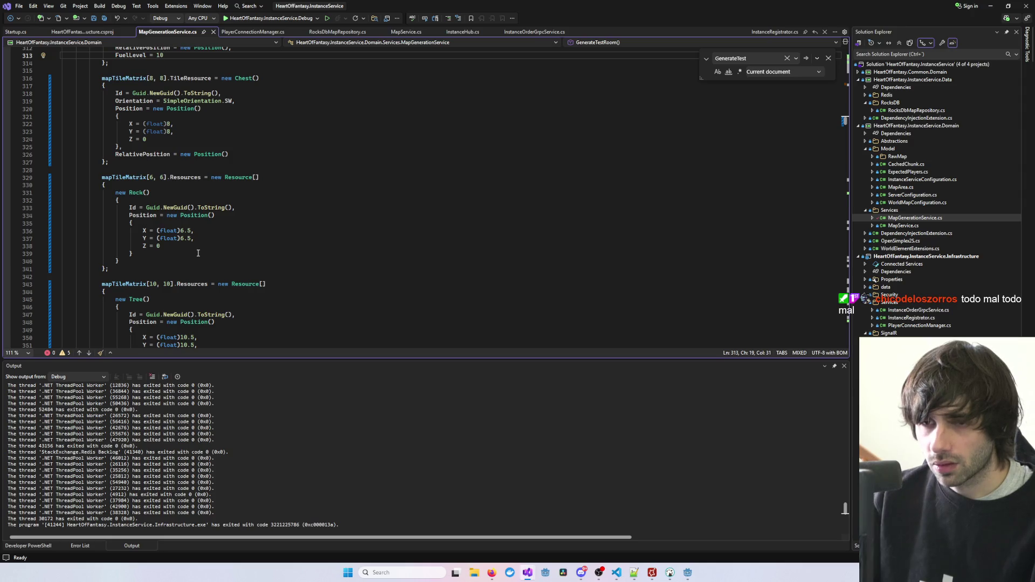
pyautogui.scroll(1, 183, 237)
pyautogui.scroll(1, 160, 222)
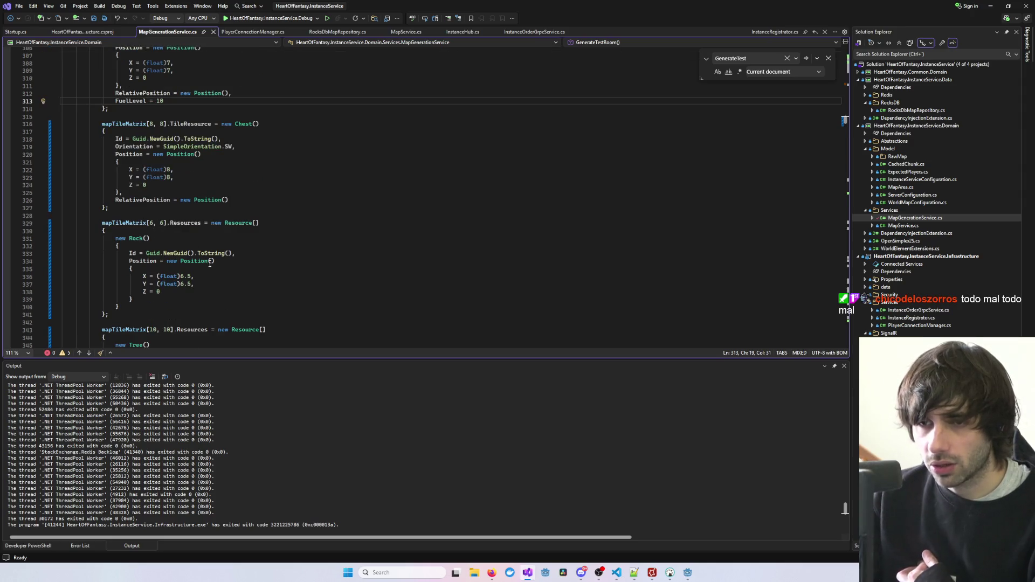
# Step: Move the test Rock to tile [11, 11] at 11.5, 11.5, save, and switch to Shard
pyautogui.click(185, 276)
pyautogui.press('BackSpace')
pyautogui.press('Down')
pyautogui.write('1')
pyautogui.press('Up')
pyautogui.press('Up')
pyautogui.press('Up')
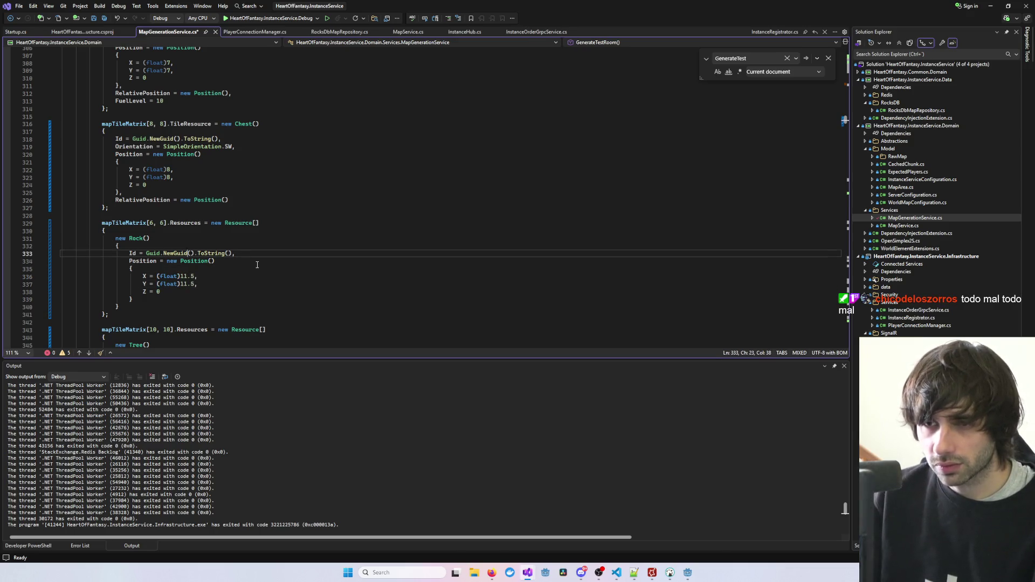
pyautogui.press('Home')
pyautogui.press('Right')
pyautogui.press('Right')
pyautogui.press('Right')
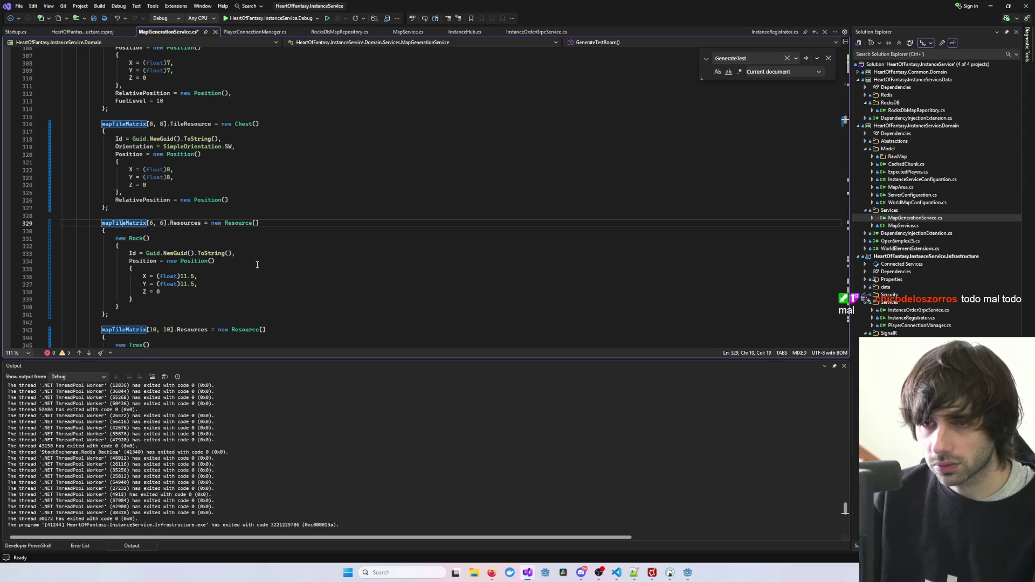
pyautogui.press('Right')
pyautogui.hotkey('shift', 'Right')
pyautogui.write('11, ')
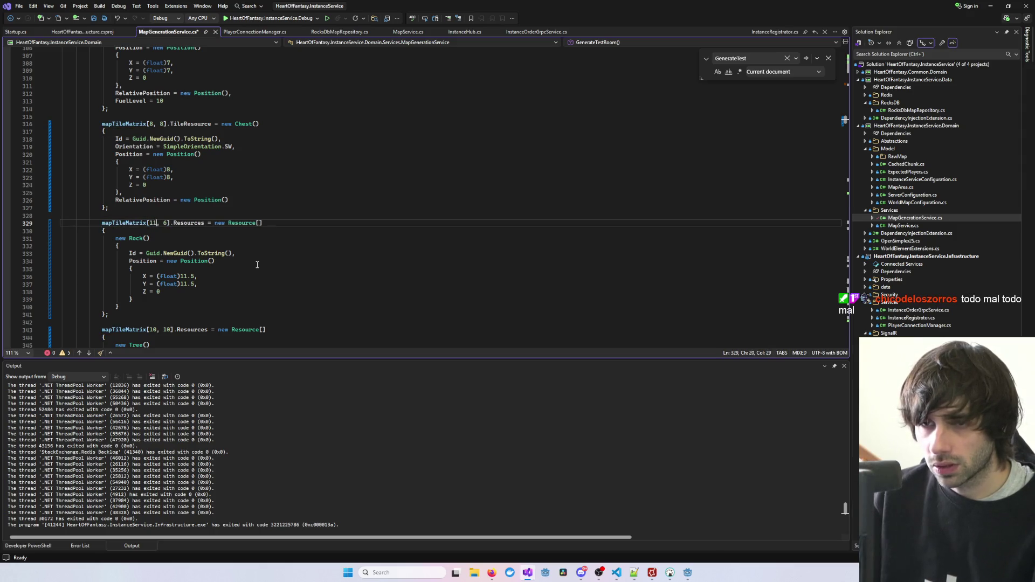
pyautogui.write('11')
pyautogui.hotkey('ctrl', 's')
pyautogui.click(257, 265)
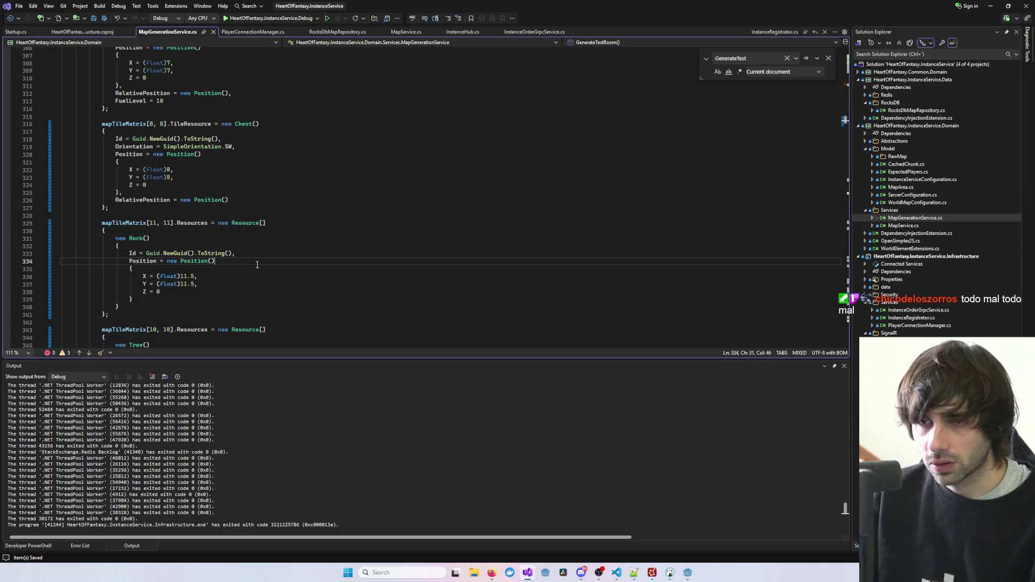
pyautogui.click(428, 535)
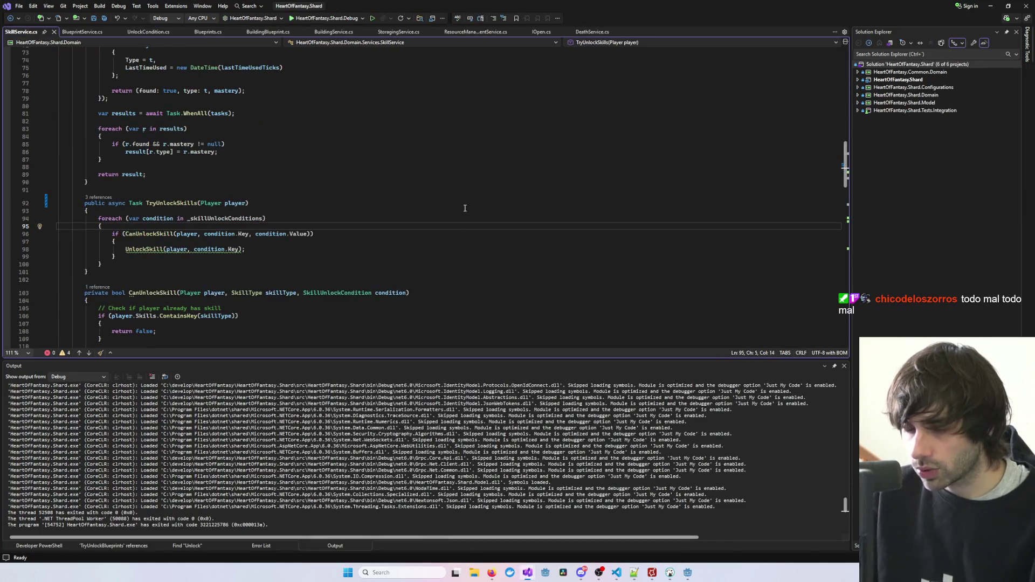
# Step: Make the Rock resource class implement ILift, adding the missing using, and save
pyautogui.click(970, 57)
pyautogui.write('Rock')
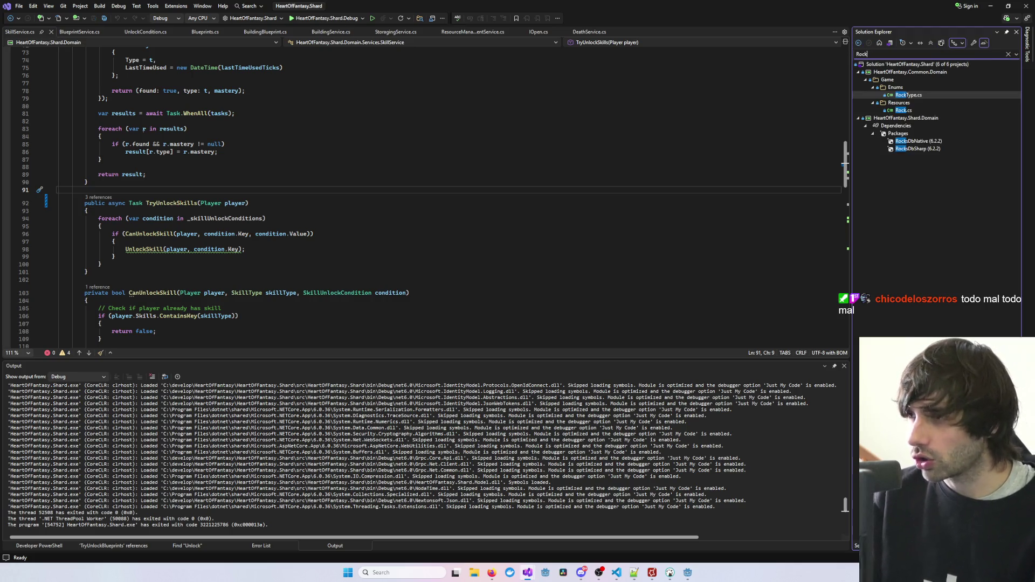
pyautogui.doubleClick(904, 110)
pyautogui.click(487, 160)
pyautogui.click(199, 106)
pyautogui.write(', ')
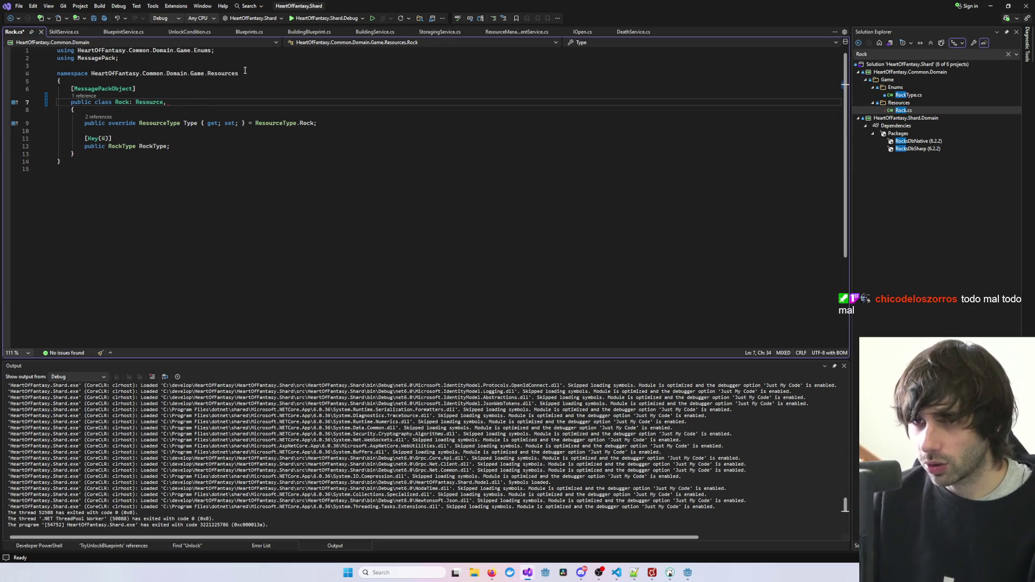
pyautogui.write('ILift')
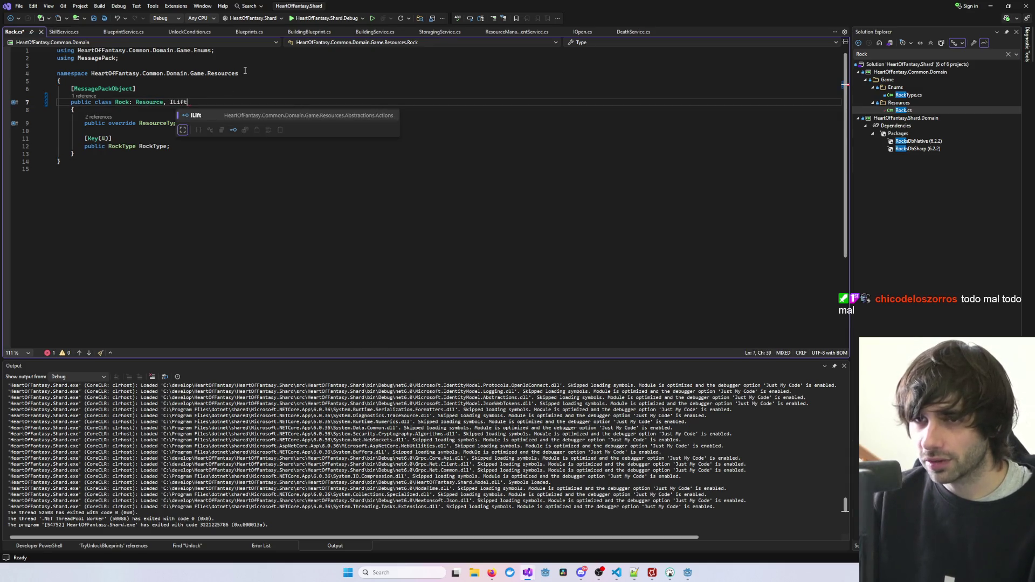
pyautogui.hotkey('ctrl', 's')
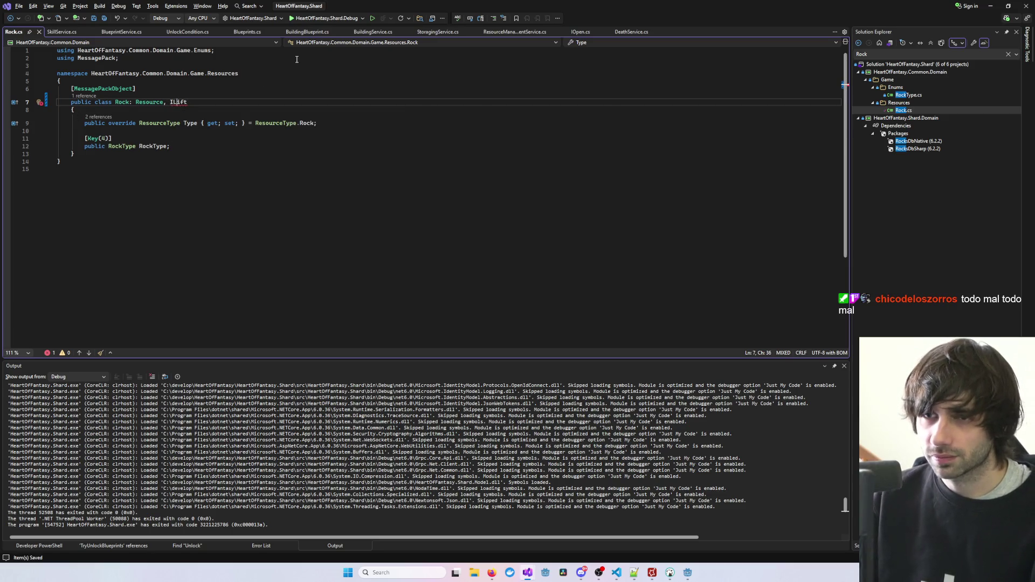
pyautogui.hotkey('ctrl', '.')
pyautogui.press('Return')
pyautogui.press('Down')
pyautogui.press('Down')
pyautogui.press('Down')
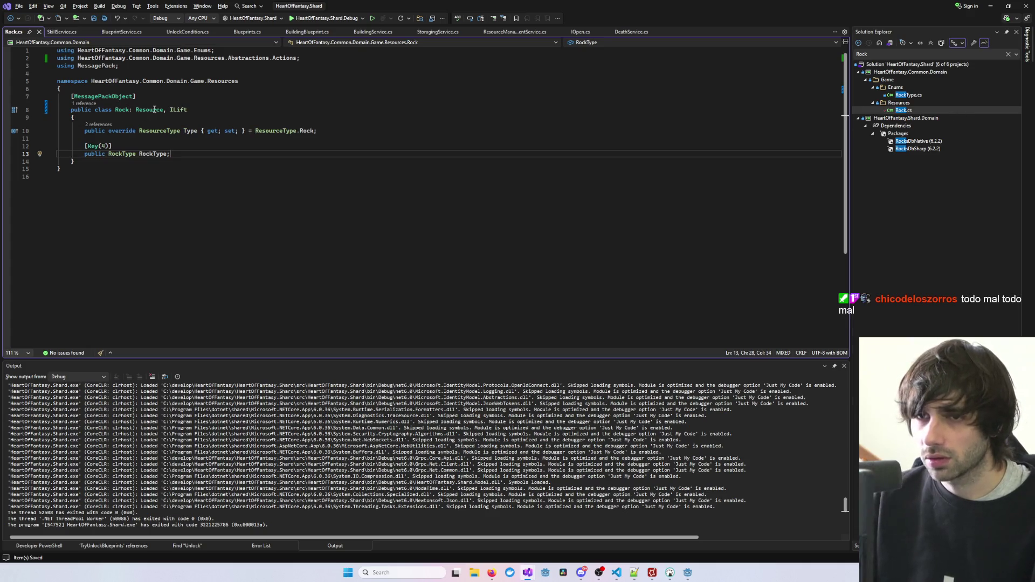
# Step: Review ILift references: Oven, House, Corpse, Chest and GameService serialization
pyautogui.rightClick(178, 109)
pyautogui.click(224, 198)
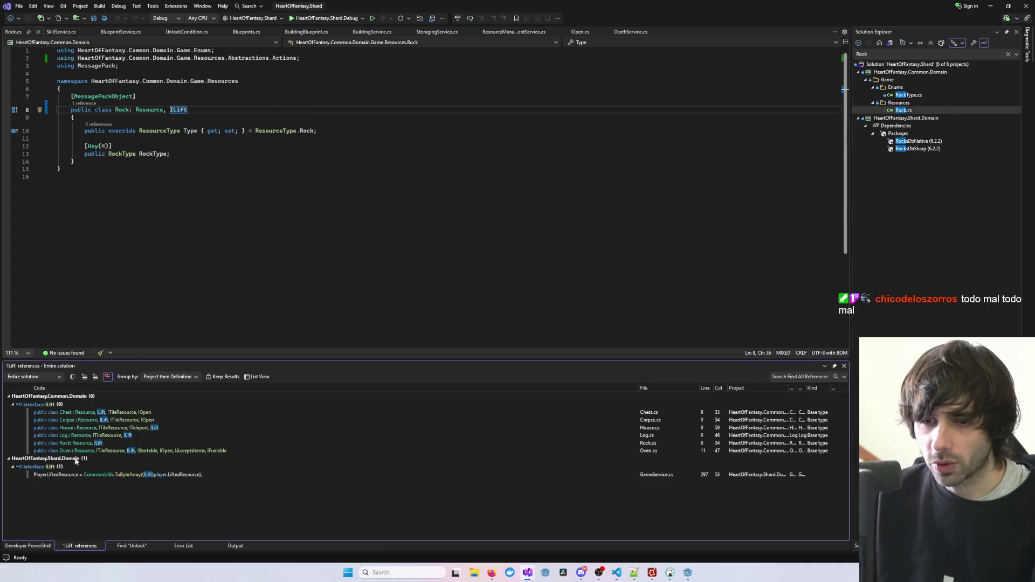
pyautogui.doubleClick(86, 451)
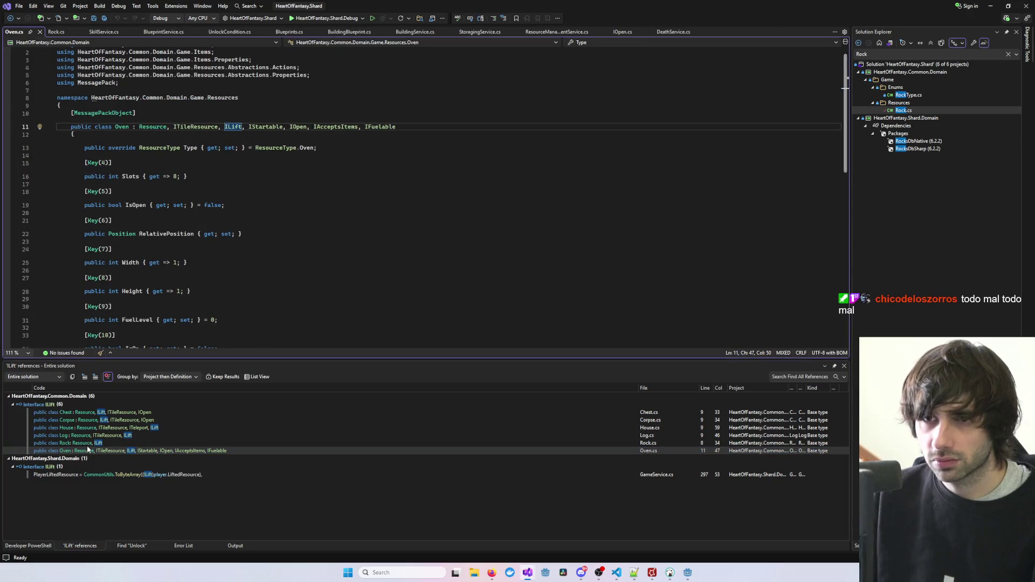
pyautogui.doubleClick(91, 443)
pyautogui.doubleClick(100, 428)
pyautogui.doubleClick(105, 420)
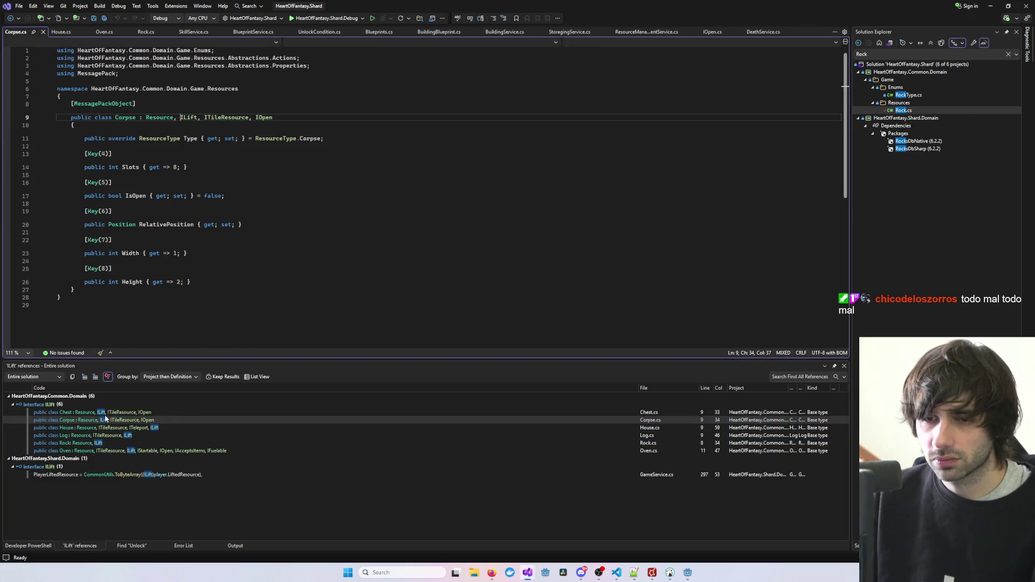
pyautogui.doubleClick(105, 413)
pyautogui.doubleClick(107, 475)
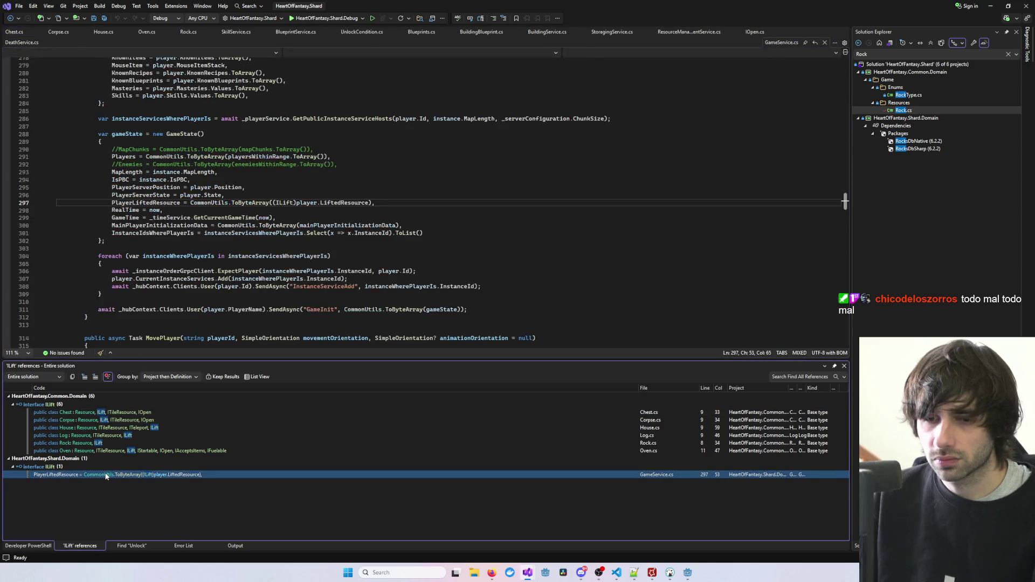
pyautogui.doubleClick(105, 444)
pyautogui.doubleClick(110, 428)
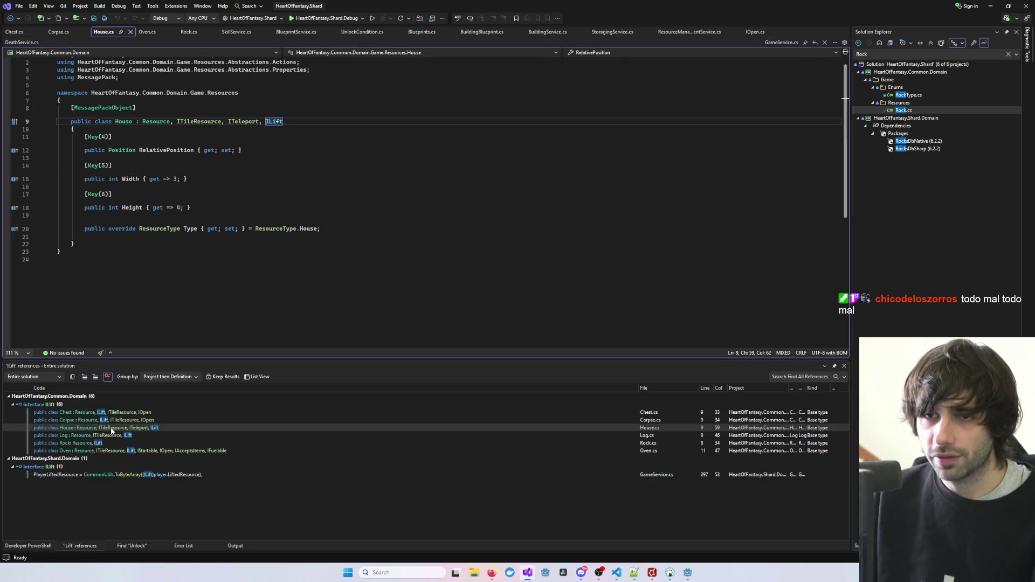
# Step: Find references to House and open the Resource and ILift union lists
pyautogui.rightClick(128, 125)
pyautogui.click(157, 220)
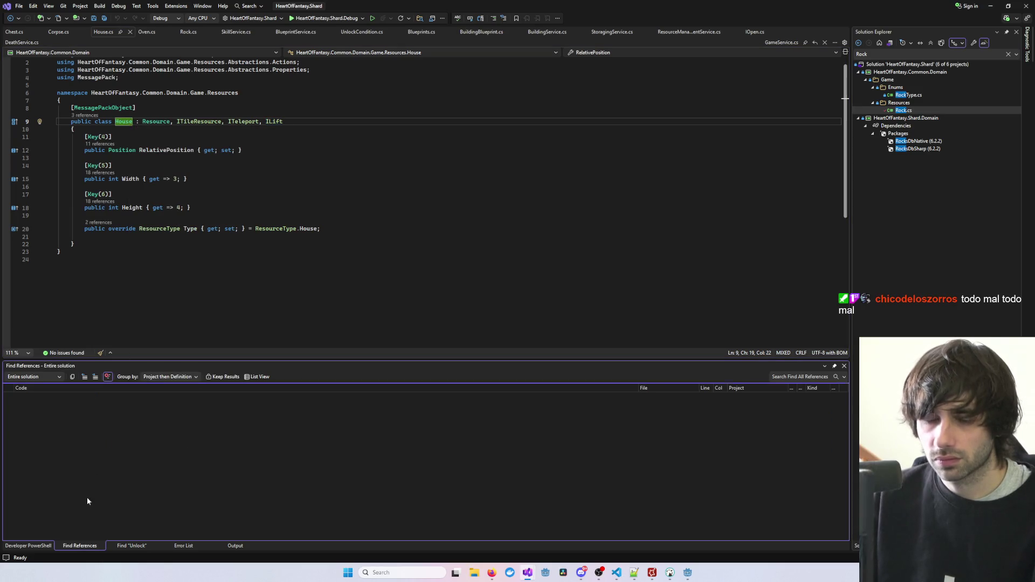
pyautogui.doubleClick(74, 420)
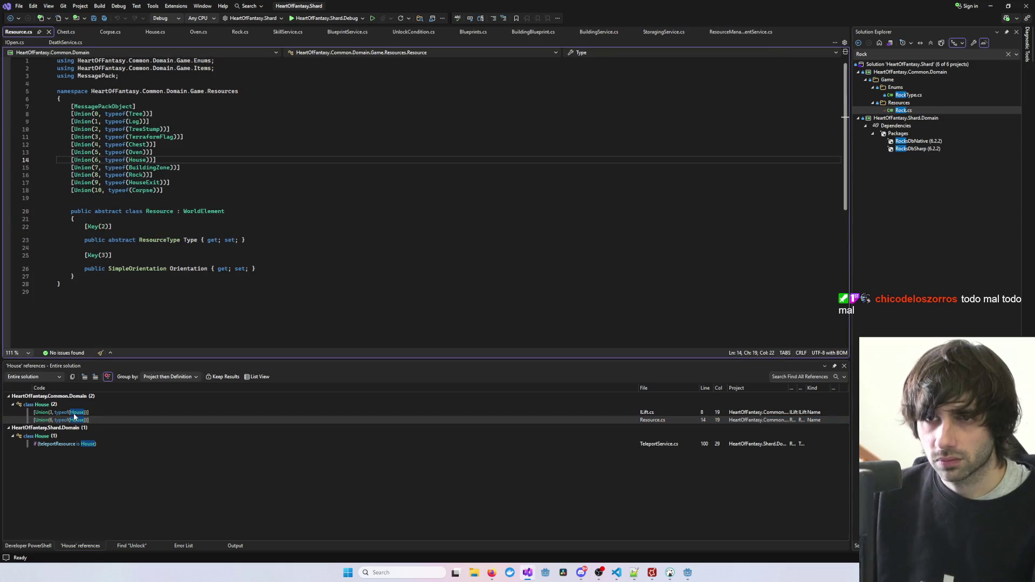
pyautogui.doubleClick(75, 413)
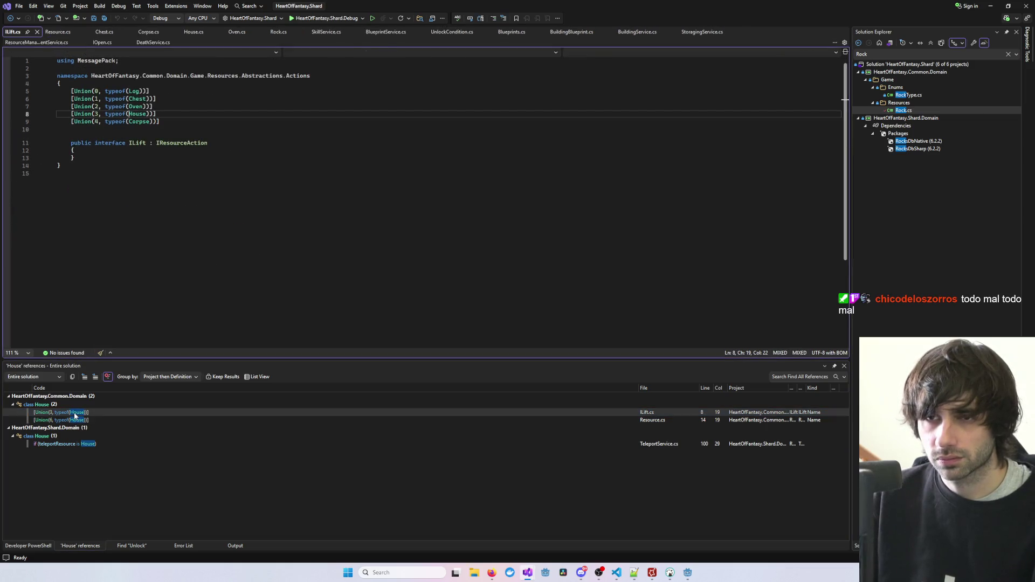
# Step: Add a [Union(5, typeof(Rock))] entry to the ILift union list and save
pyautogui.click(179, 114)
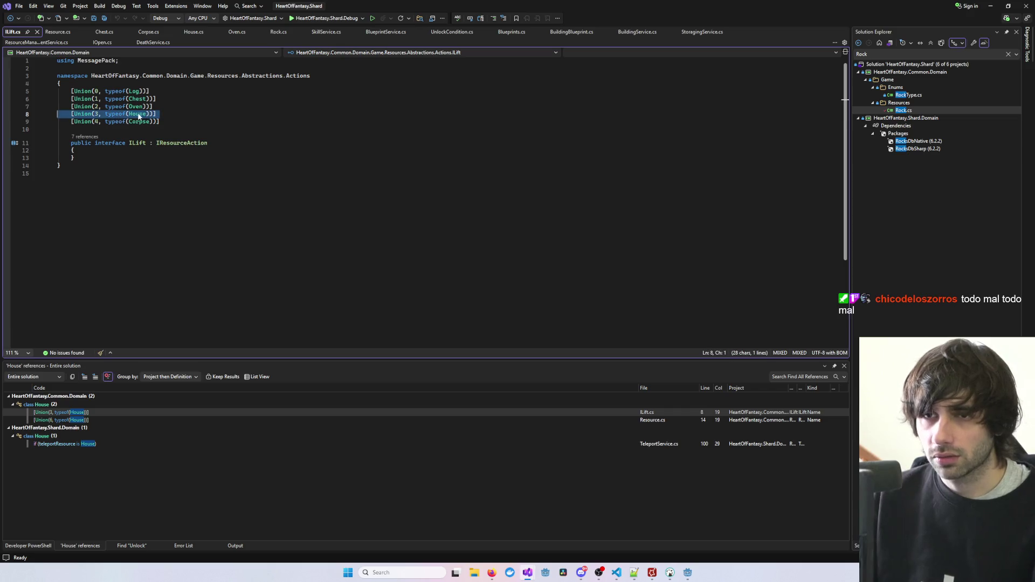
pyautogui.press('Delete')
pyautogui.press('Return')
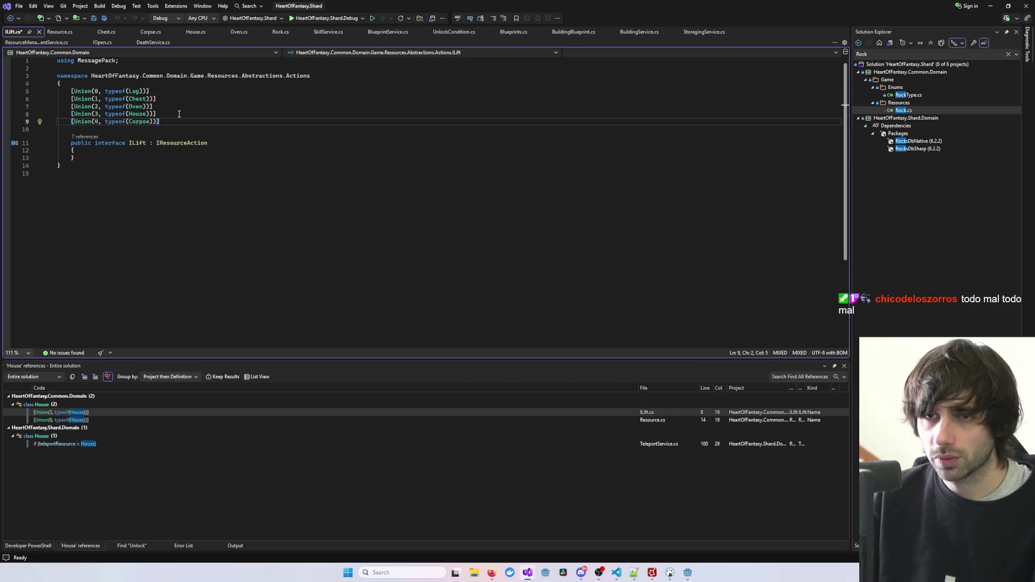
pyautogui.press('Return')
pyautogui.hotkey('ctrl', 'v')
pyautogui.press('Up')
pyautogui.hotkey('ctrl', 'Right')
pyautogui.hotkey('ctrl', 'Right')
pyautogui.hotkey('ctrl', 'Right')
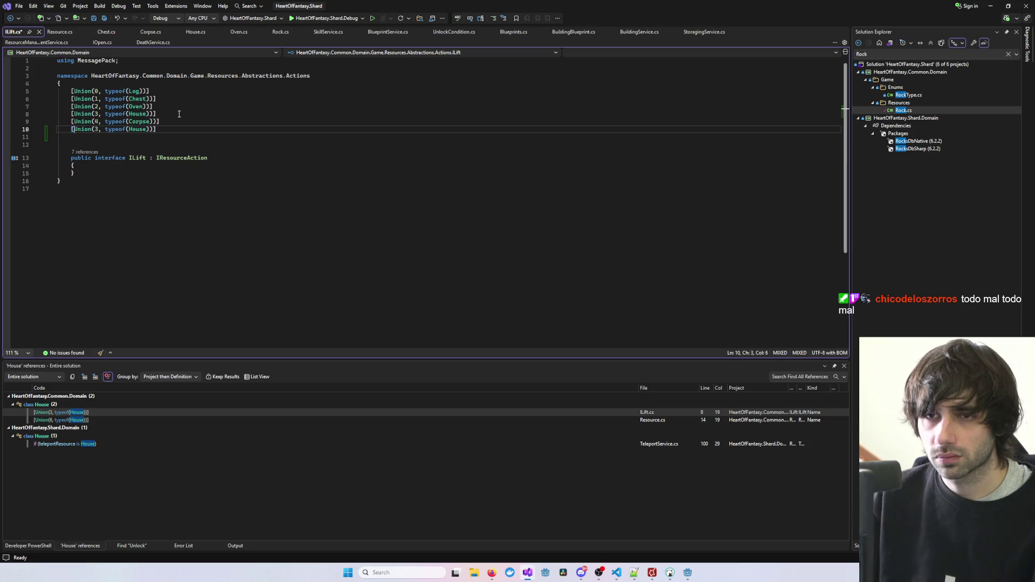
pyautogui.write('Rock')
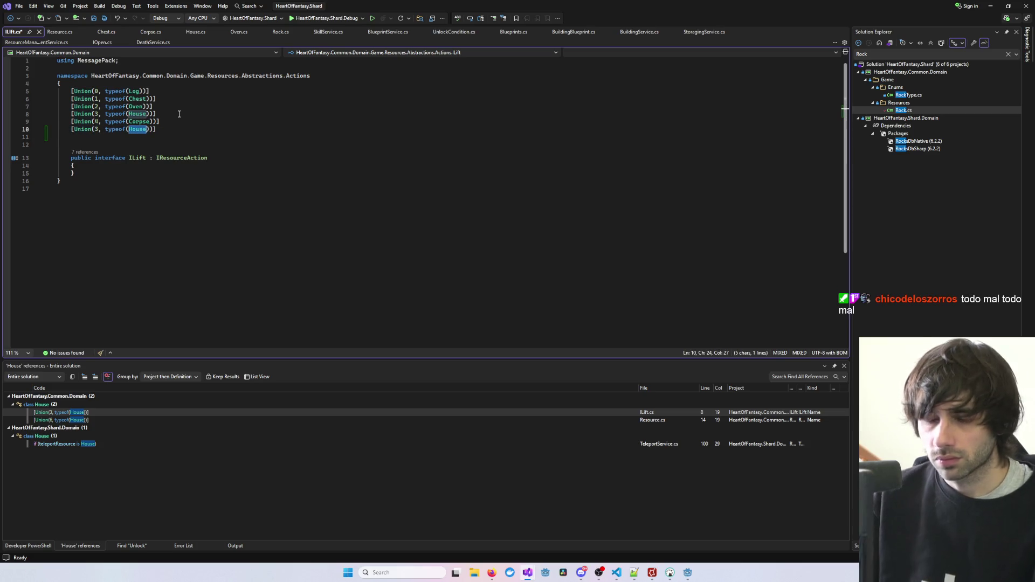
pyautogui.hotkey('ctrl', 's')
pyautogui.press('BackSpace')
pyautogui.hotkey('ctrl', 's')
# Step: Remove the blank lines above the ILift interface and save the file
pyautogui.click(113, 137)
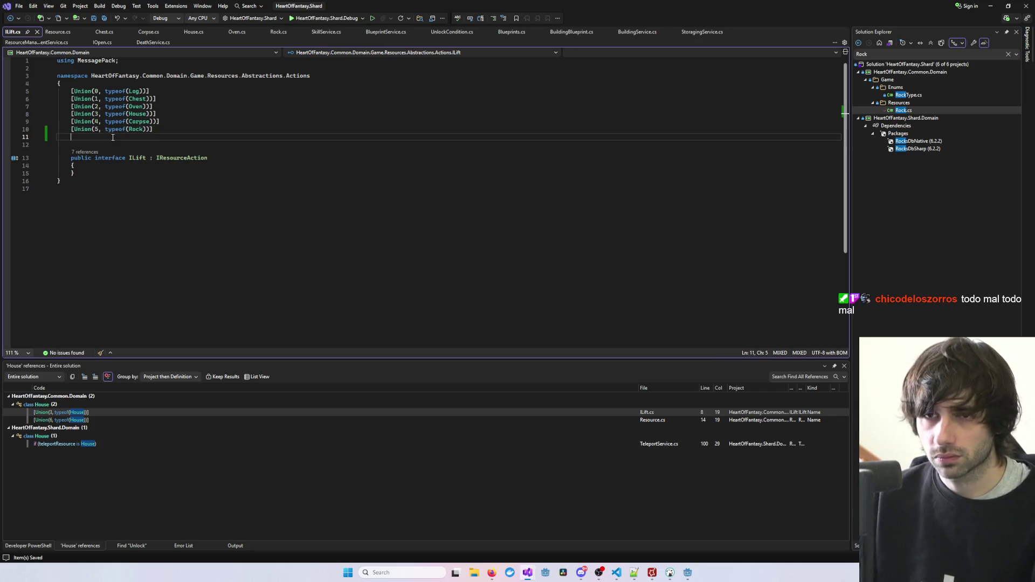
pyautogui.hotkey('ctrl', 'x')
pyautogui.hotkey('ctrl', 'x')
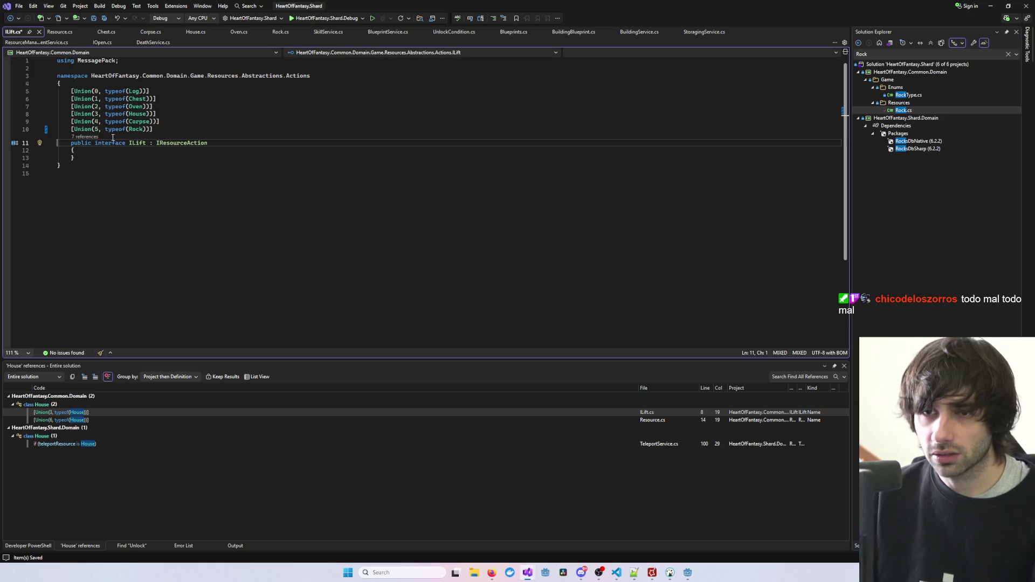
pyautogui.press('Return')
pyautogui.hotkey('ctrl', 's')
# Step: Open Resource.cs at its House reference and start the Shard server in debug
pyautogui.doubleClick(60, 419)
pyautogui.click(198, 225)
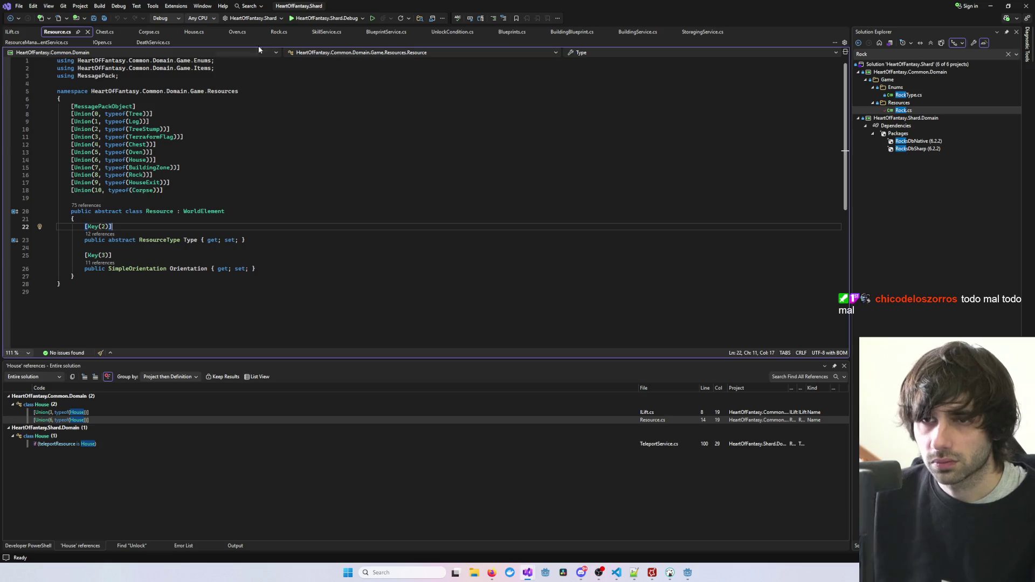
pyautogui.click(316, 21)
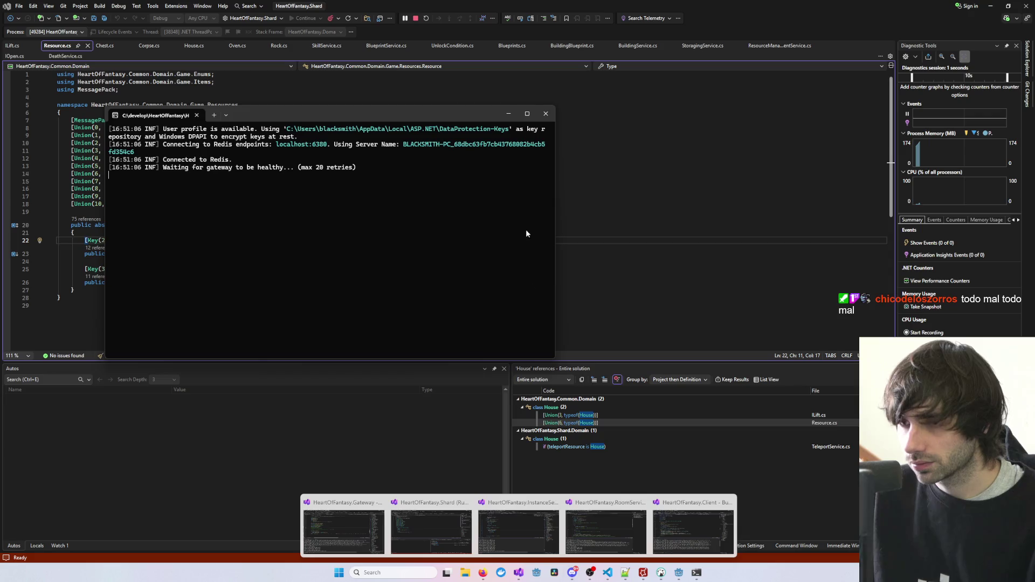
# Step: Restart the Gateway, InstanceService and RoomService solutions in debug
pyautogui.click(550, 121)
pyautogui.moveTo(519, 573)
pyautogui.click(472, 528)
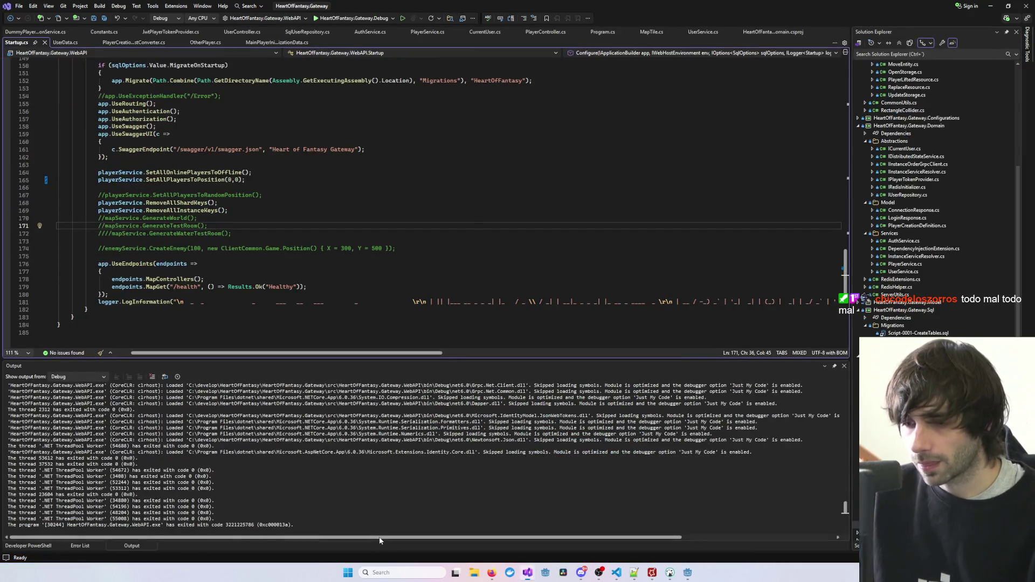
pyautogui.press('F5')
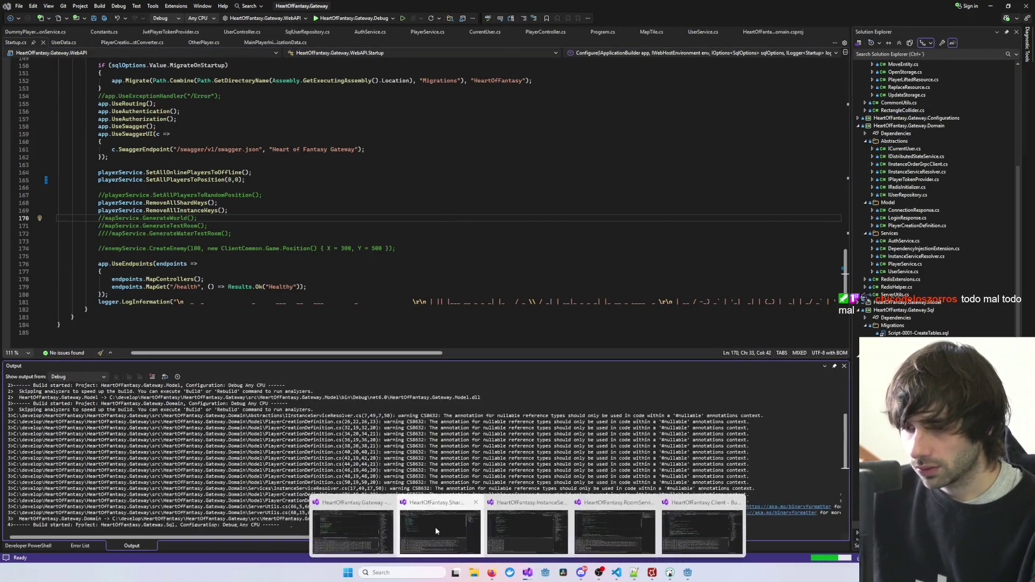
pyautogui.click(527, 566)
pyautogui.moveTo(527, 566)
pyautogui.click(553, 548)
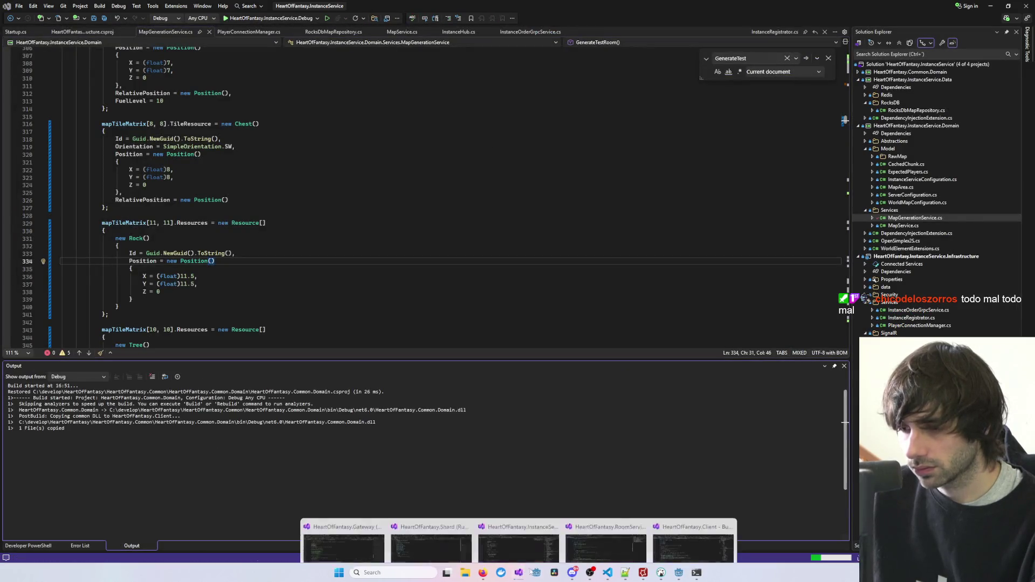
pyautogui.press('F5')
pyautogui.click(404, 534)
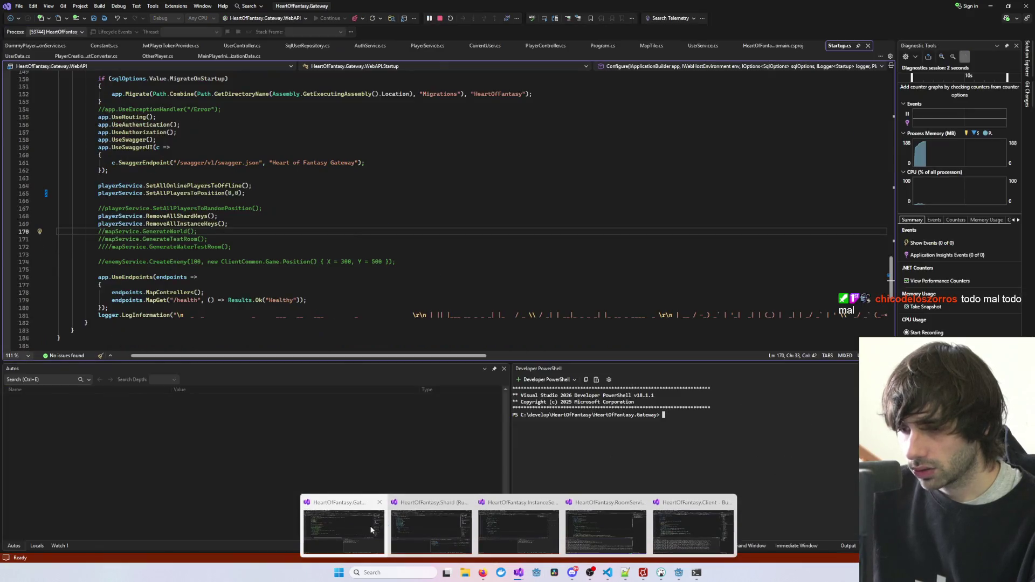
pyautogui.hotkey('alt', 'Tab')
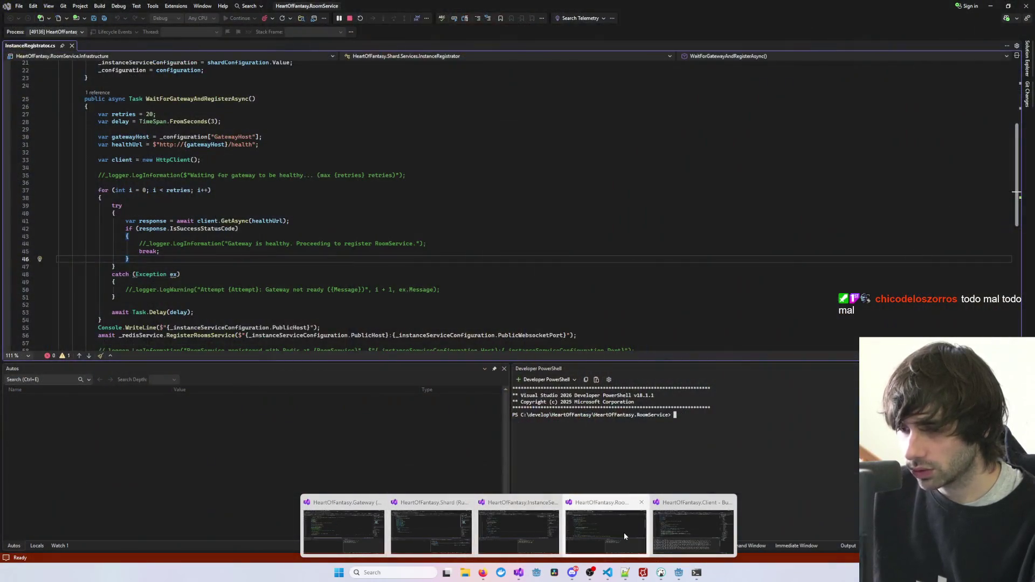
# Step: Launch the game client, log in with the test account's password, and choose the existing character
pyautogui.click(692, 531)
pyautogui.press('F5')
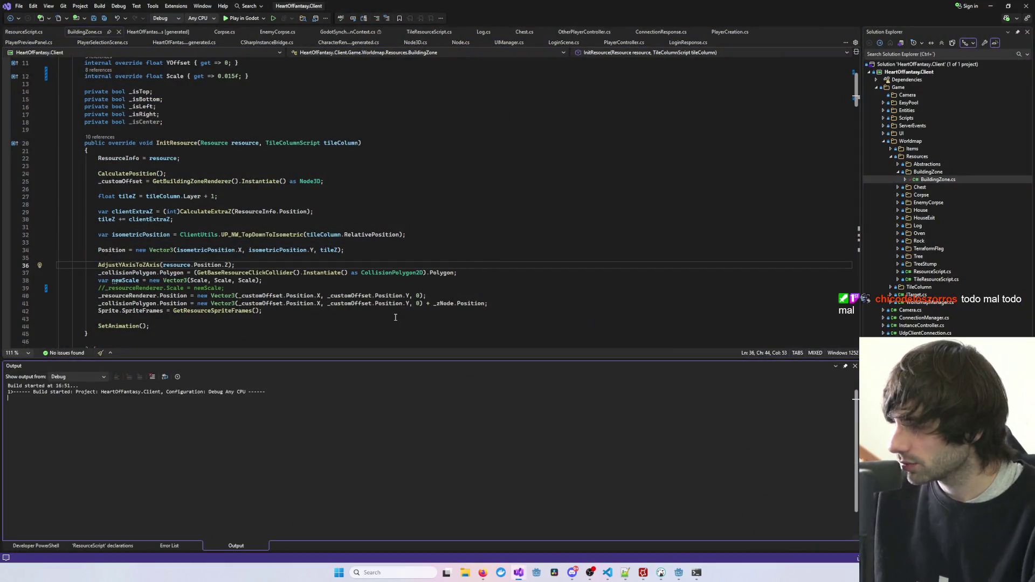
pyautogui.moveTo(697, 578)
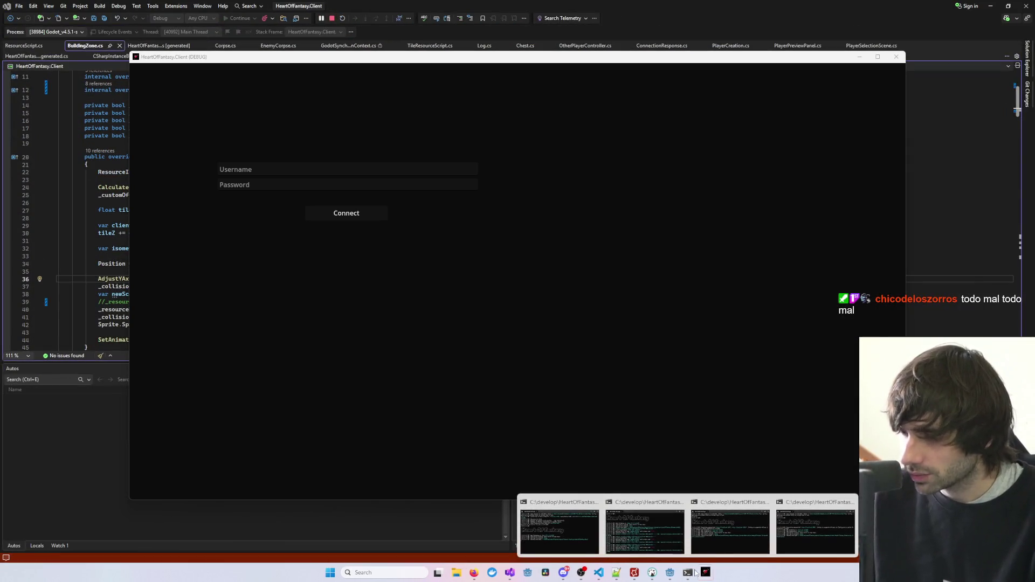
pyautogui.click(242, 169)
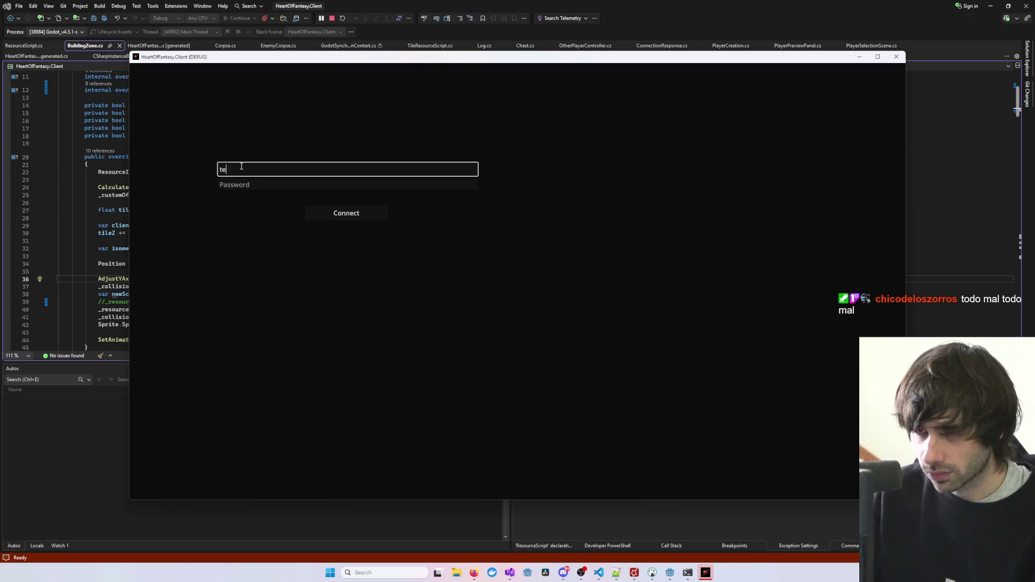
pyautogui.moveTo(242, 167); pyautogui.dragTo(197, 171)
pyautogui.click(285, 189)
pyautogui.write('test1')
pyautogui.click(350, 213)
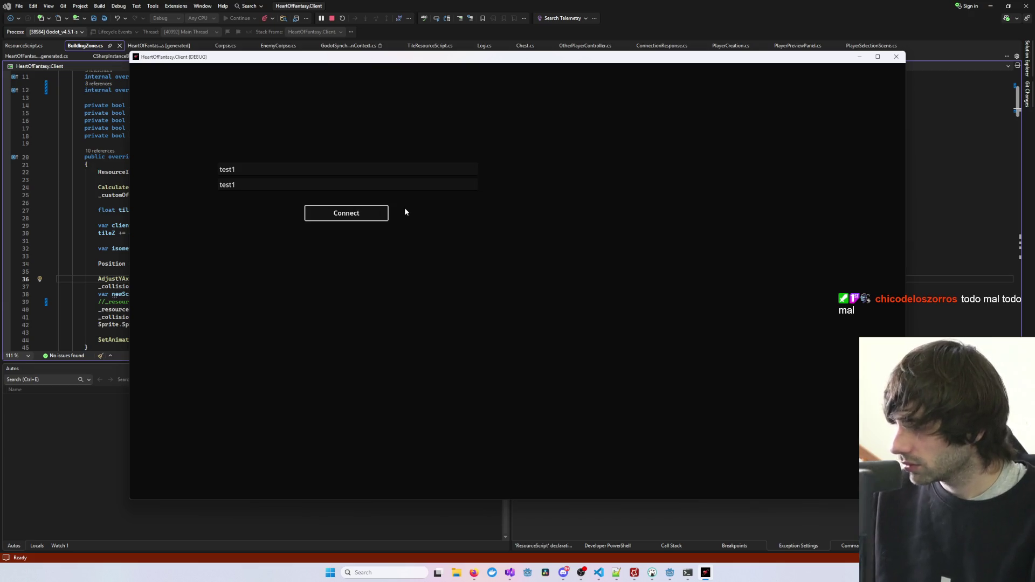
pyautogui.click(378, 286)
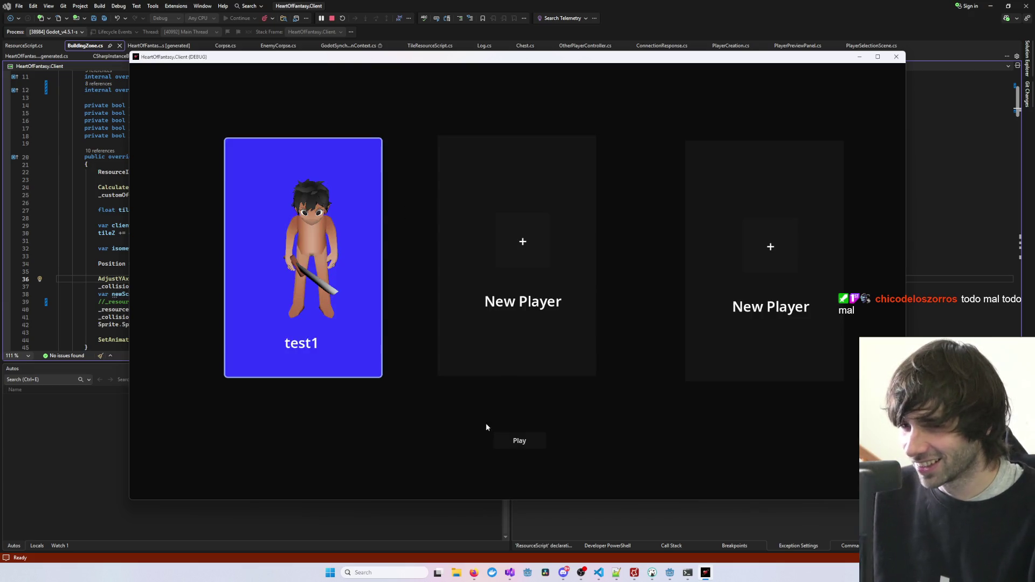
# Step: Close the game window and bring up the Godot Project Manager
pyautogui.click(896, 57)
pyautogui.moveTo(678, 573)
pyautogui.click(702, 536)
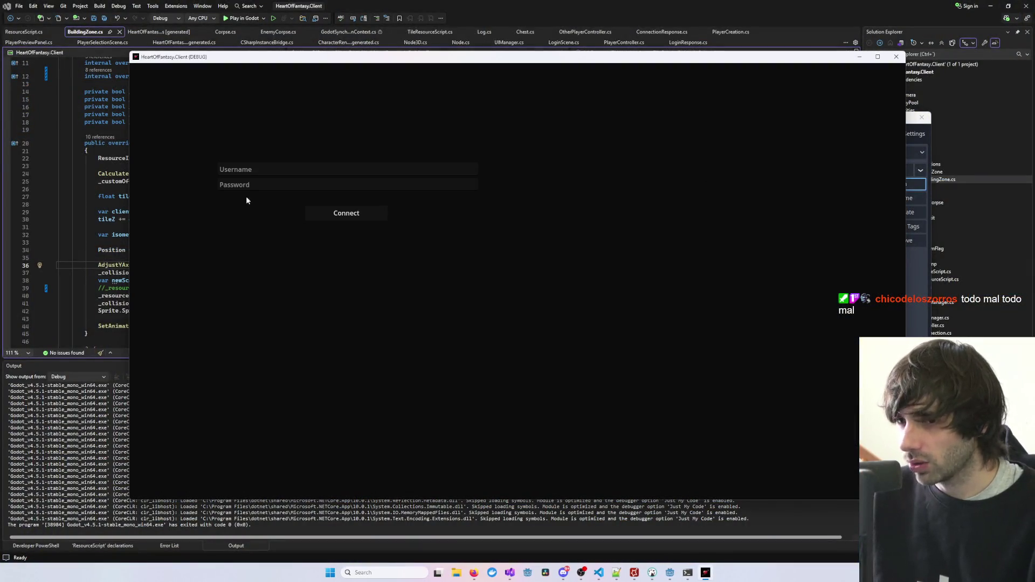
# Step: Close the stray login window and run the project from the Godot editor
pyautogui.click(323, 167)
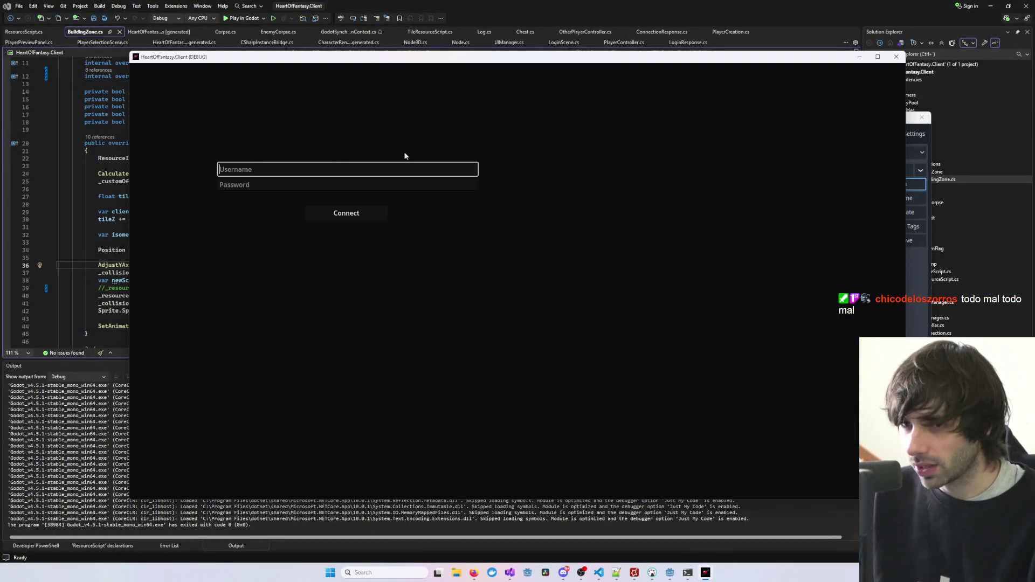
pyautogui.click(896, 56)
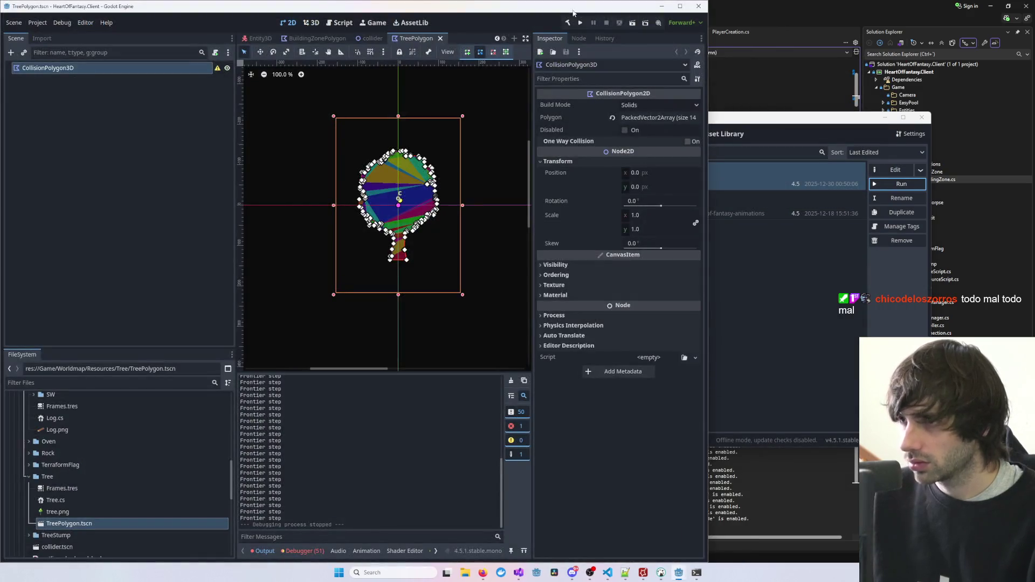
pyautogui.click(579, 23)
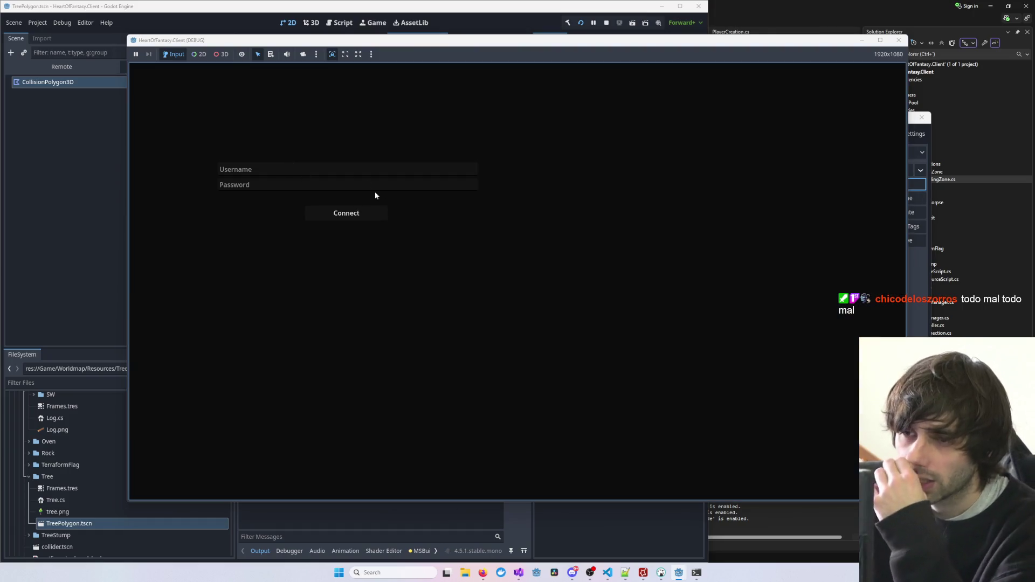
# Step: Log in with the test account and enter the world with the existing character
pyautogui.click(356, 167)
pyautogui.write('te')
pyautogui.press('Tab')
pyautogui.write('test1')
pyautogui.click(341, 215)
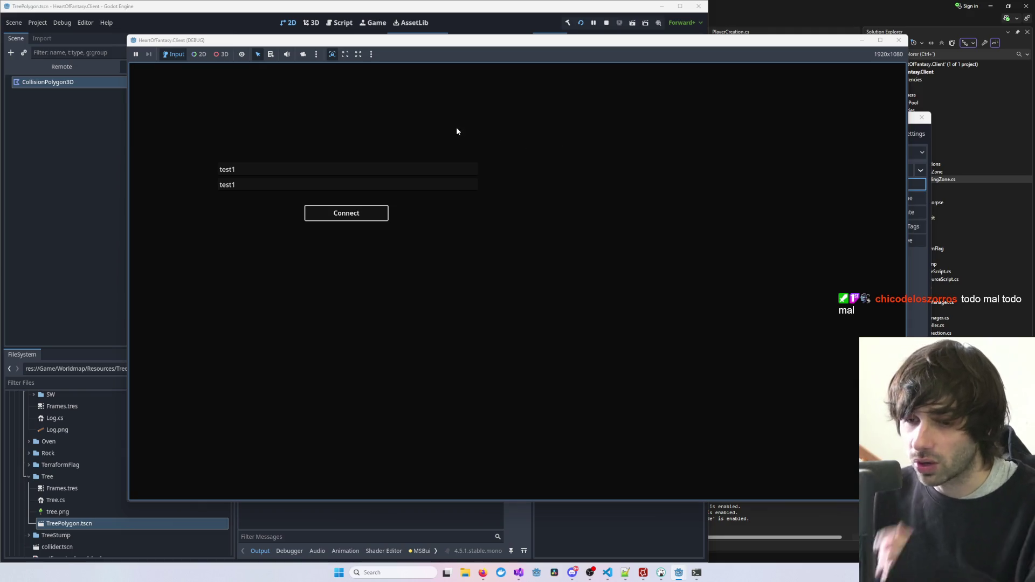
pyautogui.click(378, 336)
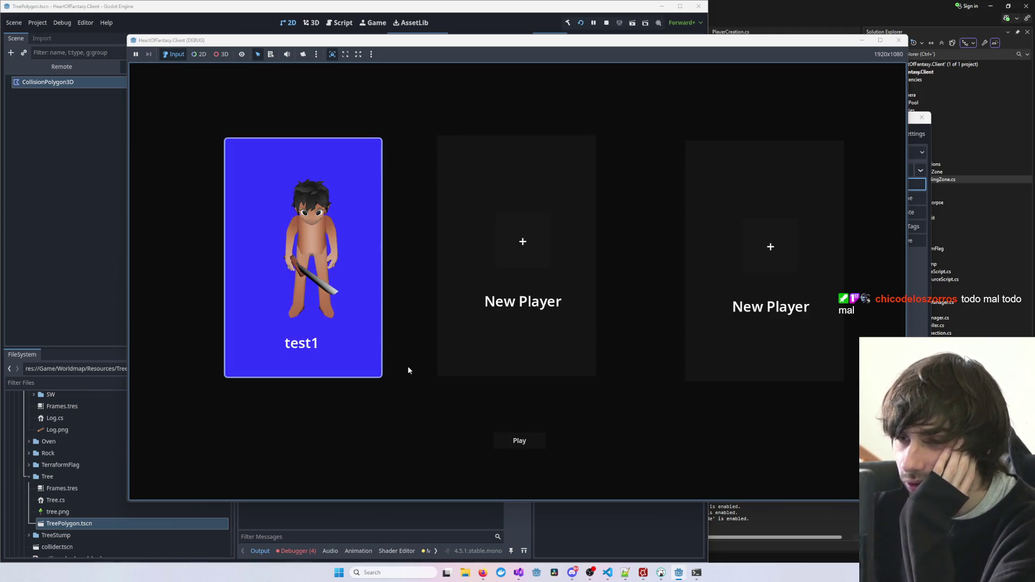
pyautogui.click(512, 434)
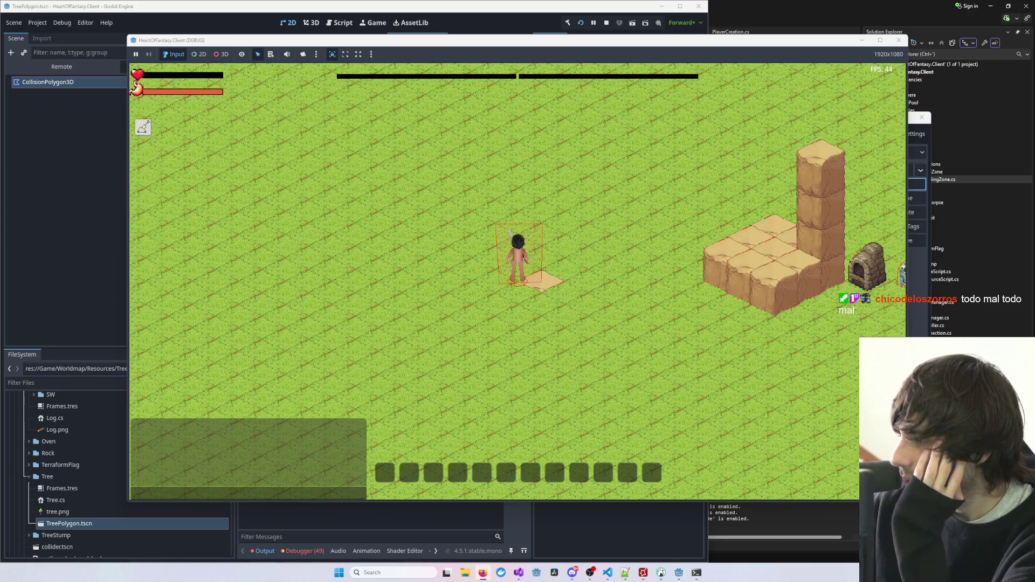
# Step: Walk the character to the rock and click it, then stop the game
pyautogui.press('d')
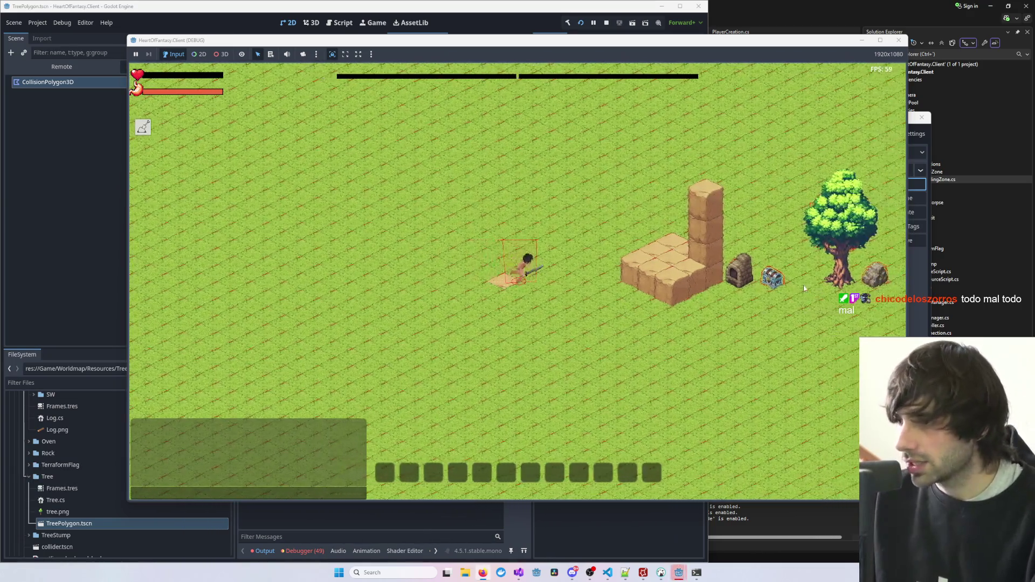
pyautogui.click(846, 286)
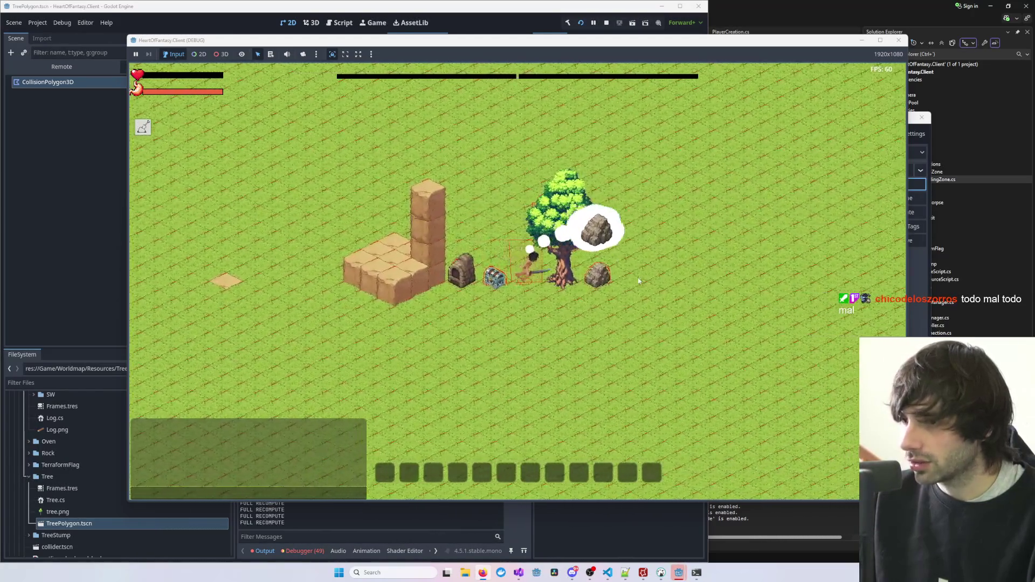
pyautogui.press('F8')
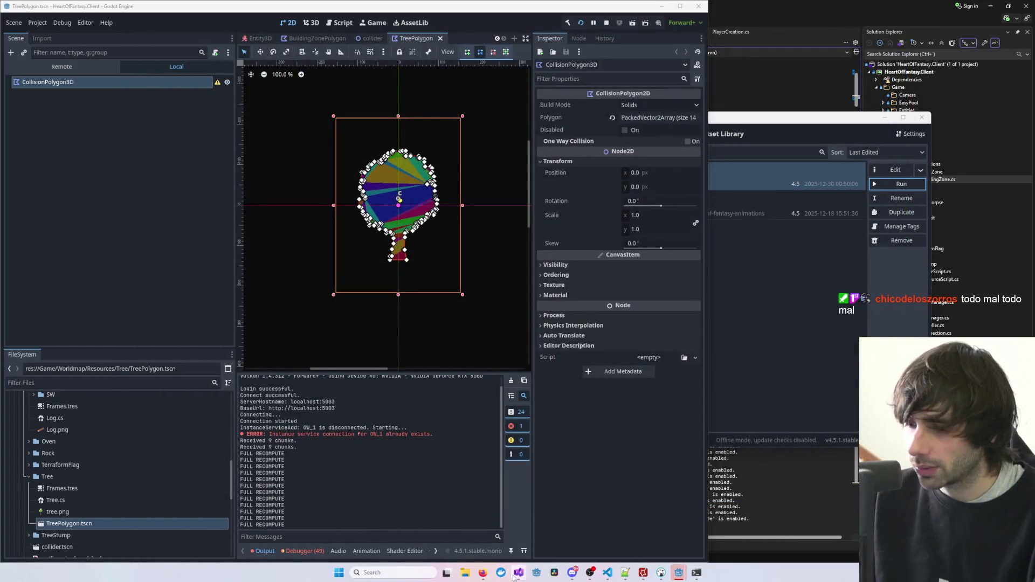
pyautogui.moveTo(517, 574)
pyautogui.click(602, 531)
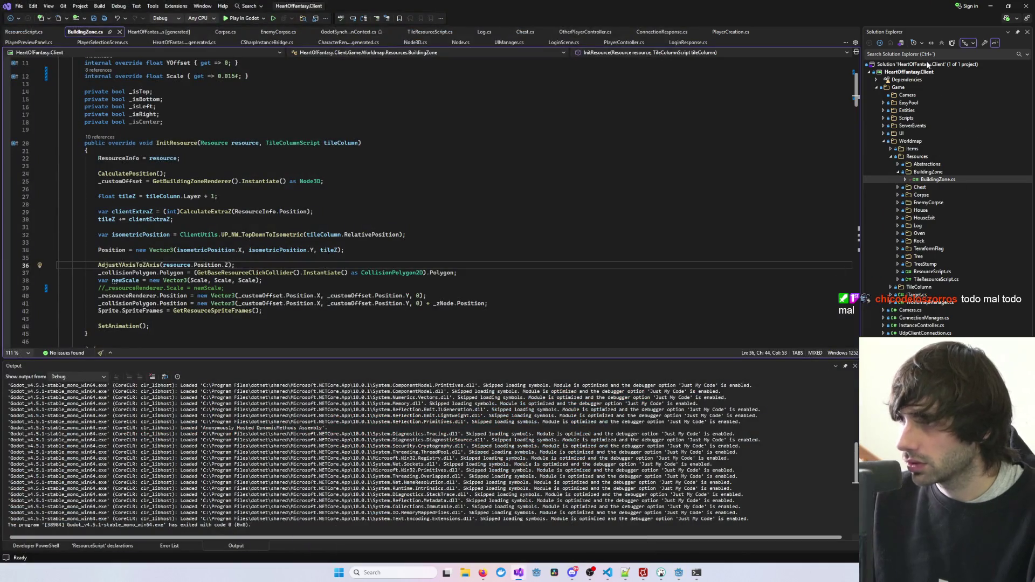
# Step: In the client's Rock script, return an ActionElement with text "Lift" and save
pyautogui.hotkey('ctrl', ';')
pyautogui.write('Rock')
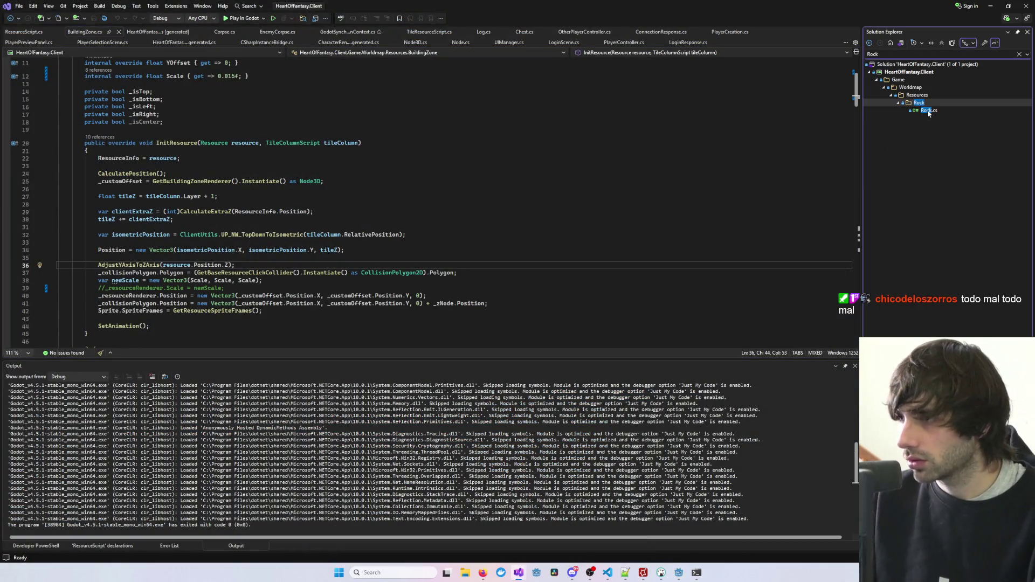
pyautogui.doubleClick(929, 110)
pyautogui.click(290, 171)
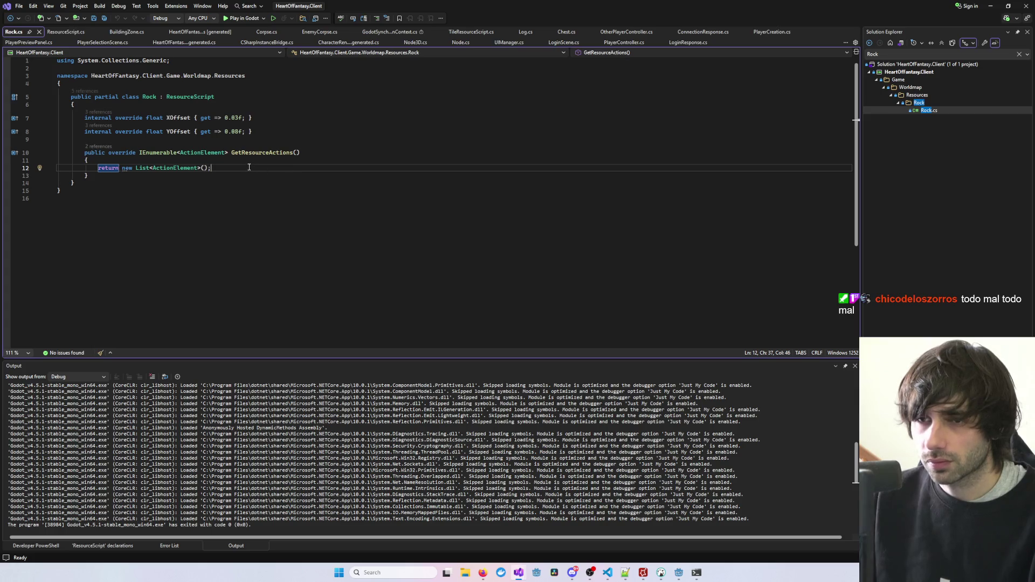
pyautogui.press('Right')
pyautogui.write('{')
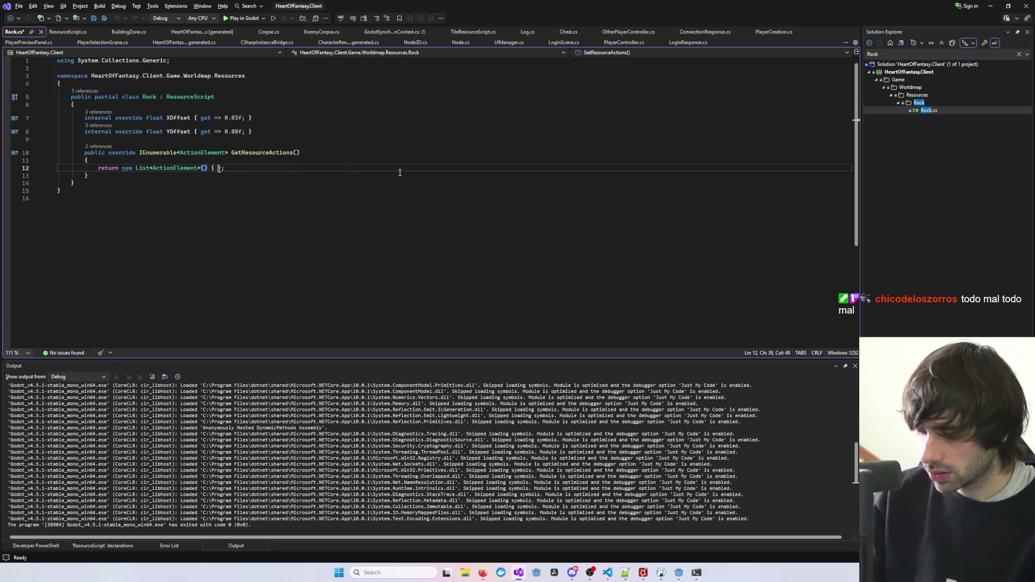
pyautogui.press('Return')
pyautogui.press('Tab')
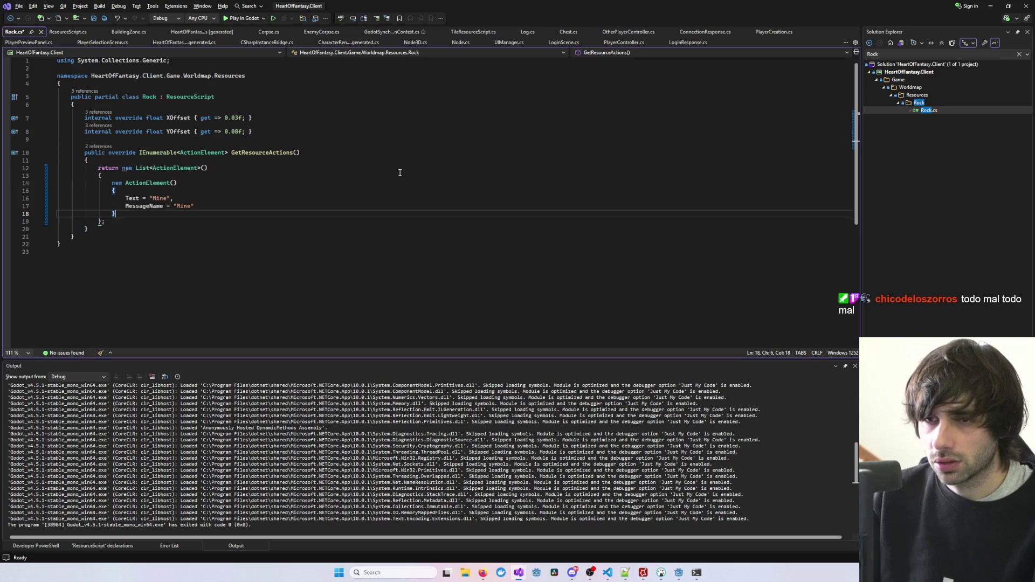
pyautogui.hotkey('ctrl', 'Delete')
pyautogui.write('"Lift')
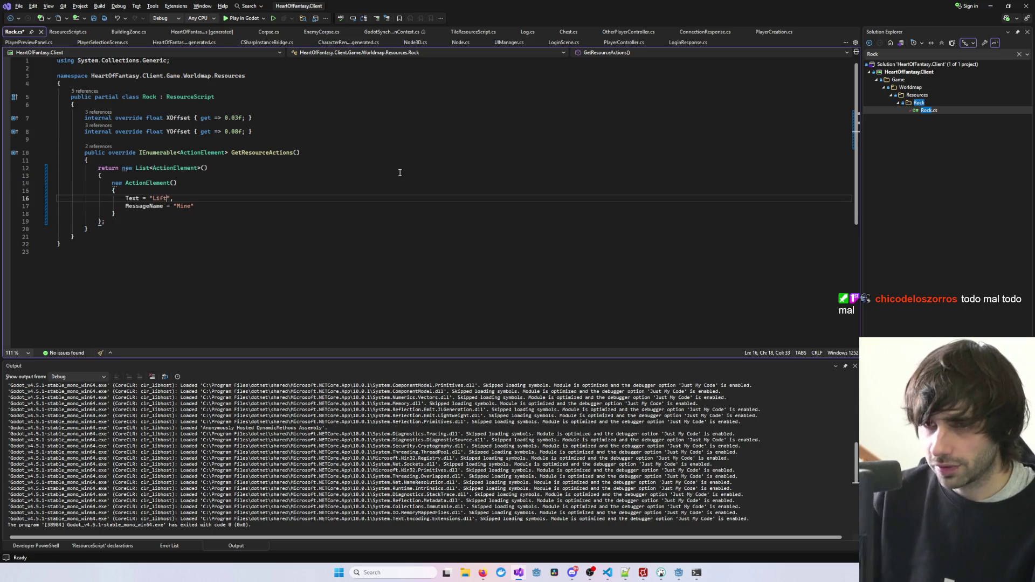
pyautogui.hotkey('ctrl', 's')
# Step: Change the action's message name from Mine to Lift
pyautogui.press('Down')
pyautogui.press('End')
pyautogui.press('Left')
pyautogui.hotkey('ctrl', 'shift', 'Left')
pyautogui.write('Lift')
pyautogui.click(383, 181)
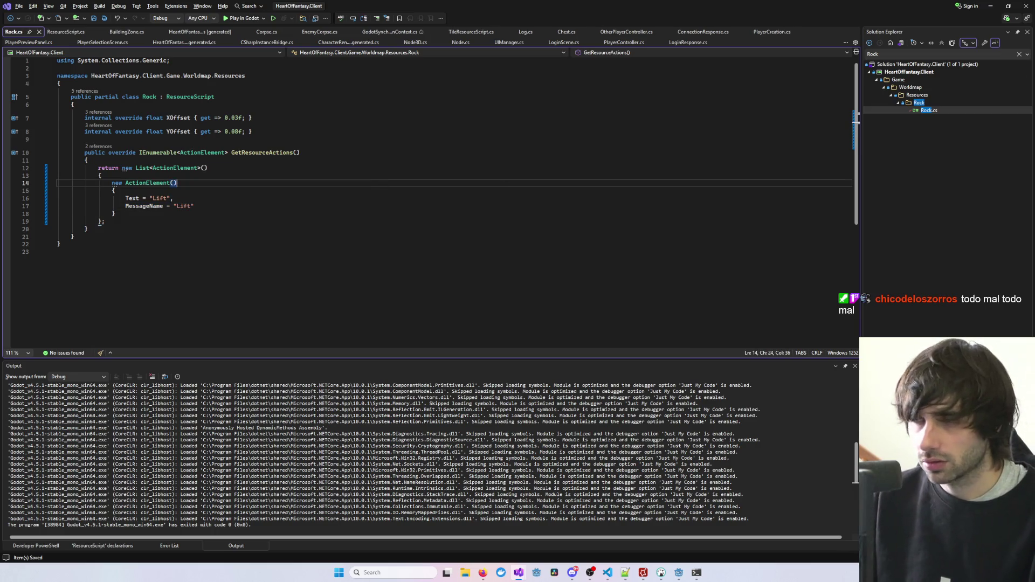
# Step: Check the Chest script, close it, and start the game client under the debugger
pyautogui.click(1018, 56)
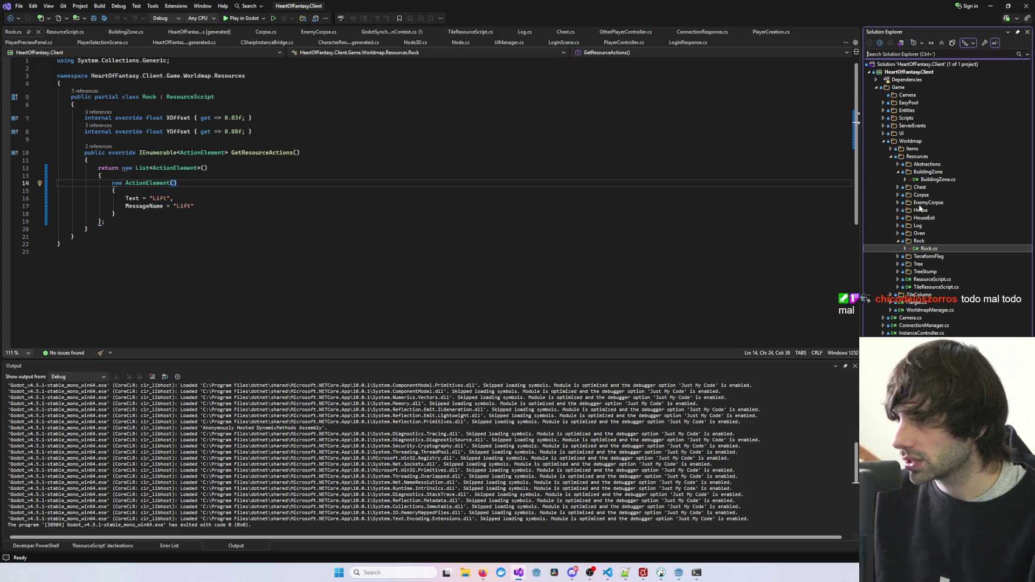
pyautogui.click(898, 187)
pyautogui.doubleClick(929, 195)
pyautogui.scroll(-7, 358, 261)
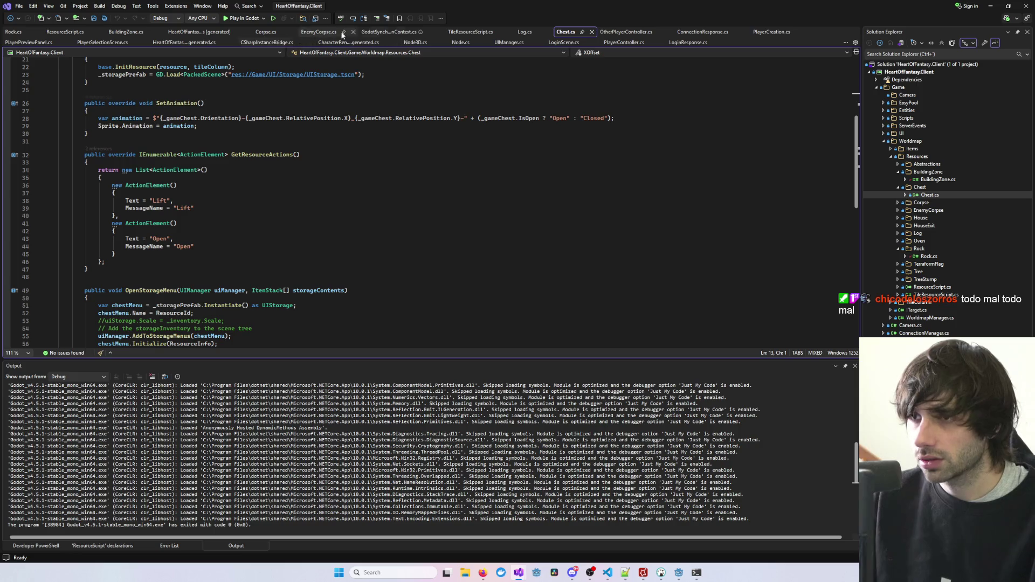
pyautogui.click(591, 32)
pyautogui.click(244, 19)
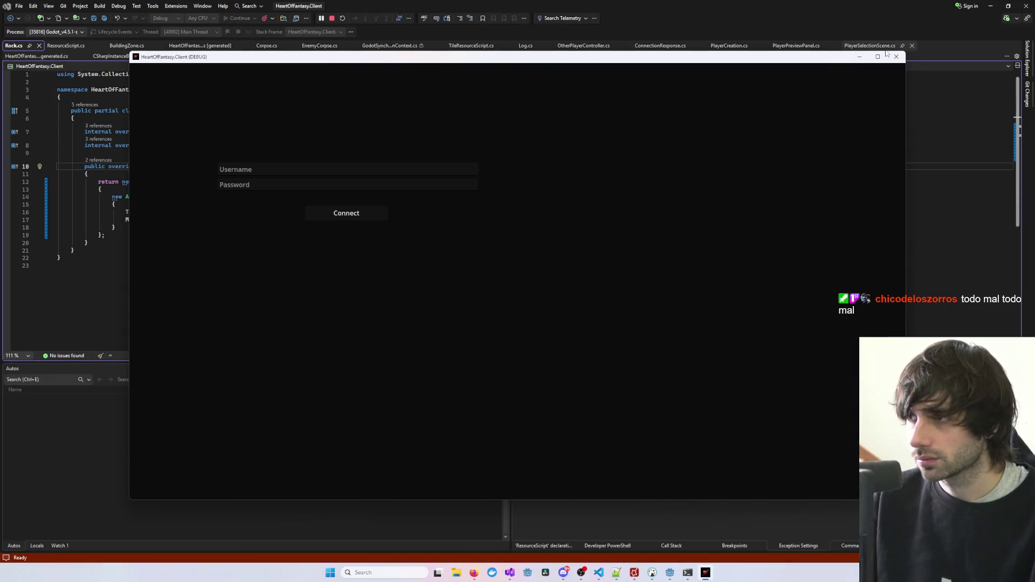
# Step: Stop the Visual Studio debug session and run the project from the Godot editor
pyautogui.click(896, 56)
pyautogui.moveTo(679, 572)
pyautogui.click(680, 526)
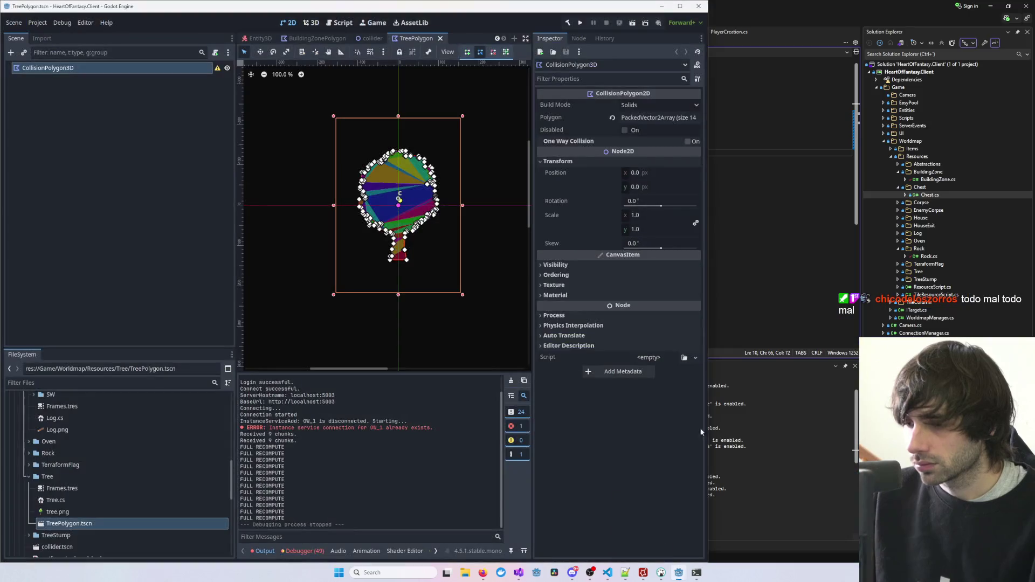
pyautogui.click(583, 23)
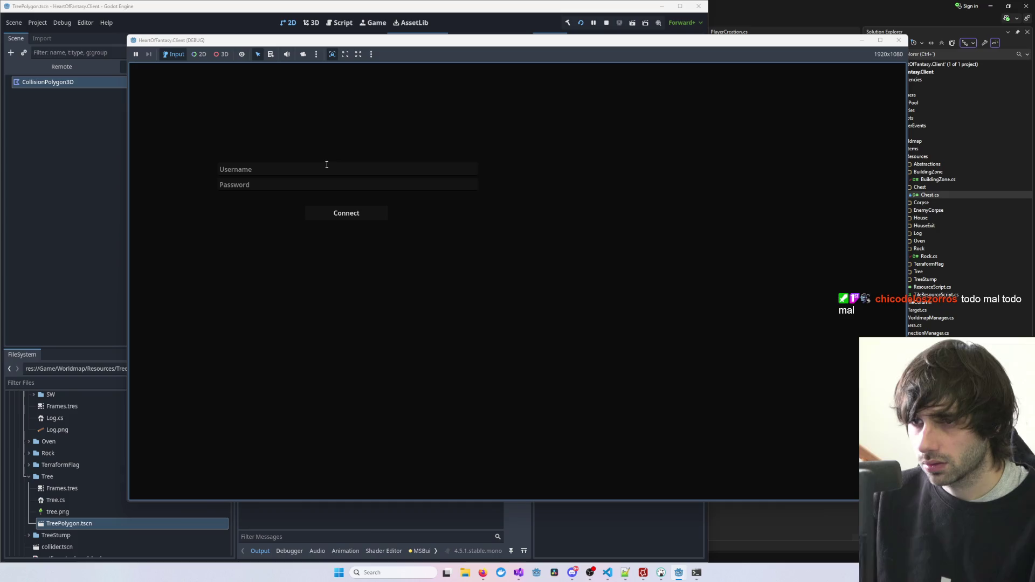
# Step: Log in with the test account's username and password, then pick the character
pyautogui.click(324, 169)
pyautogui.write('tes')
pyautogui.press('Tab')
pyautogui.write('test1')
pyautogui.click(350, 214)
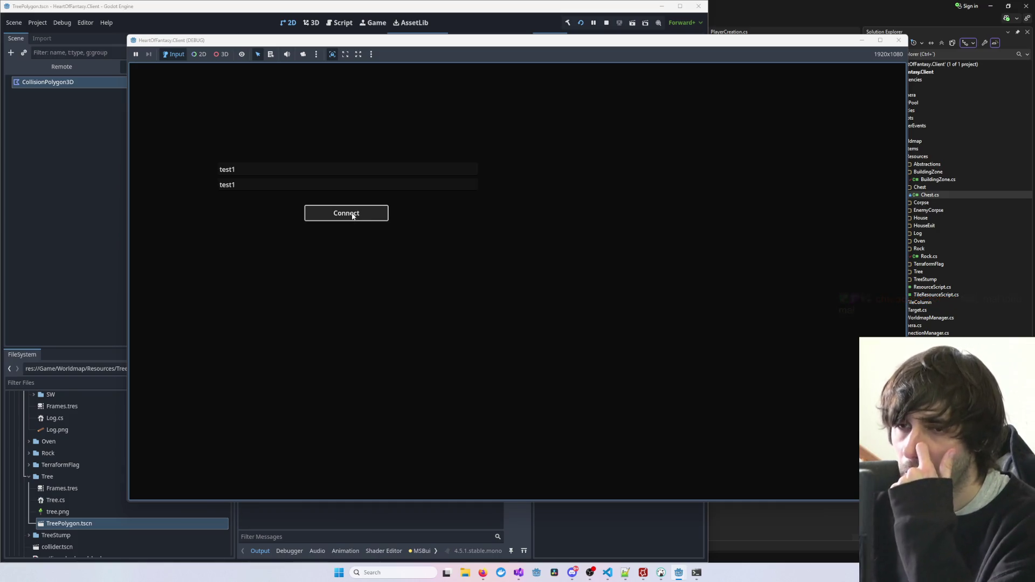
pyautogui.click(292, 199)
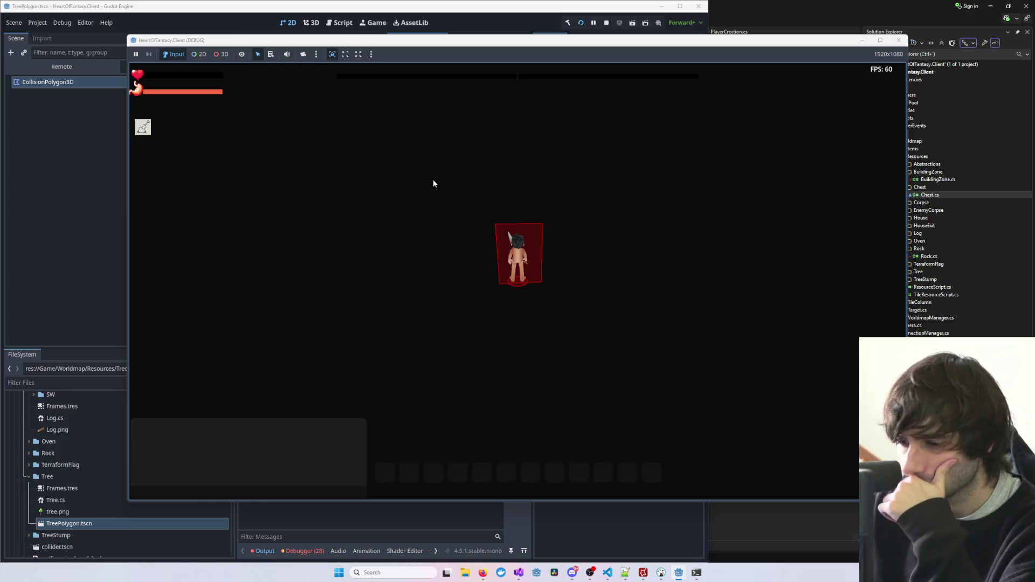
# Step: Carry the lifted rock past the chest toward the cliff and set it down
pyautogui.scroll(5, 479, 220)
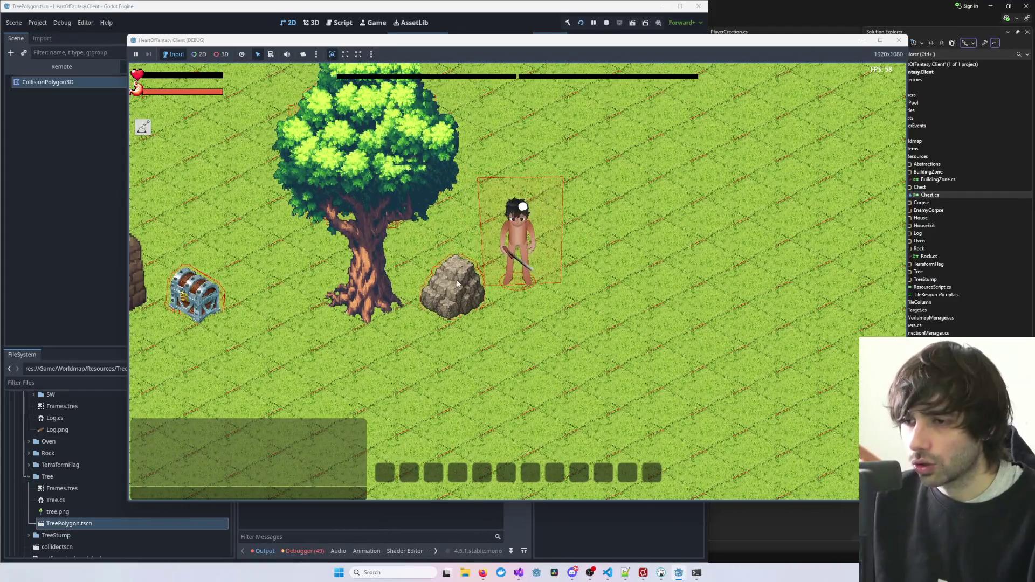
pyautogui.scroll(-3, 458, 283)
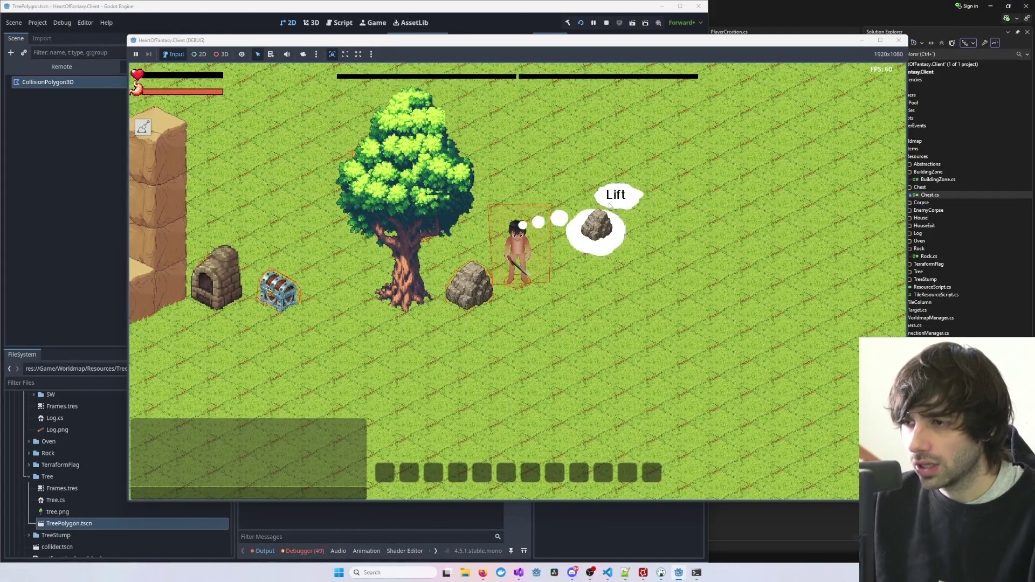
pyautogui.scroll(1, 612, 203)
pyautogui.click(470, 288)
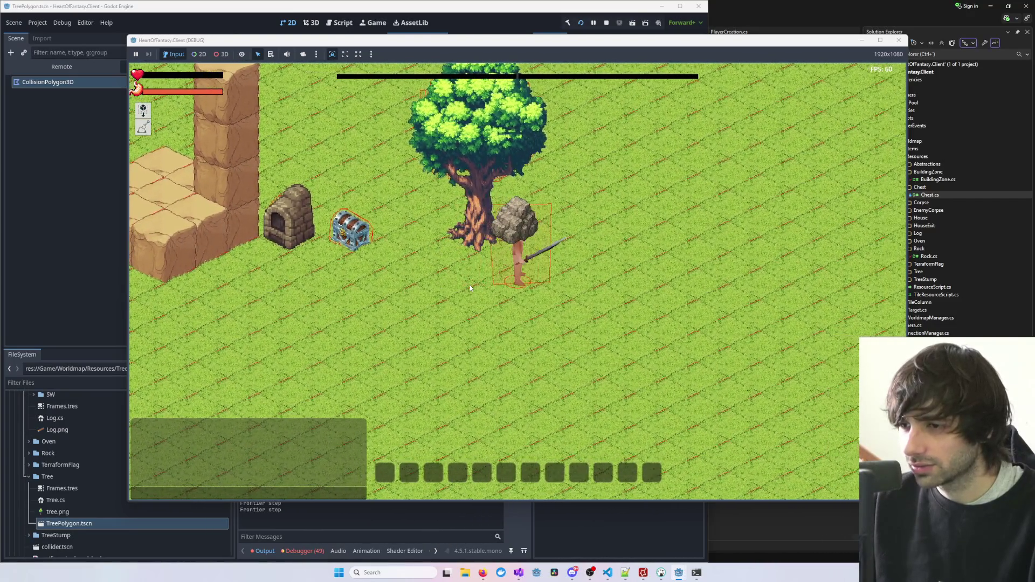
pyautogui.click(360, 232)
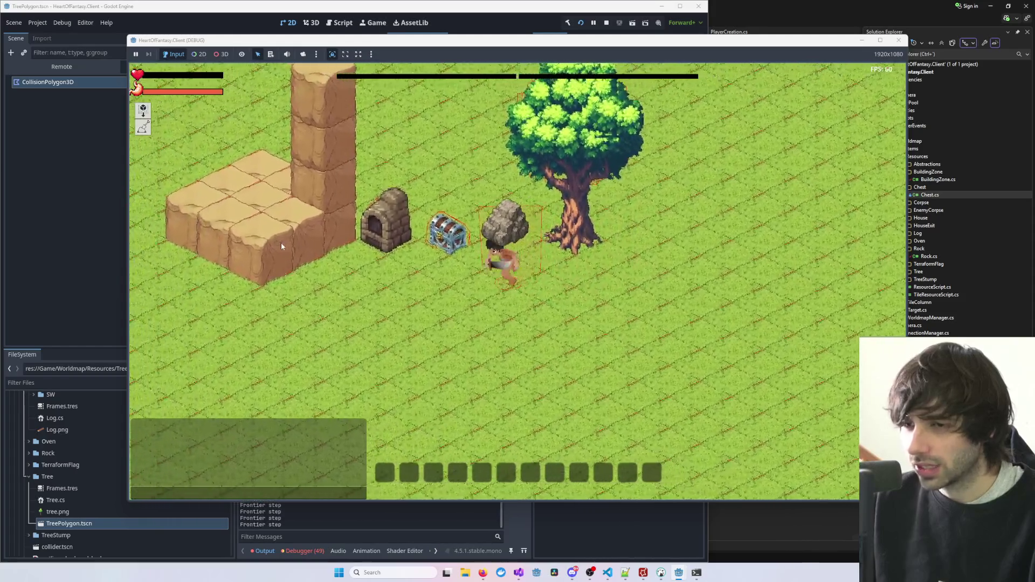
pyautogui.click(143, 110)
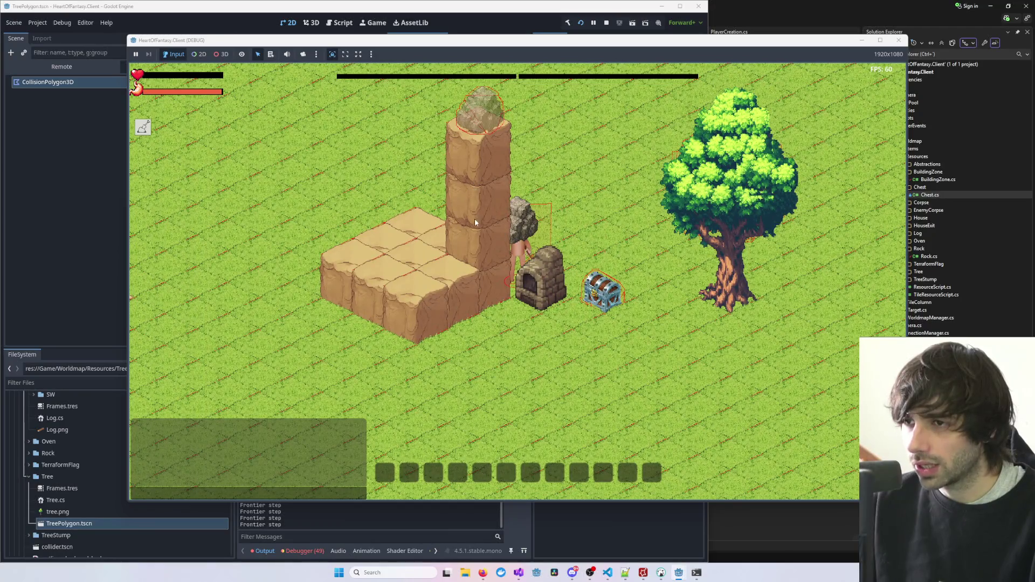
pyautogui.click(476, 271)
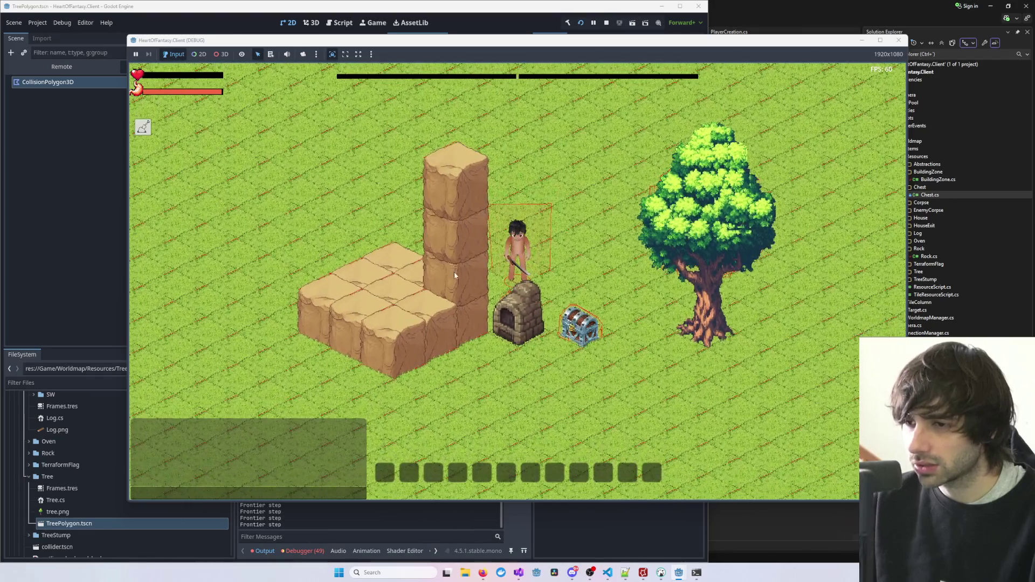
# Step: Place a flag zone on the cliff, terraform it flat, and close the game
pyautogui.click(467, 276)
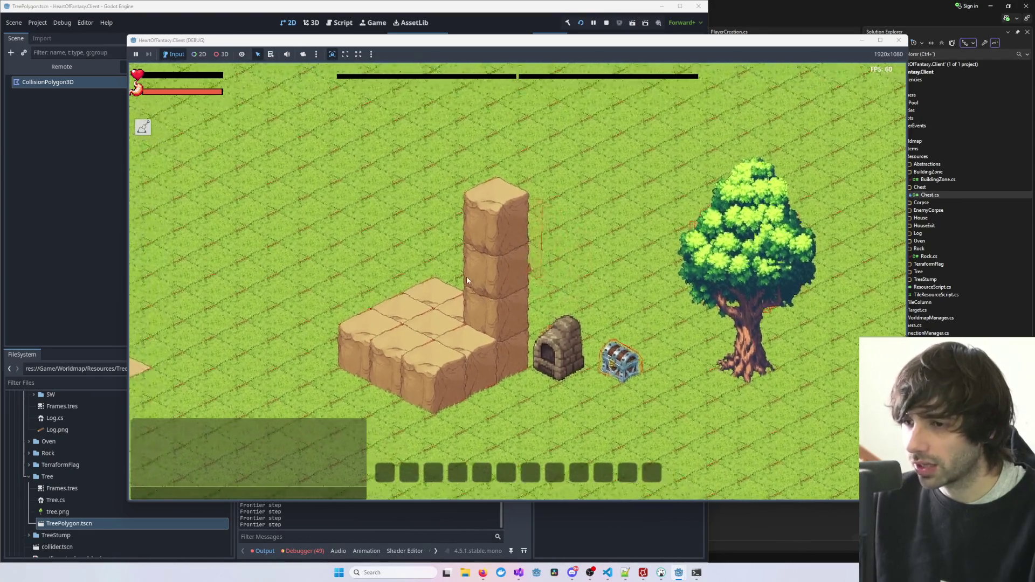
pyautogui.click(428, 258)
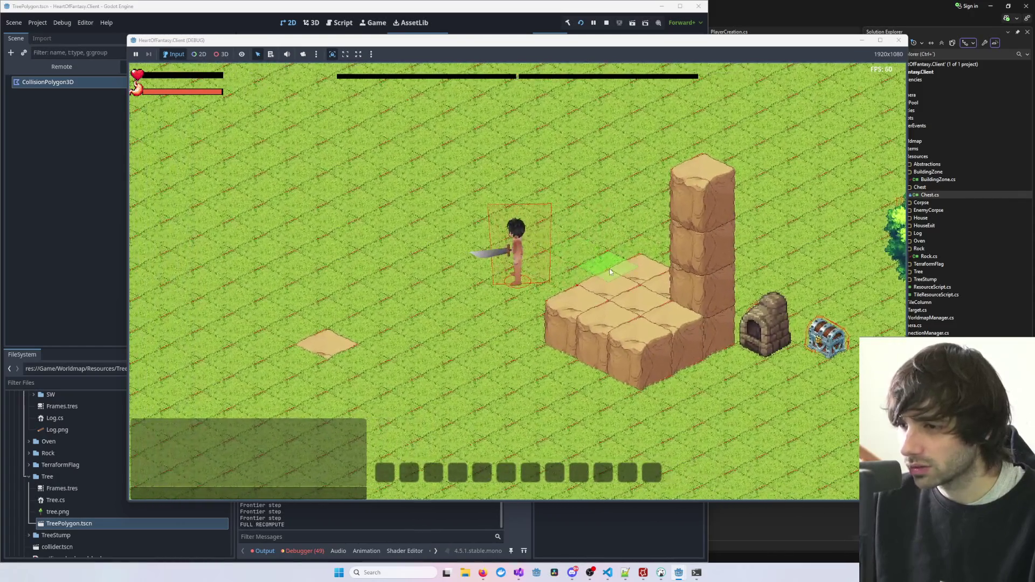
pyautogui.click(610, 273)
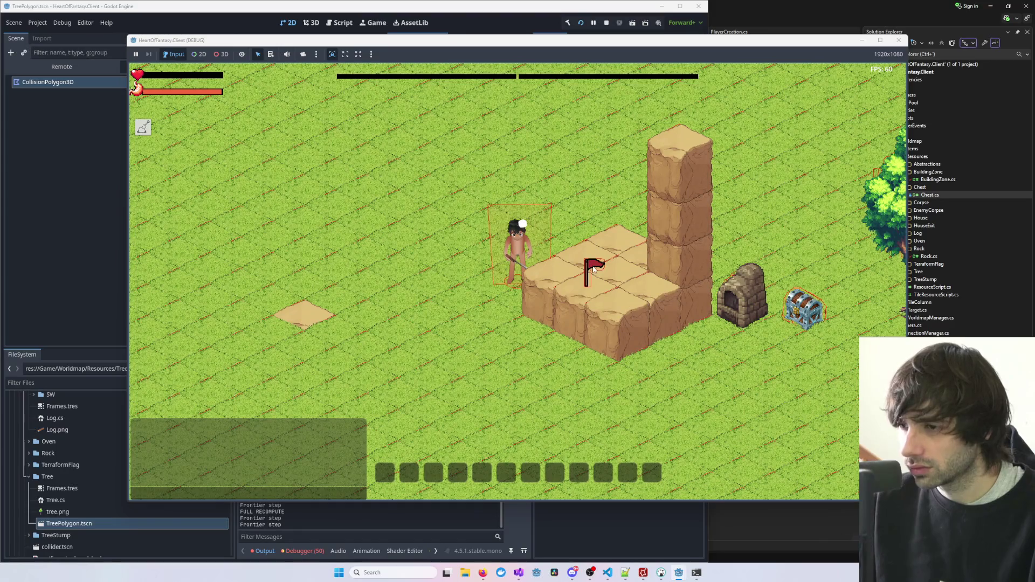
pyautogui.click(577, 237)
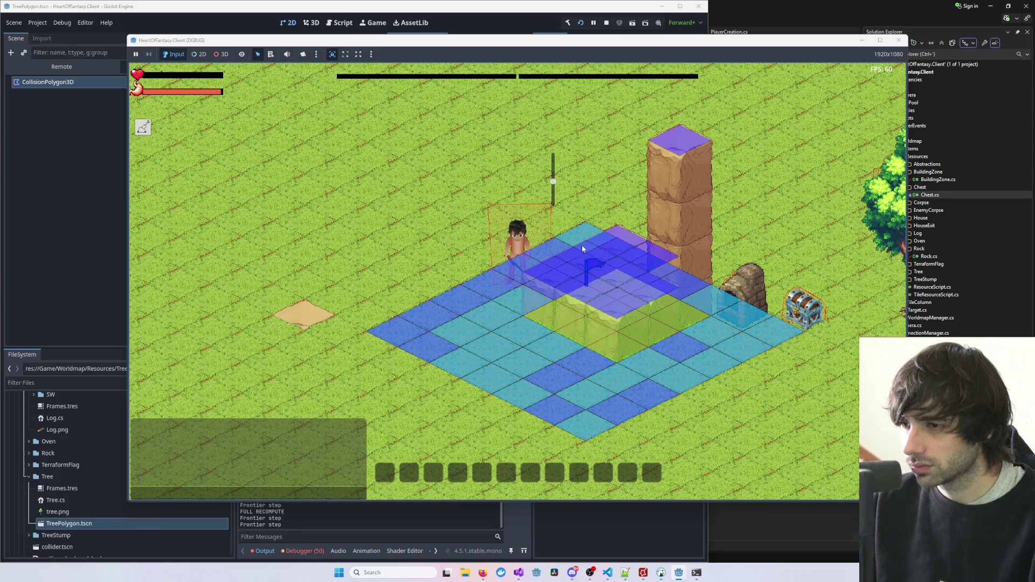
pyautogui.click(590, 263)
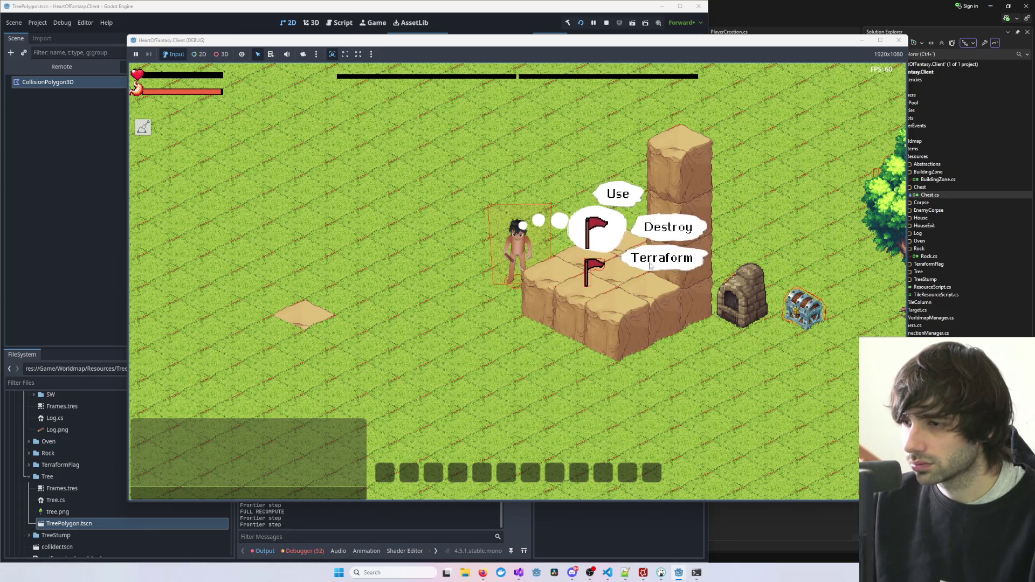
pyautogui.click(619, 293)
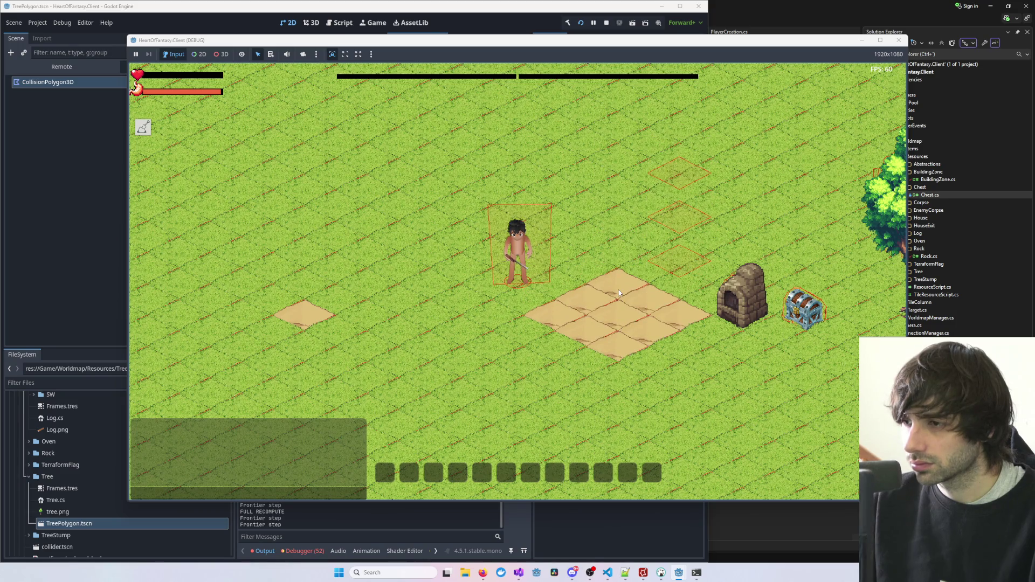
pyautogui.scroll(-5, 651, 277)
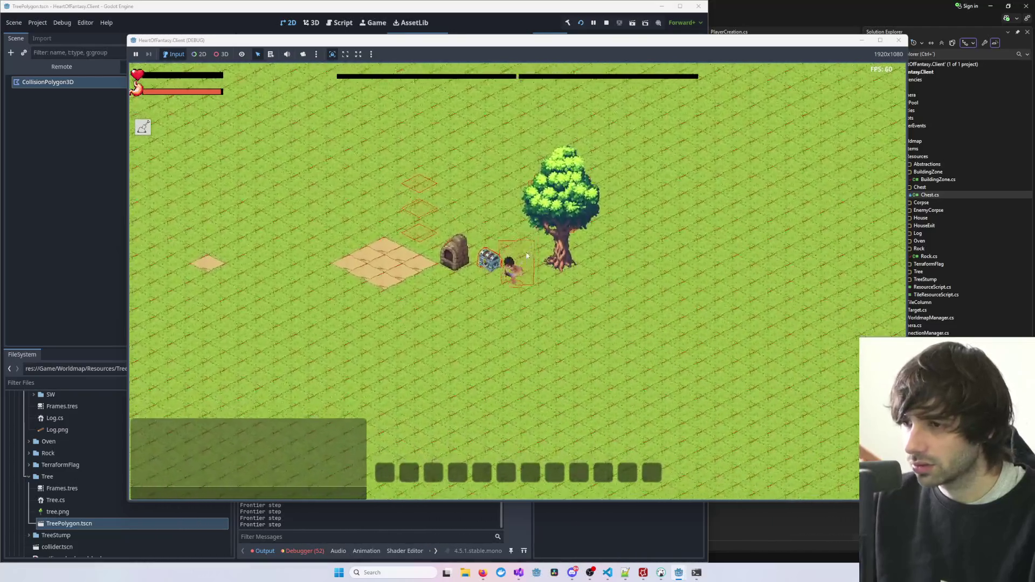
pyautogui.click(898, 42)
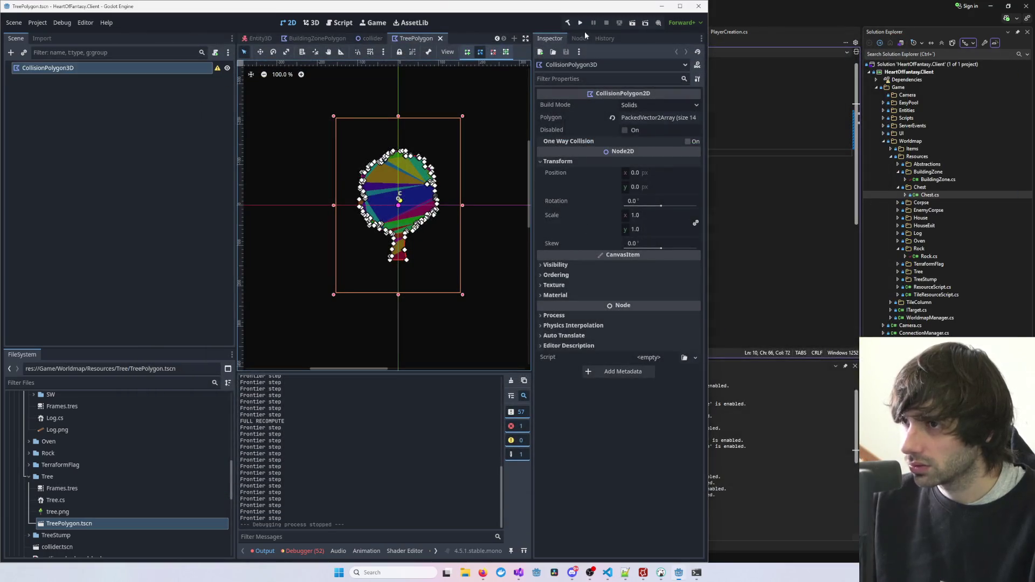
# Step: Rerun the project and log in with the test account's username and password, then select the character
pyautogui.click(580, 23)
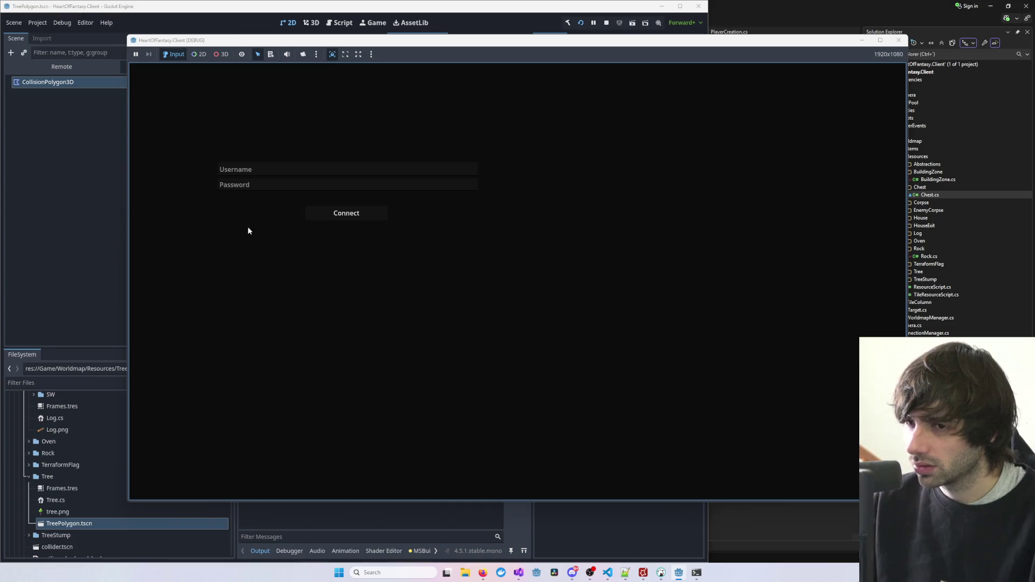
pyautogui.click(268, 171)
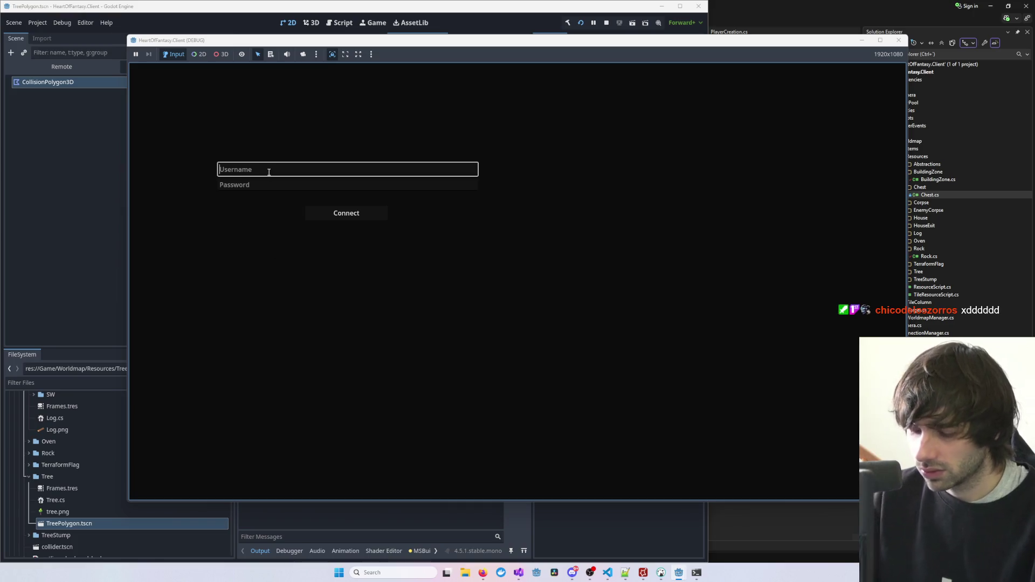
pyautogui.click(249, 184)
pyautogui.write('test1')
pyautogui.click(346, 212)
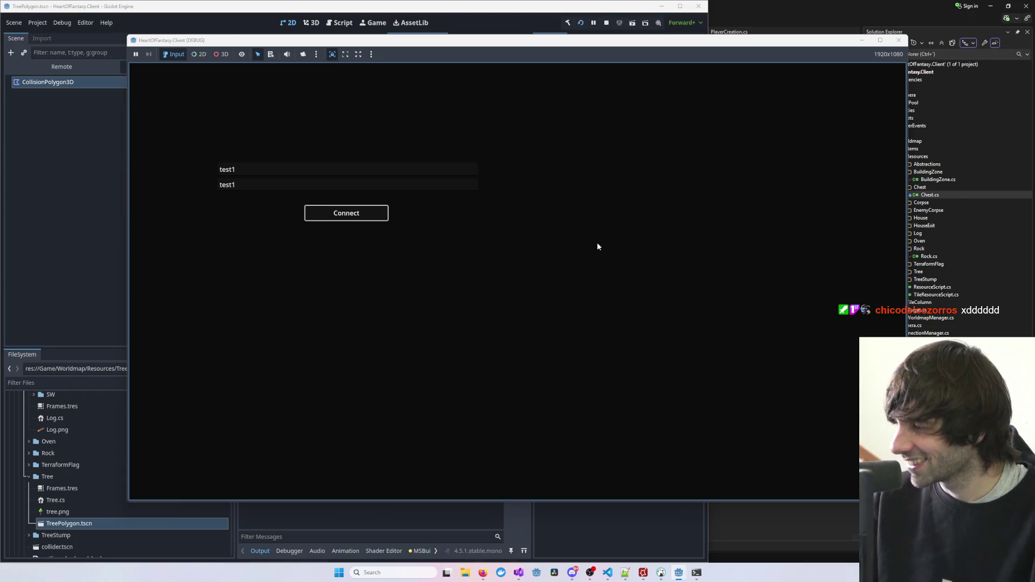
pyautogui.click(299, 257)
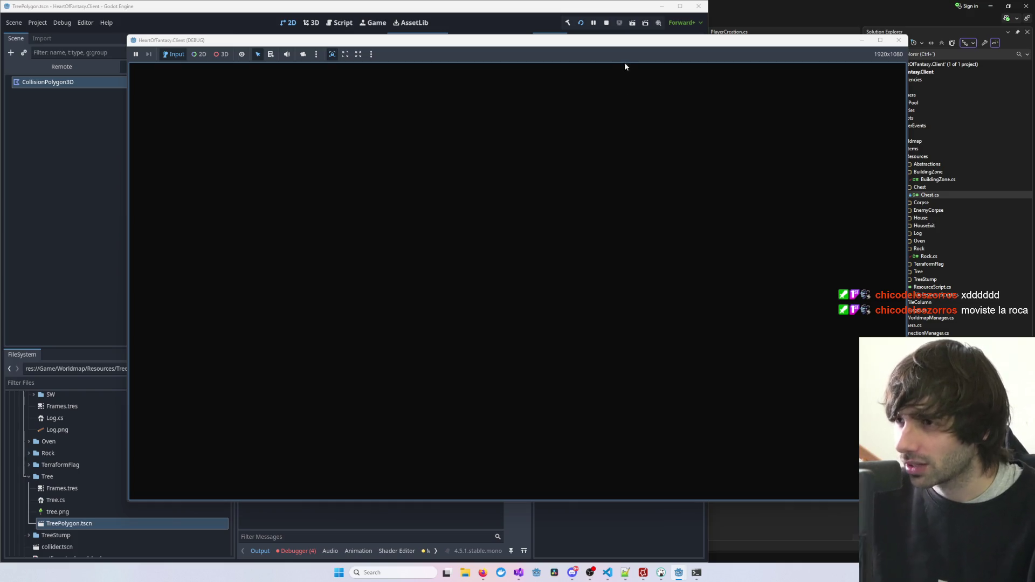
# Step: Lift the rock onto the character's head, drop it, then close the game and return to the Shard solution
pyautogui.moveTo(625, 45)
pyautogui.mouseDown()
pyautogui.moveTo(720, 38)
pyautogui.moveTo(693, 65)
pyautogui.mouseUp()
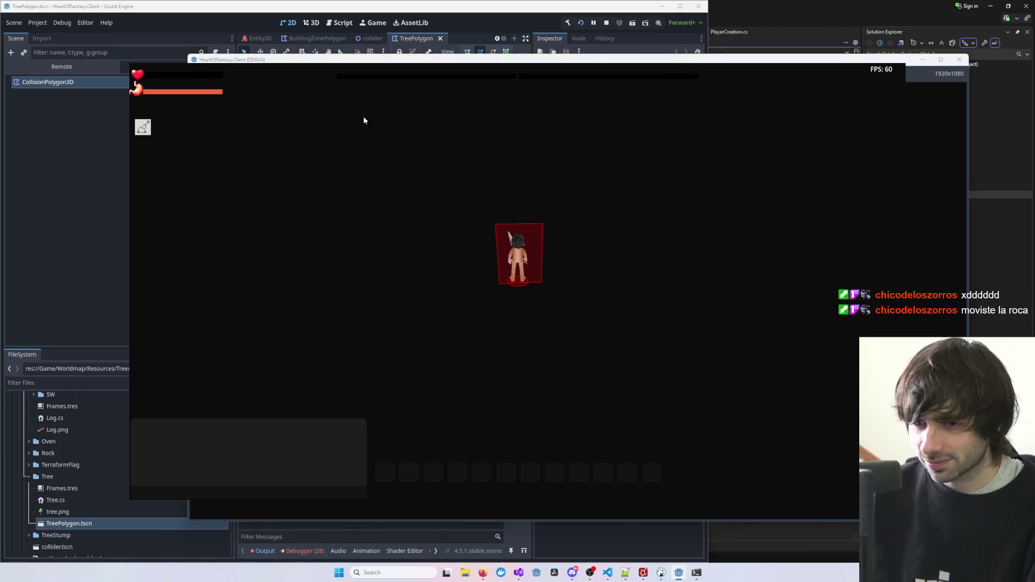
pyautogui.scroll(-2, 611, 297)
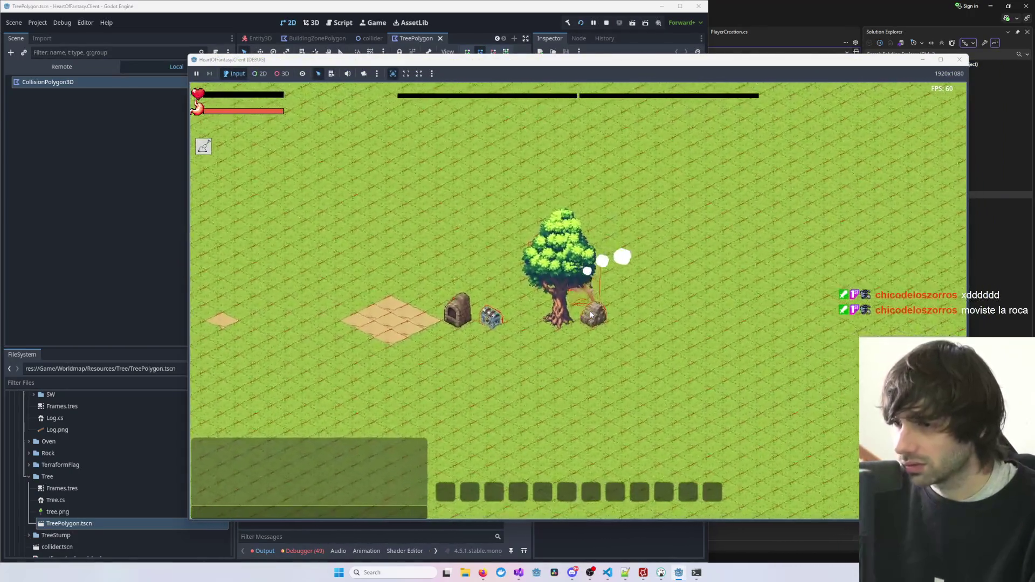
pyautogui.moveTo(659, 246)
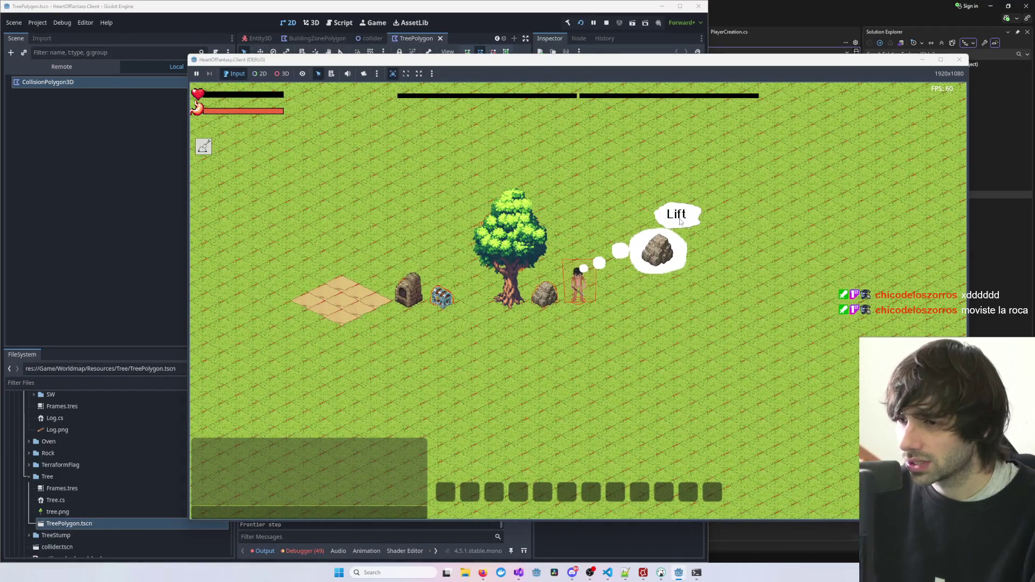
pyautogui.click(678, 216)
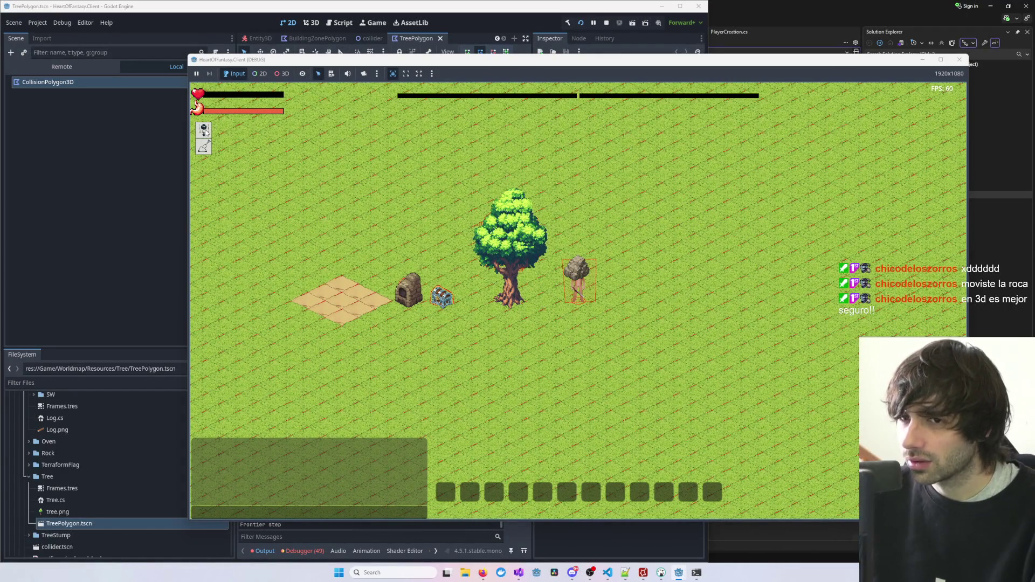
pyautogui.click(627, 338)
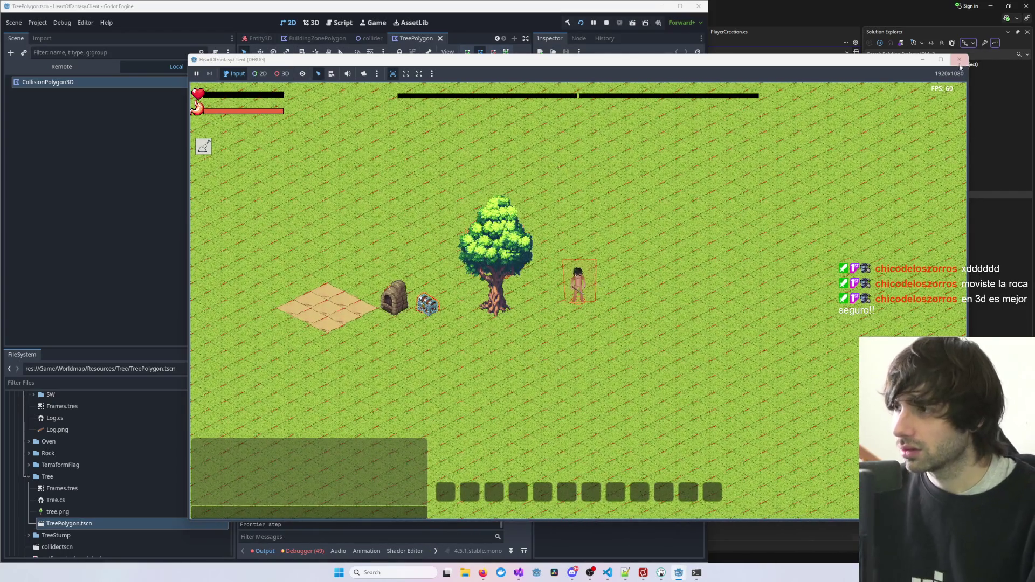
pyautogui.click(959, 62)
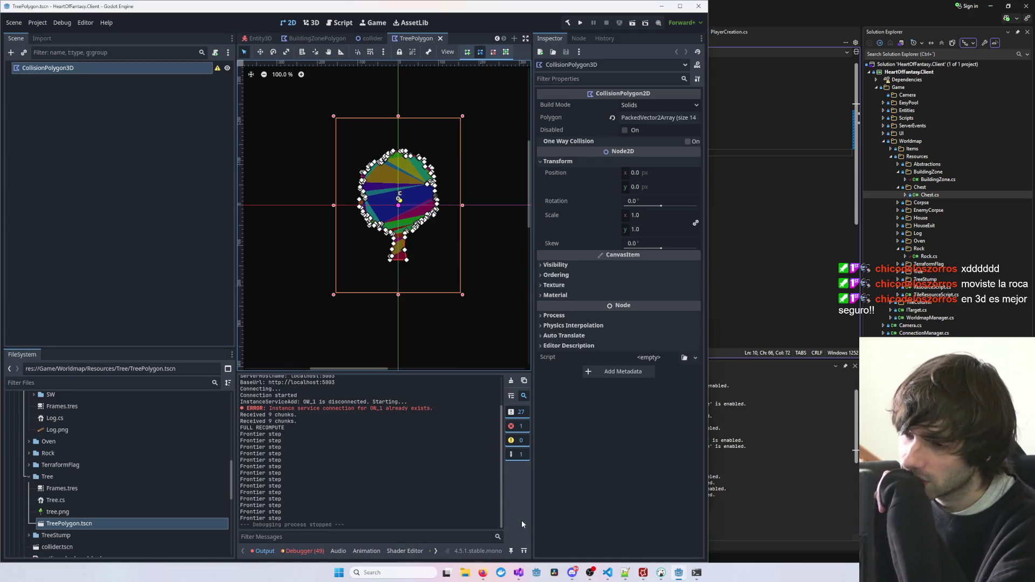
pyautogui.moveTo(518, 572)
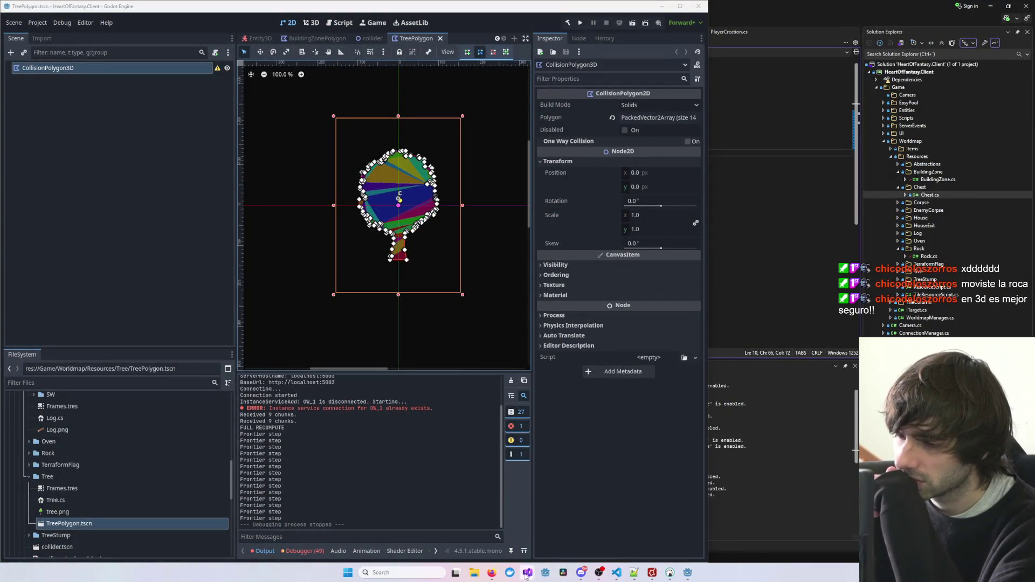
pyautogui.click(527, 573)
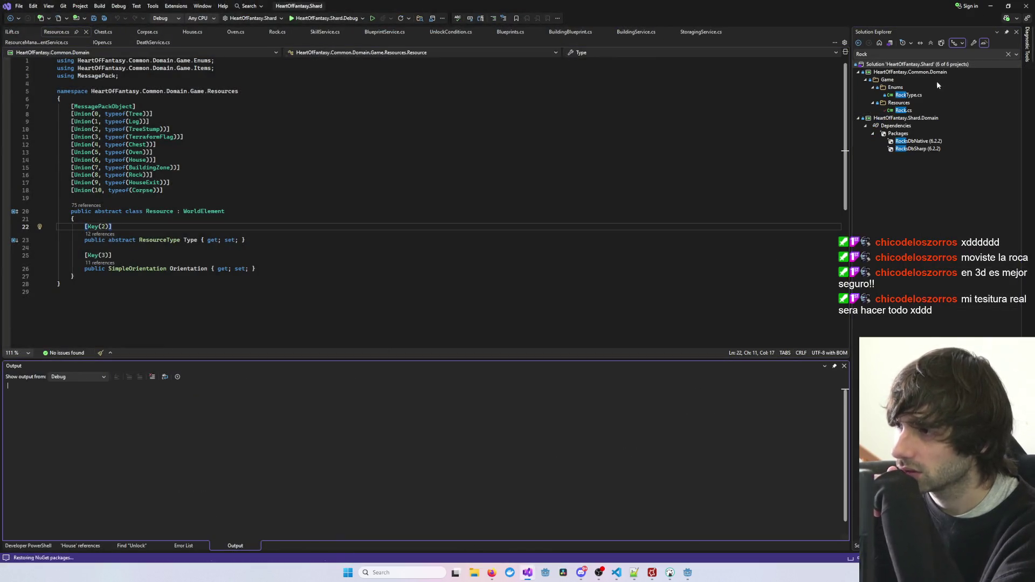
# Step: Restart F5 debugging for the Gateway and InstanceService solutions
pyautogui.click(534, 189)
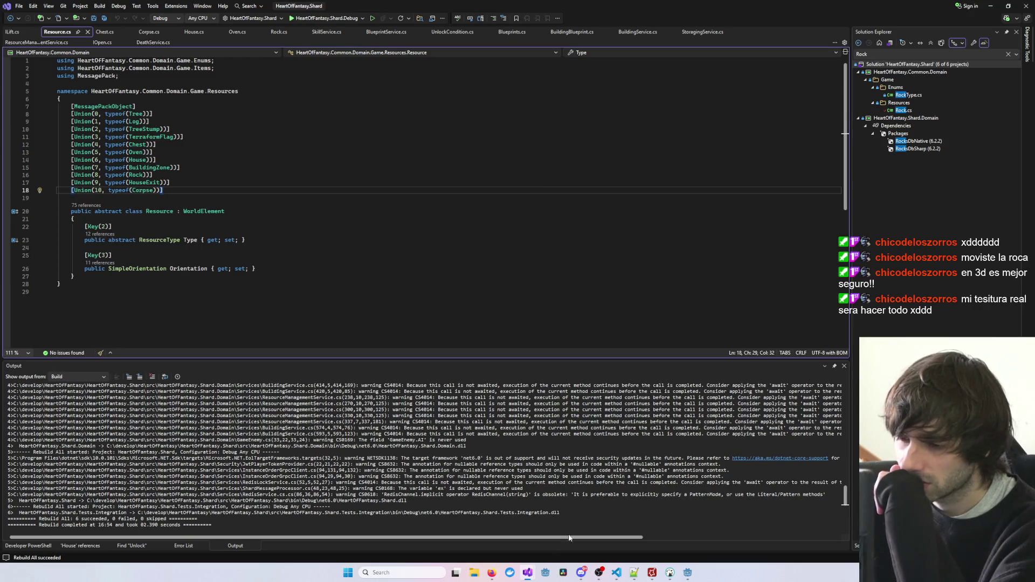
pyautogui.moveTo(523, 576)
pyautogui.click(439, 526)
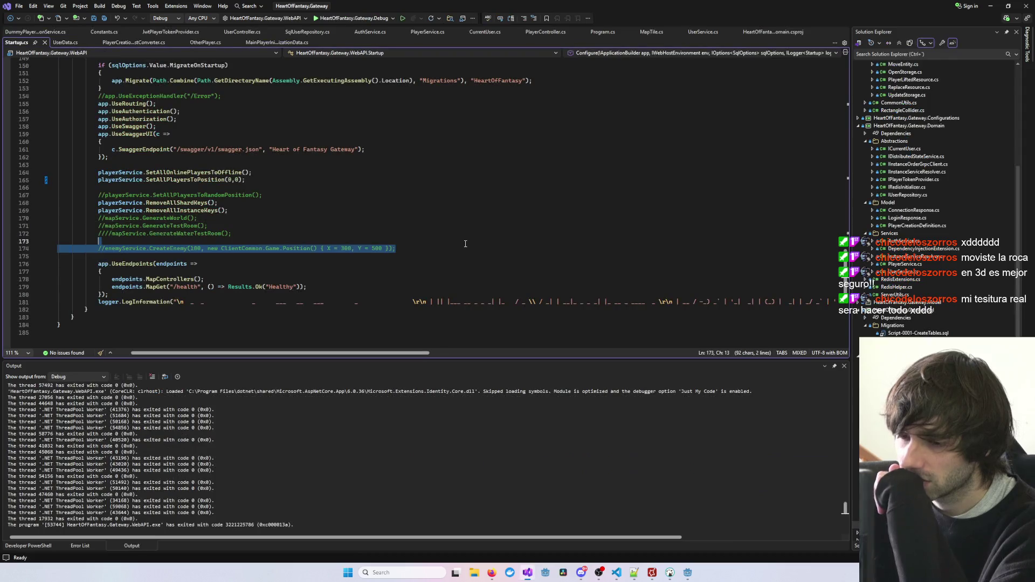
pyautogui.press('F5')
pyautogui.click(525, 572)
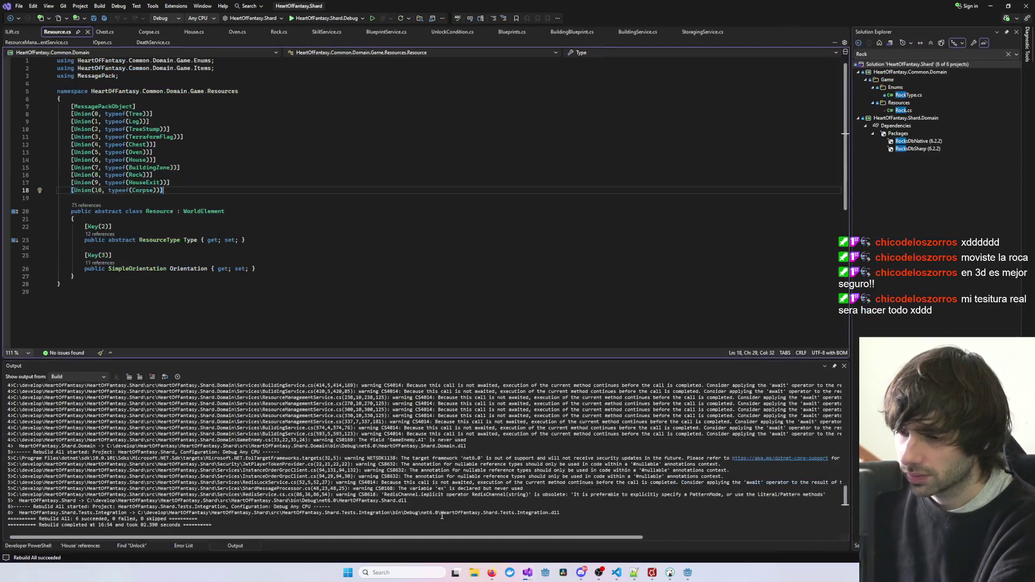
pyautogui.moveTo(526, 573)
pyautogui.click(613, 531)
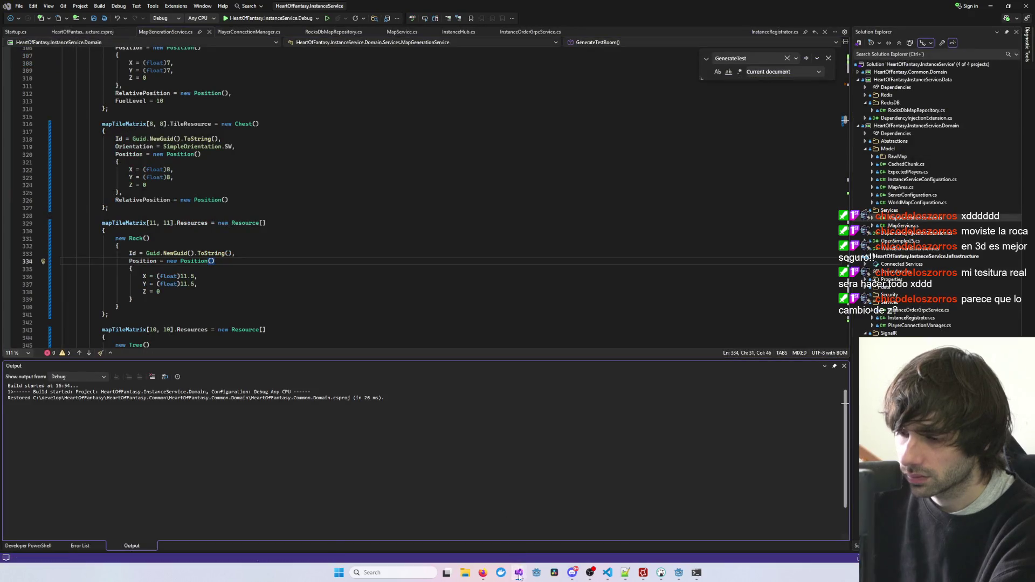
pyautogui.press('F5')
# Step: Start the game client with F5, close its window at login, and return to Godot
pyautogui.click(344, 527)
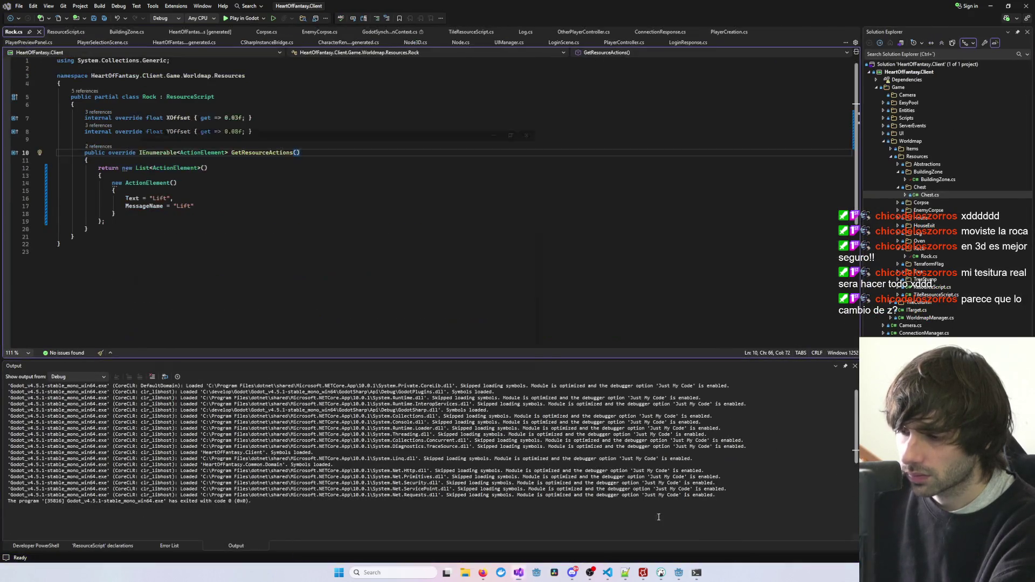
pyautogui.click(543, 236)
pyautogui.press('F5')
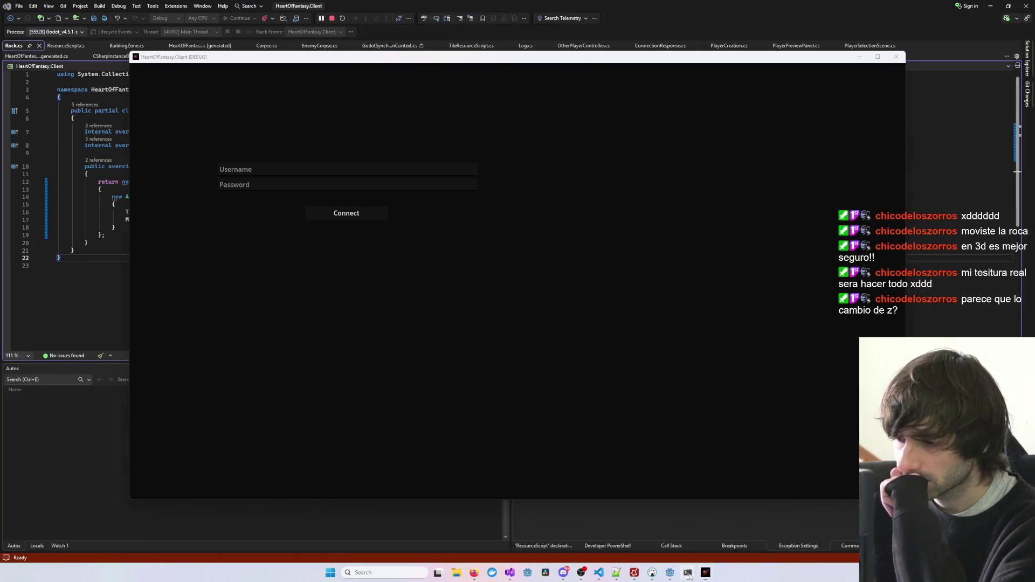
pyautogui.click(566, 336)
pyautogui.click(246, 174)
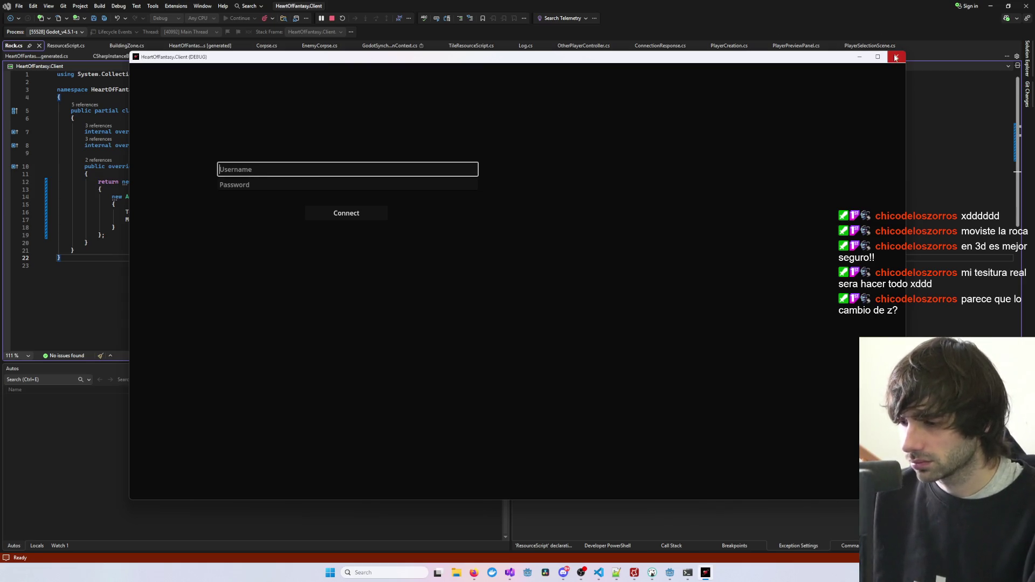
pyautogui.click(896, 57)
pyautogui.moveTo(678, 574)
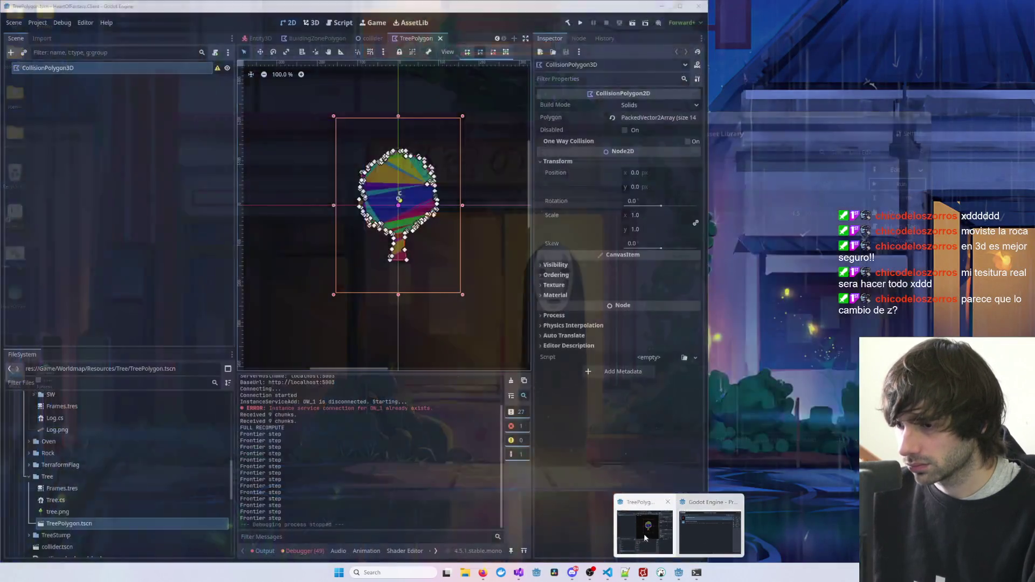
pyautogui.click(649, 531)
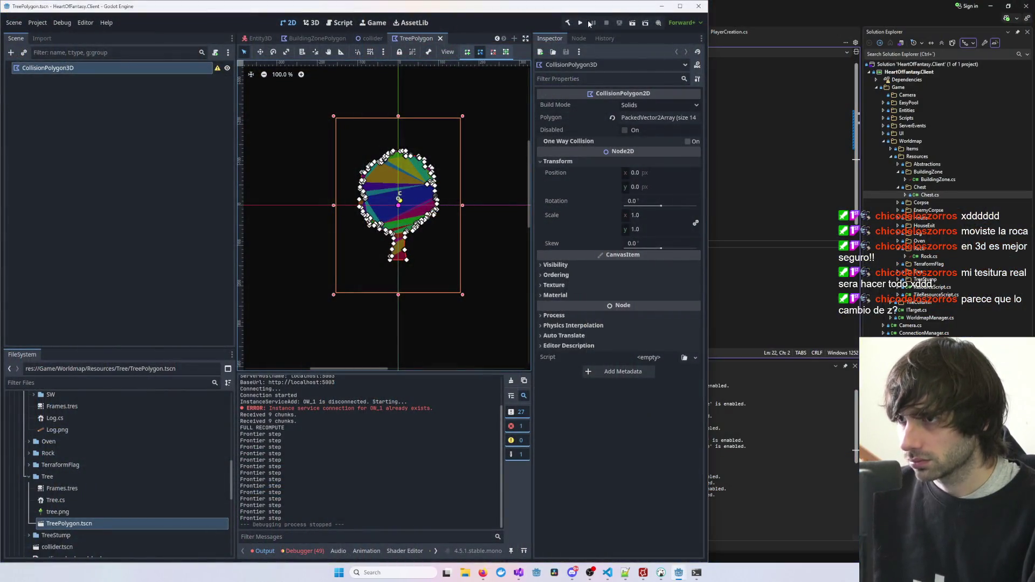
# Step: Run the project, log in with the test account's username and password, and select the test character
pyautogui.click(581, 22)
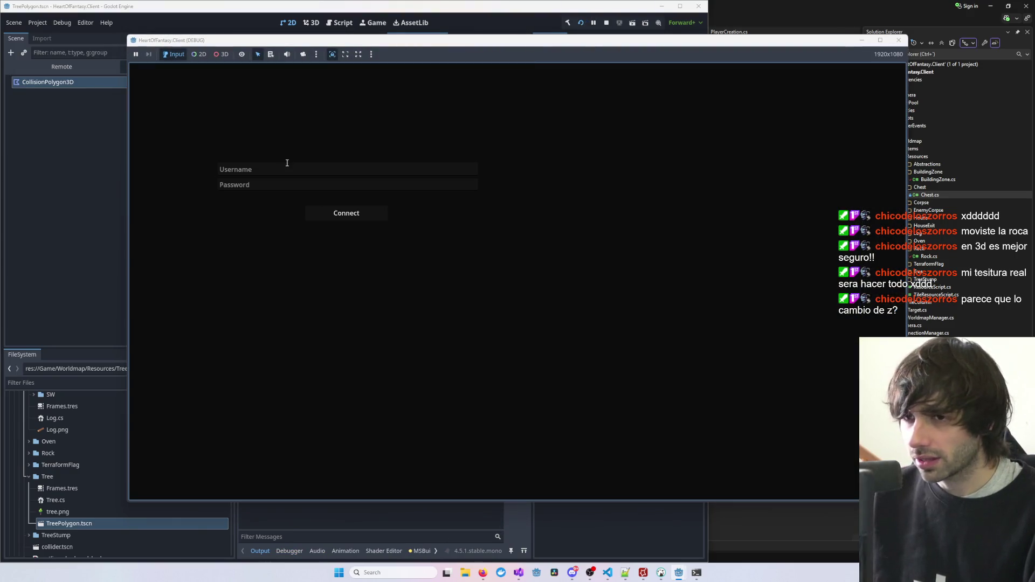
pyautogui.click(286, 163)
pyautogui.write('tes')
pyautogui.press('Tab')
pyautogui.write('test1')
pyautogui.click(354, 212)
pyautogui.moveTo(431, 54)
pyautogui.mouseDown()
pyautogui.moveTo(551, 60)
pyautogui.moveTo(542, 57)
pyautogui.mouseUp()
pyautogui.click(450, 252)
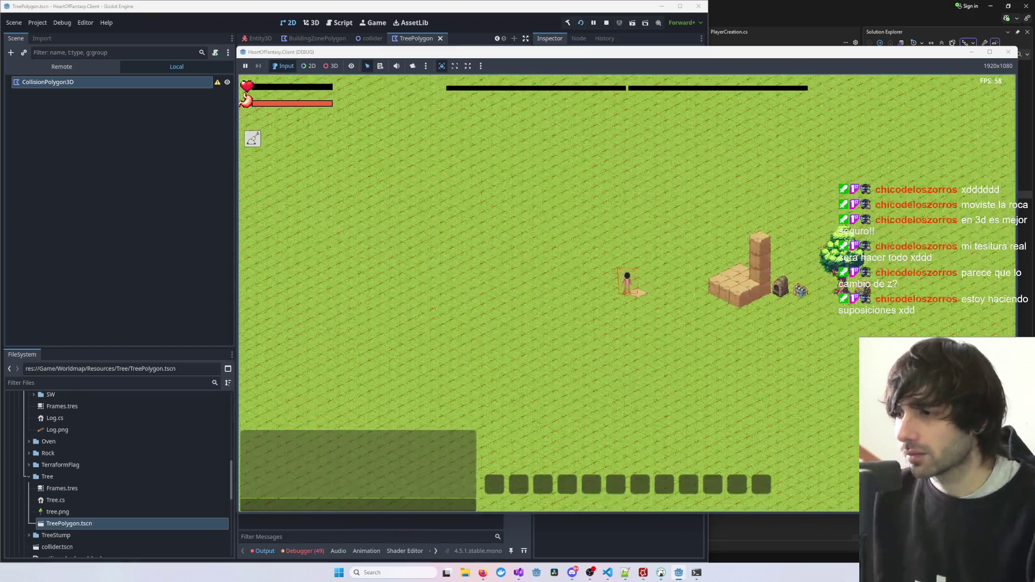
# Step: Walk right onto the blocks beside the rock and lift it
pyautogui.press('d')
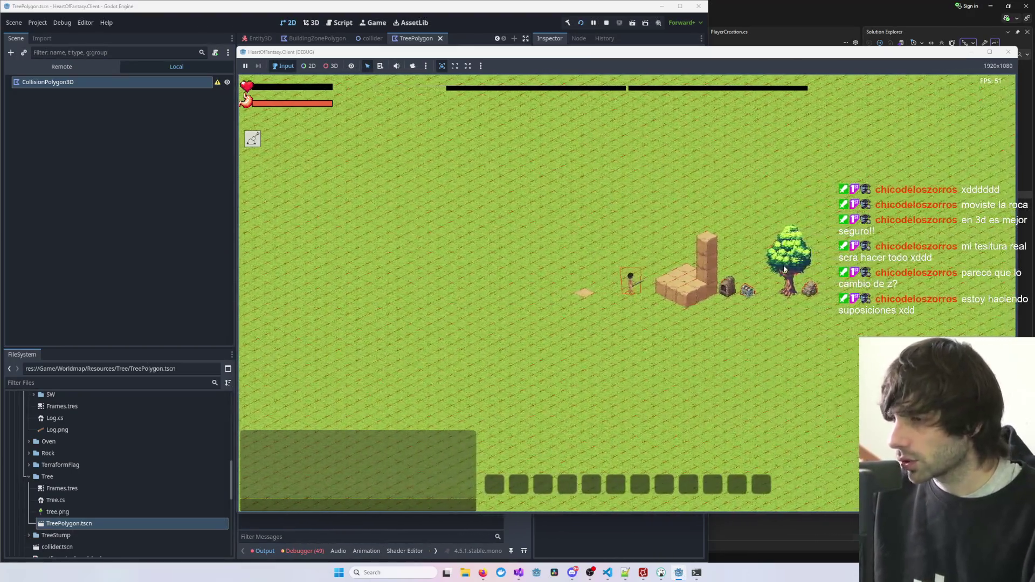
pyautogui.press('d')
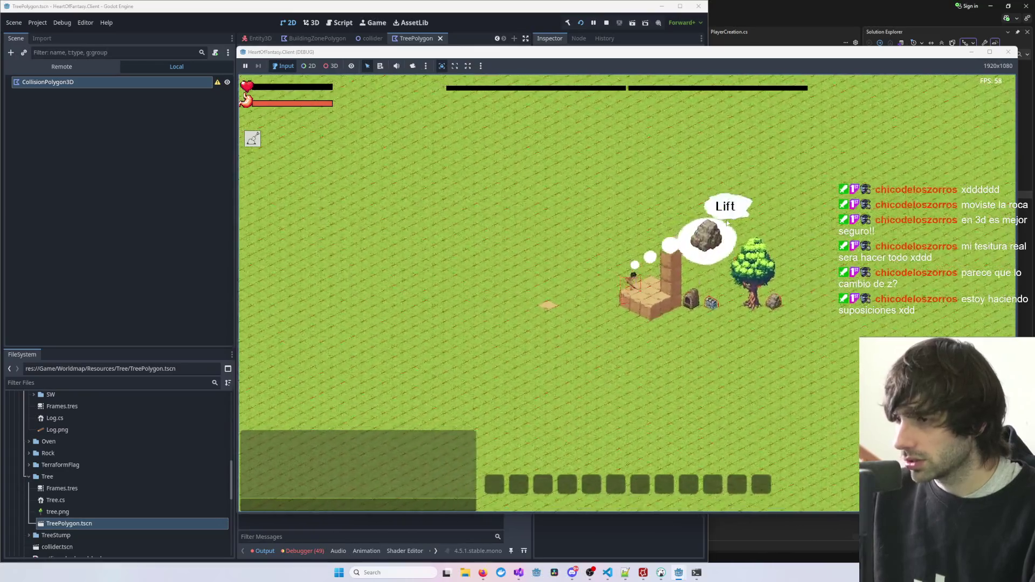
pyautogui.click(730, 211)
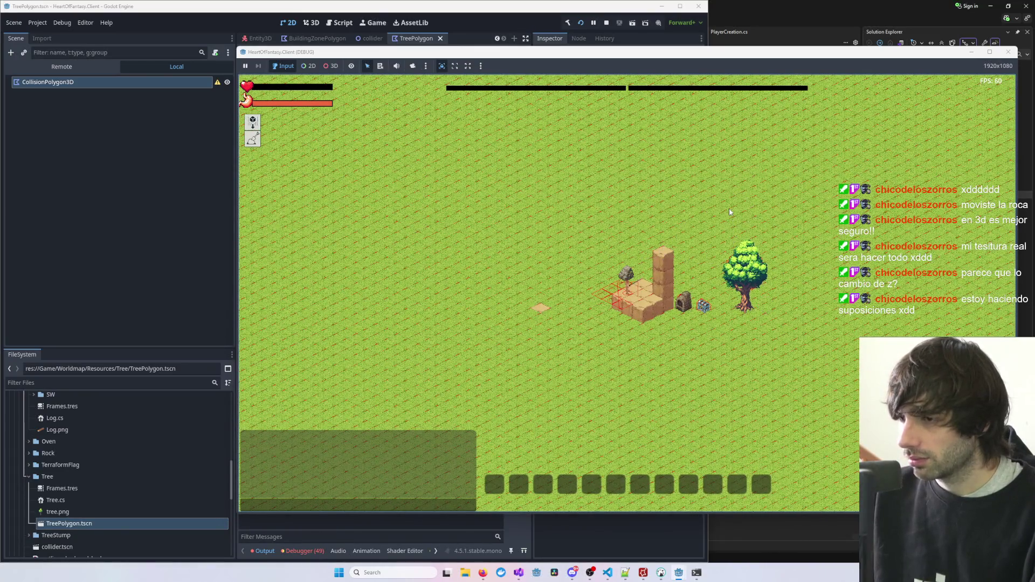
pyautogui.scroll(4, 596, 300)
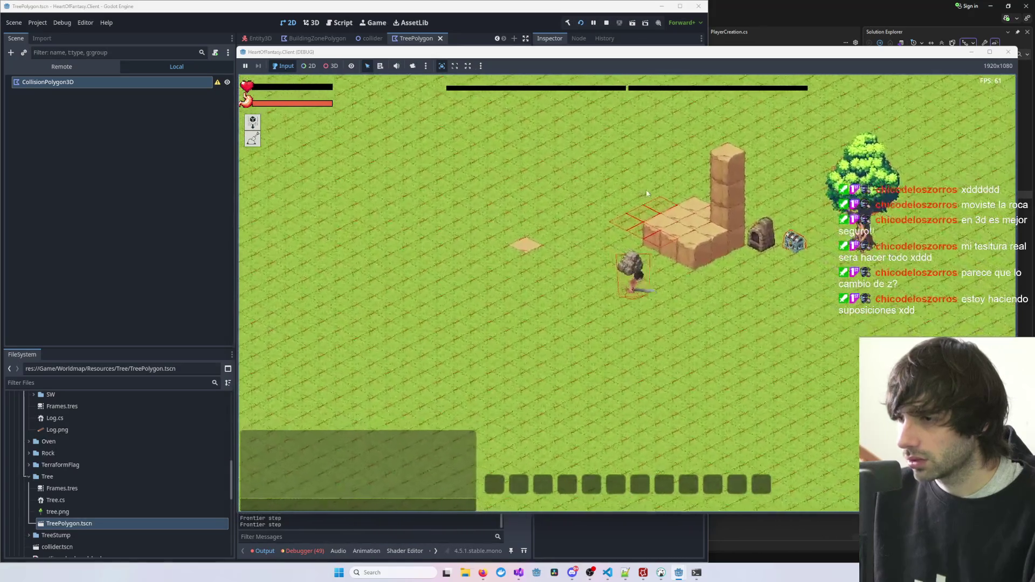
pyautogui.scroll(3, 653, 206)
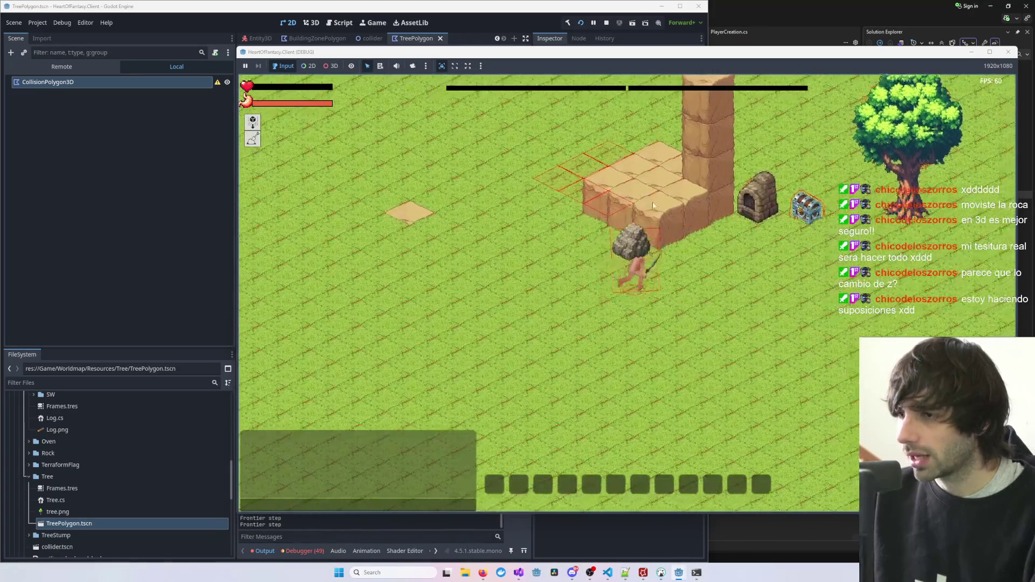
pyautogui.scroll(5, 726, 251)
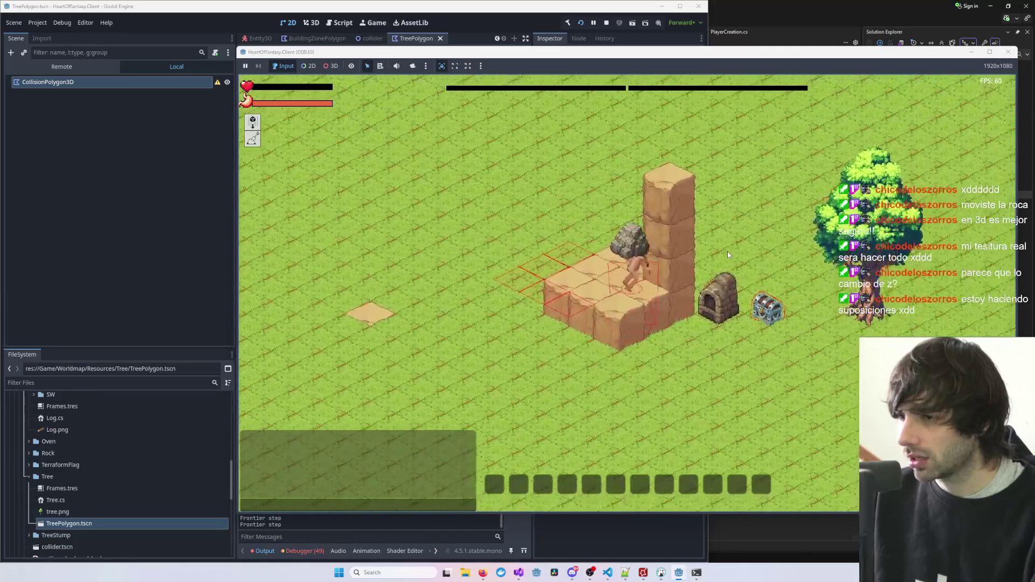
# Step: Carry the rock toward the chest while zooming the view in and out
pyautogui.press('s')
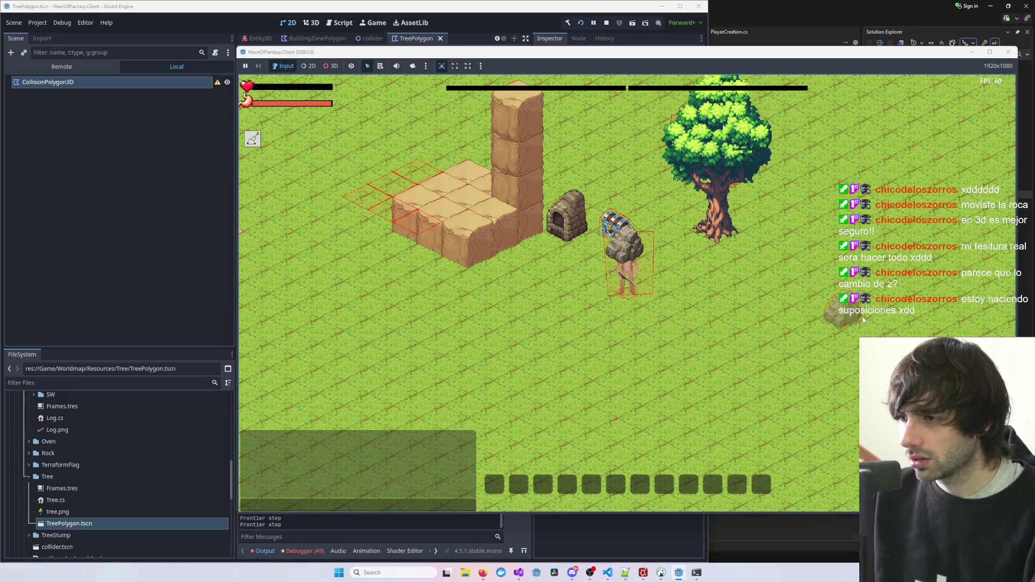
pyautogui.scroll(-3, 731, 312)
pyautogui.scroll(-2, 731, 312)
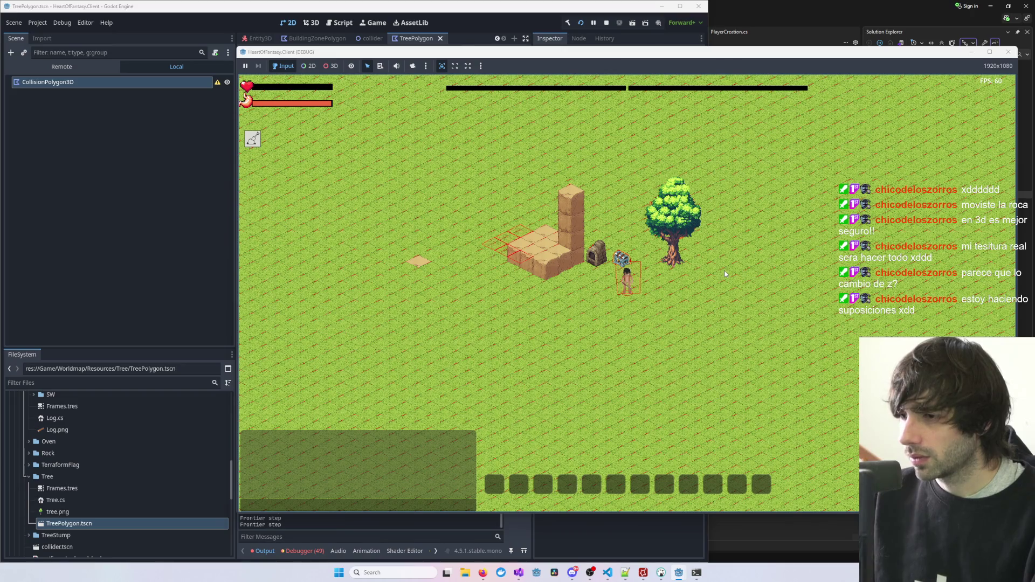
pyautogui.scroll(-2, 724, 270)
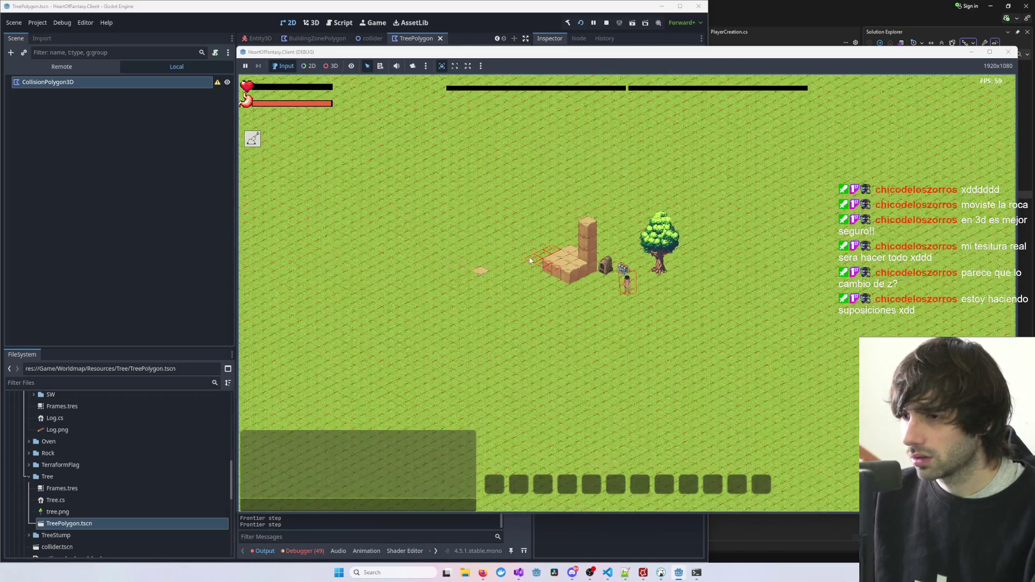
pyautogui.scroll(-4, 530, 260)
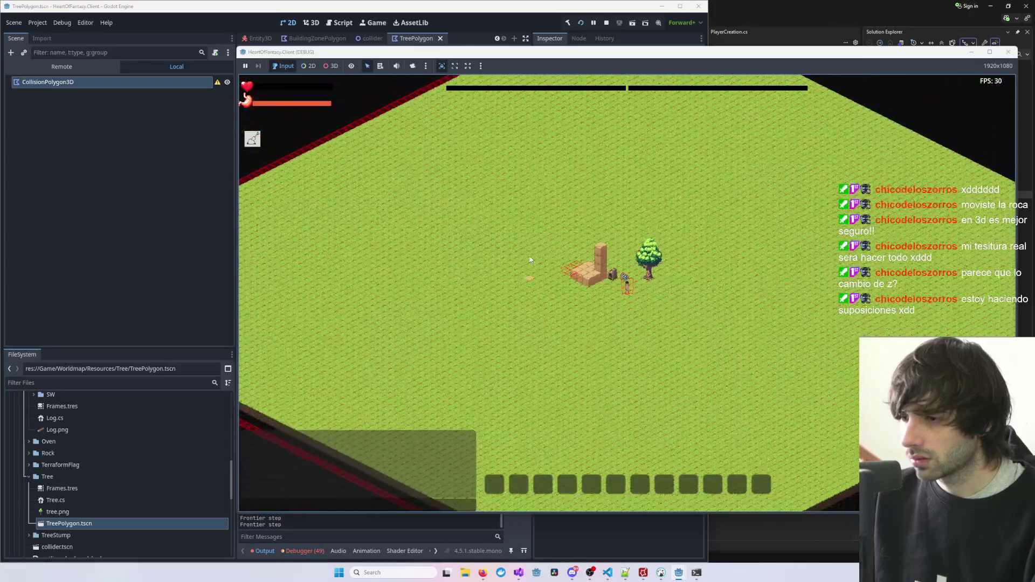
pyautogui.scroll(-3, 530, 259)
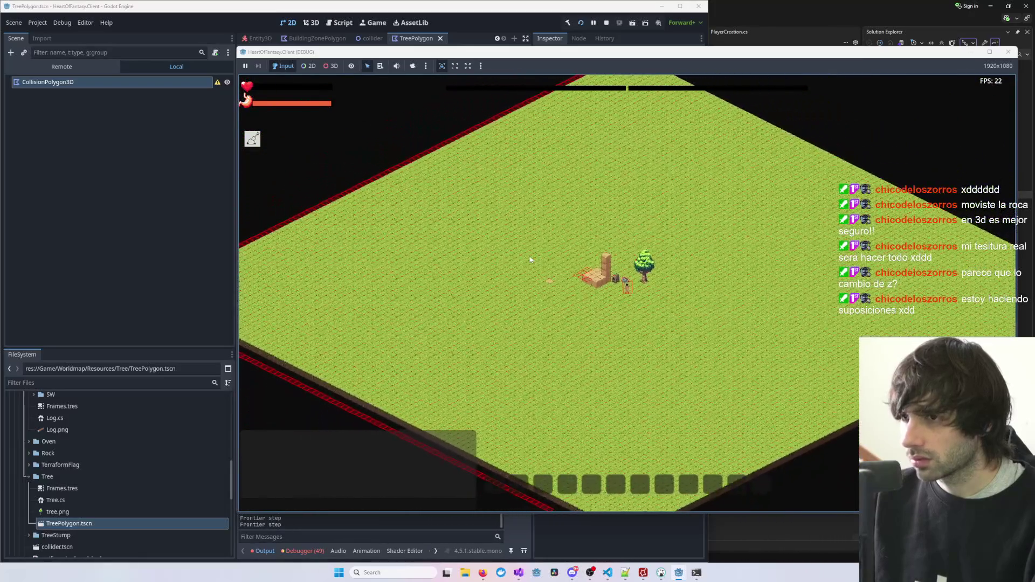
pyautogui.scroll(-4, 530, 260)
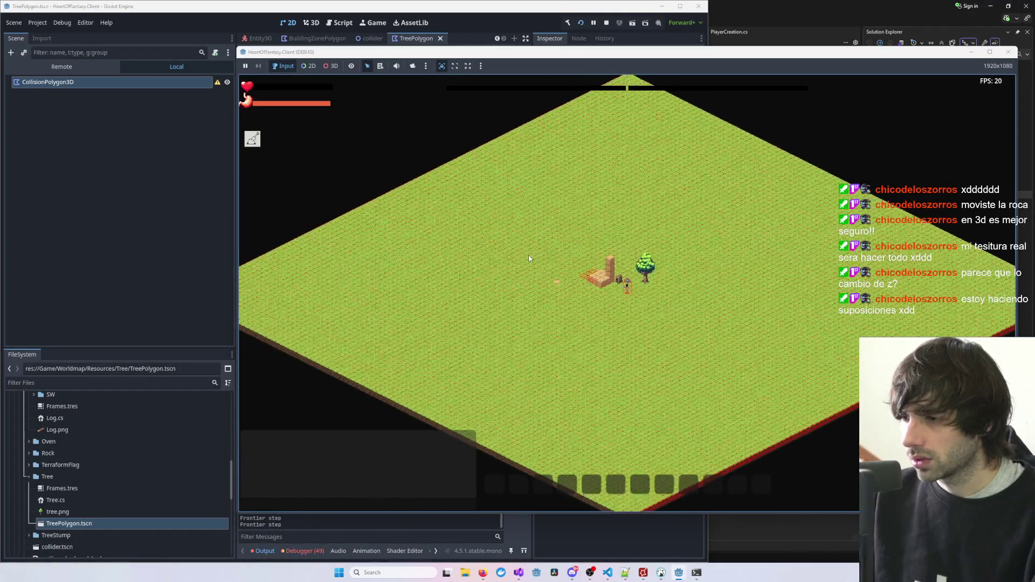
pyautogui.scroll(3, 527, 255)
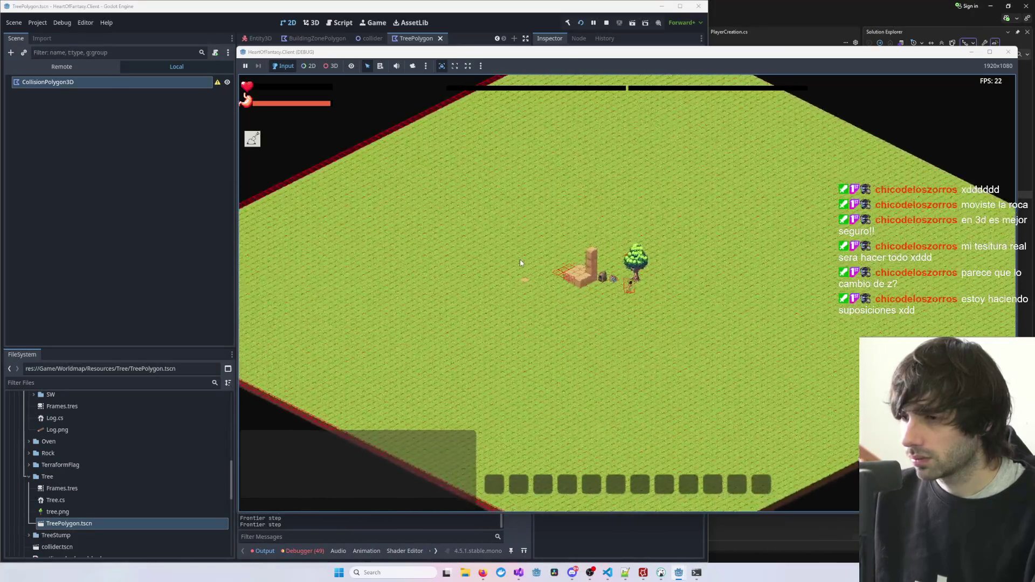
pyautogui.scroll(3, 518, 263)
pyautogui.scroll(5, 518, 262)
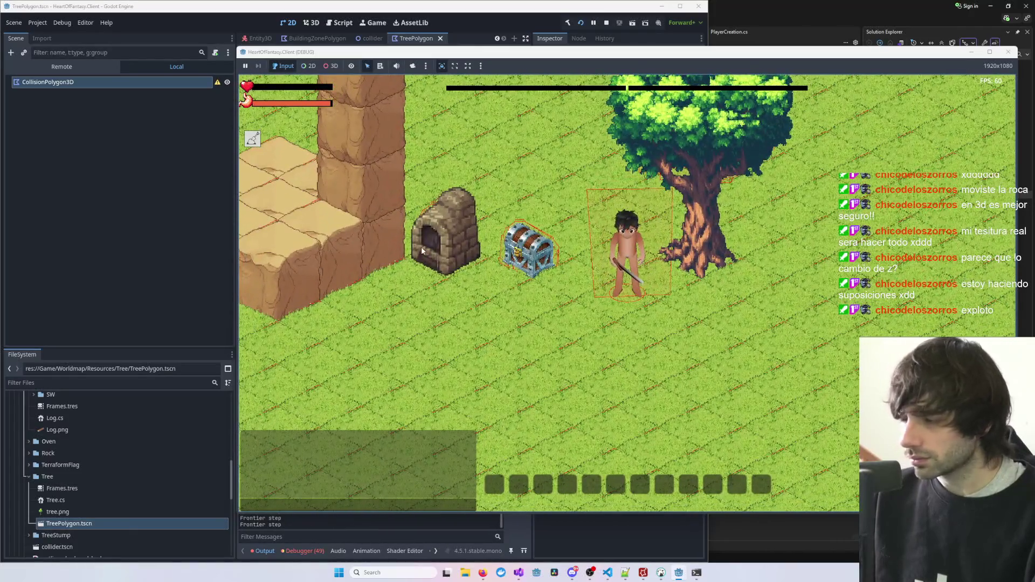
# Step: Show the Remote scene tree in Godot and filter it for the Tree node
pyautogui.click(52, 194)
pyautogui.click(65, 70)
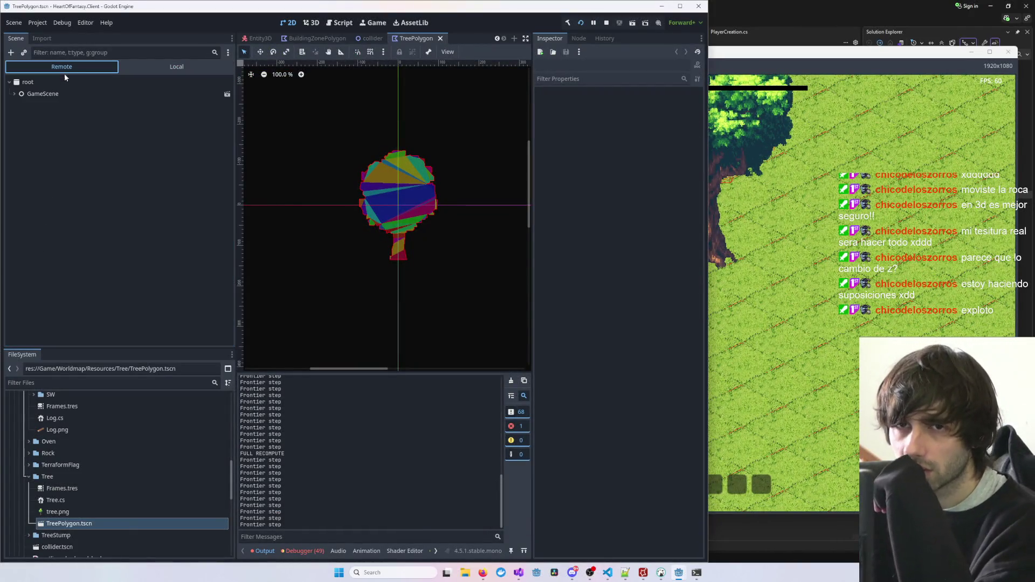
pyautogui.click(69, 53)
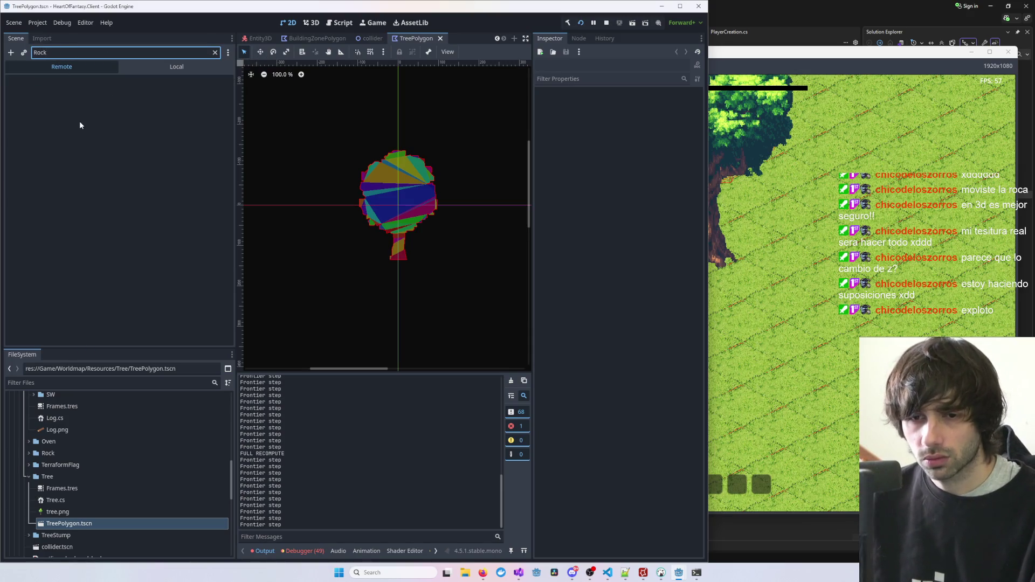
pyautogui.doubleClick(77, 51)
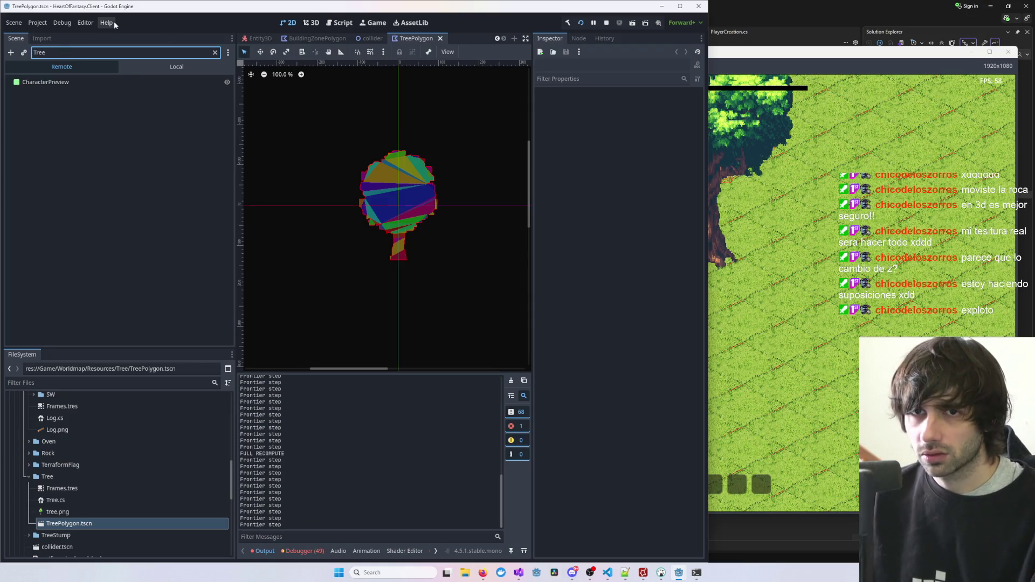
# Step: Return to the running game and move the character beside the chest
pyautogui.click(709, 176)
pyautogui.scroll(-2, 613, 232)
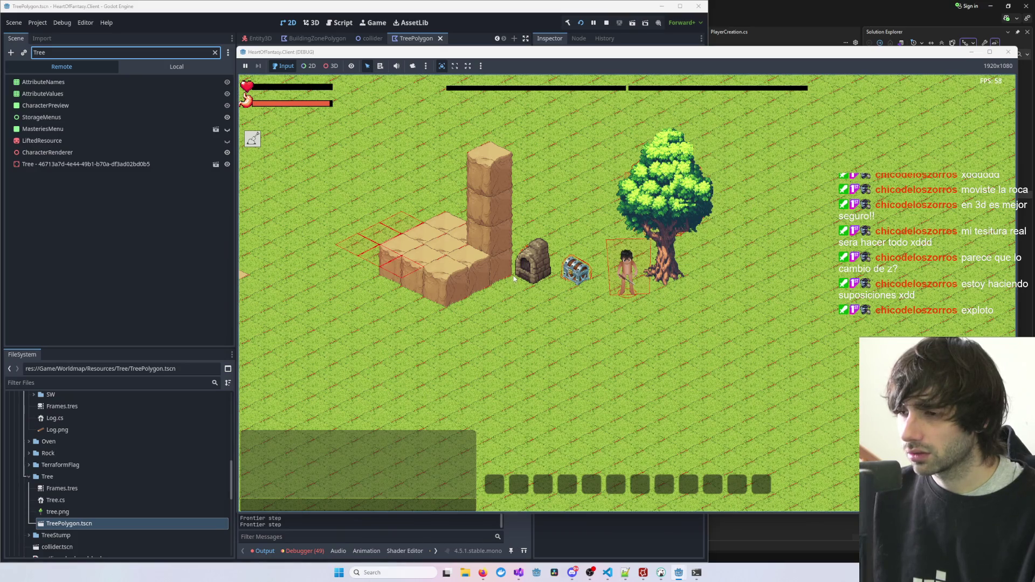
pyautogui.click(583, 281)
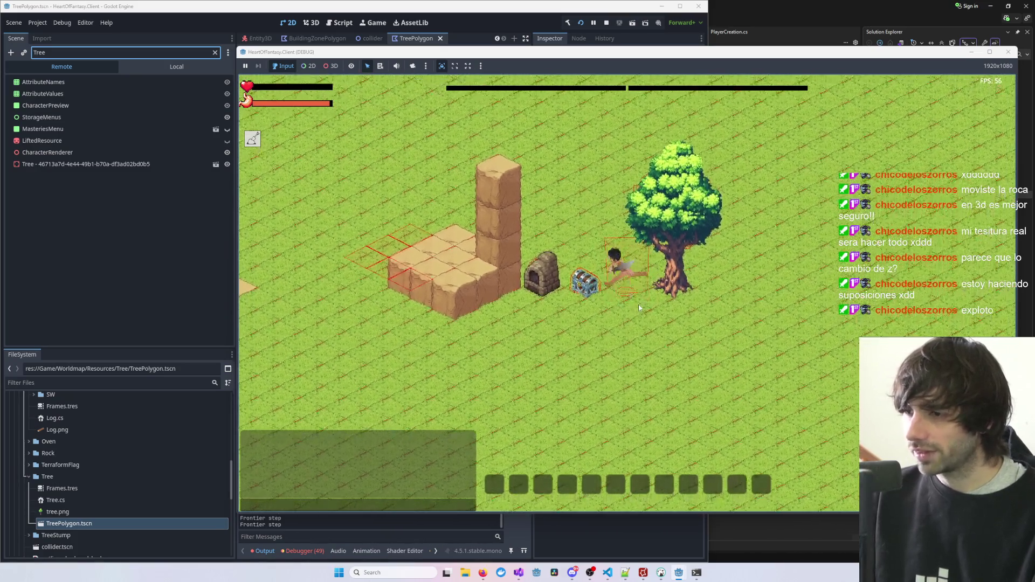